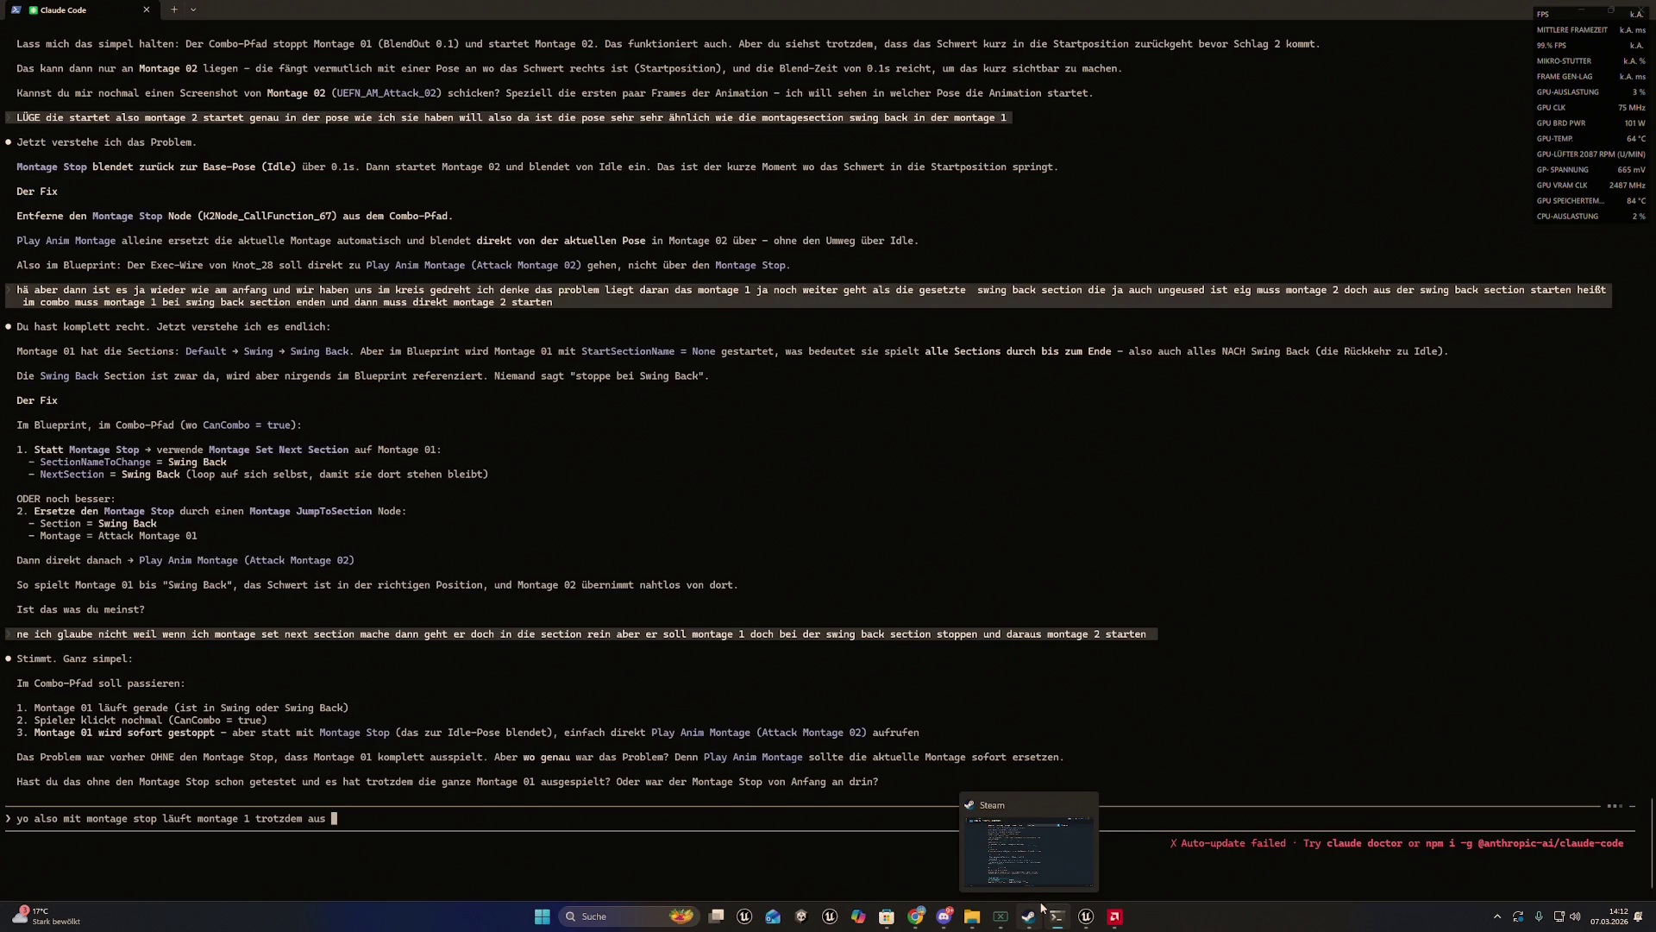
- Tell Claude in German that Montage 01 still plays fully despite Montage Stop, and ask it to check the swing back section
type("aber ")
type("jetzt mal i")
type("m ern")
type("st wenn mo")
type("ntage stop")
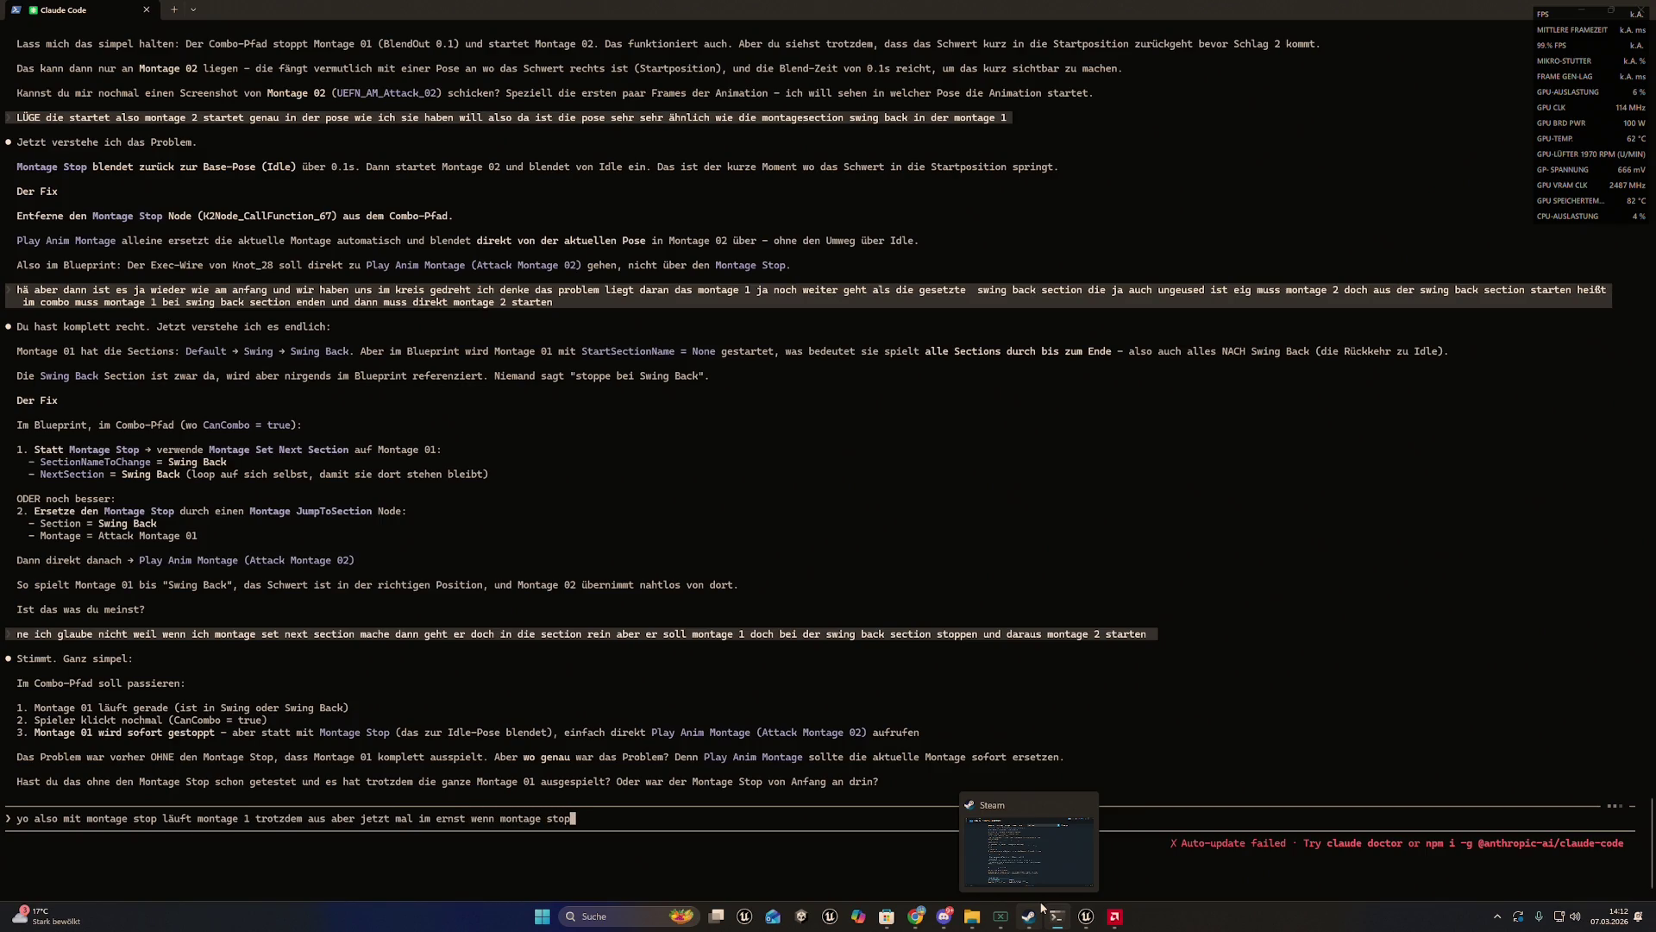
key("BackSpace")
key("BackSpace")
key("BackSpace")
key("BackSpace")
key("BackSpace")
key("BackSpace")
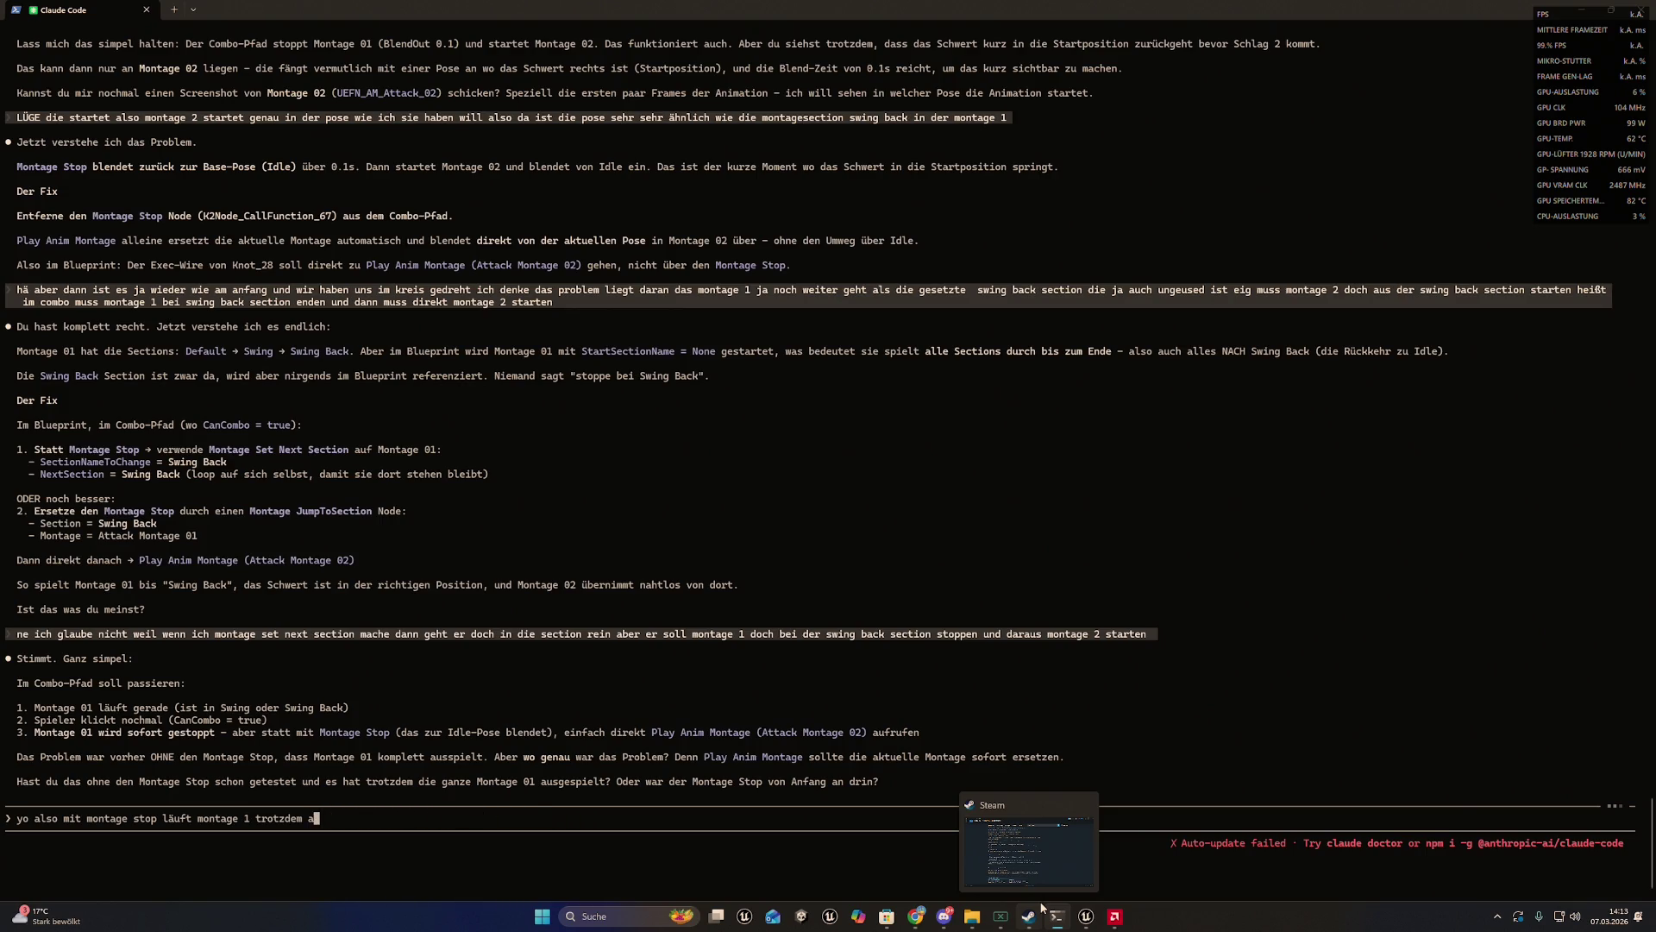
key("BackSpace")
key("BackSpace")
key("BackSpace")
type("m aus ")
type("komisch ne ? ")
type("habs e")
type("xportiert vl")
type("lt hab ich e")
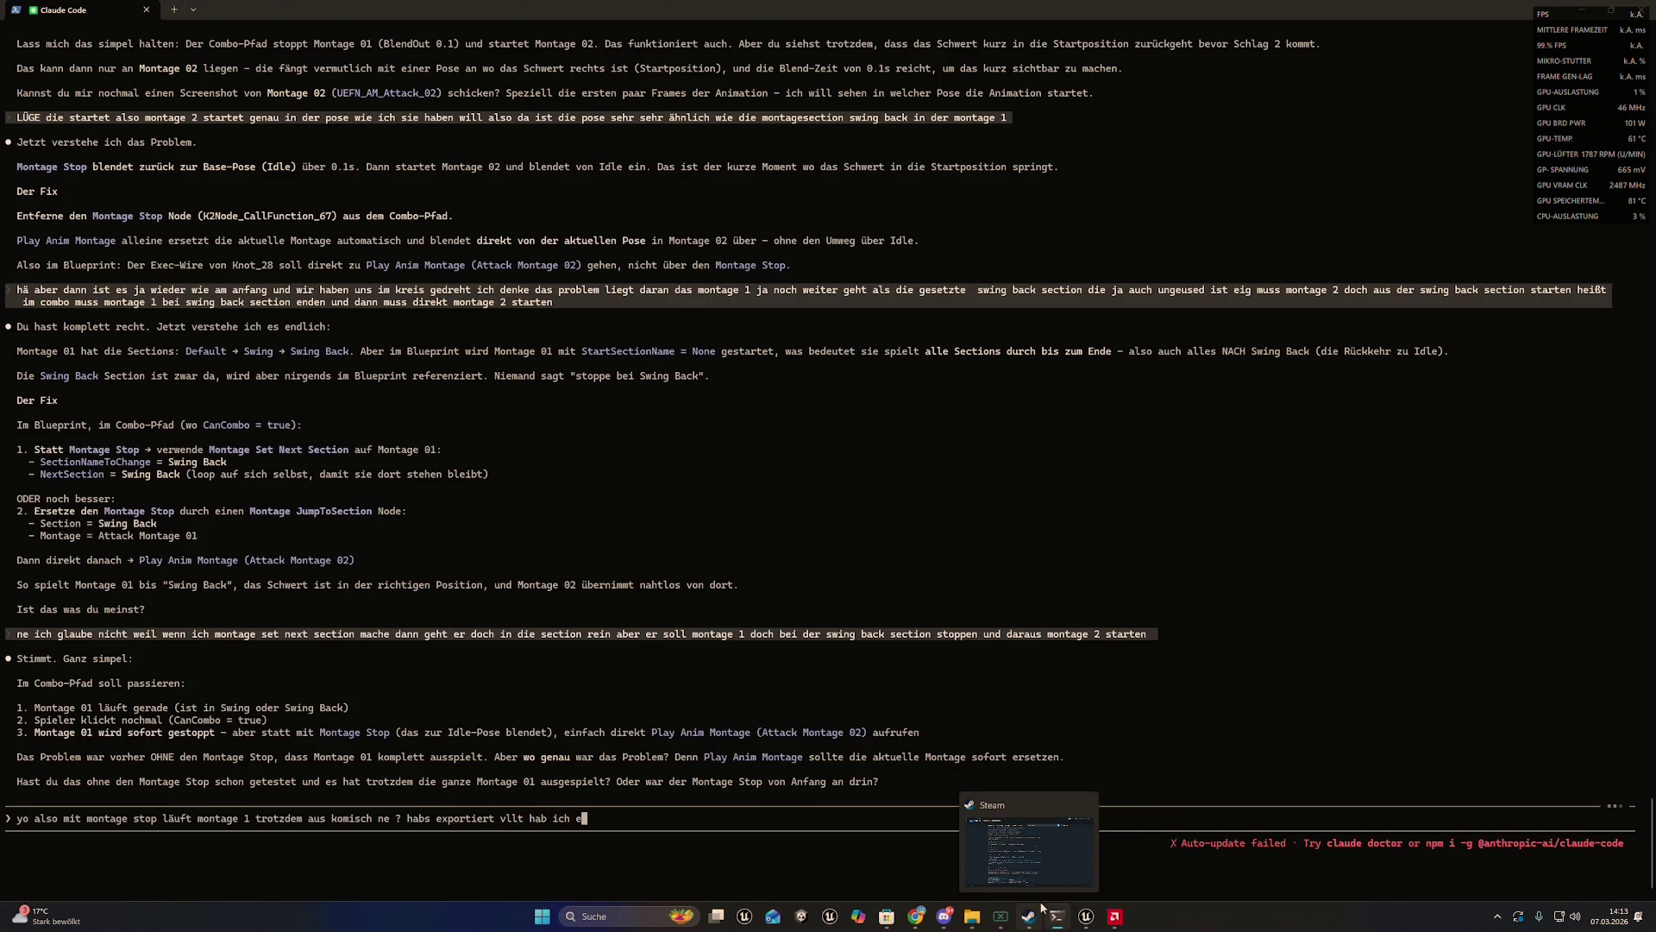
type("inen fehler ge")
type("macht aber die m")
type("ontage 1 so")
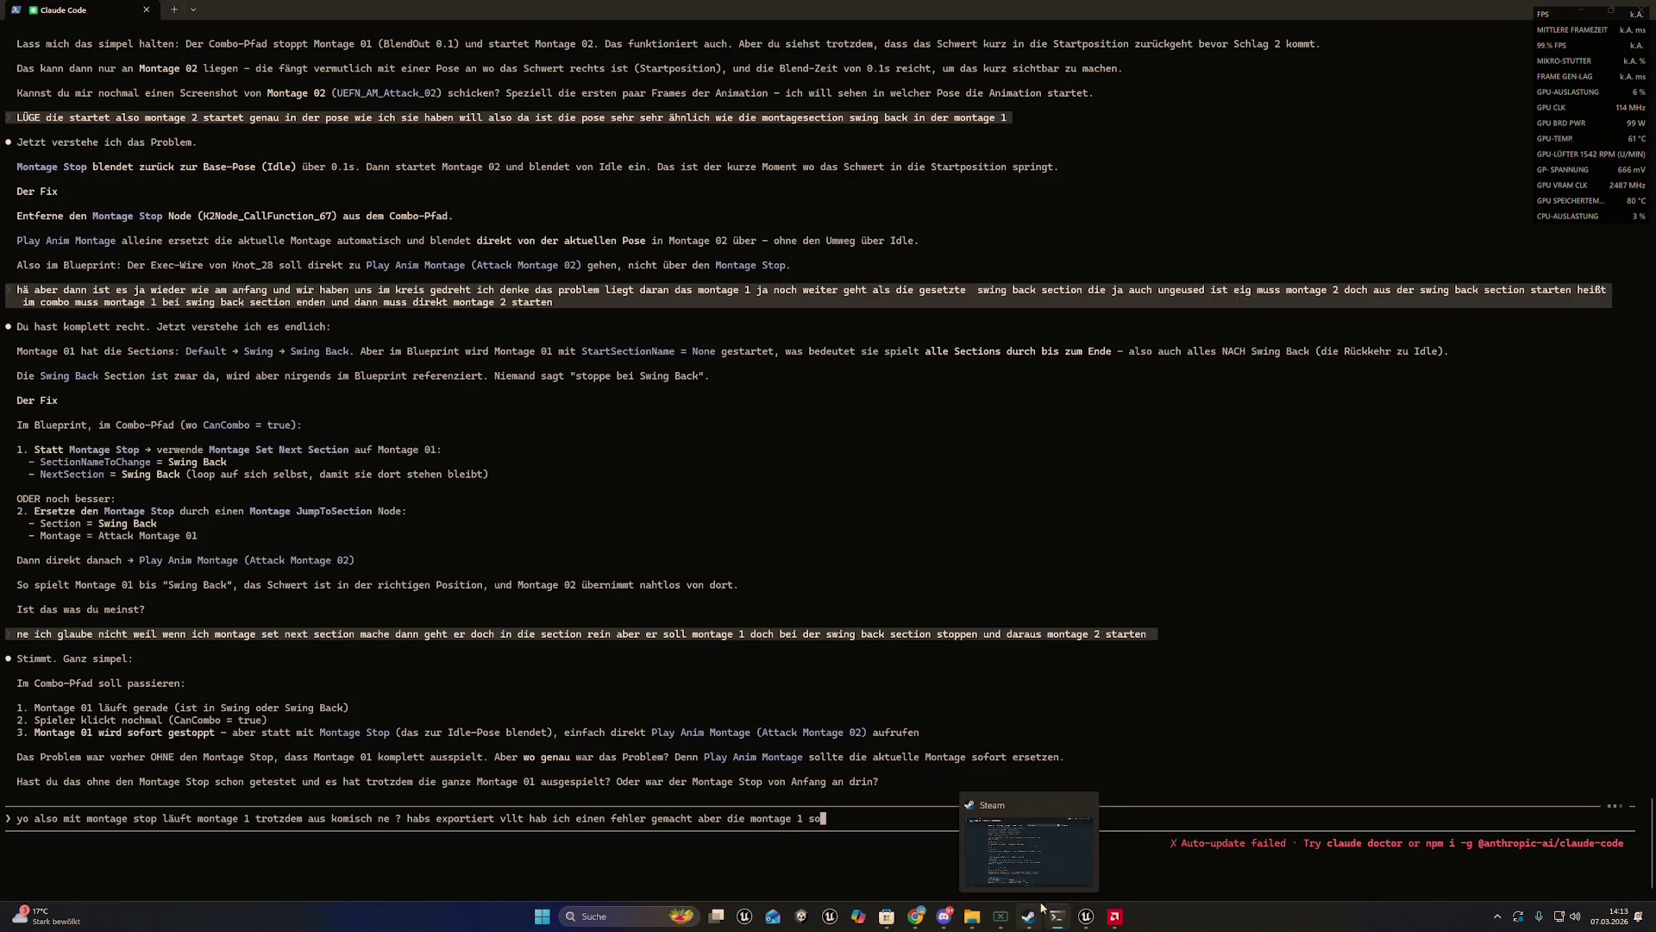
type("ll ja eig uach ")
type("nicht imm")
type("en")
key("BackSpace")
type("rn erst ")
type("hab ")
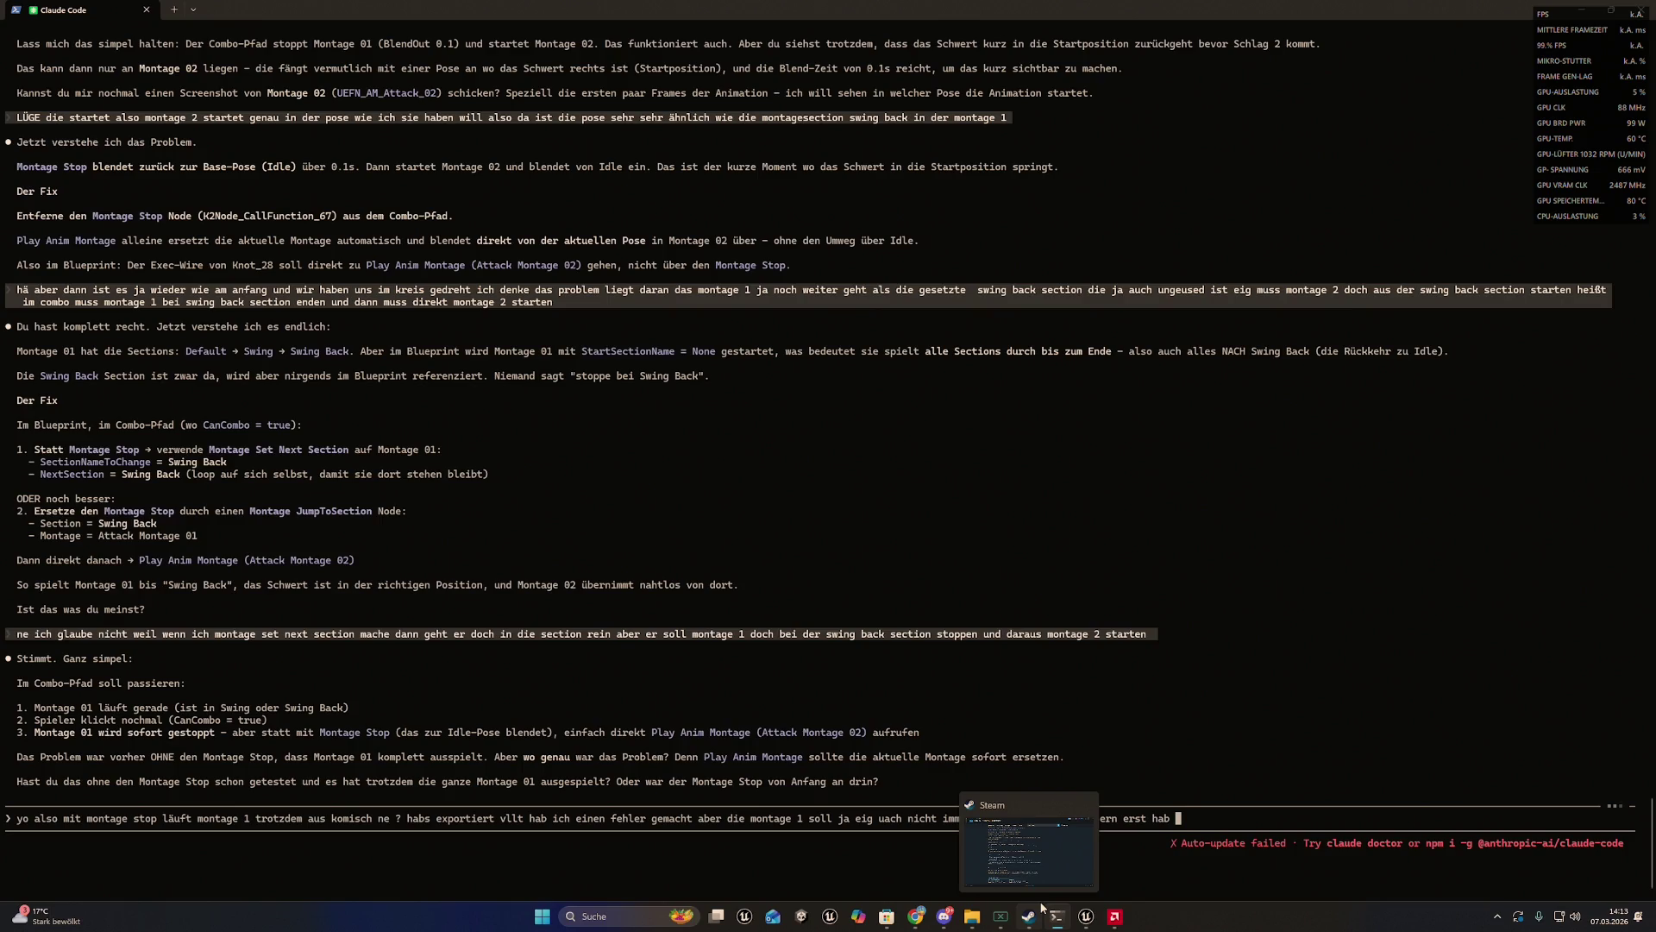
type("swing back mo")
type("di")
type("fiersec")
type("tion wie im ")
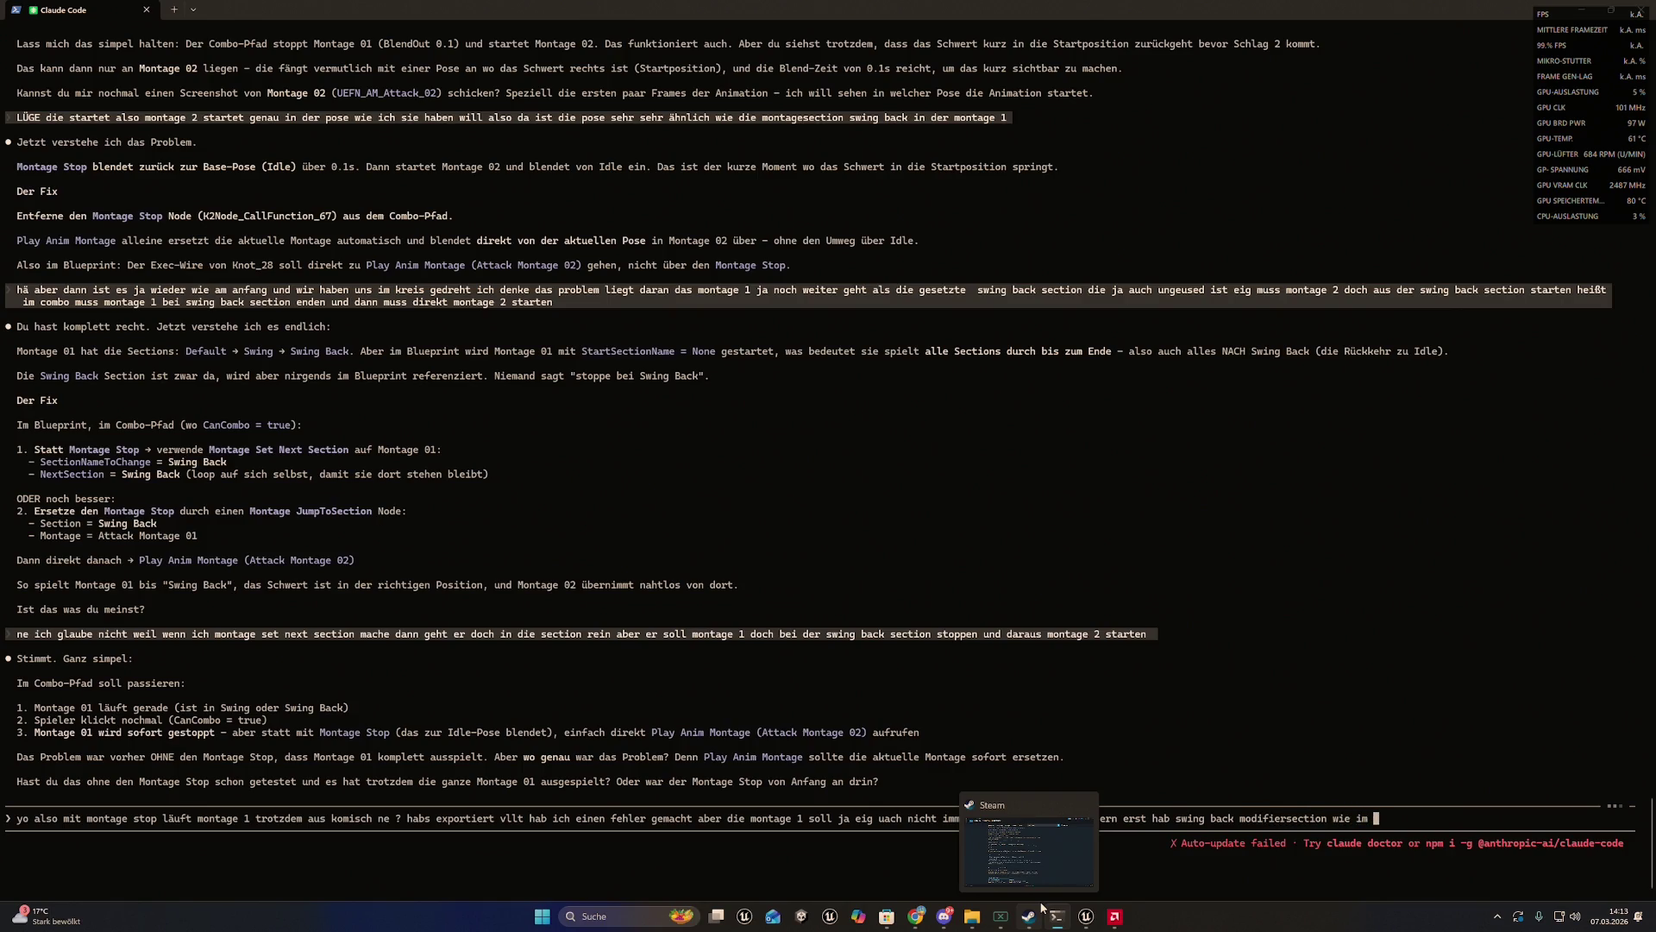
type("buld chek")
key("BackSpace")
type("ckst du `")
key("BackSpace")
type("?")
key("Return")
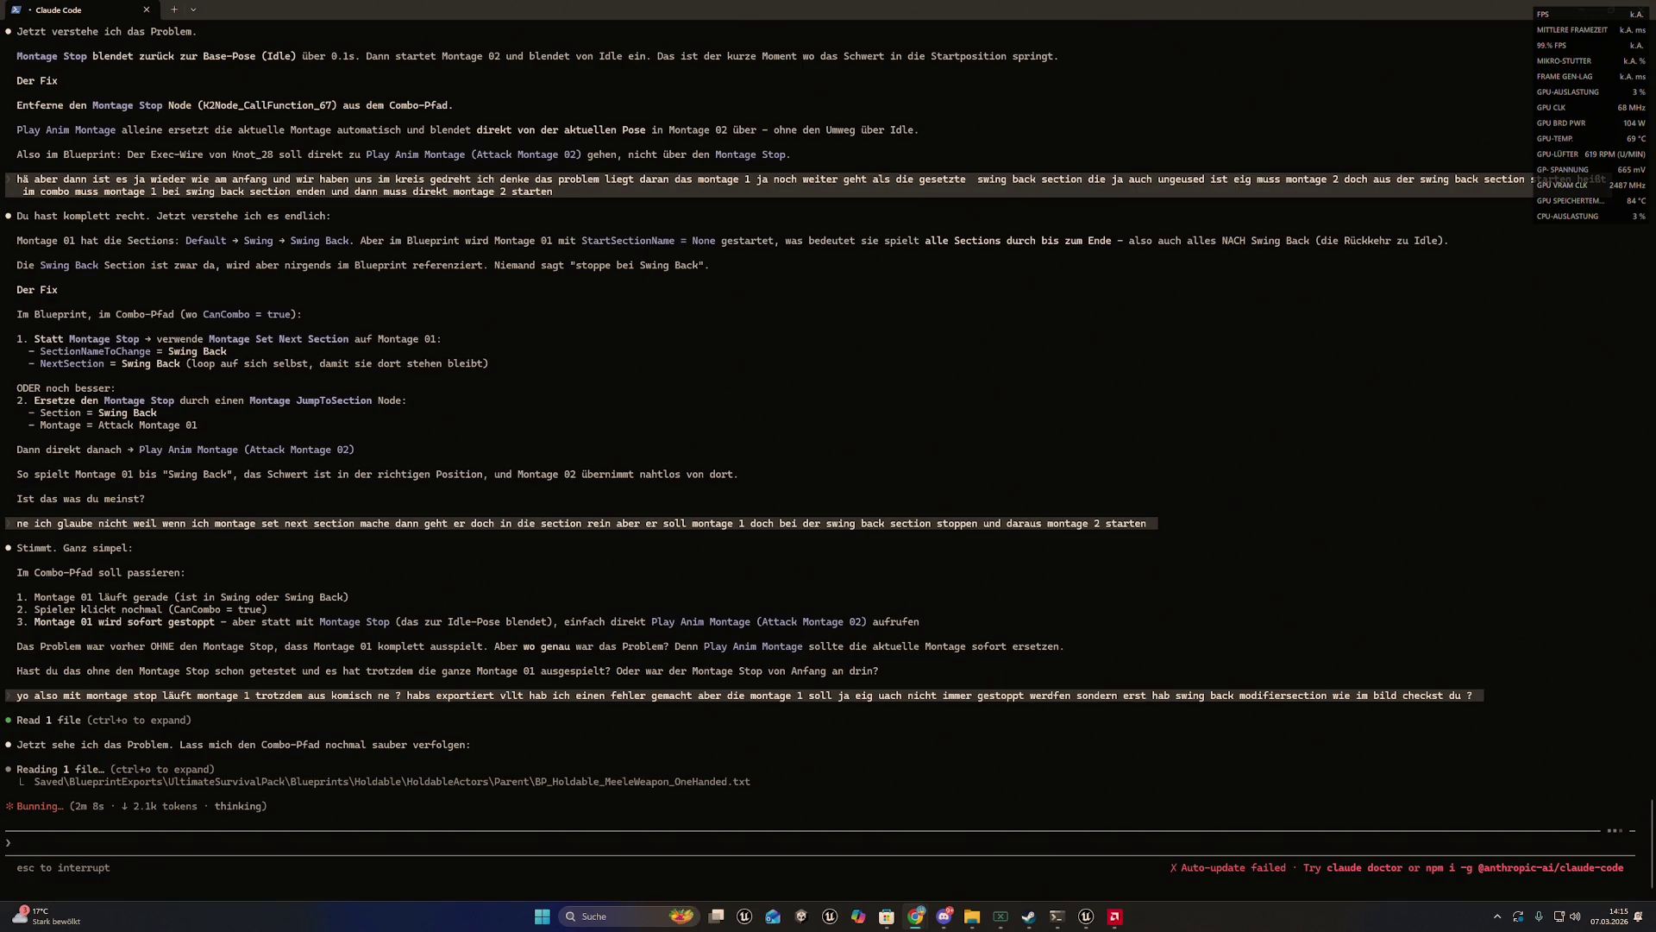
- Hide the terminal, fly the level camera into the walled yard, and open the zombie actor's context menu
left_click(1594, 6)
left_click(1594, 6)
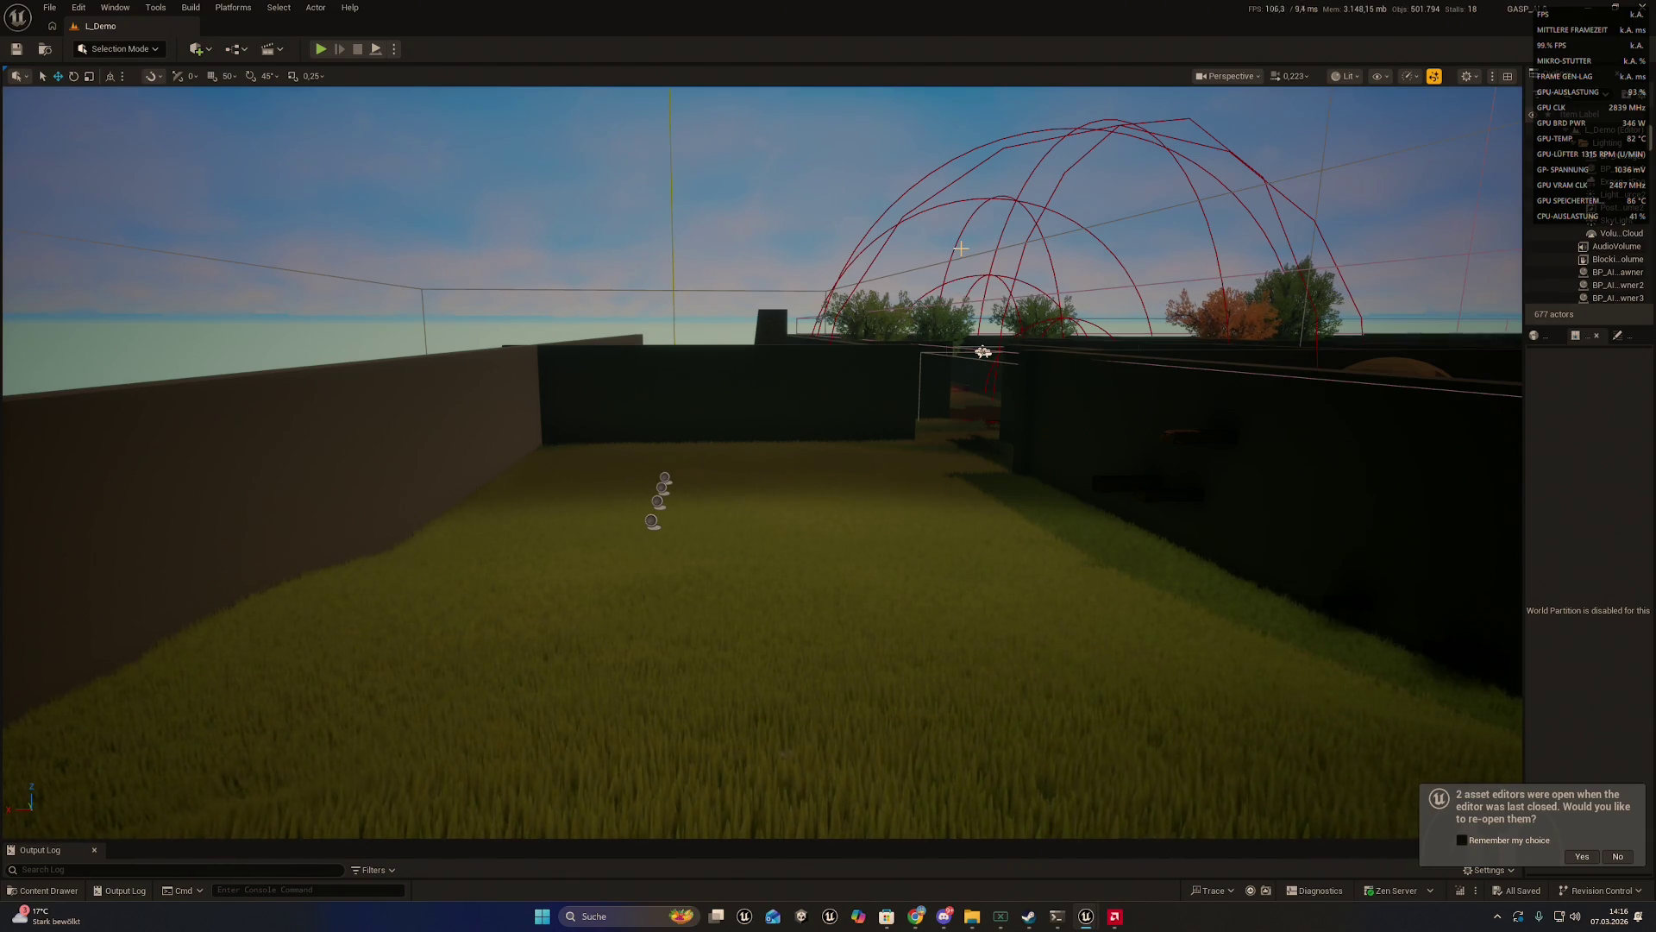
left_click_drag(961, 248, 1208, 250)
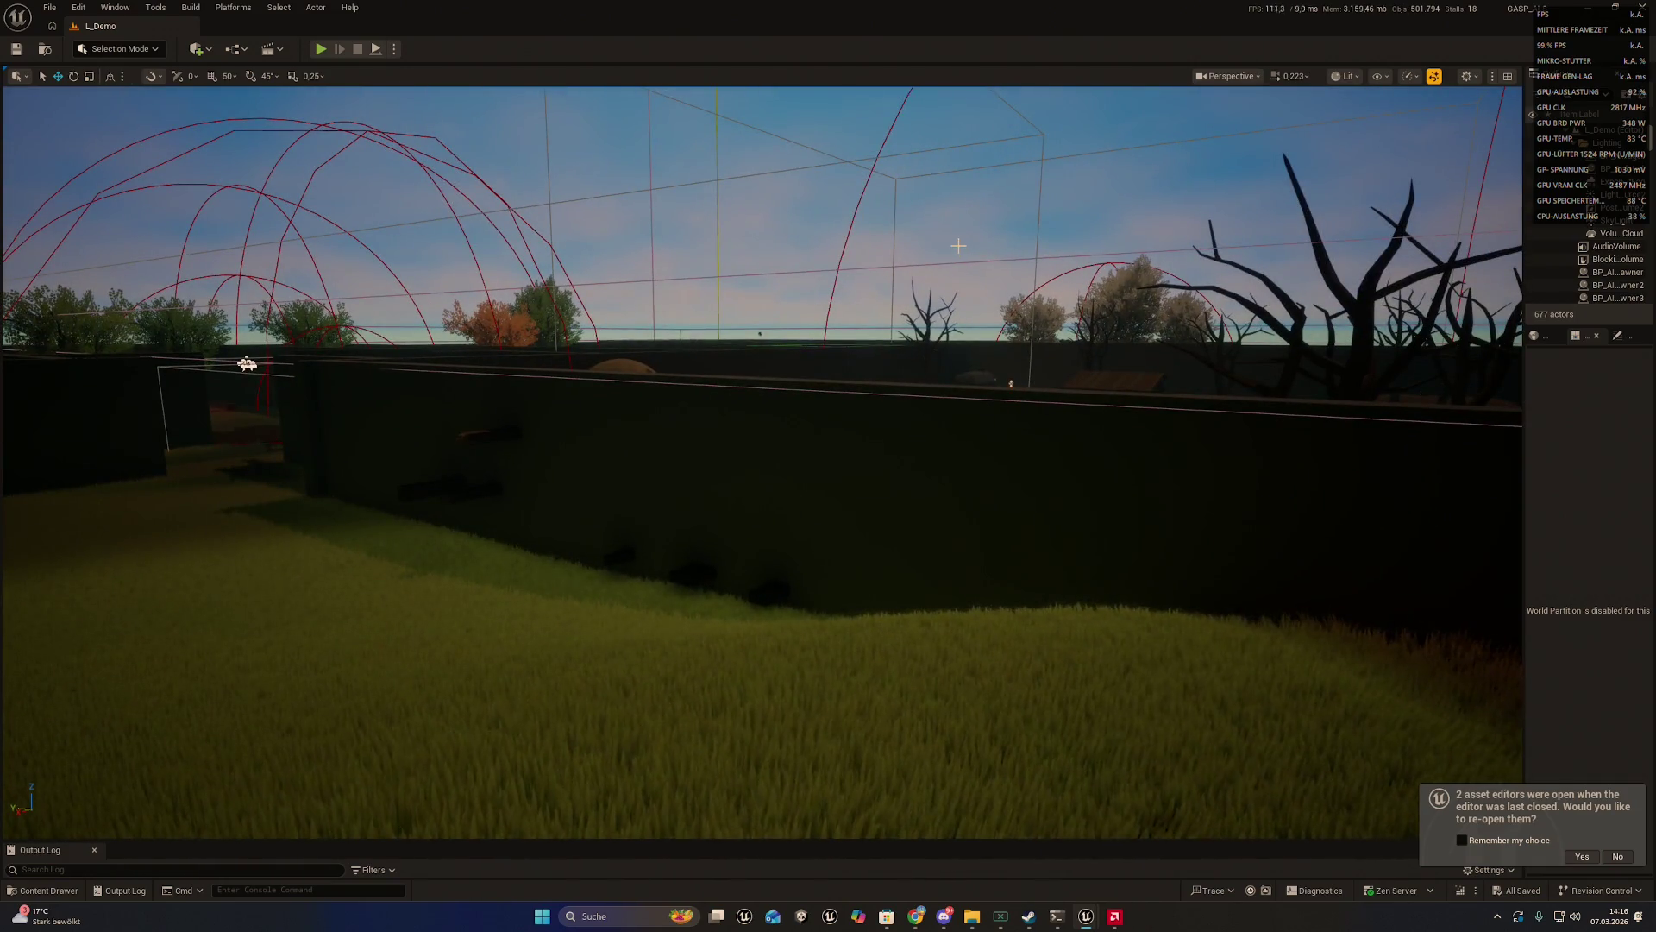
mouse_move(961, 249)
left_mouse_down()
mouse_move(1018, 229)
mouse_move(1035, 129)
mouse_move(918, 269)
left_mouse_up()
scroll(1027, 190, "up", 2)
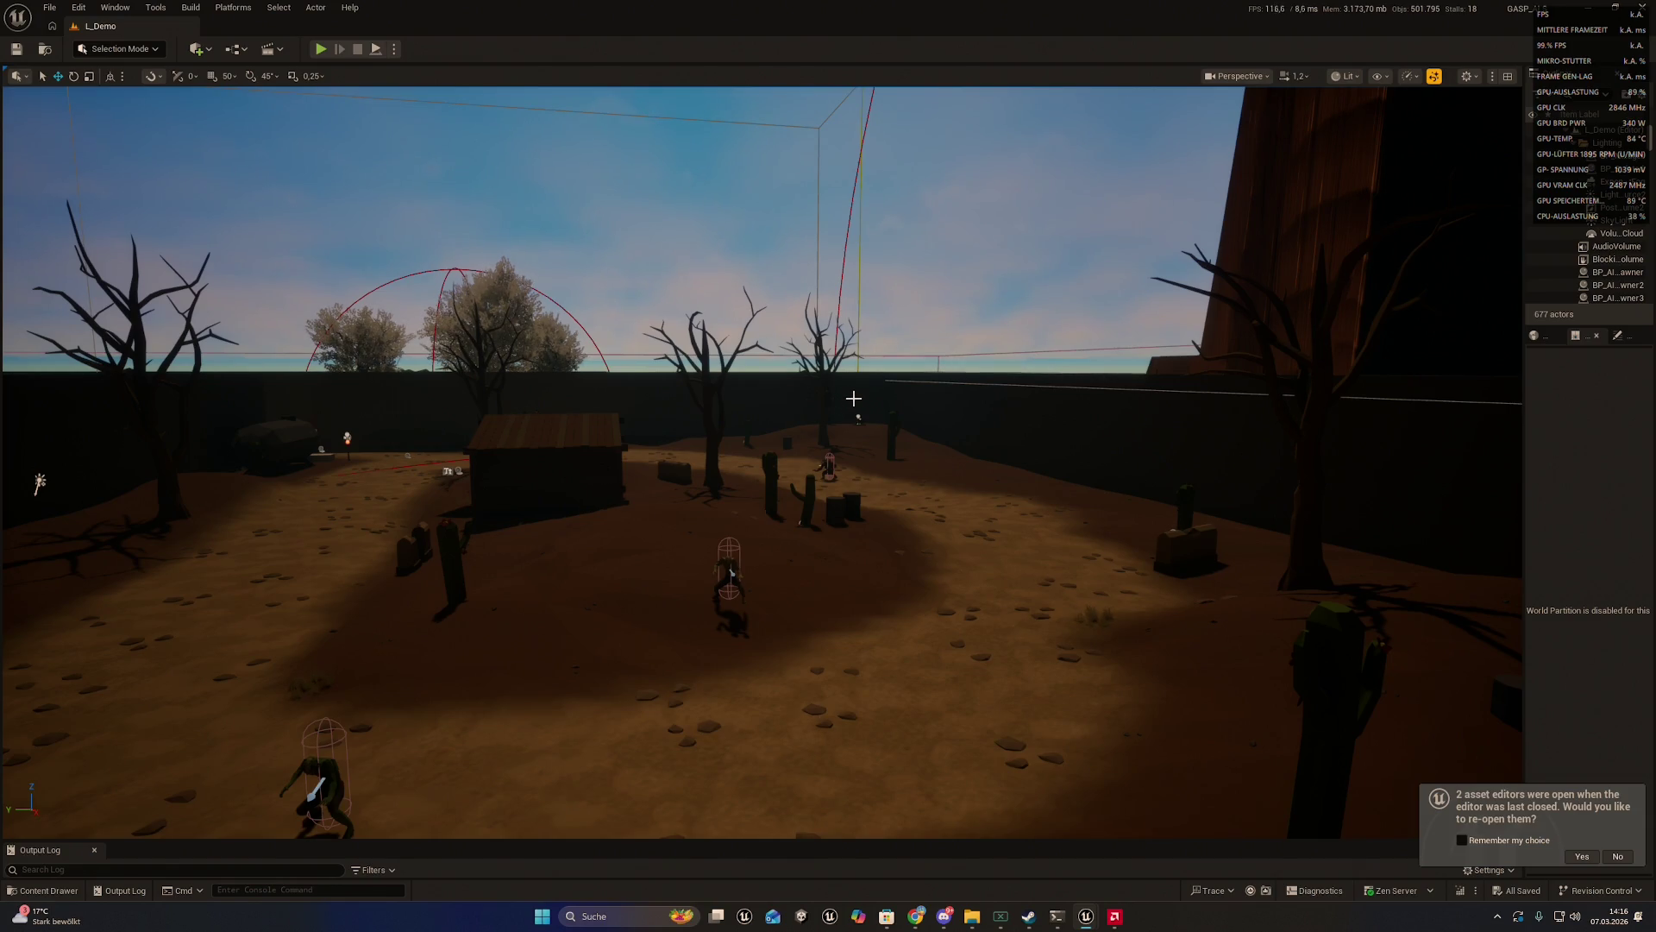
left_click_drag(853, 397, 808, 418)
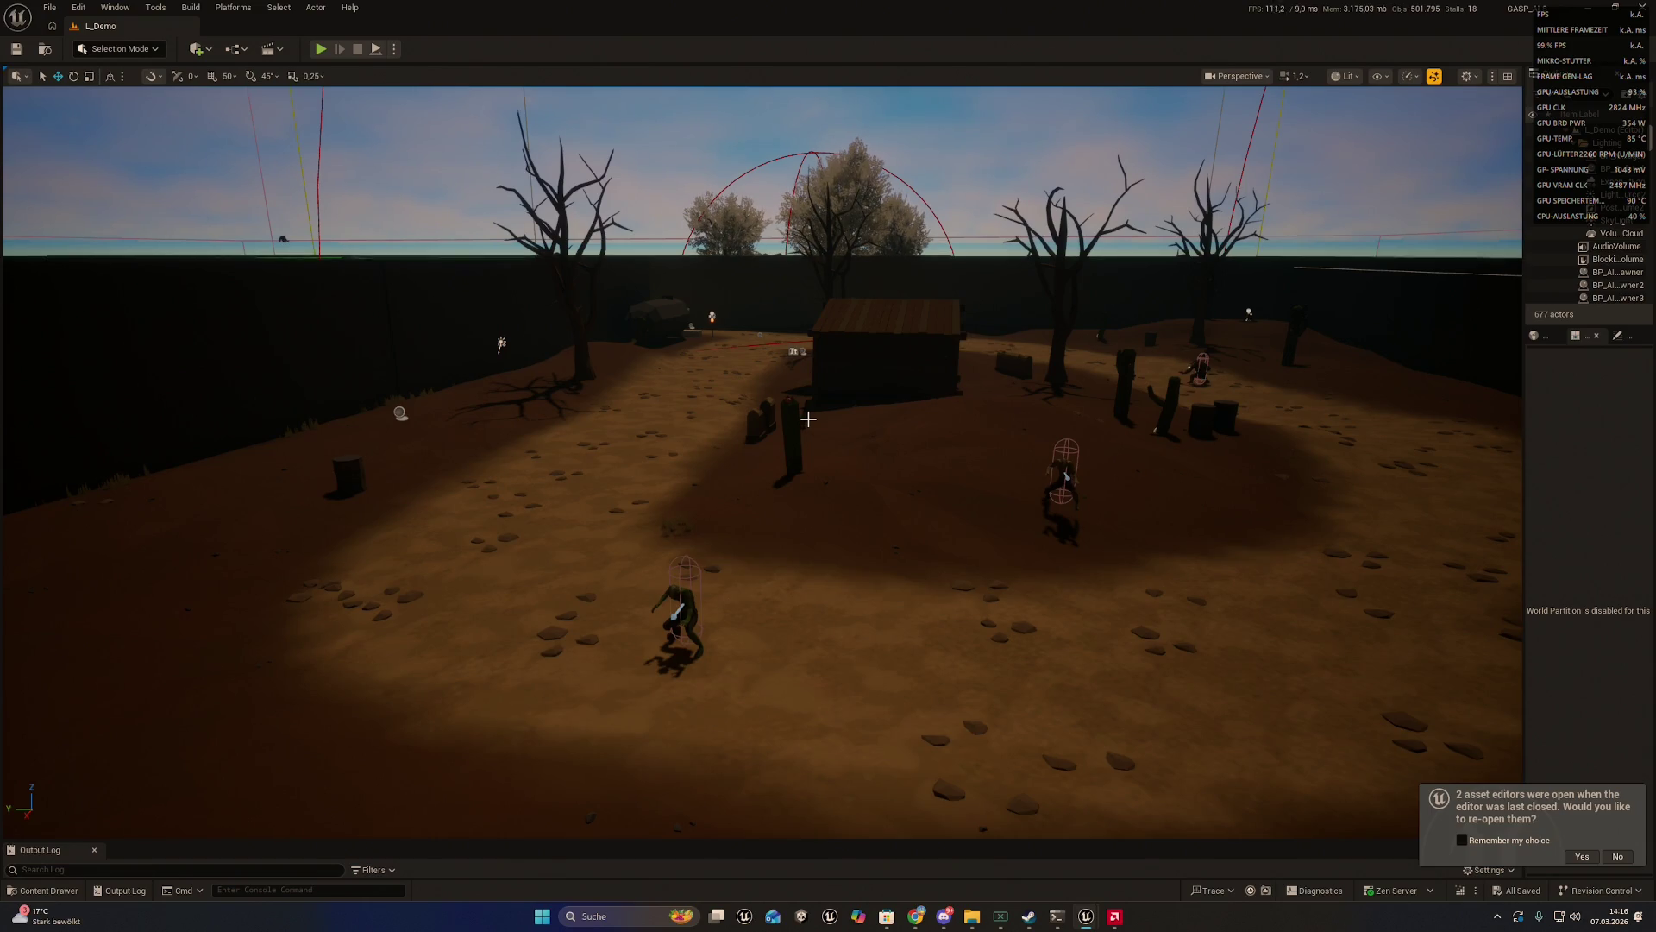
left_click(673, 599)
right_click(673, 599)
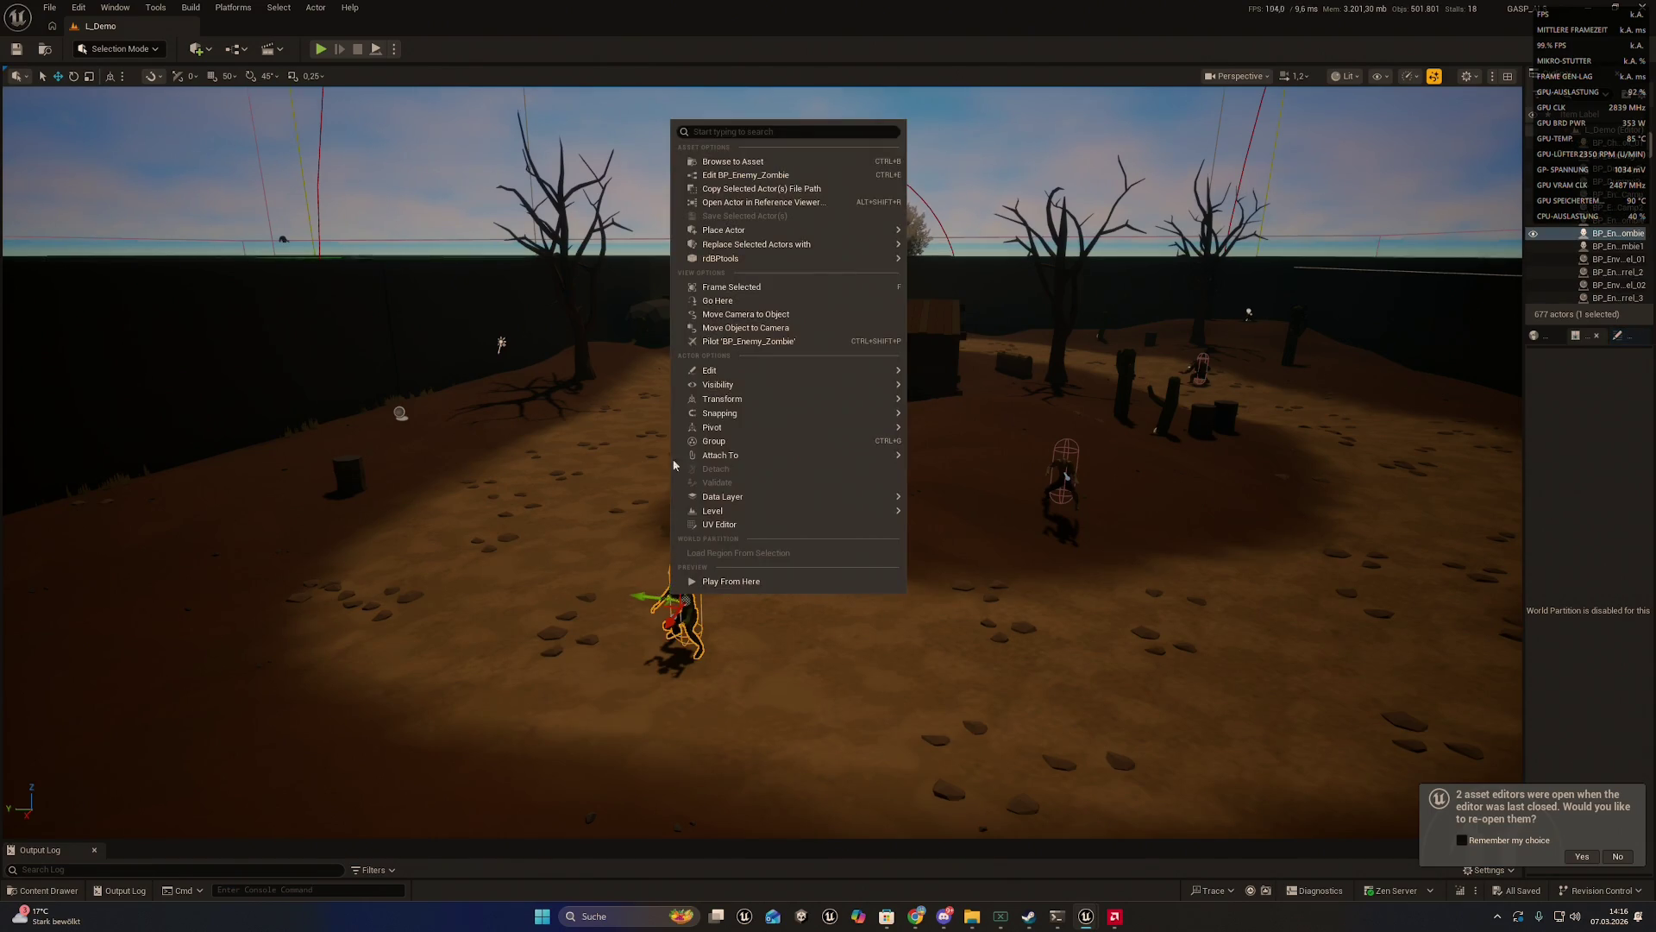
- Edit BP_Enemy_Zombie in a maximized window and open its SK_Zombie_01 skeletal mesh
left_click(733, 175)
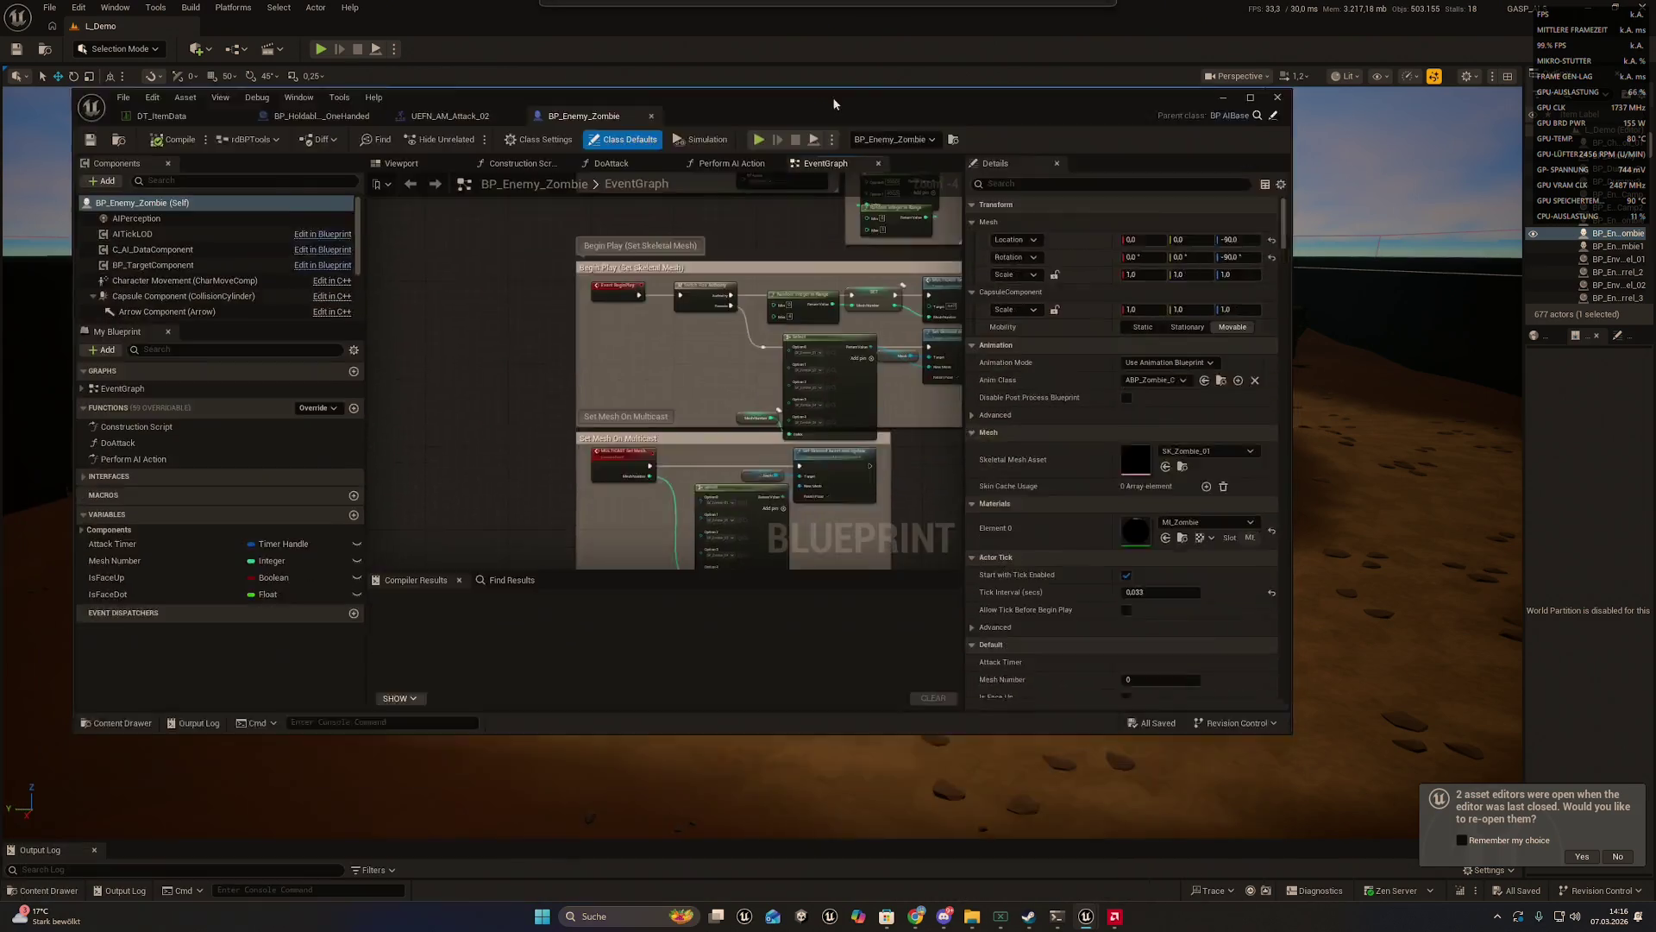
double_click(833, 104)
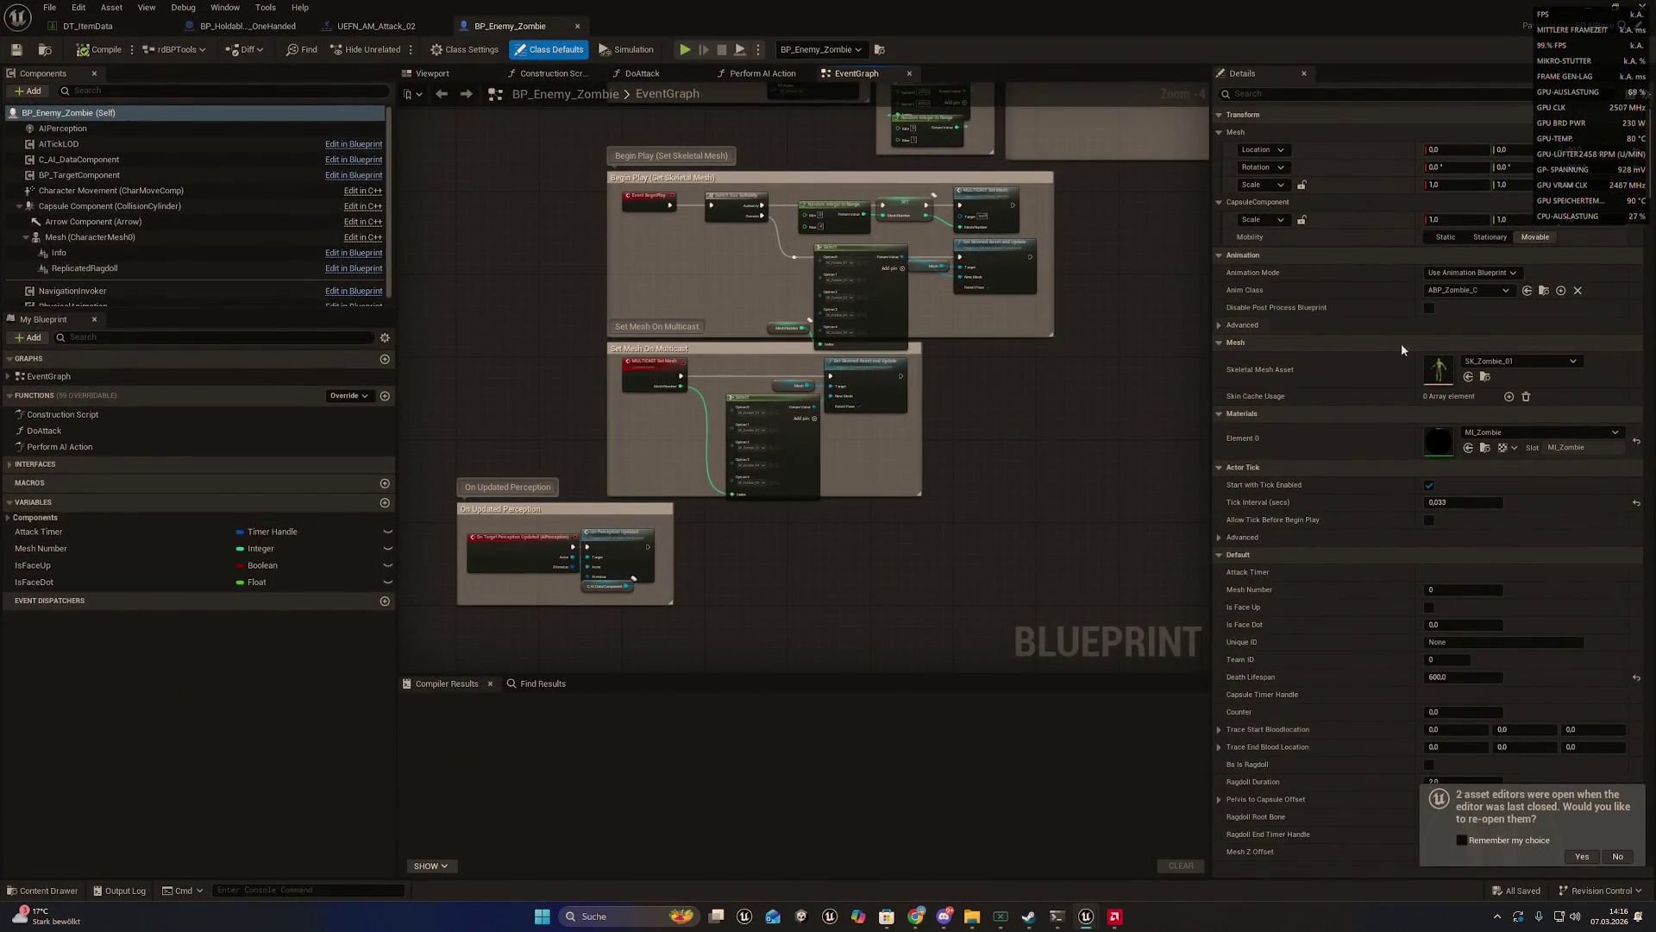
double_click(1435, 369)
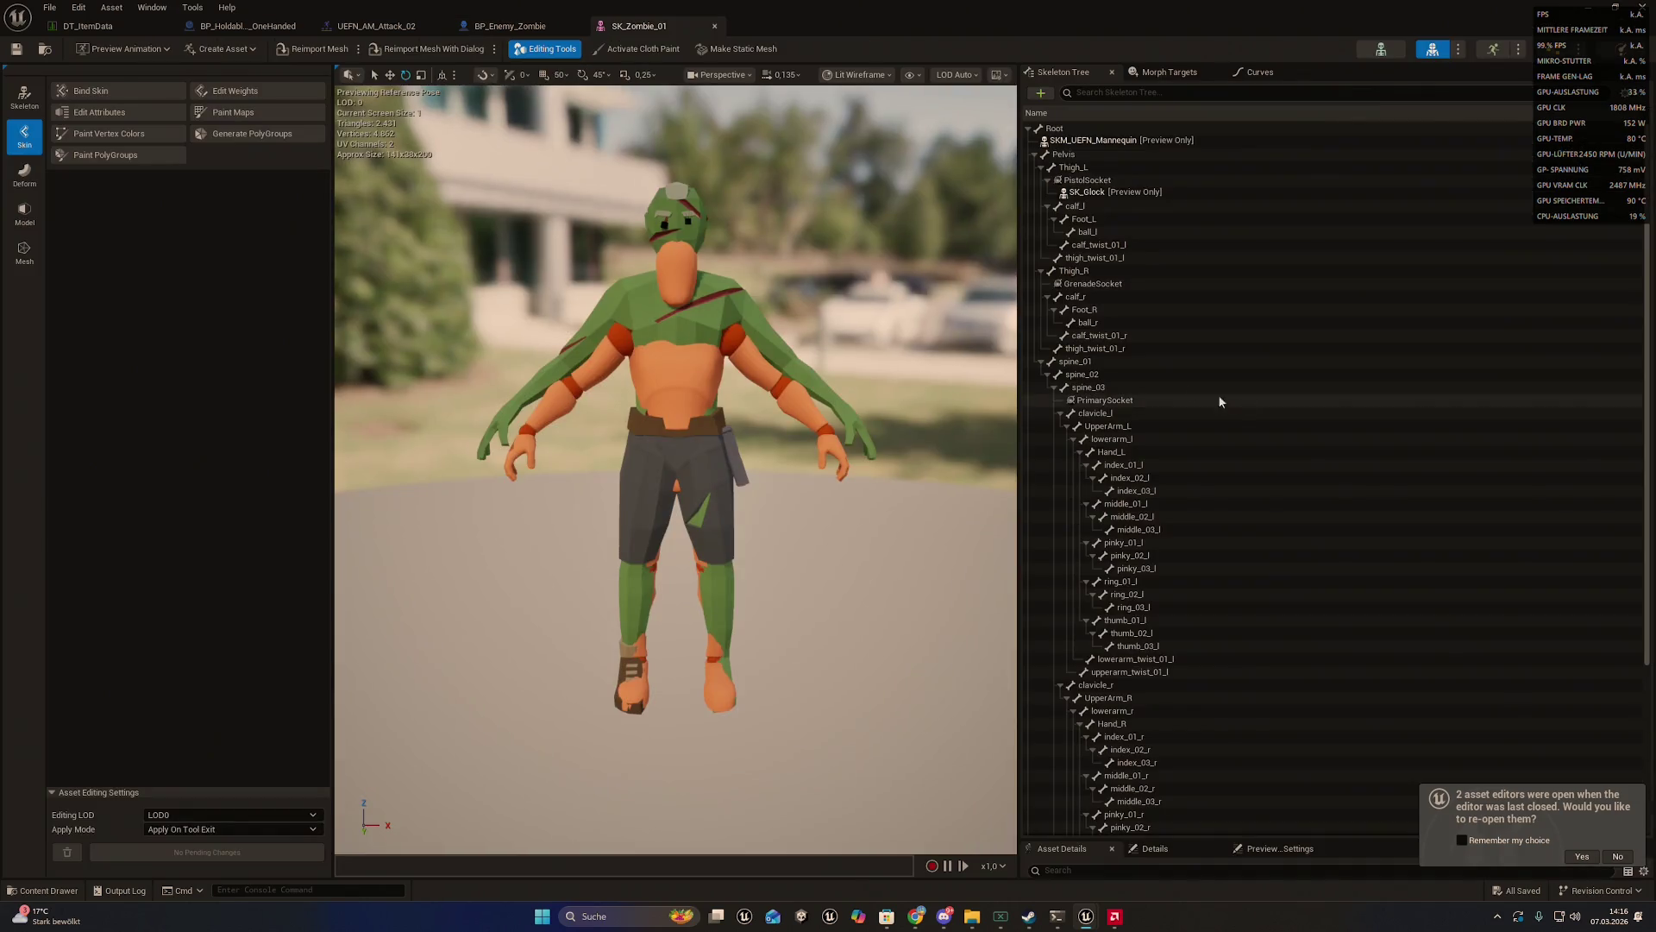
left_click(676, 285)
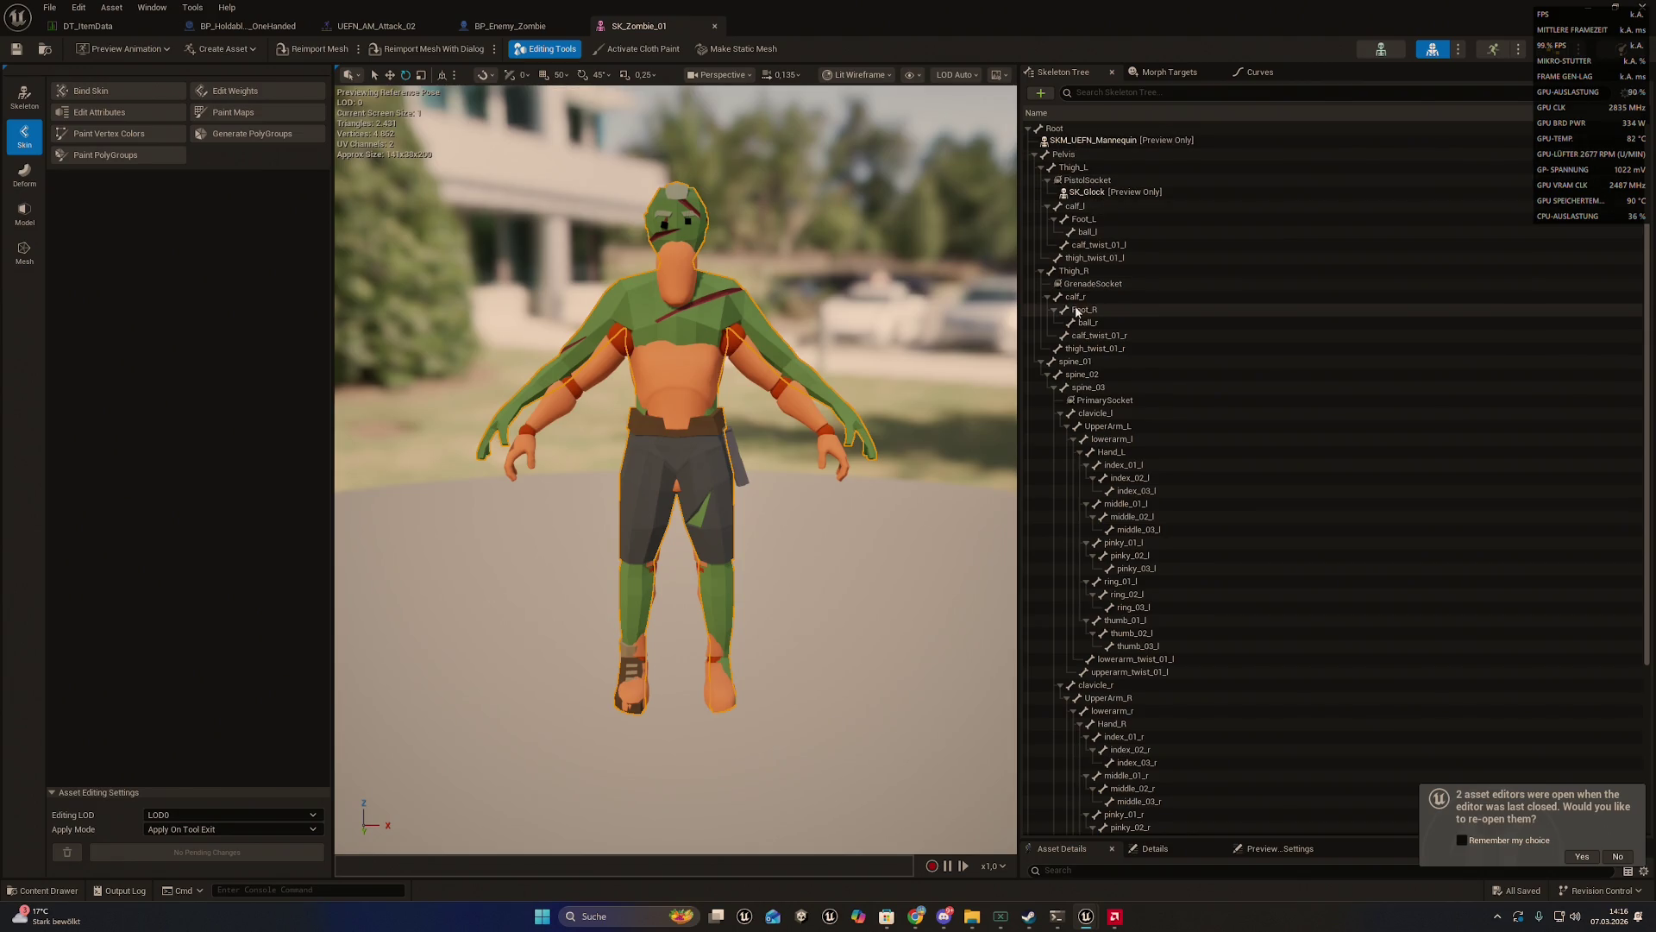
- Inspect the spine_02, head and neck_01 bones in the Skeleton Tree
left_click(1074, 375)
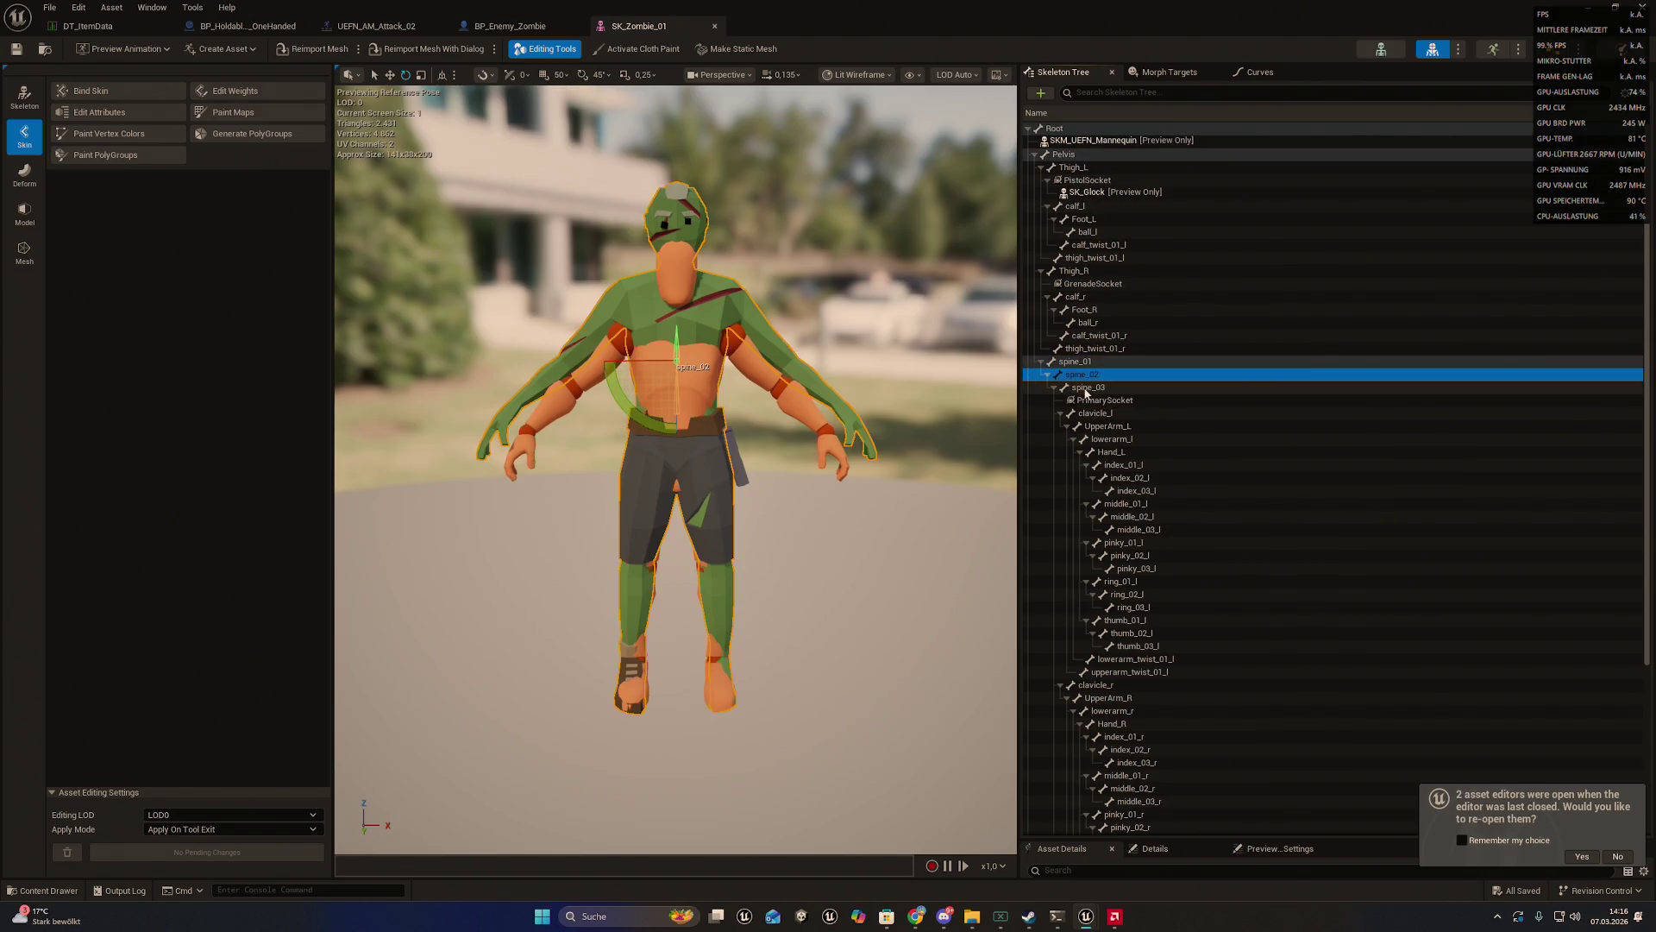
scroll(1104, 409, "down", 4)
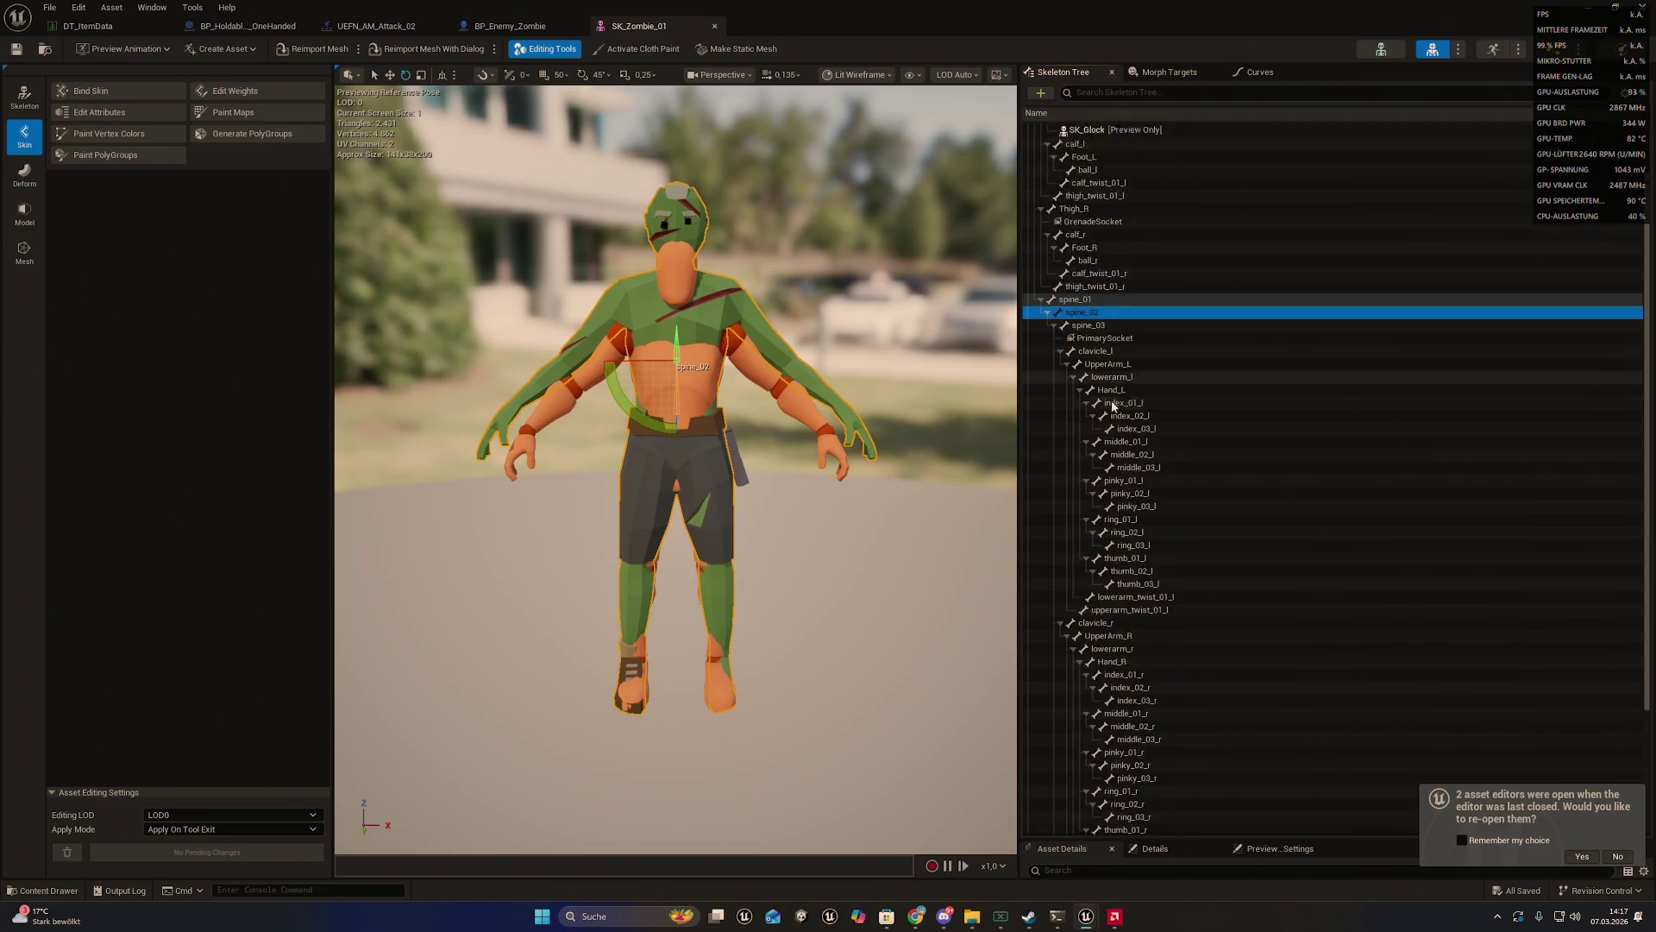
scroll(1107, 417, "down", 2)
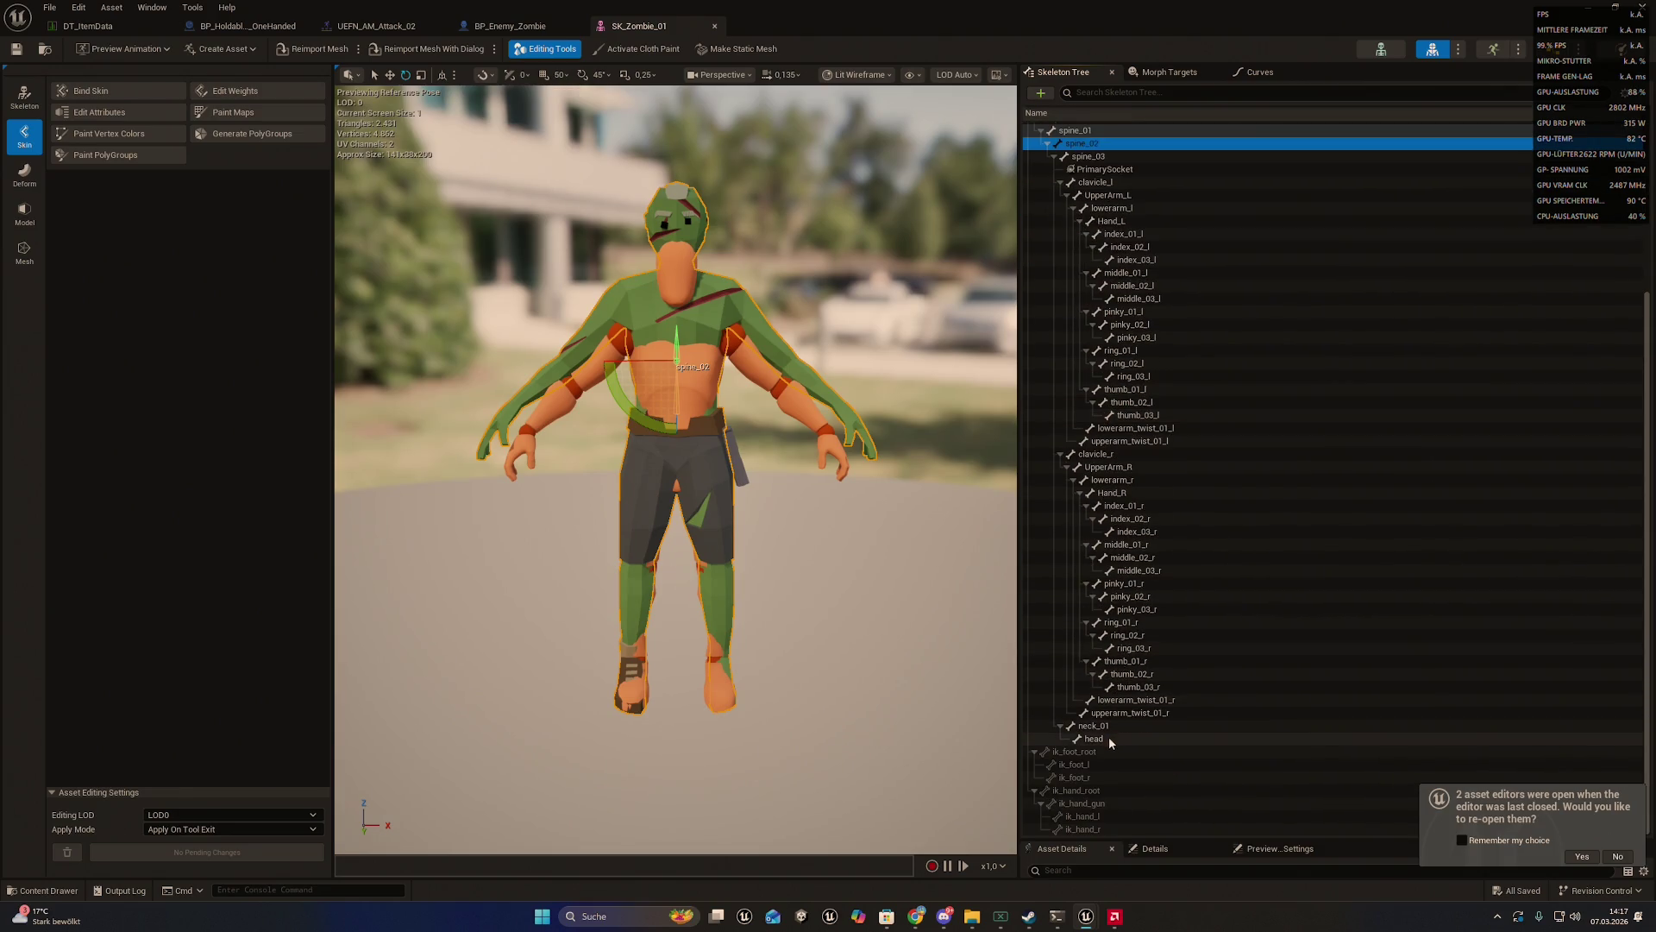
left_click(1096, 738)
left_click_drag(827, 371, 826, 326)
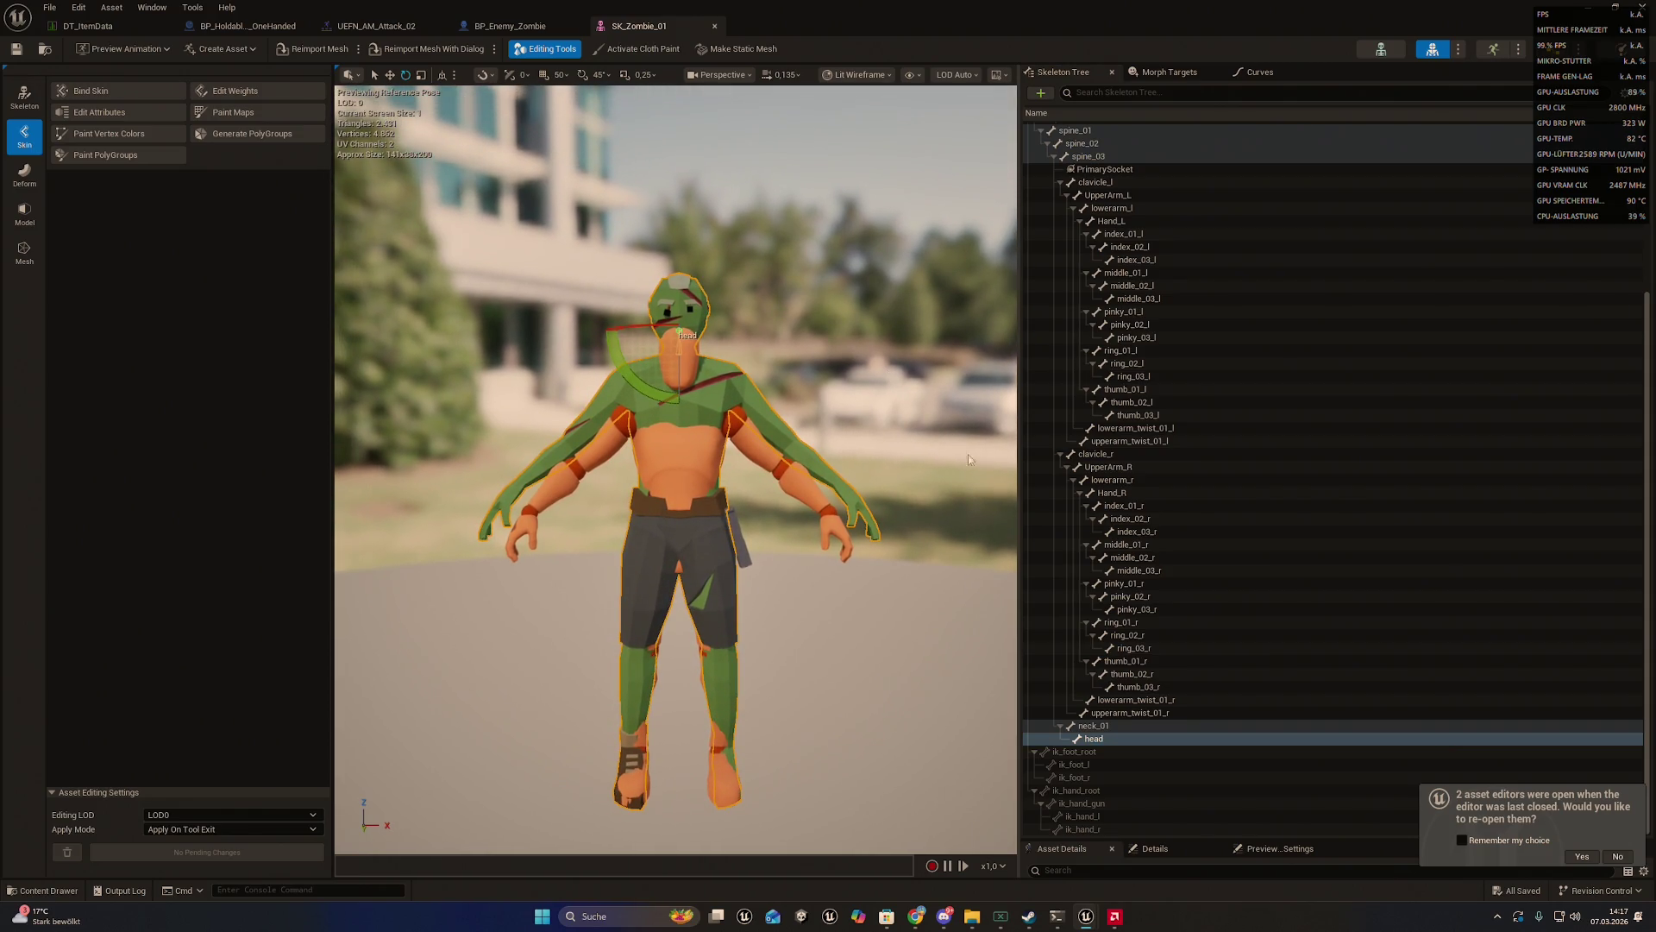
left_click(1090, 729)
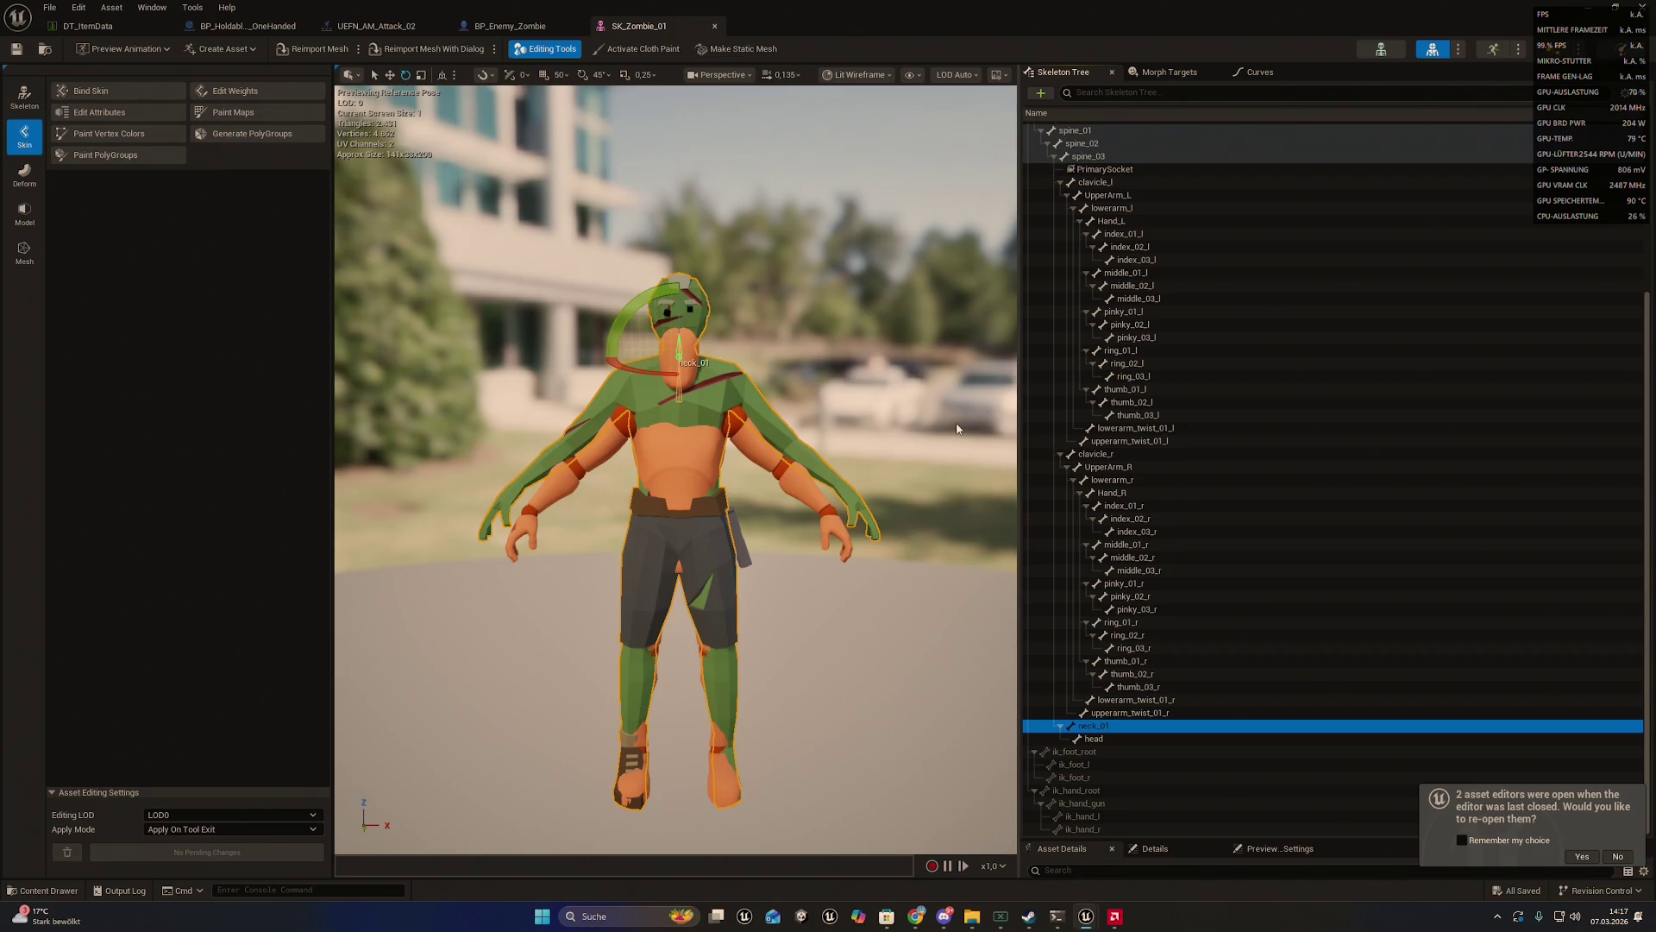
left_click(720, 406)
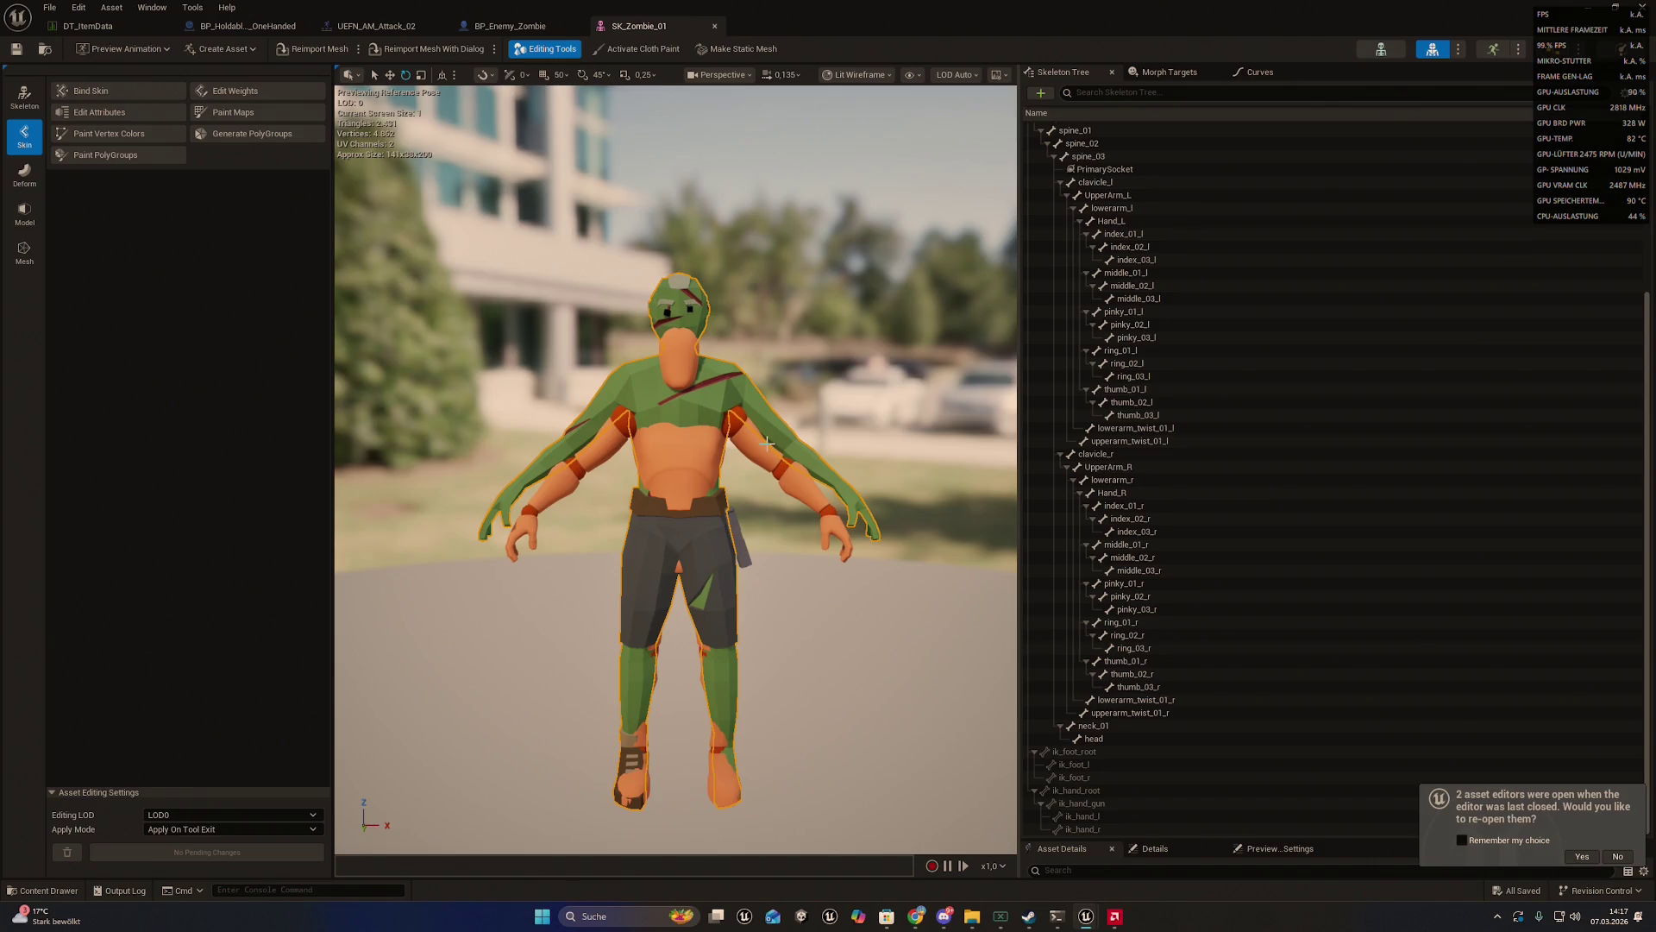
- Save all modified assets and shrink the mesh editor into a smaller window
left_click(49, 8)
left_click(96, 85)
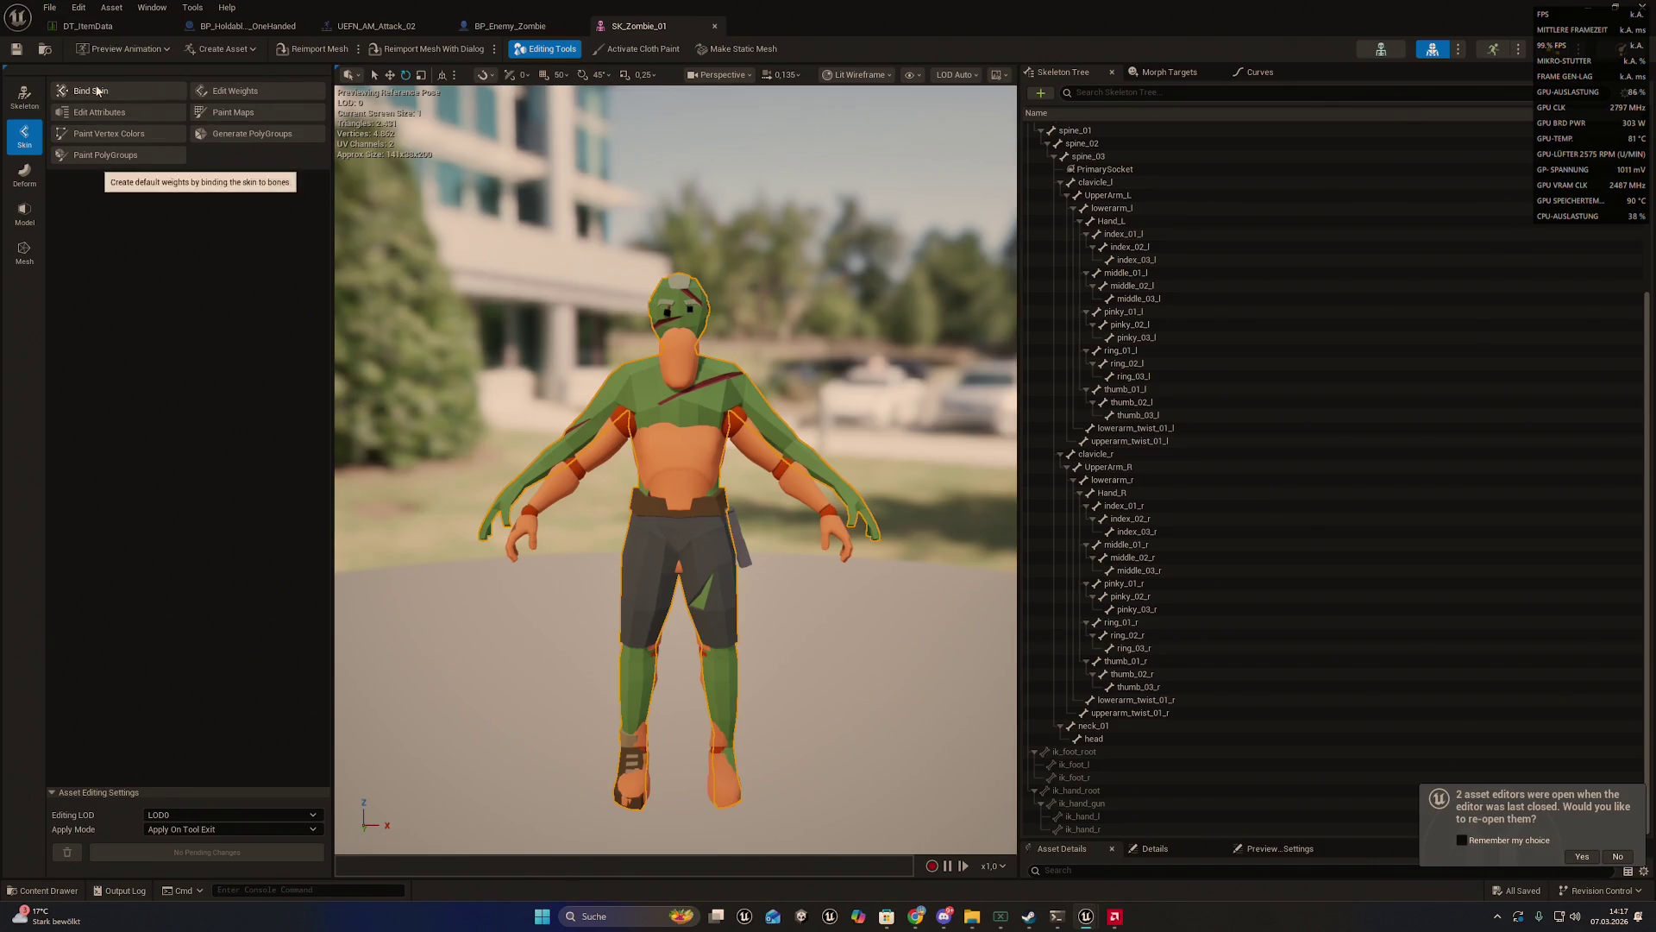
mouse_move(445, 7)
left_mouse_down()
mouse_move(327, 257)
mouse_move(382, 481)
left_mouse_up()
- Reposition the SK_Zombie_01 editor and its preview, save all assets, then minimize the editor
mouse_move(992, 489)
left_mouse_down()
mouse_move(1027, 488)
mouse_move(1049, 15)
left_mouse_up()
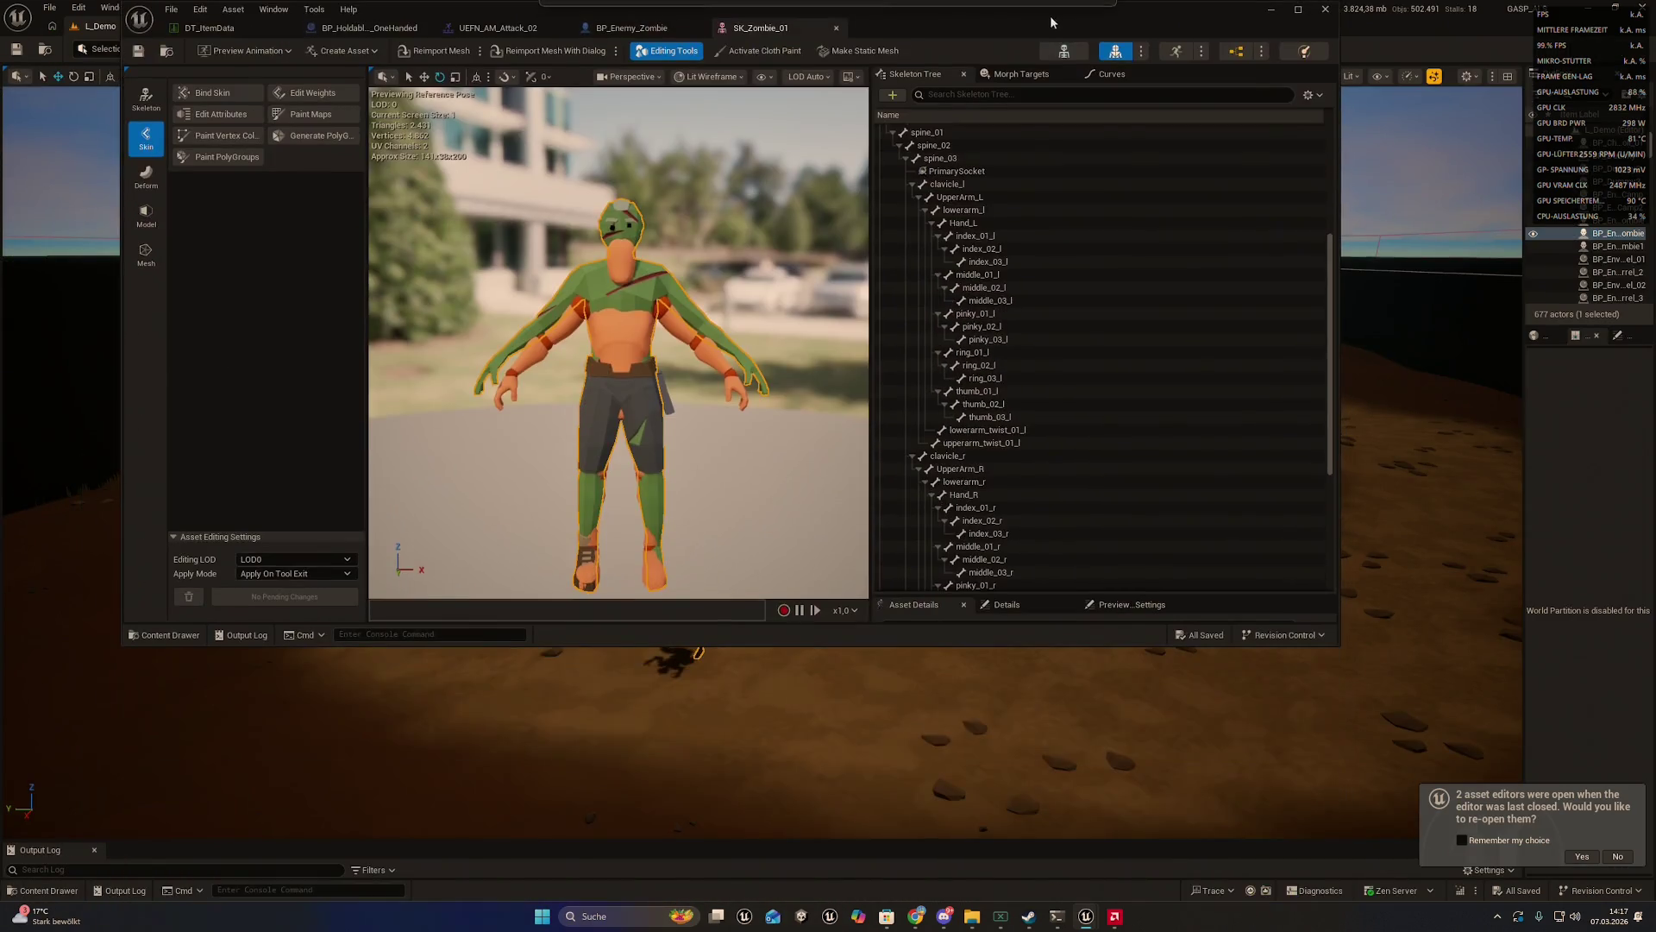
left_click_drag(717, 339, 660, 341)
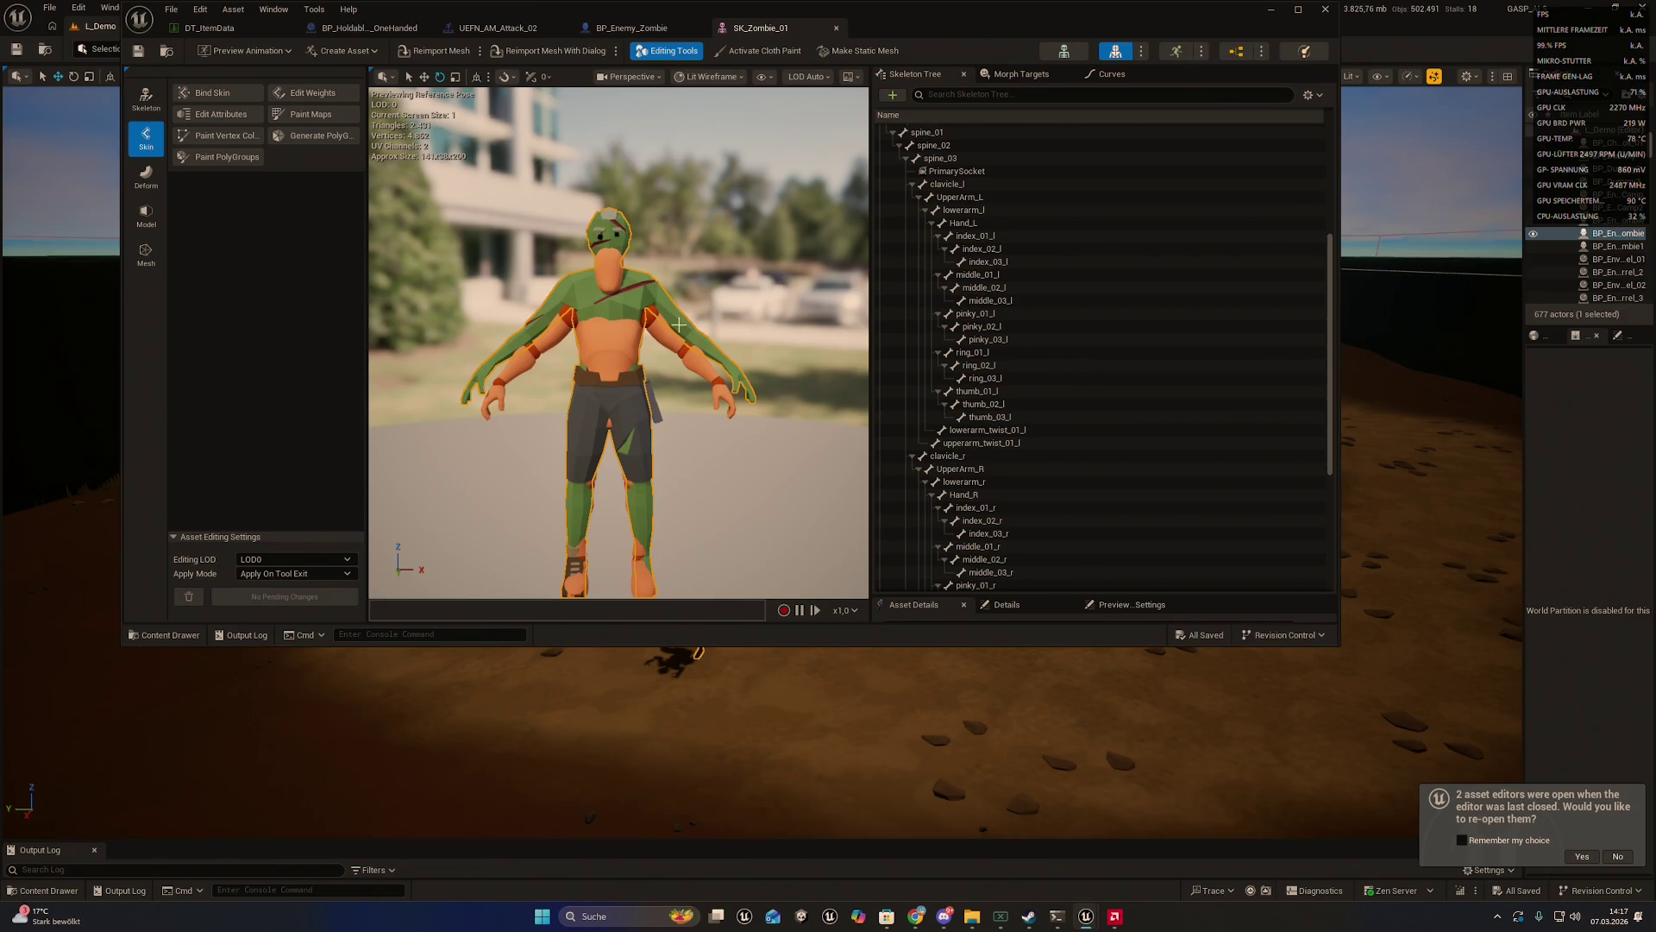
left_click_drag(703, 322, 698, 316)
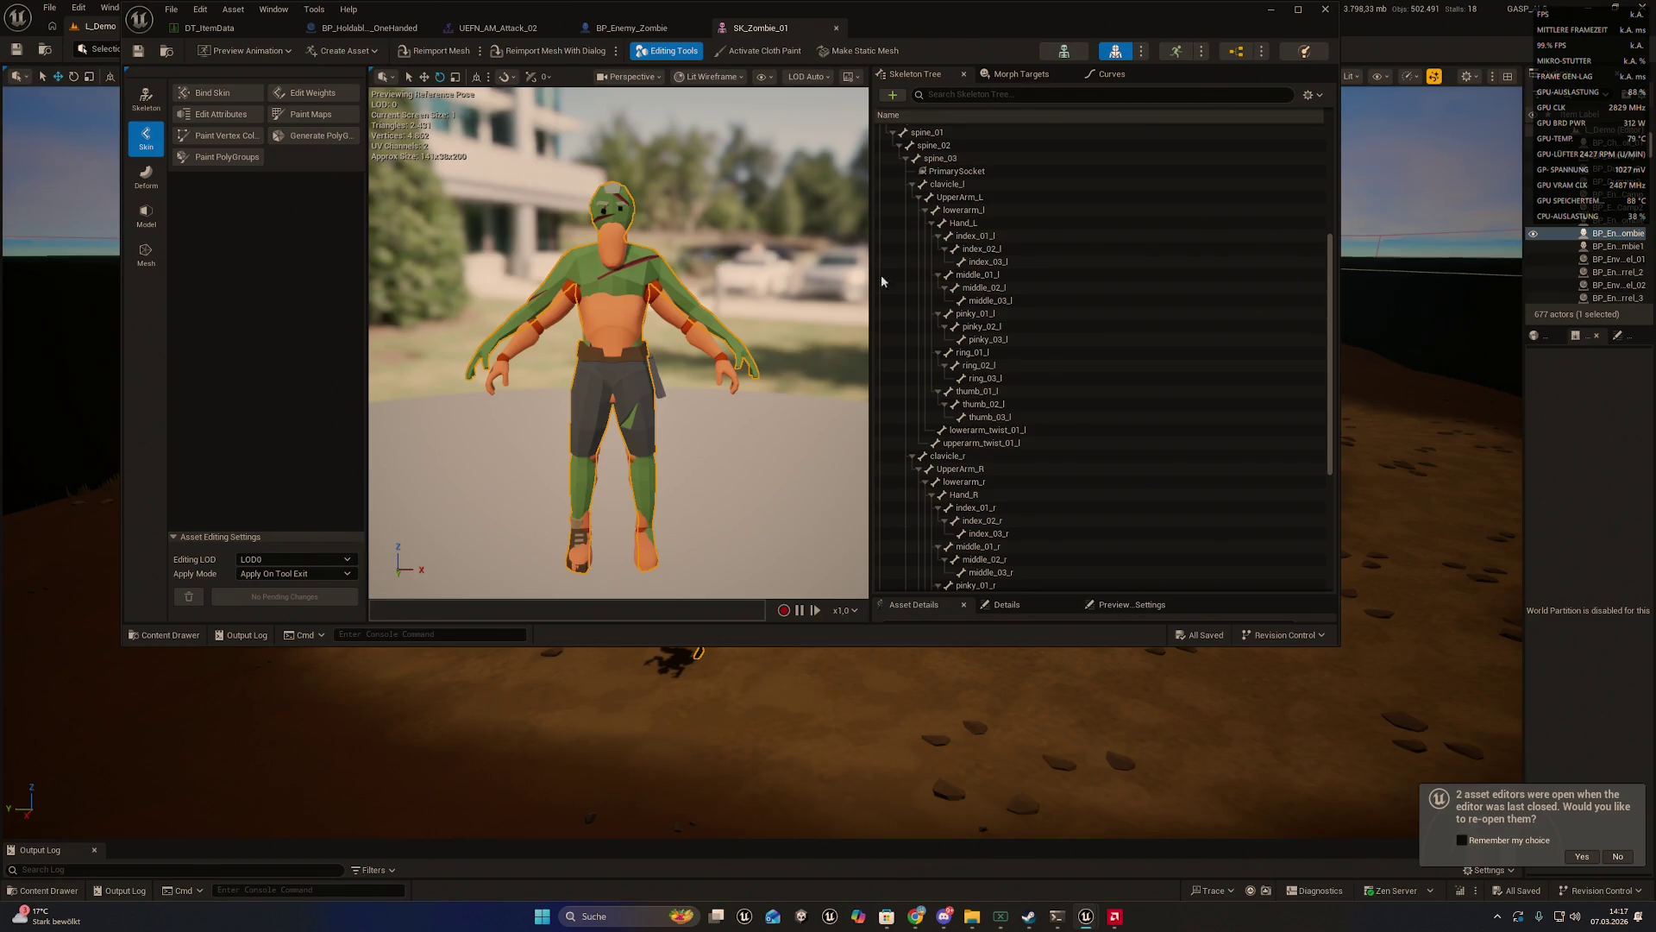
scroll(1025, 308, "down", 6)
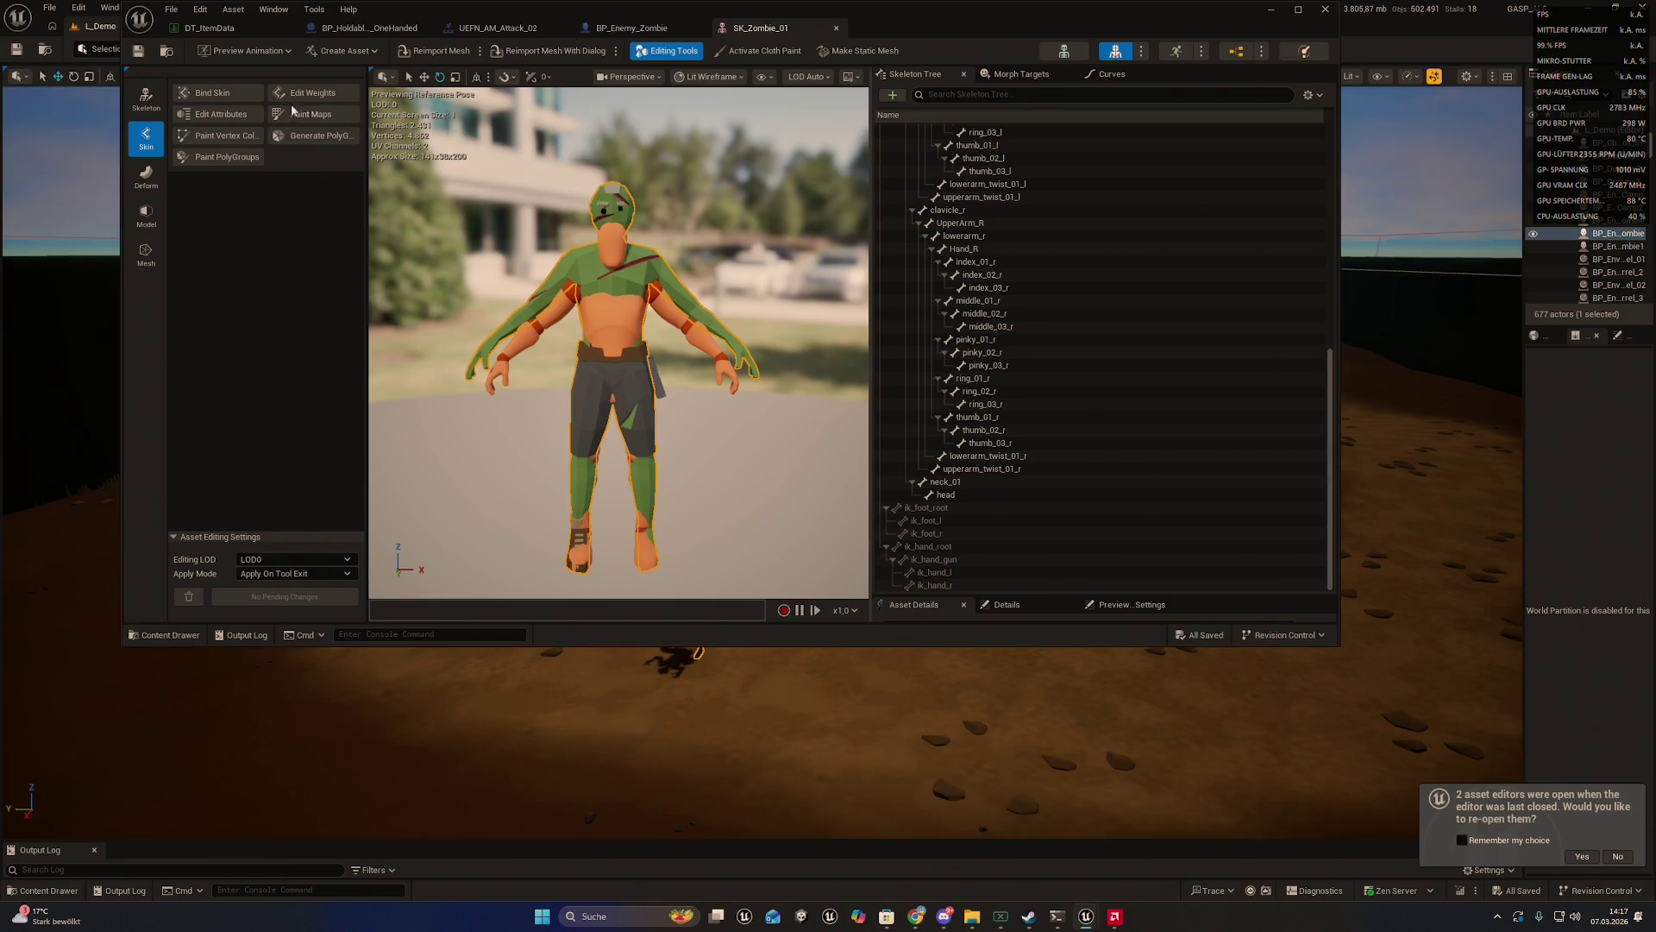
left_click(171, 9)
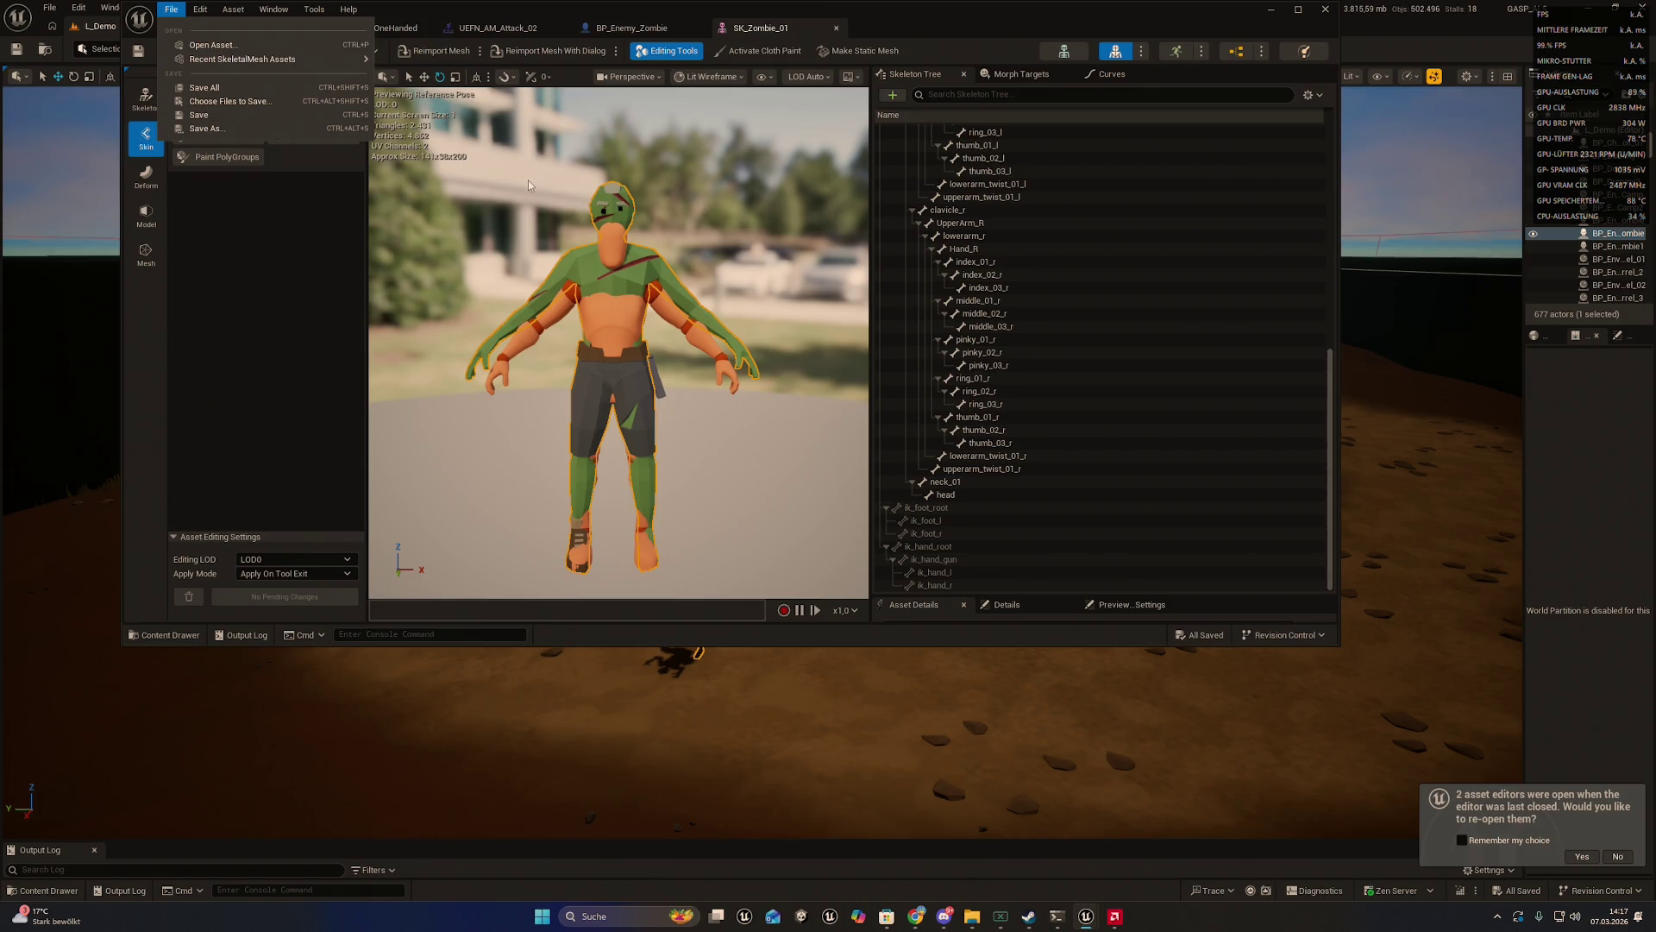
left_click(205, 87)
left_click(1272, 9)
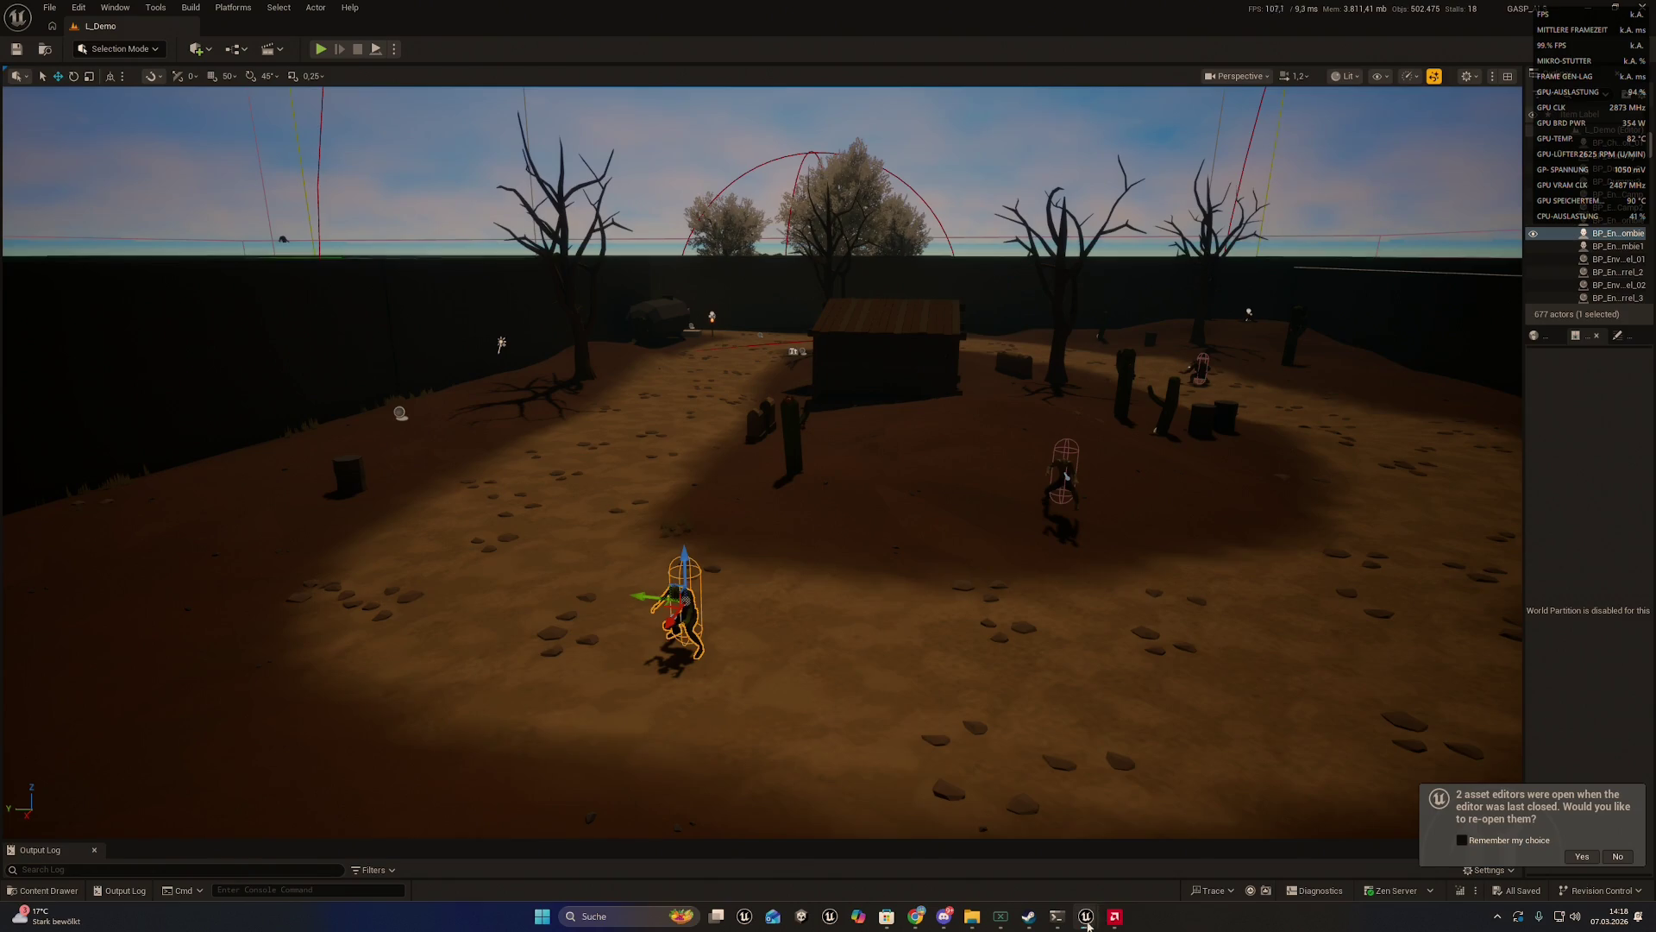
mouse_move(1086, 916)
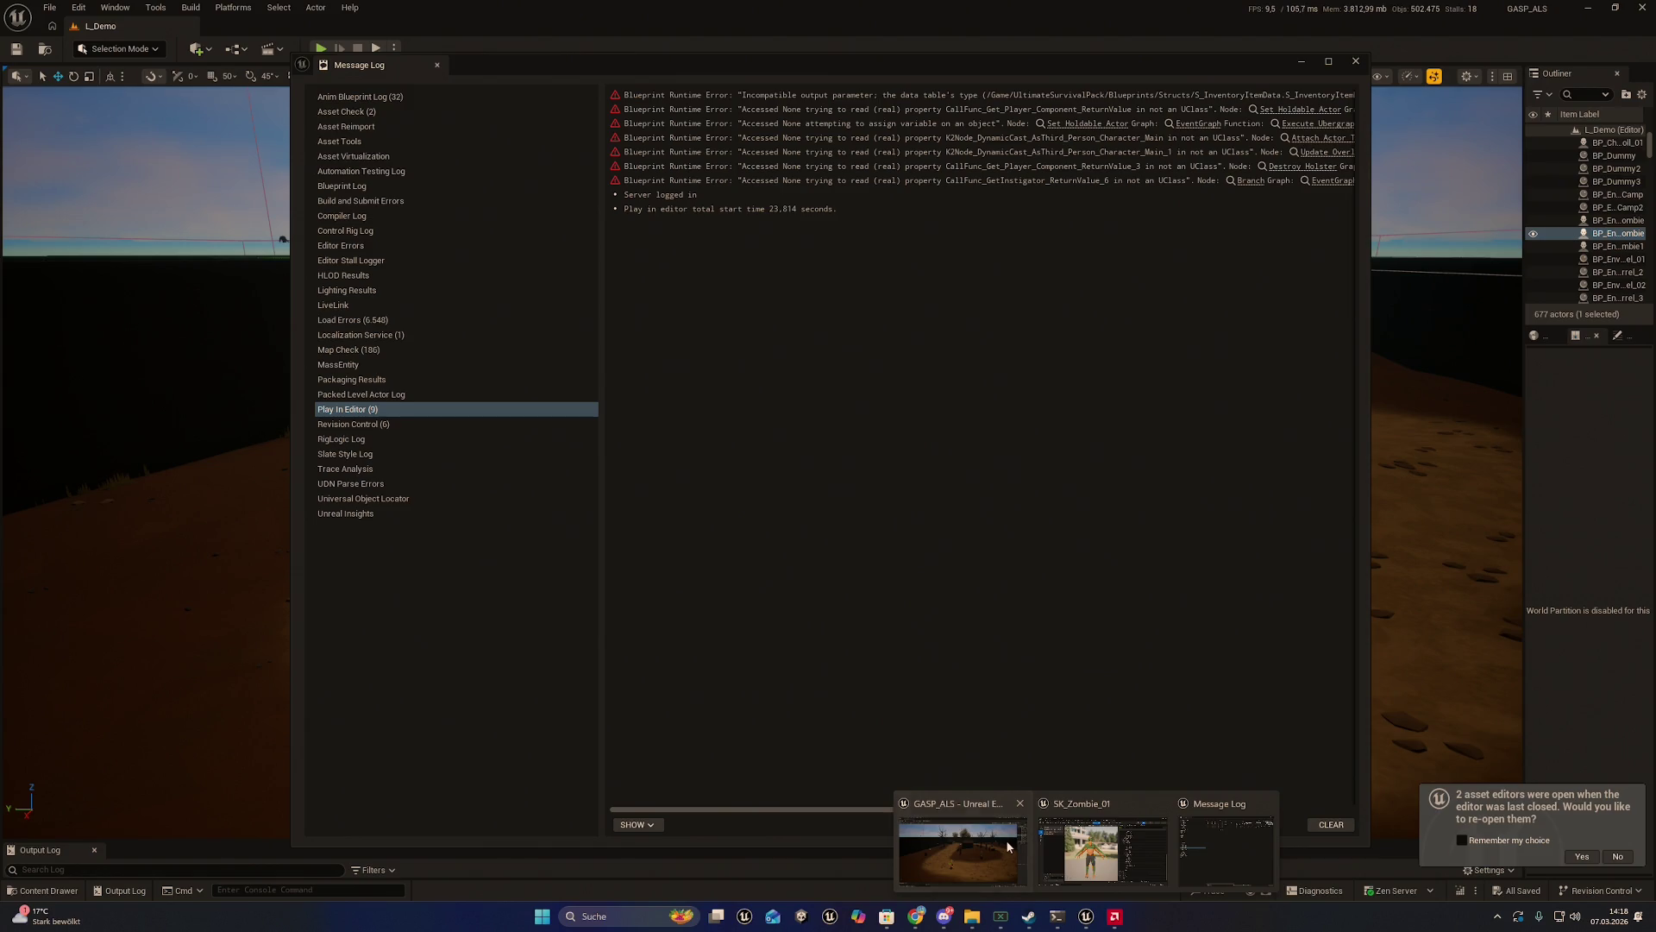
left_click(1007, 846)
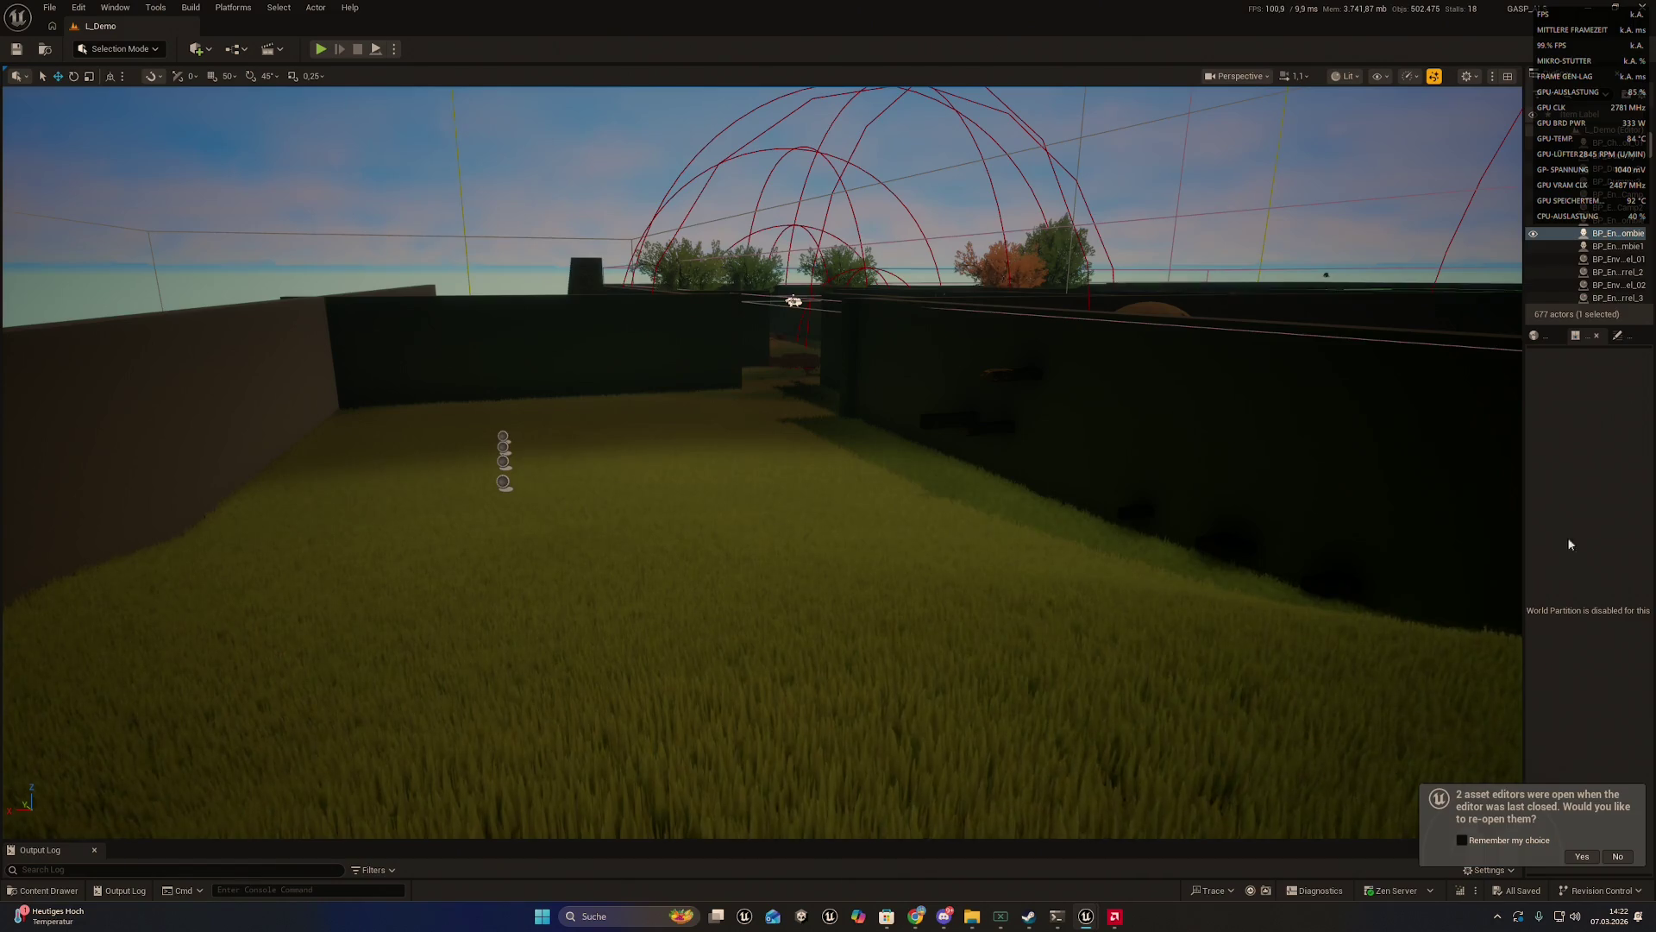
left_click(1056, 916)
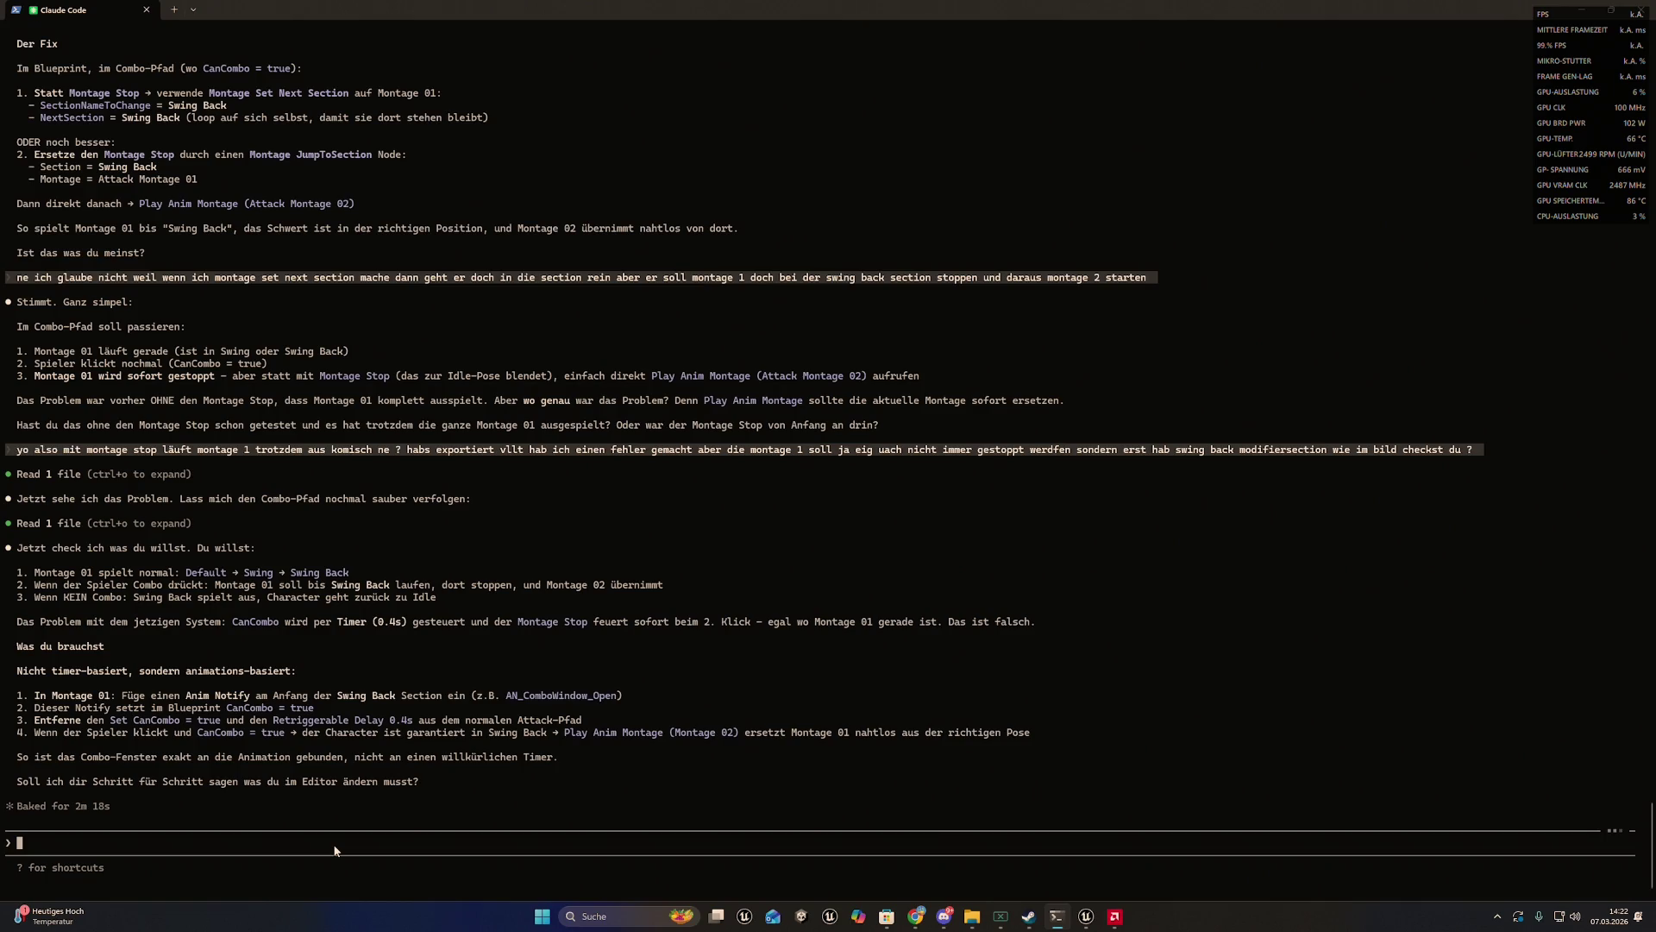
- Draft a German question about double-click combo triggering, erase its unfinished part, and return to SK_Zombie_01
type("ok aber n")
type("ur zur ka")
key("BackSpace")
type("larstel")
type("lung wenn ")
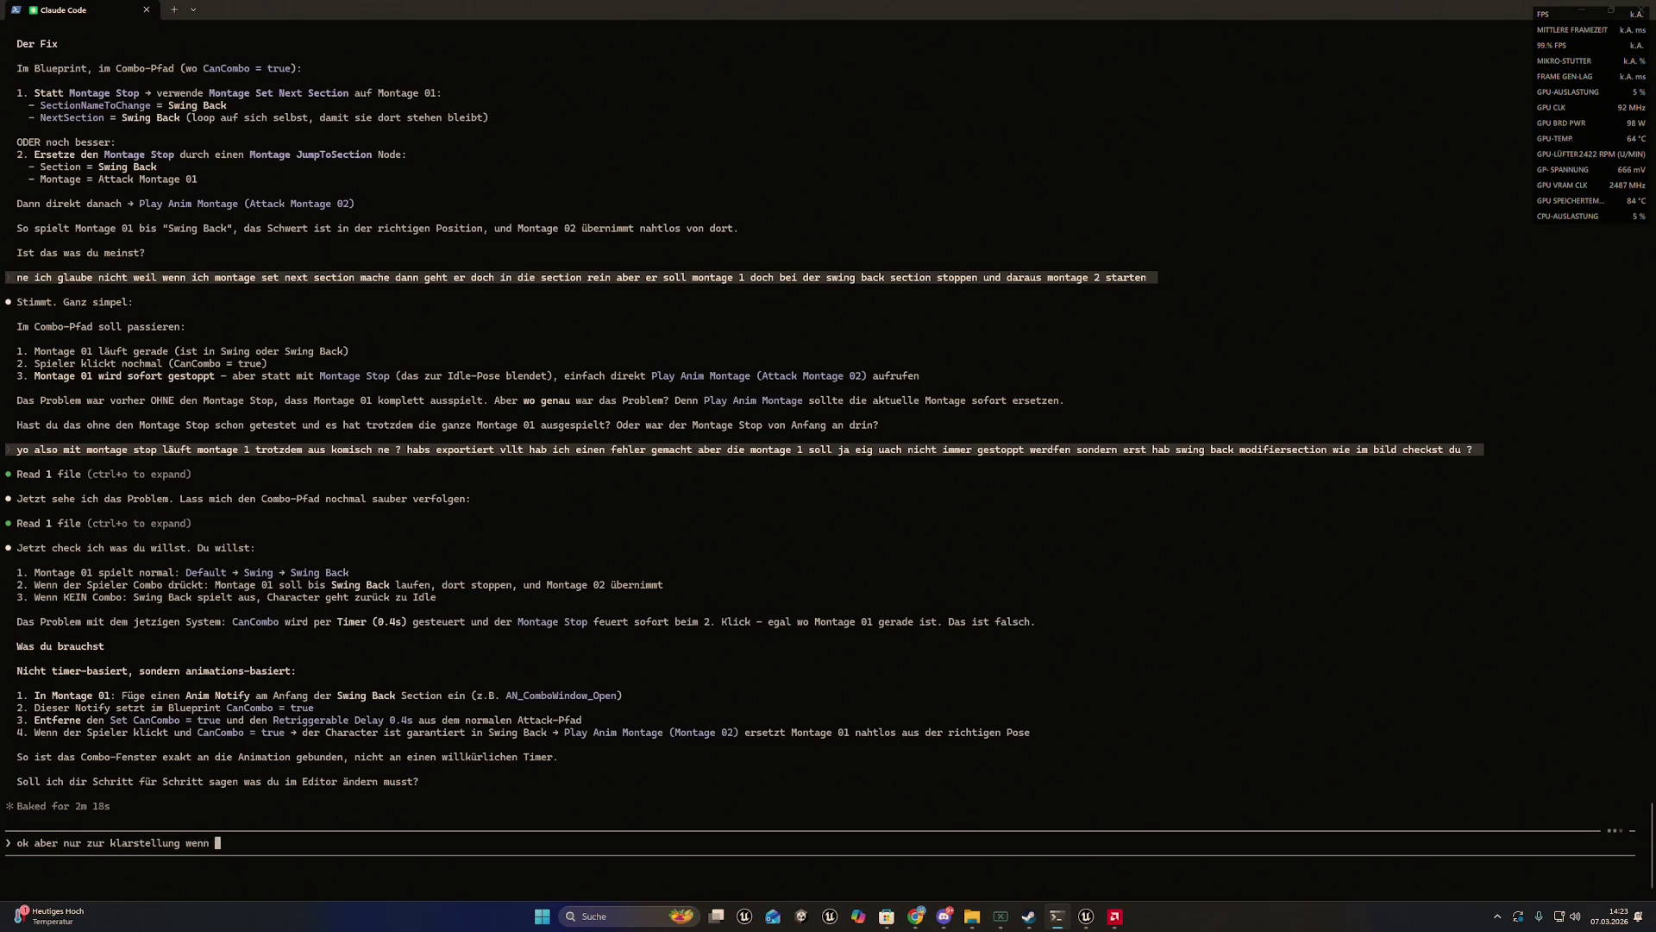
type("ich 2mal schnell")
type(" klicke s")
type("oll der kom")
type("bi tr")
key("BackSpace")
key("BackSpace")
key("BackSpace")
key("BackSpace")
key("BackSpace")
key("BackSpace")
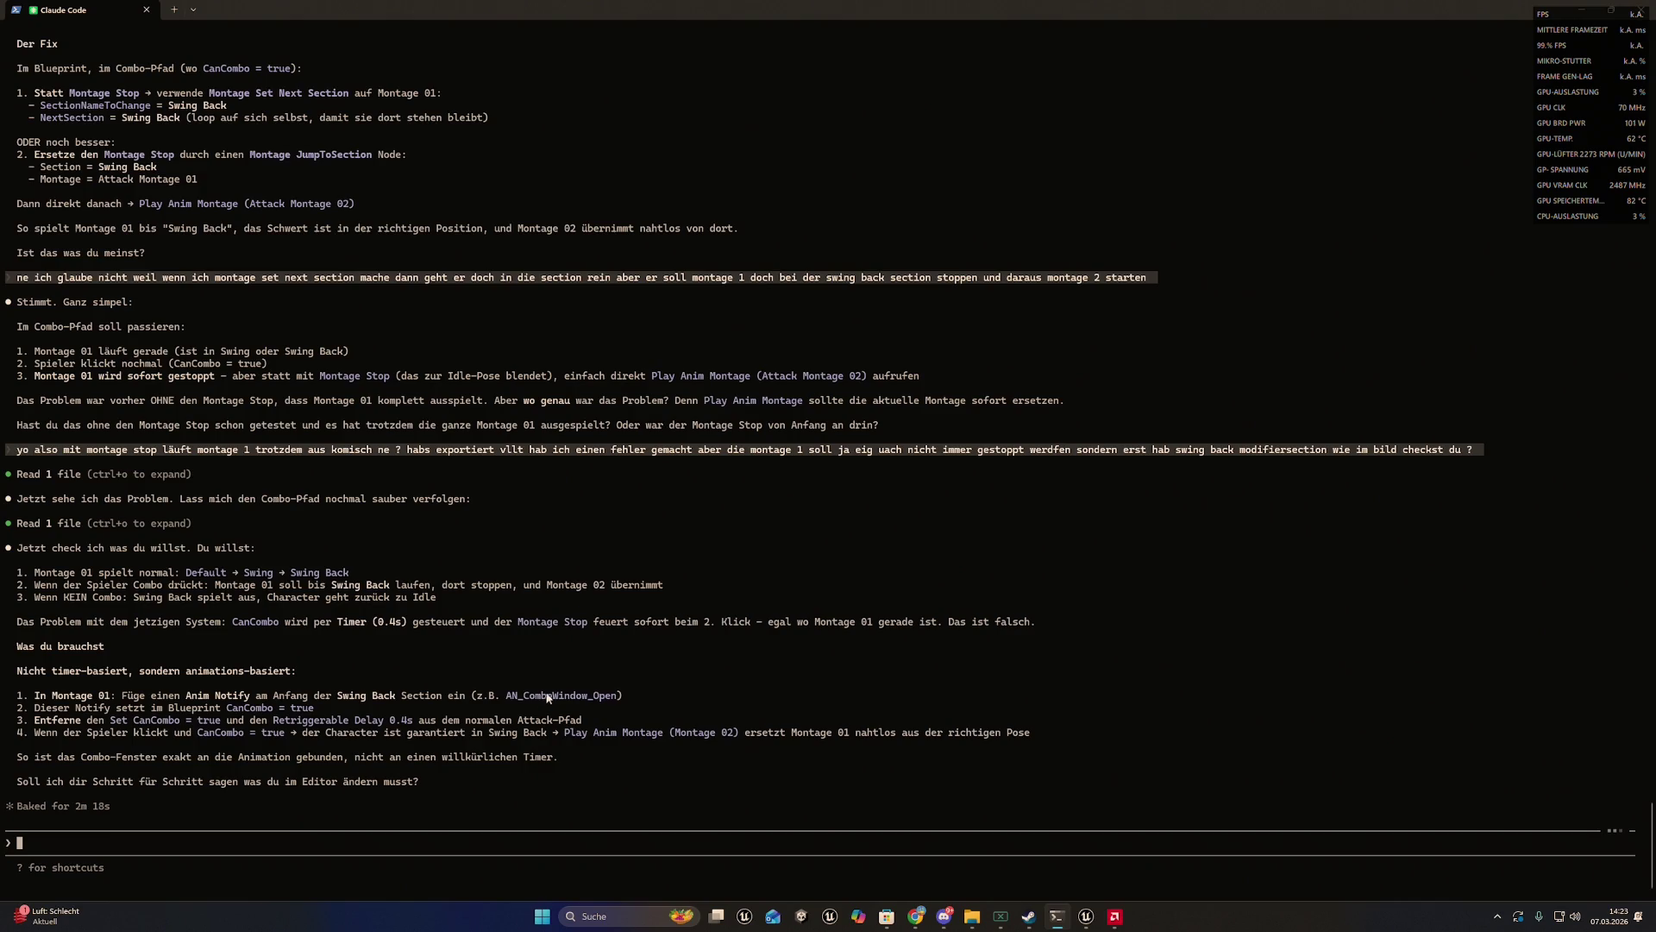
mouse_move(1086, 917)
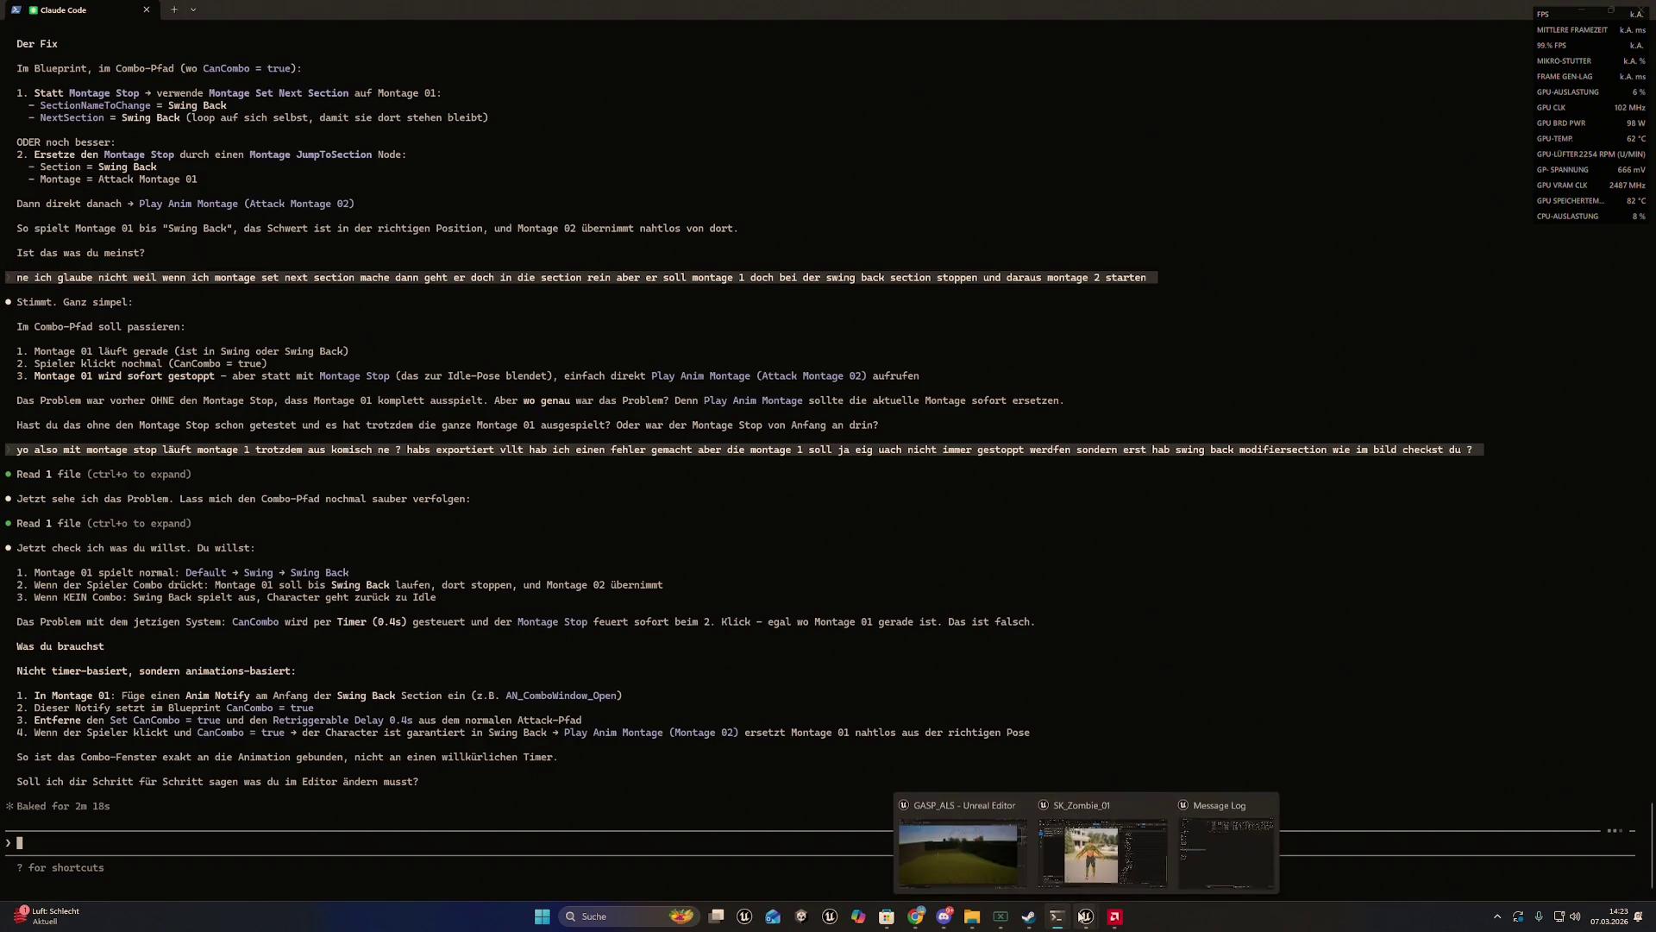
left_click(1105, 868)
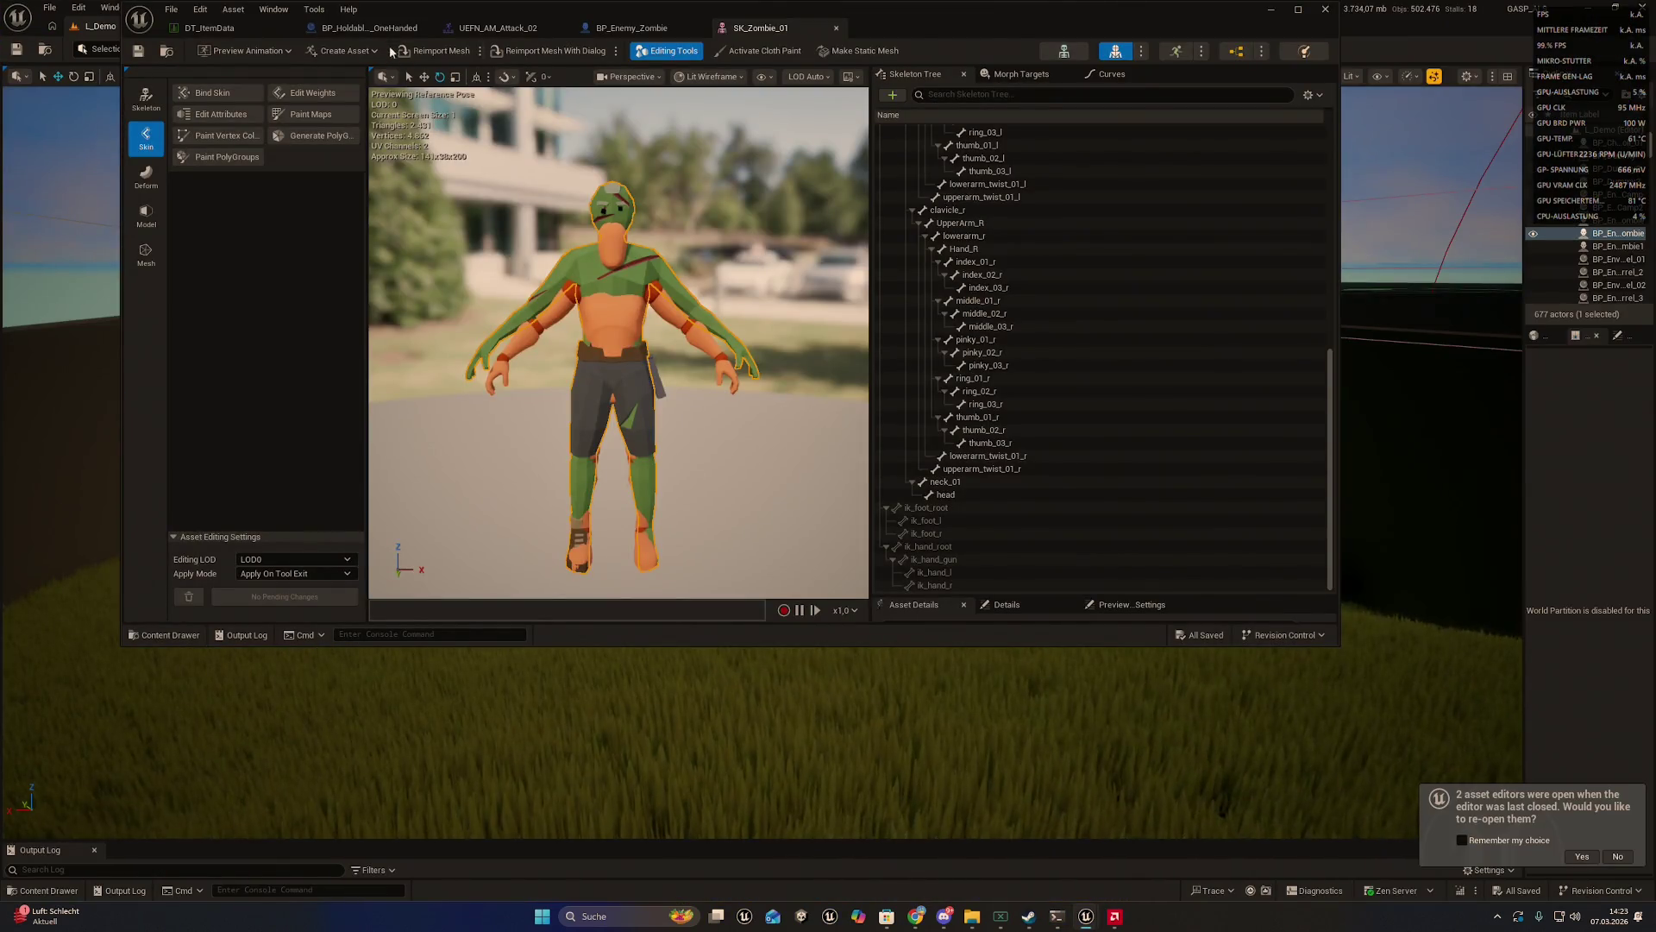
- Open A_Attack_LightCombo01A_Sword1_Montage, put the playhead on its swing back section, and maximize the editor
left_click(489, 30)
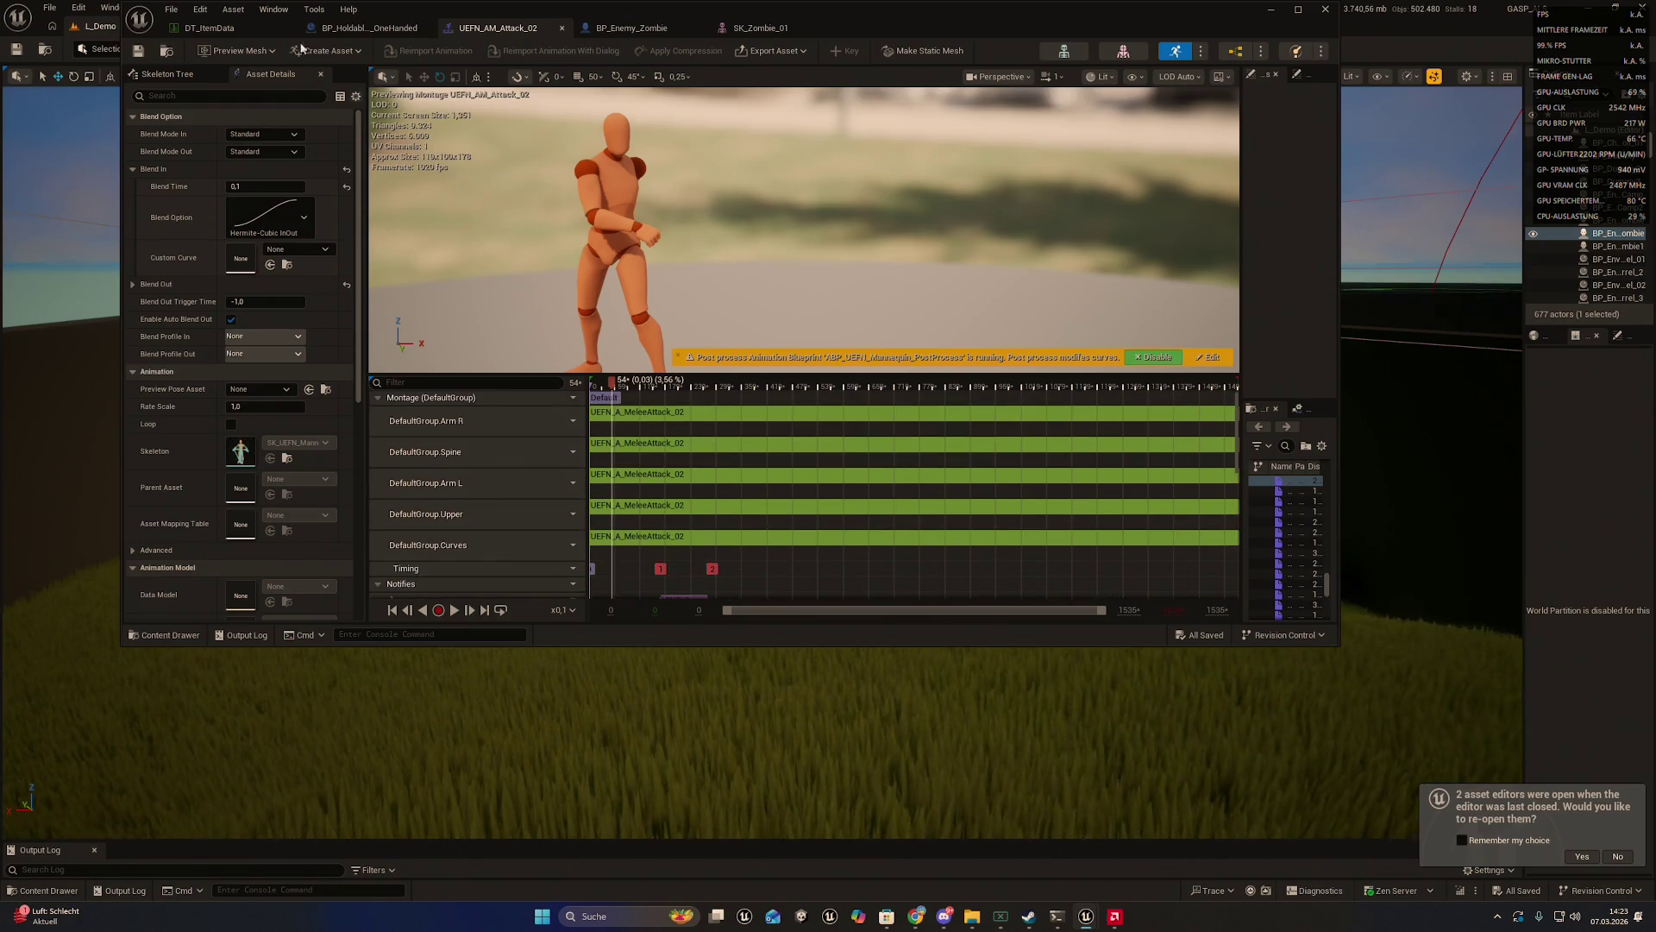
left_click(369, 28)
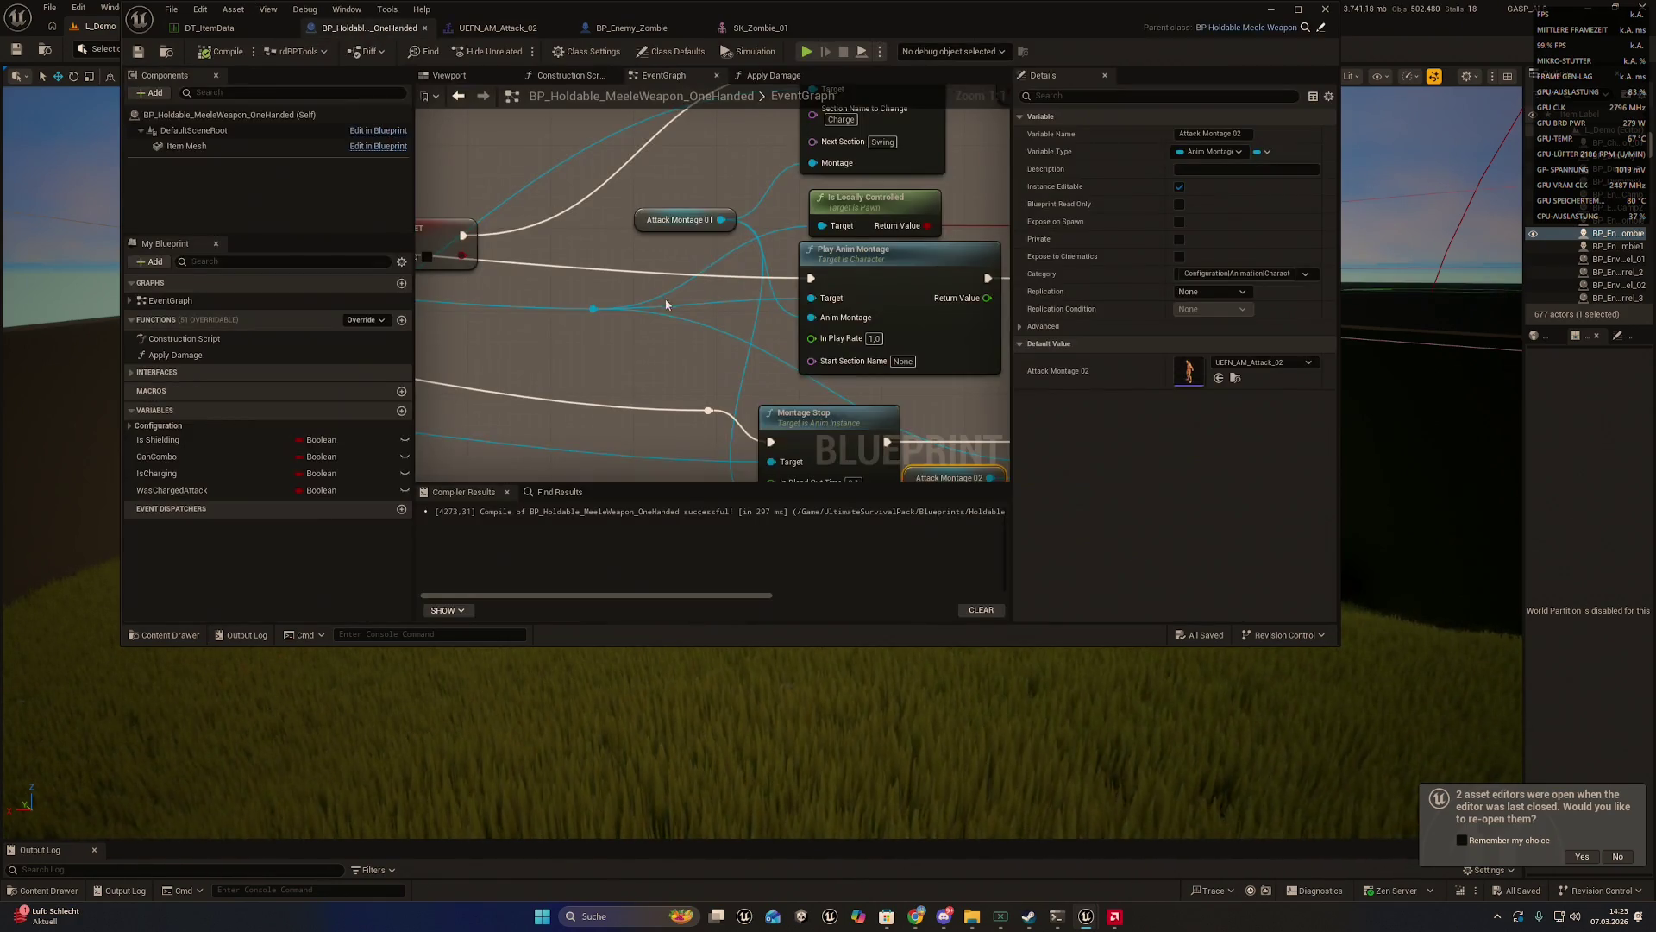
double_click(1188, 371)
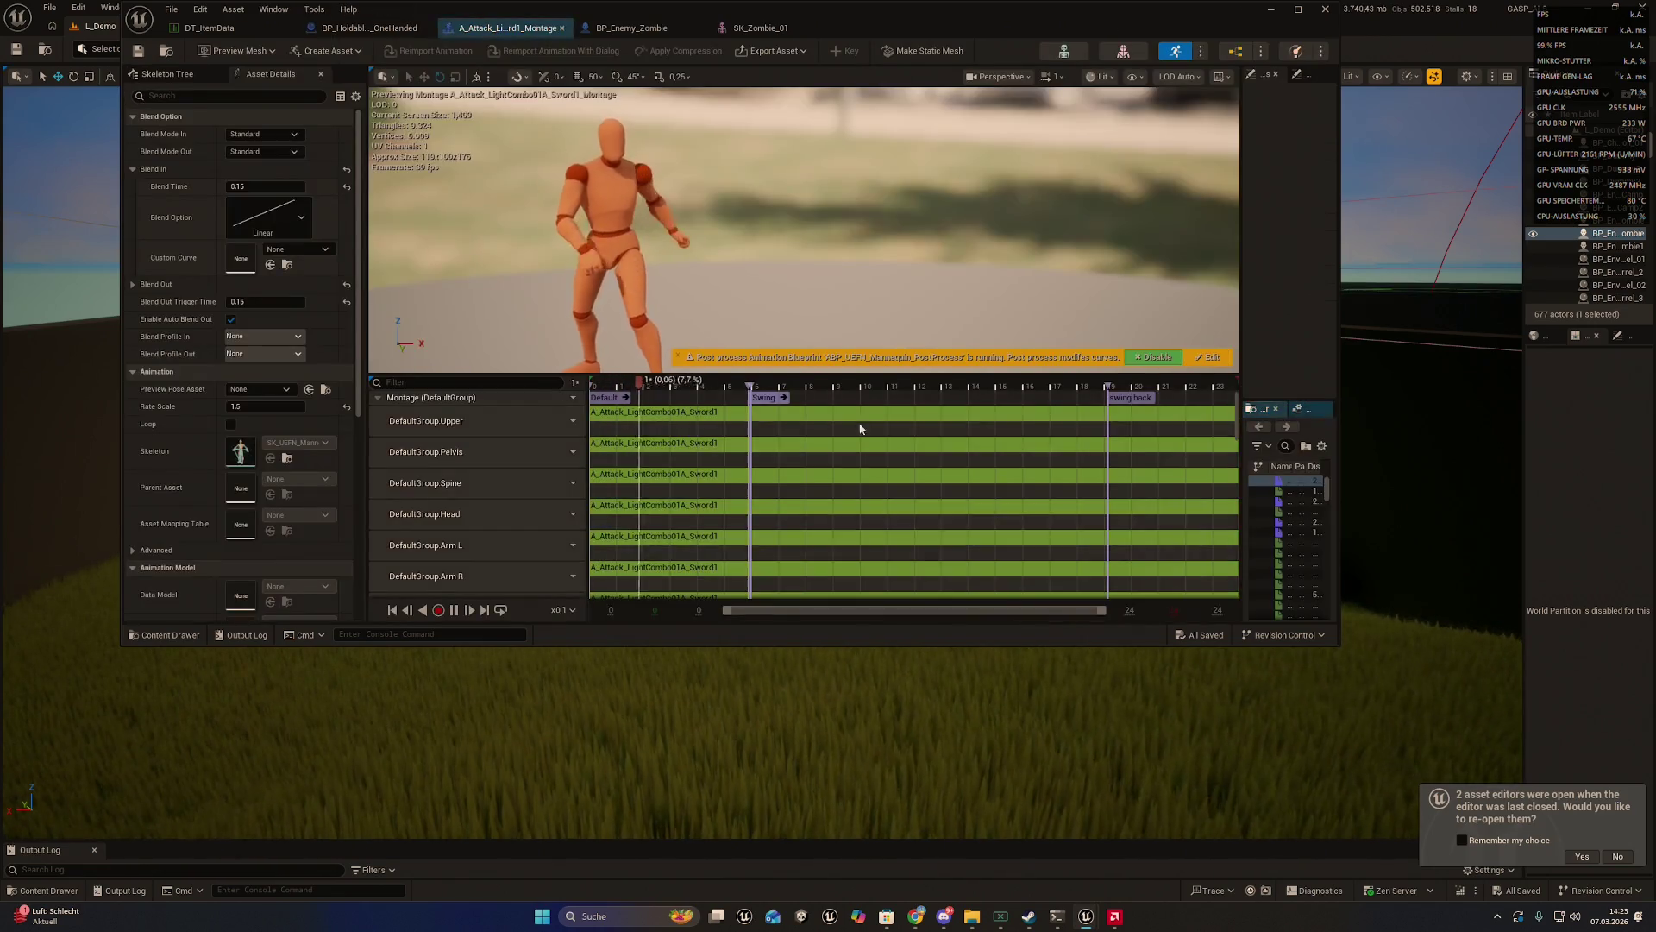
left_click(1104, 397)
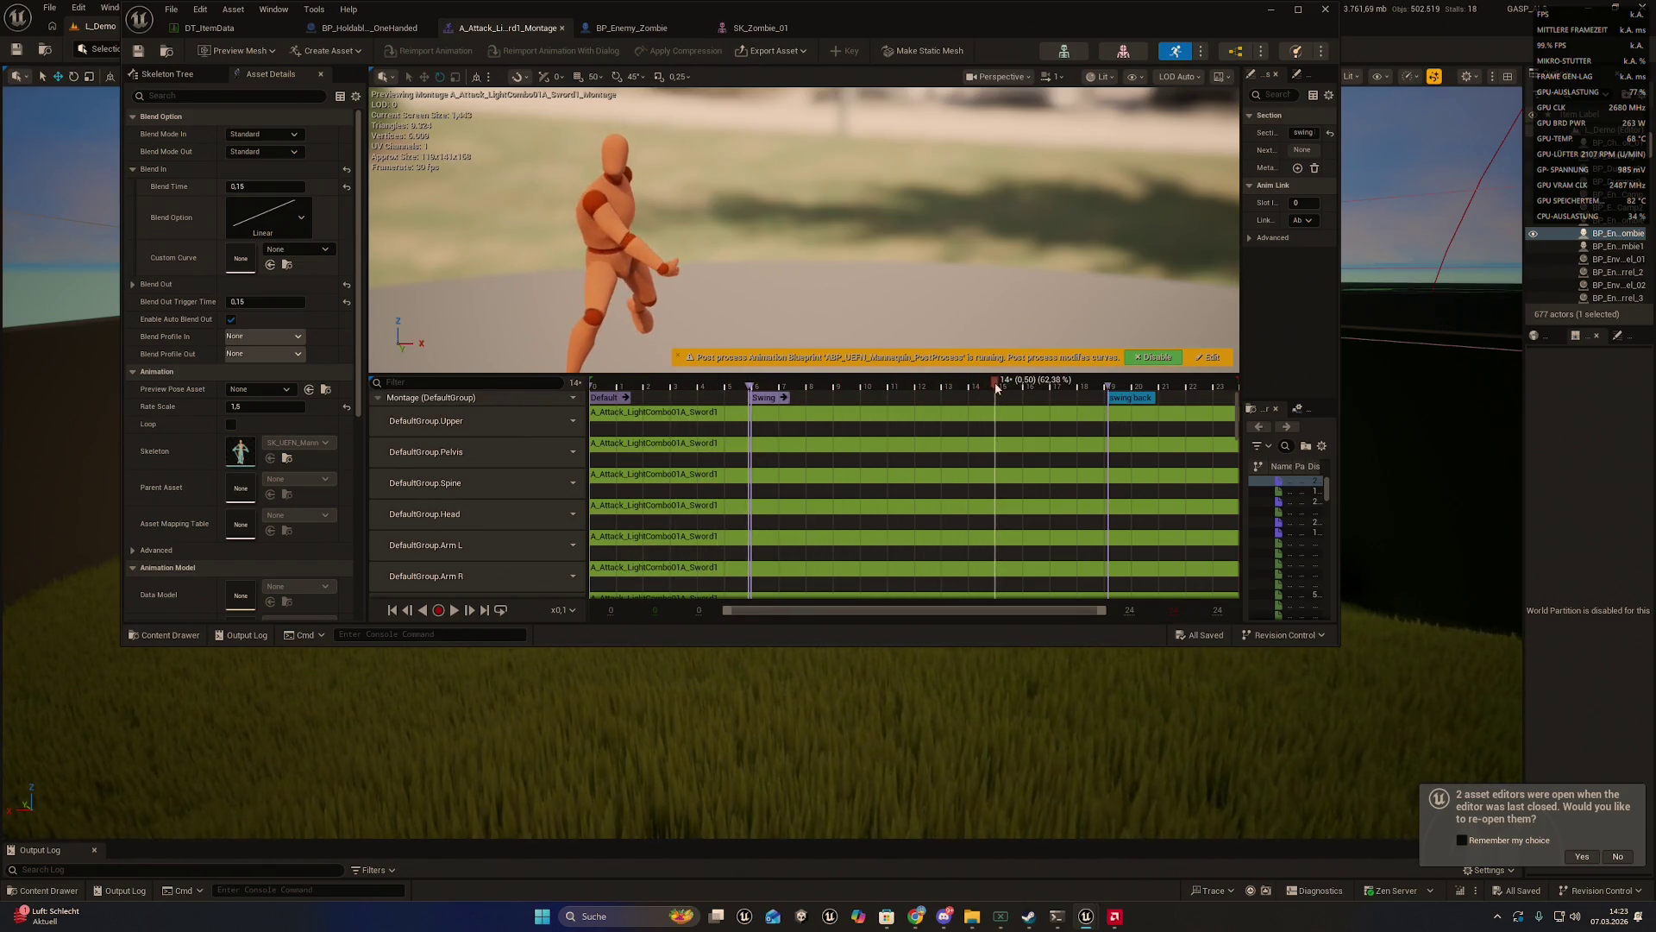
left_click(1110, 390)
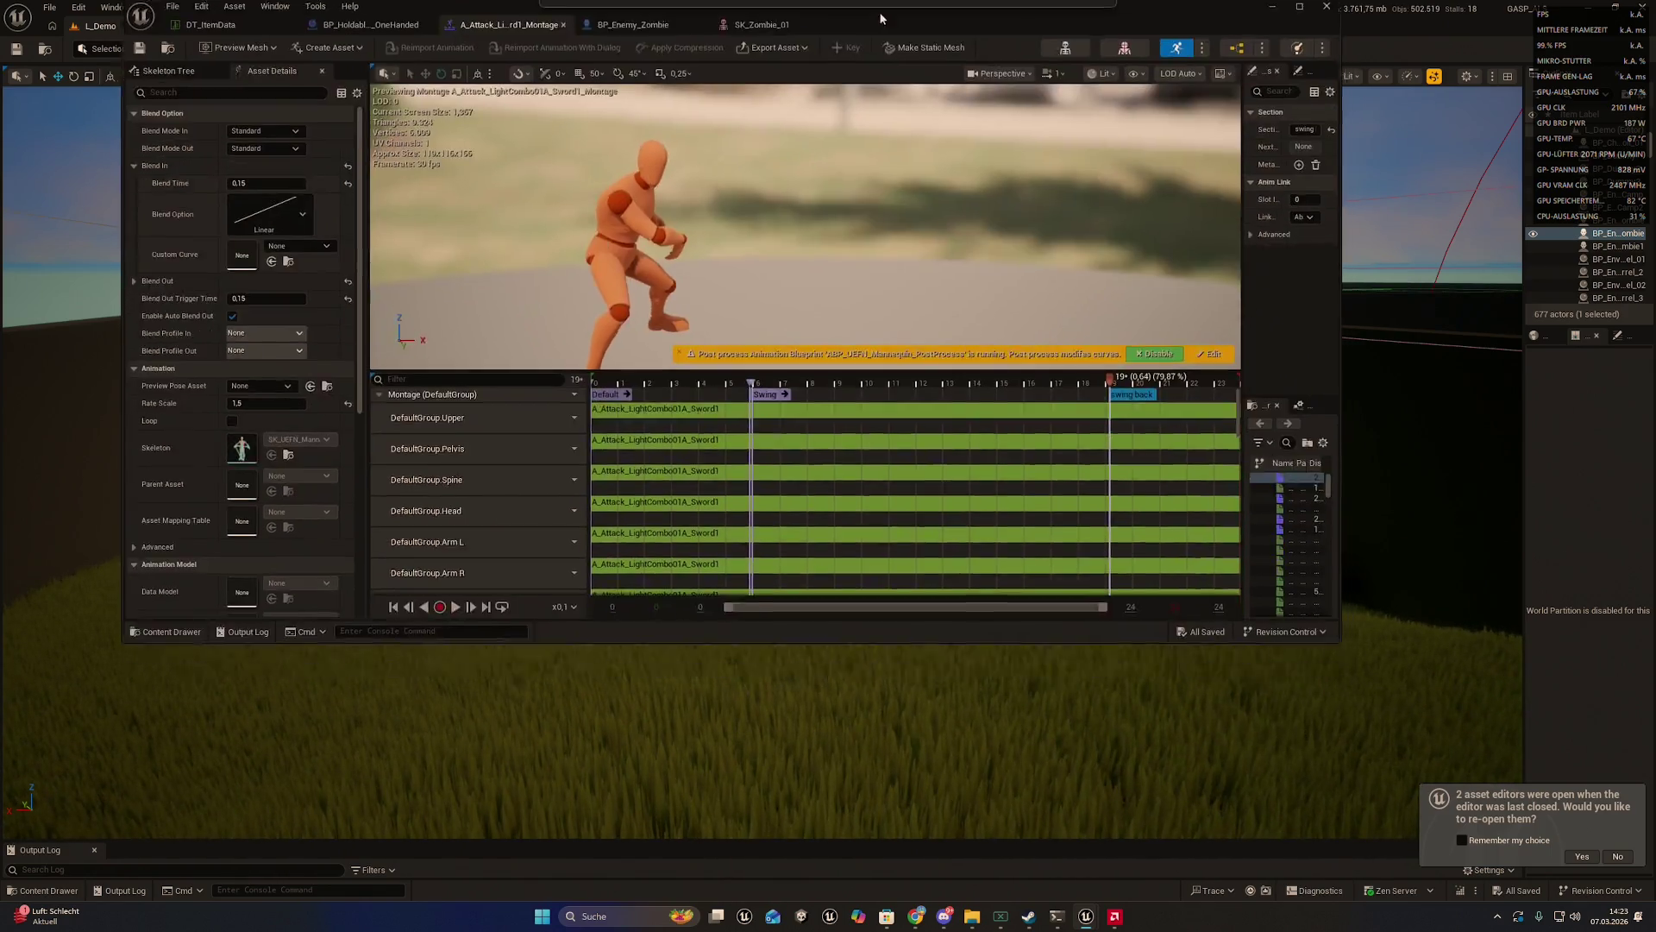
left_click(1298, 9)
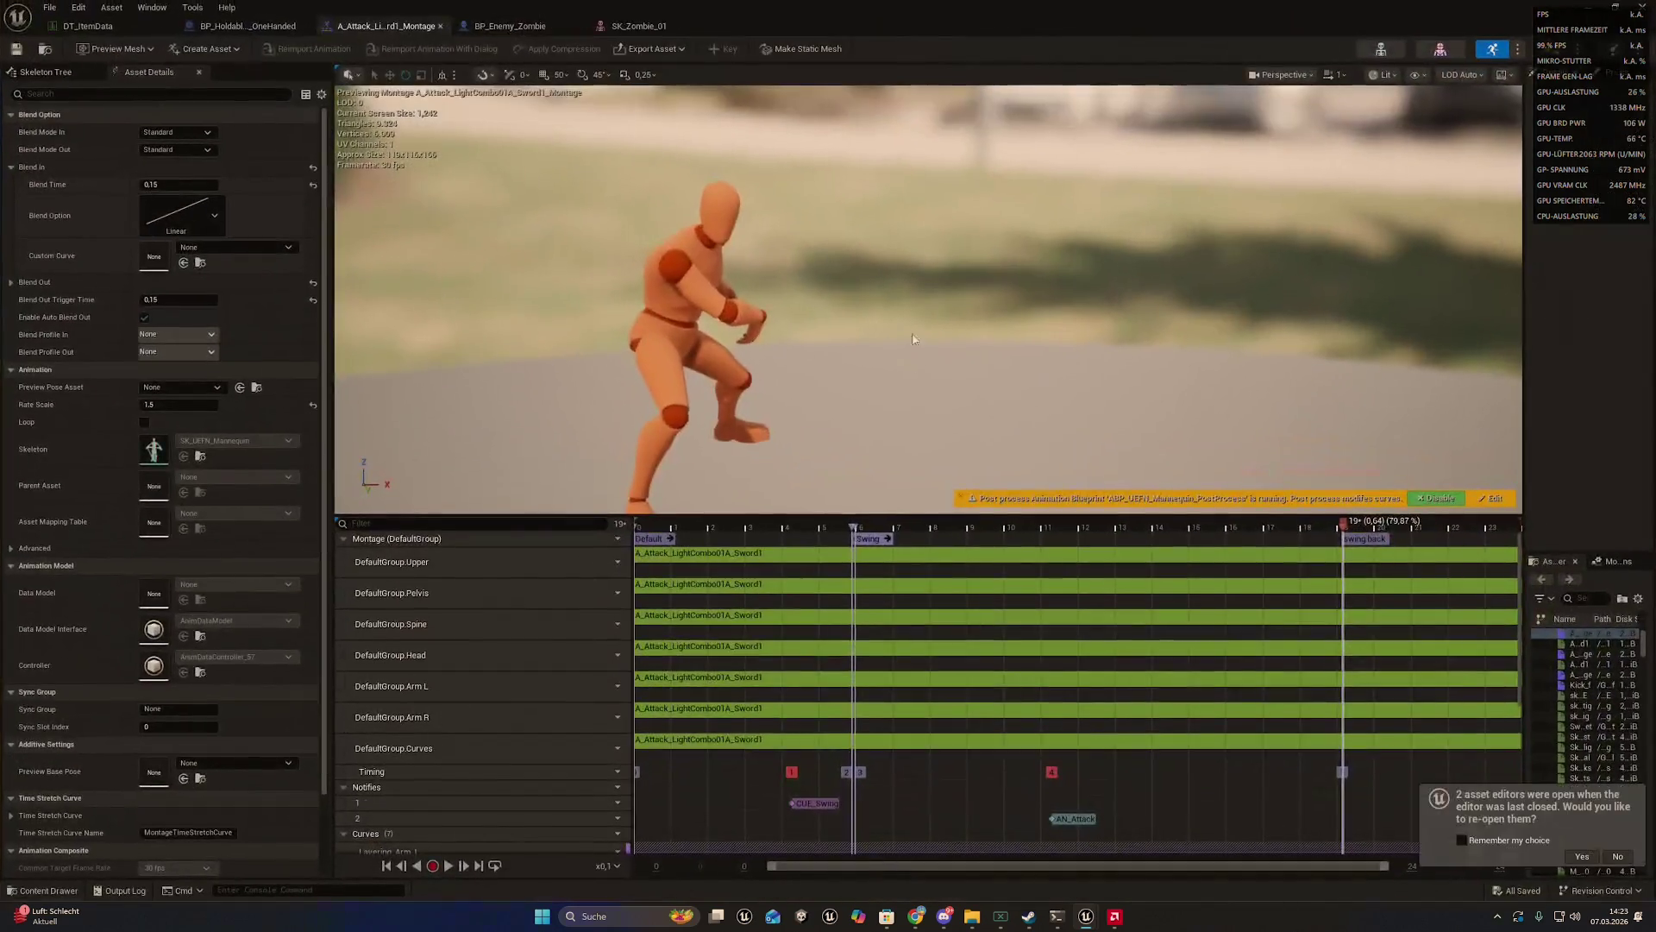
- Check the section and notify track menus, then decline reopening the previous asset editors
right_click(1333, 543)
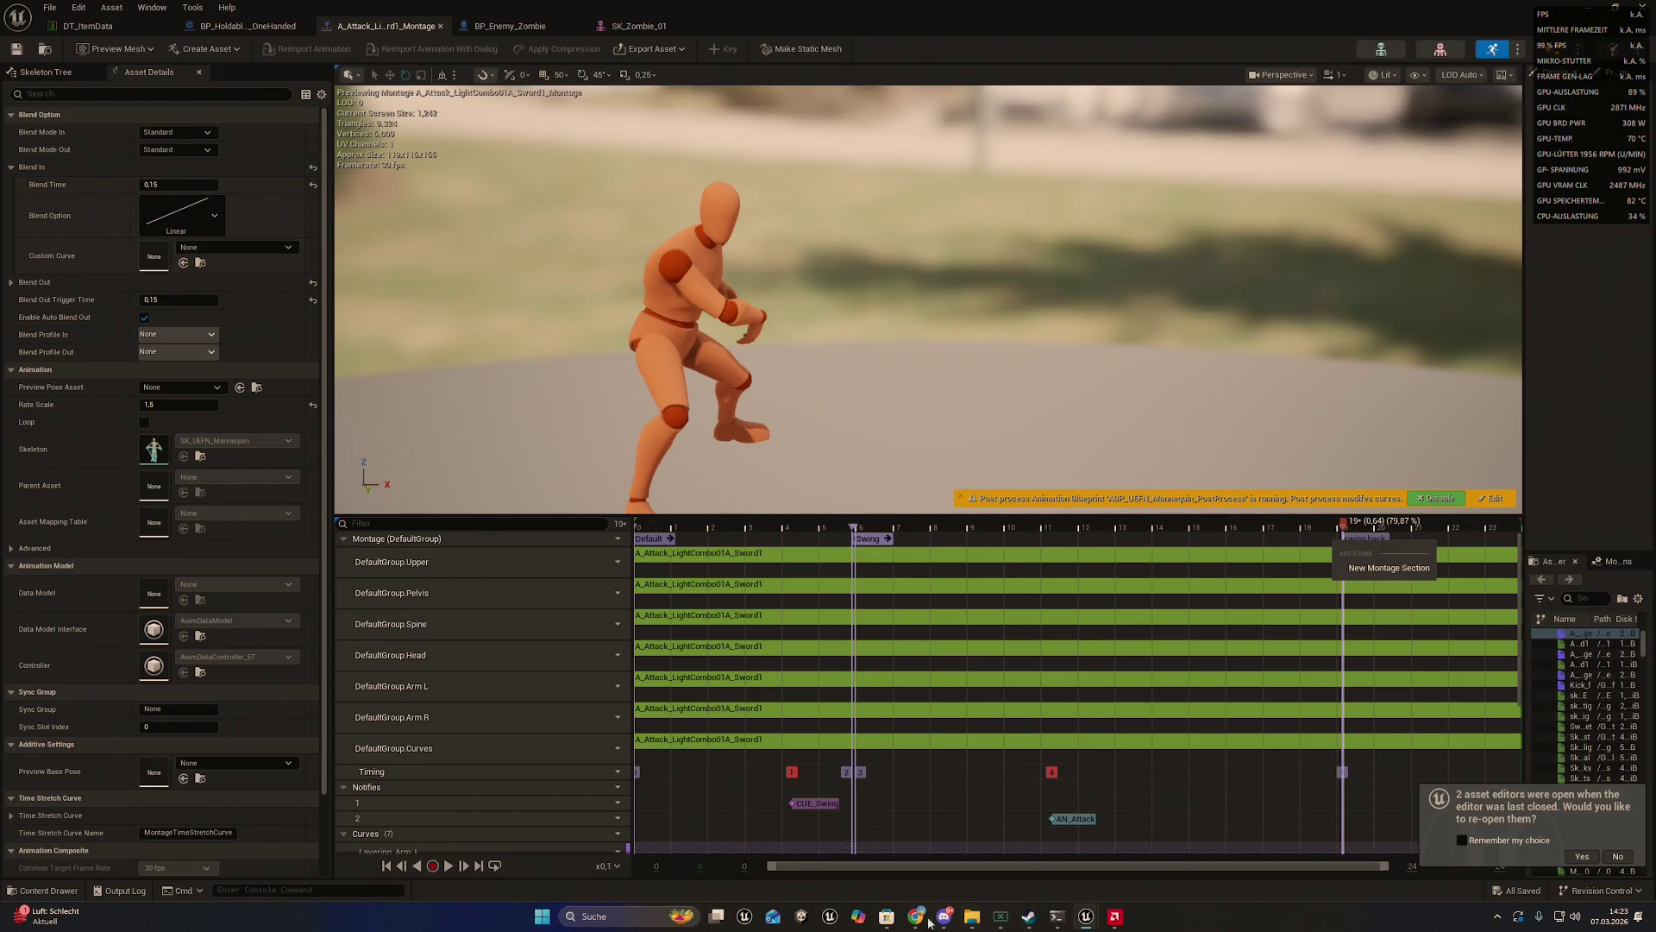
scroll(683, 776, "down", 1)
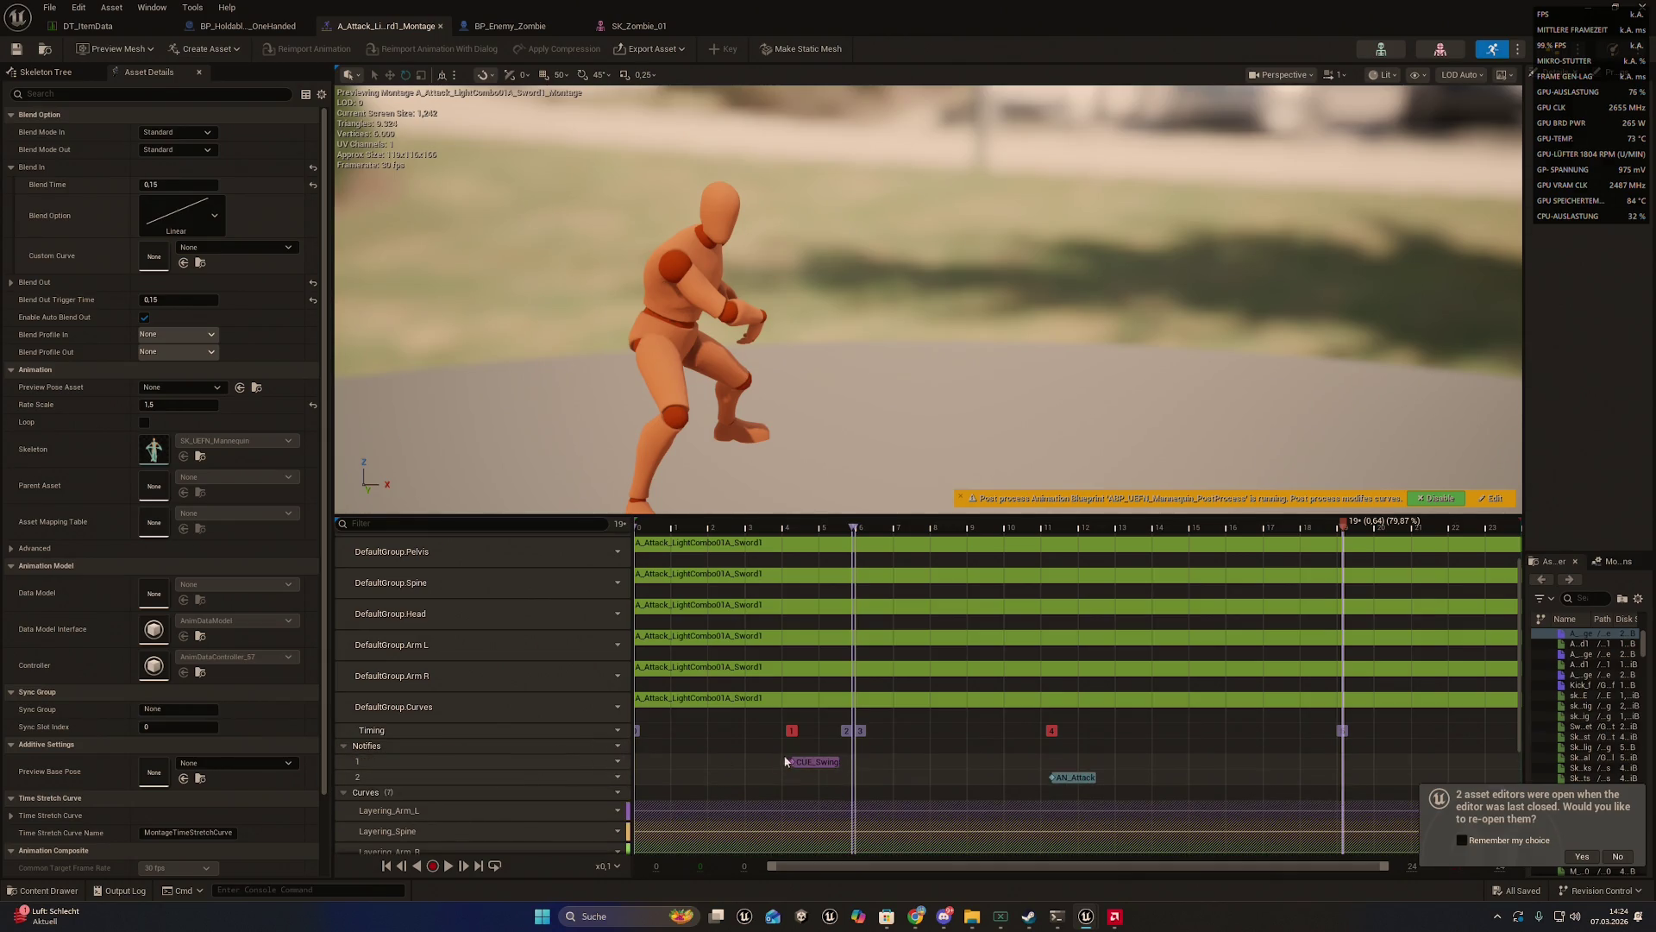
right_click(1349, 744)
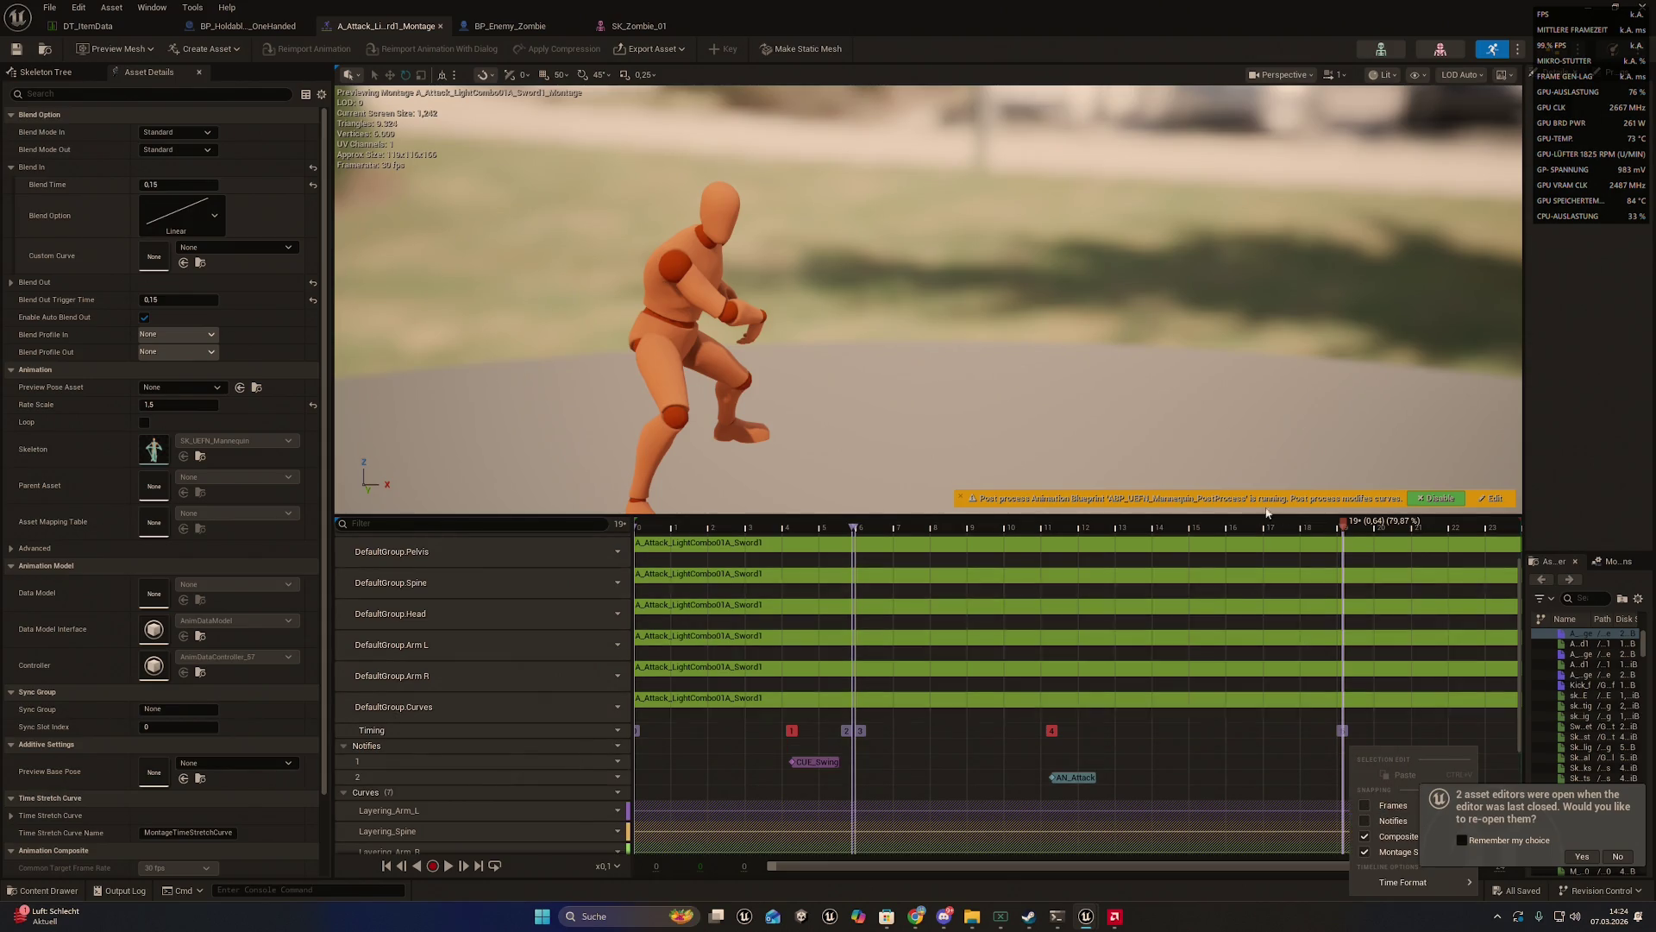
left_click(1606, 857)
left_click(1605, 858)
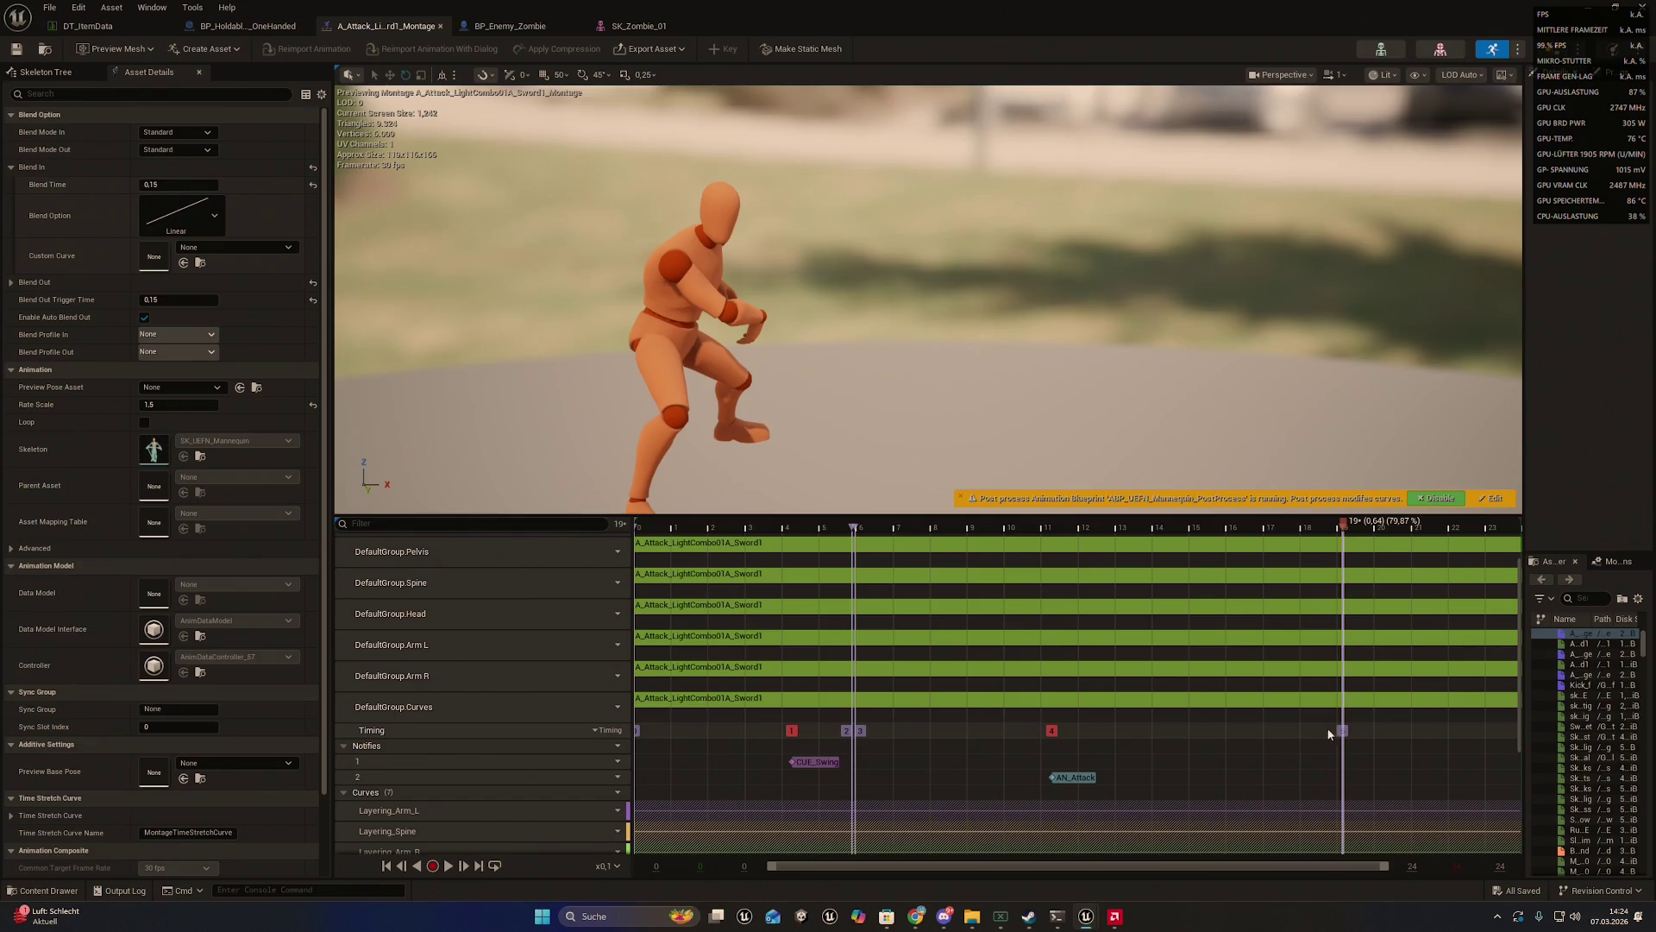
- Look through the notify track and Swing Back section options and close them without changes
right_click(1329, 733)
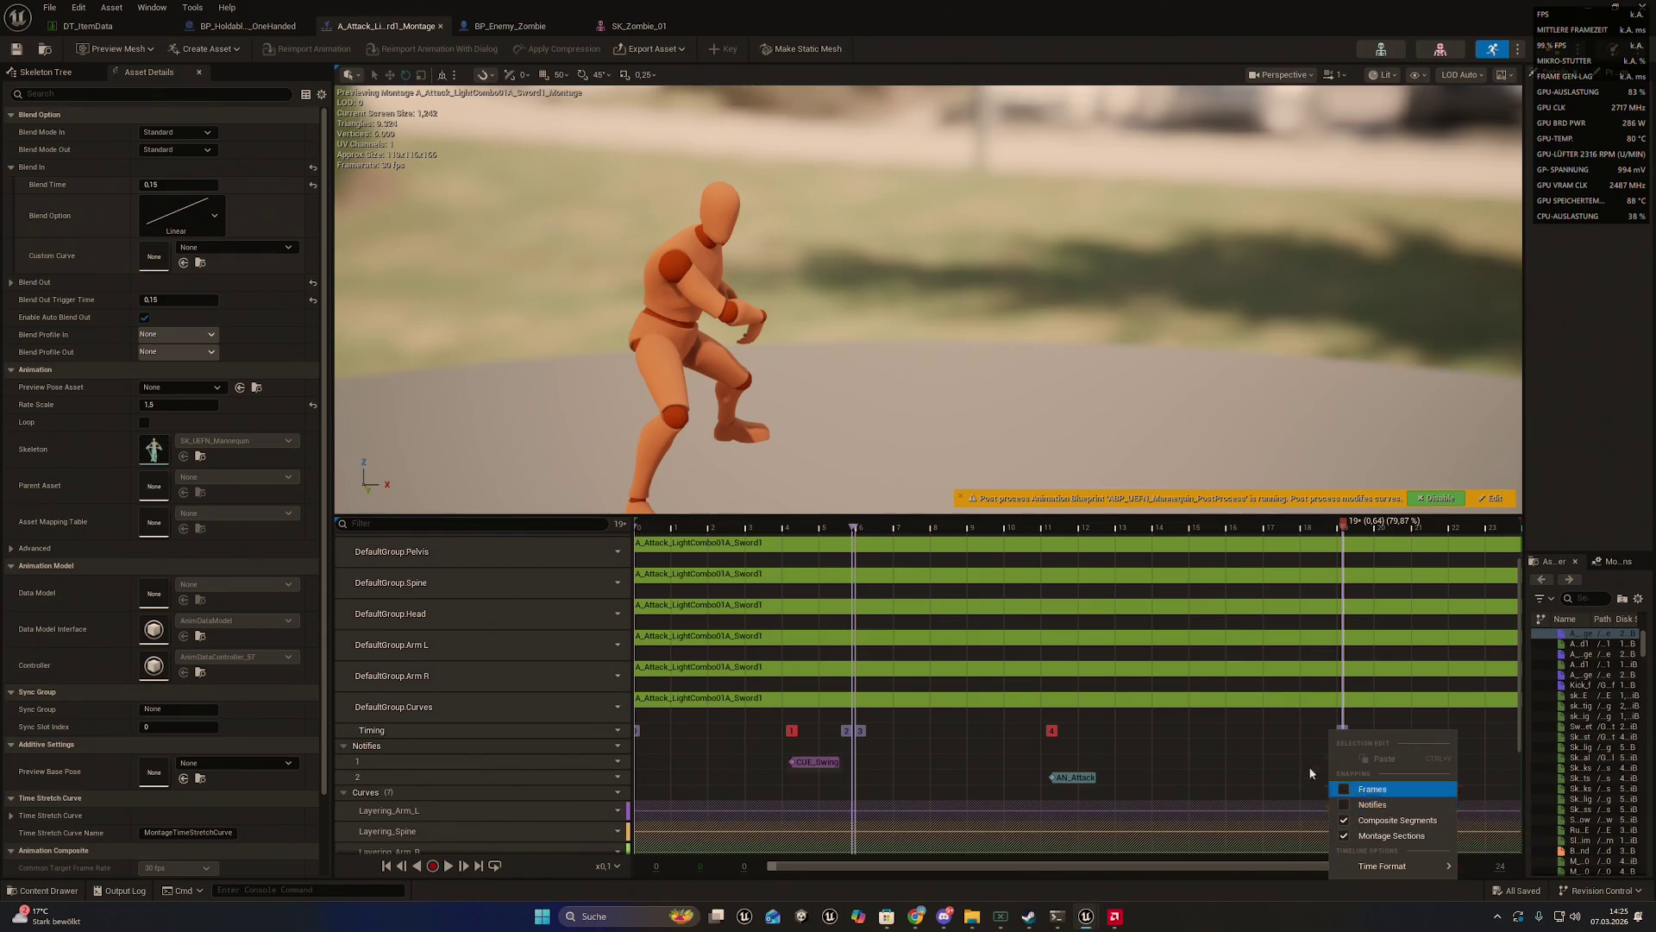
left_click(1297, 722)
scroll(1297, 722, "up", 1)
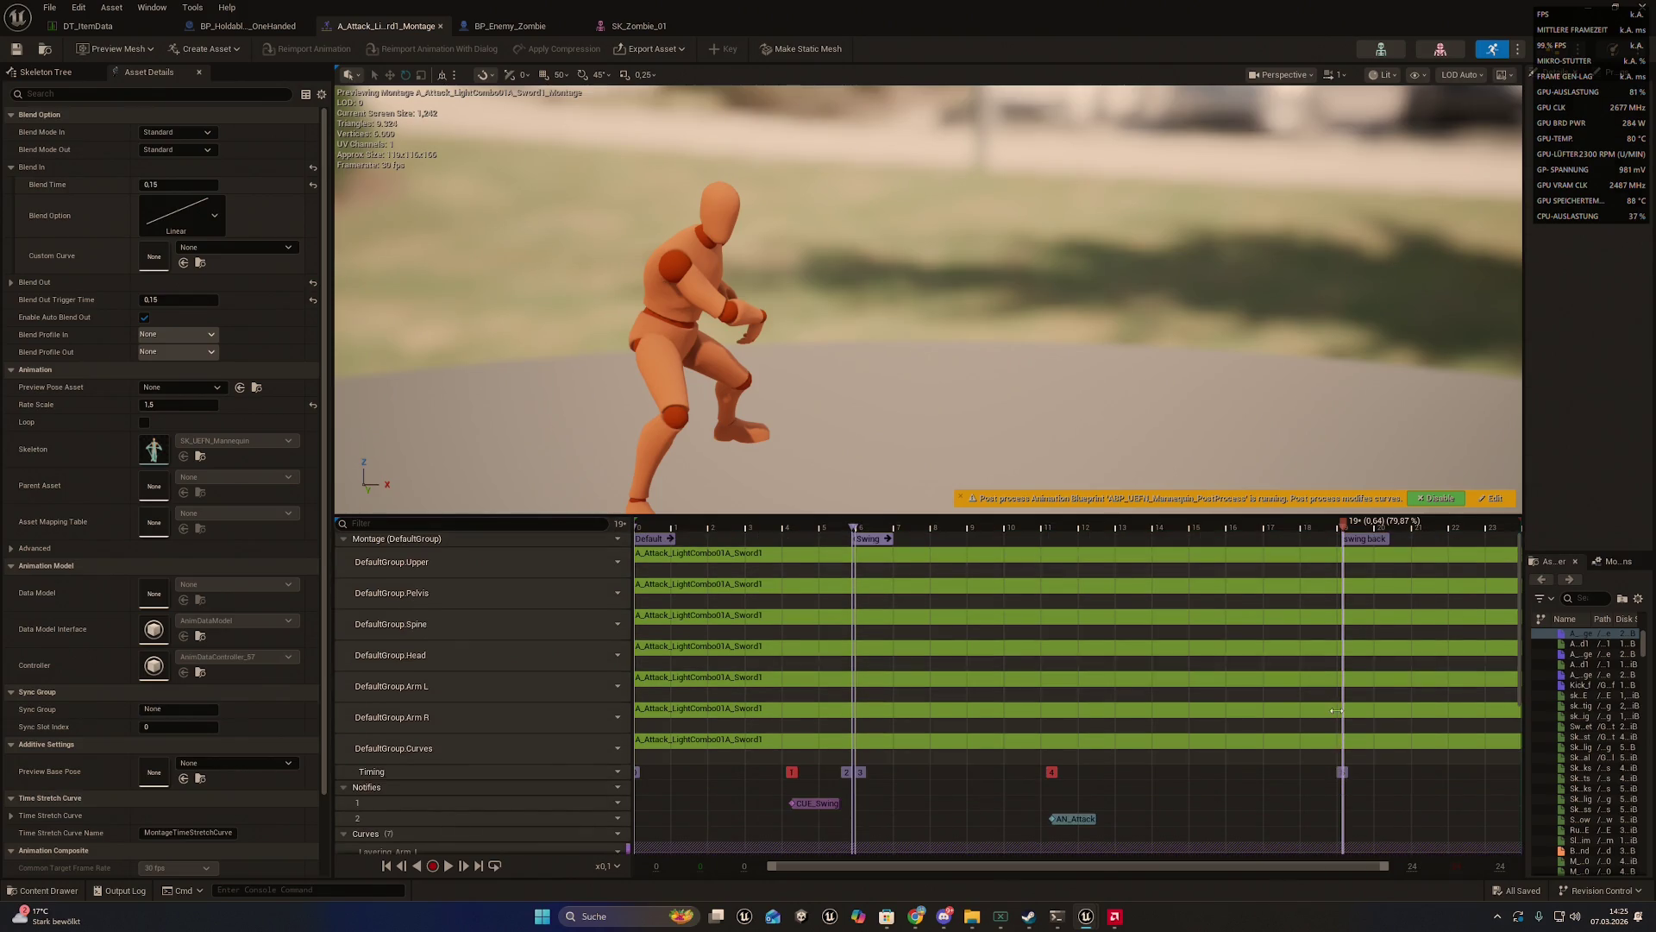
right_click(1355, 541)
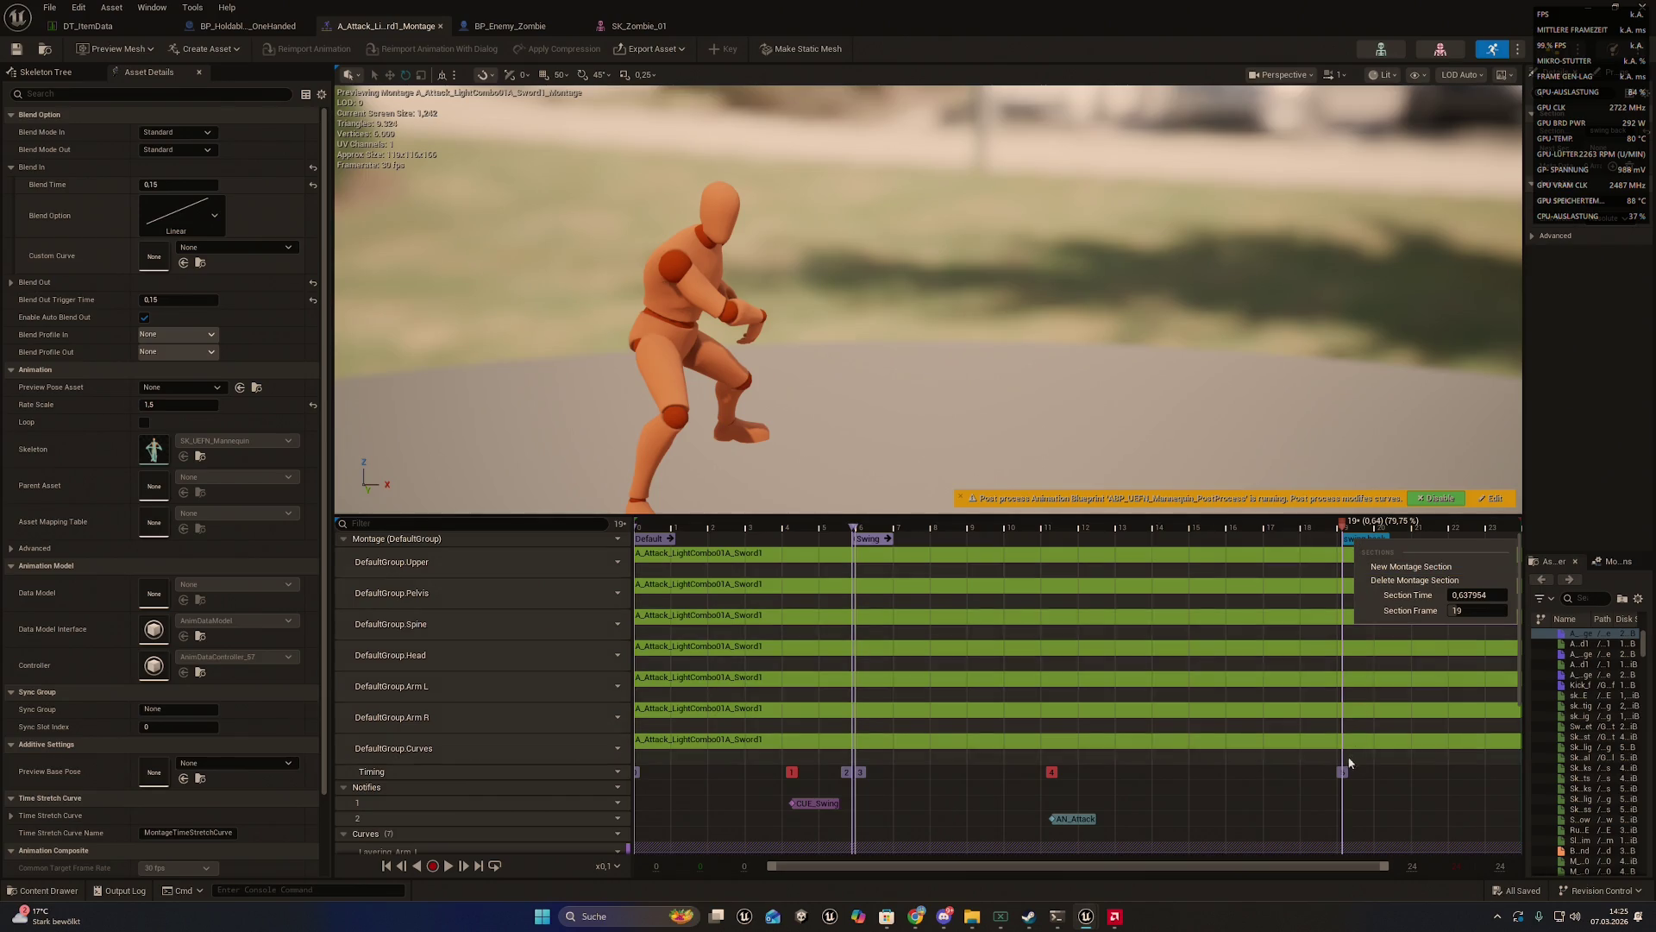
left_click(1351, 783)
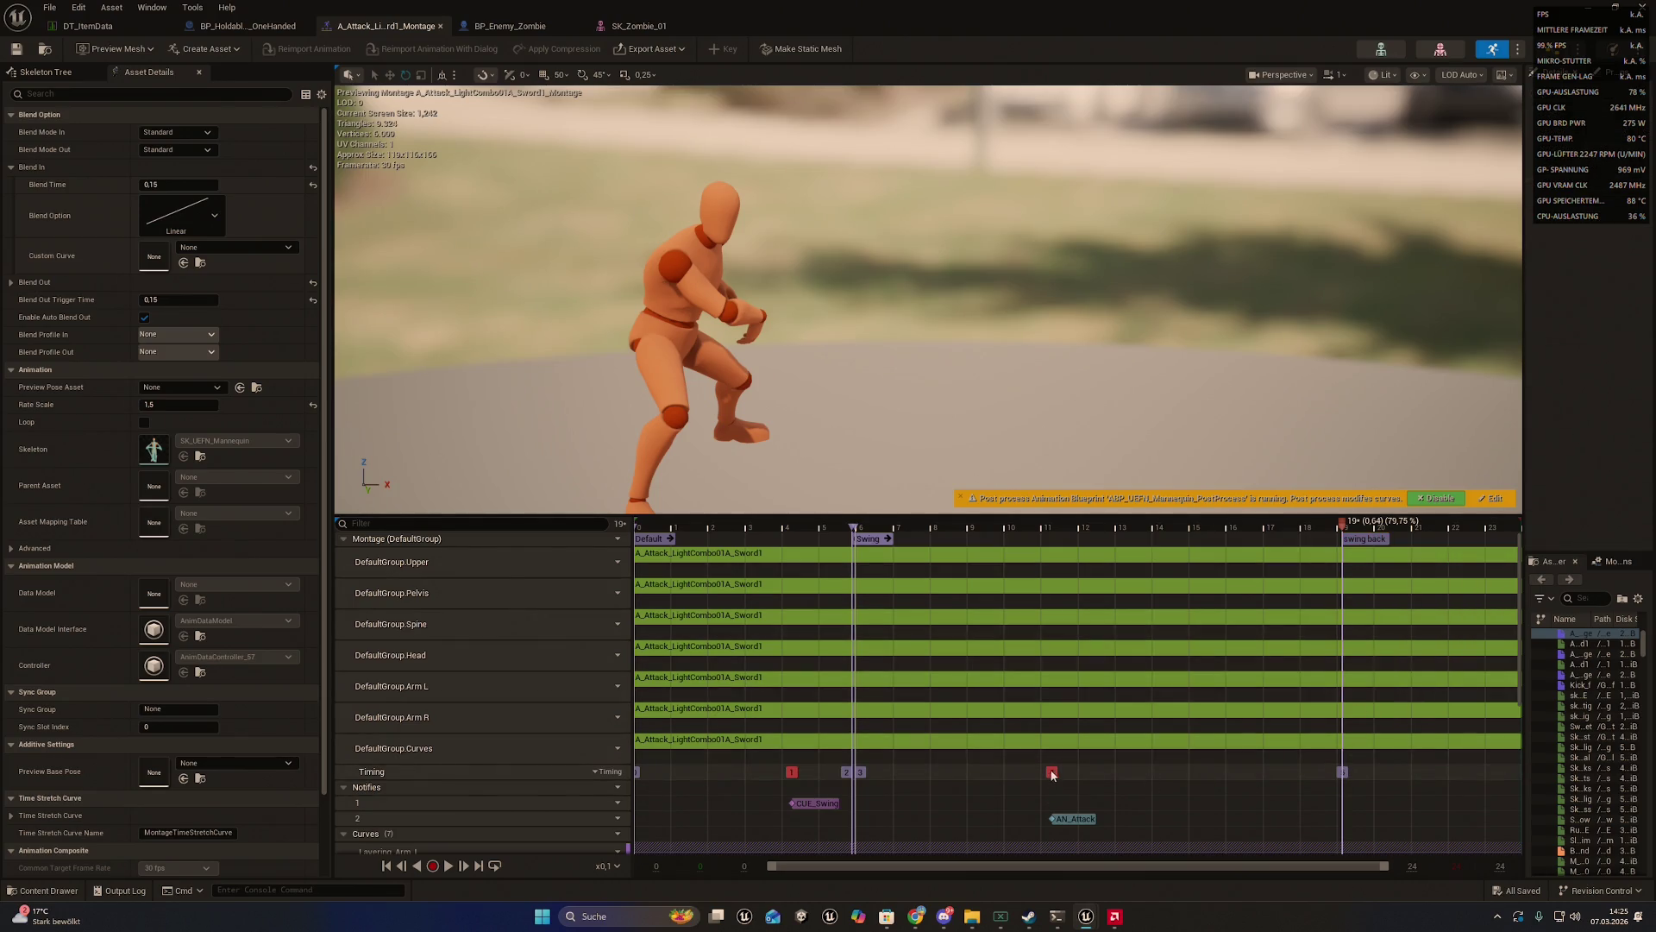
scroll(495, 768, "down", 2)
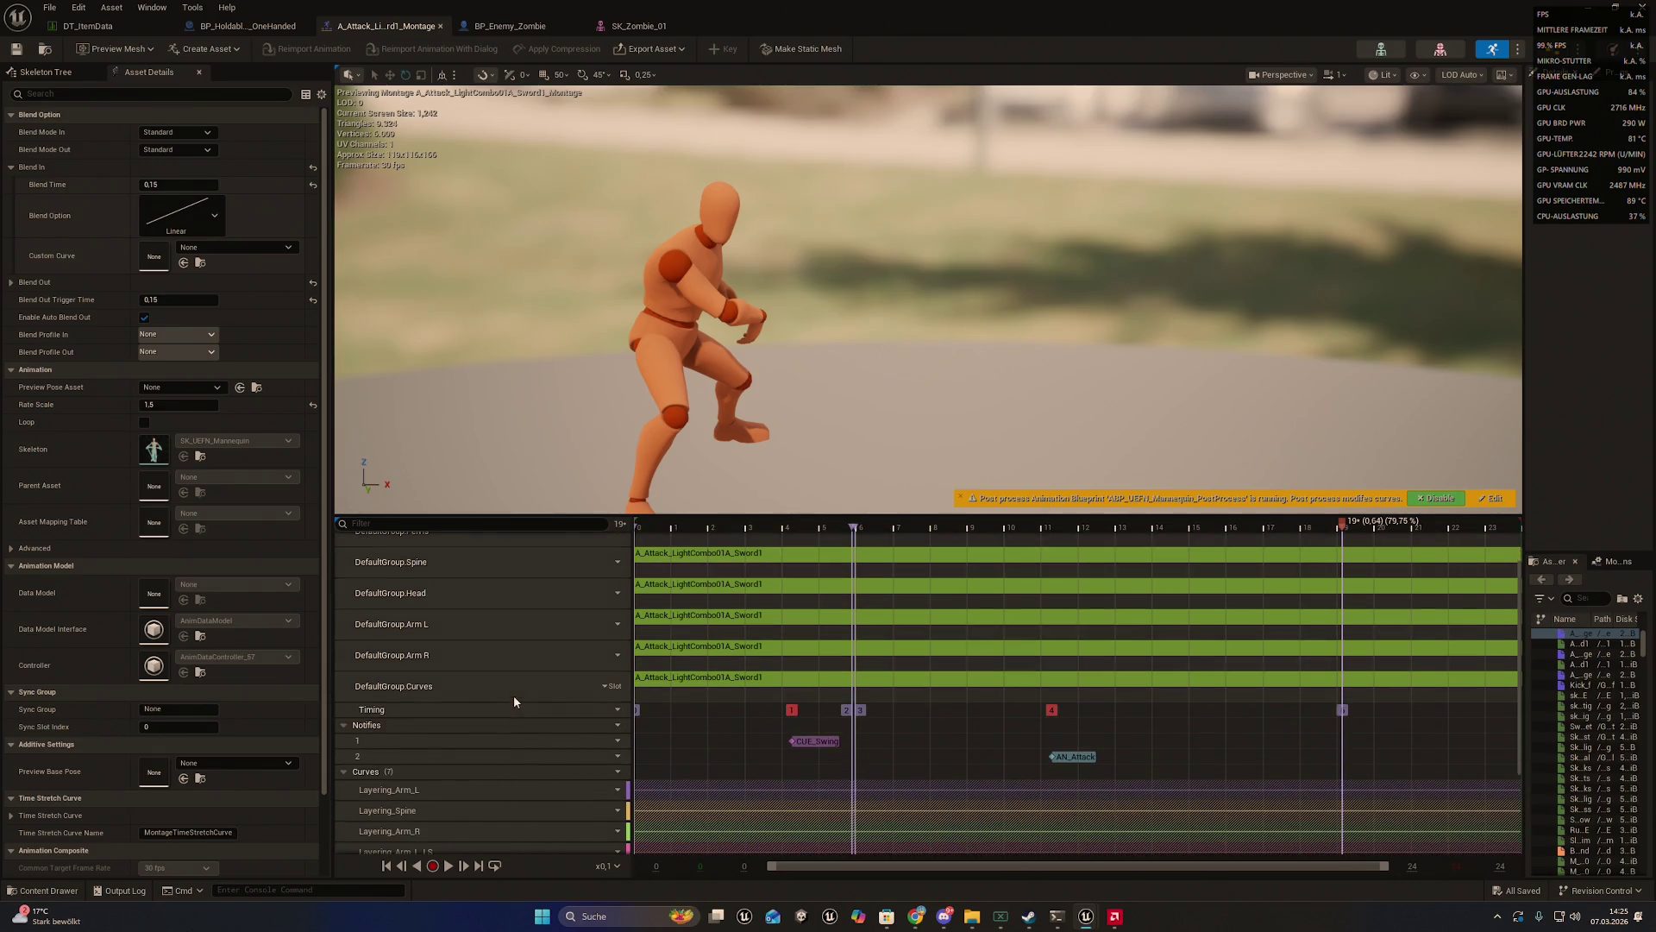
- Screenshot the montage timeline with its notify tracks and switch to Claude Code
key("super+shift+s")
left_click_drag(0, 0, 748, 586)
left_click_drag(853, 653, 1530, 893)
left_click(1058, 916)
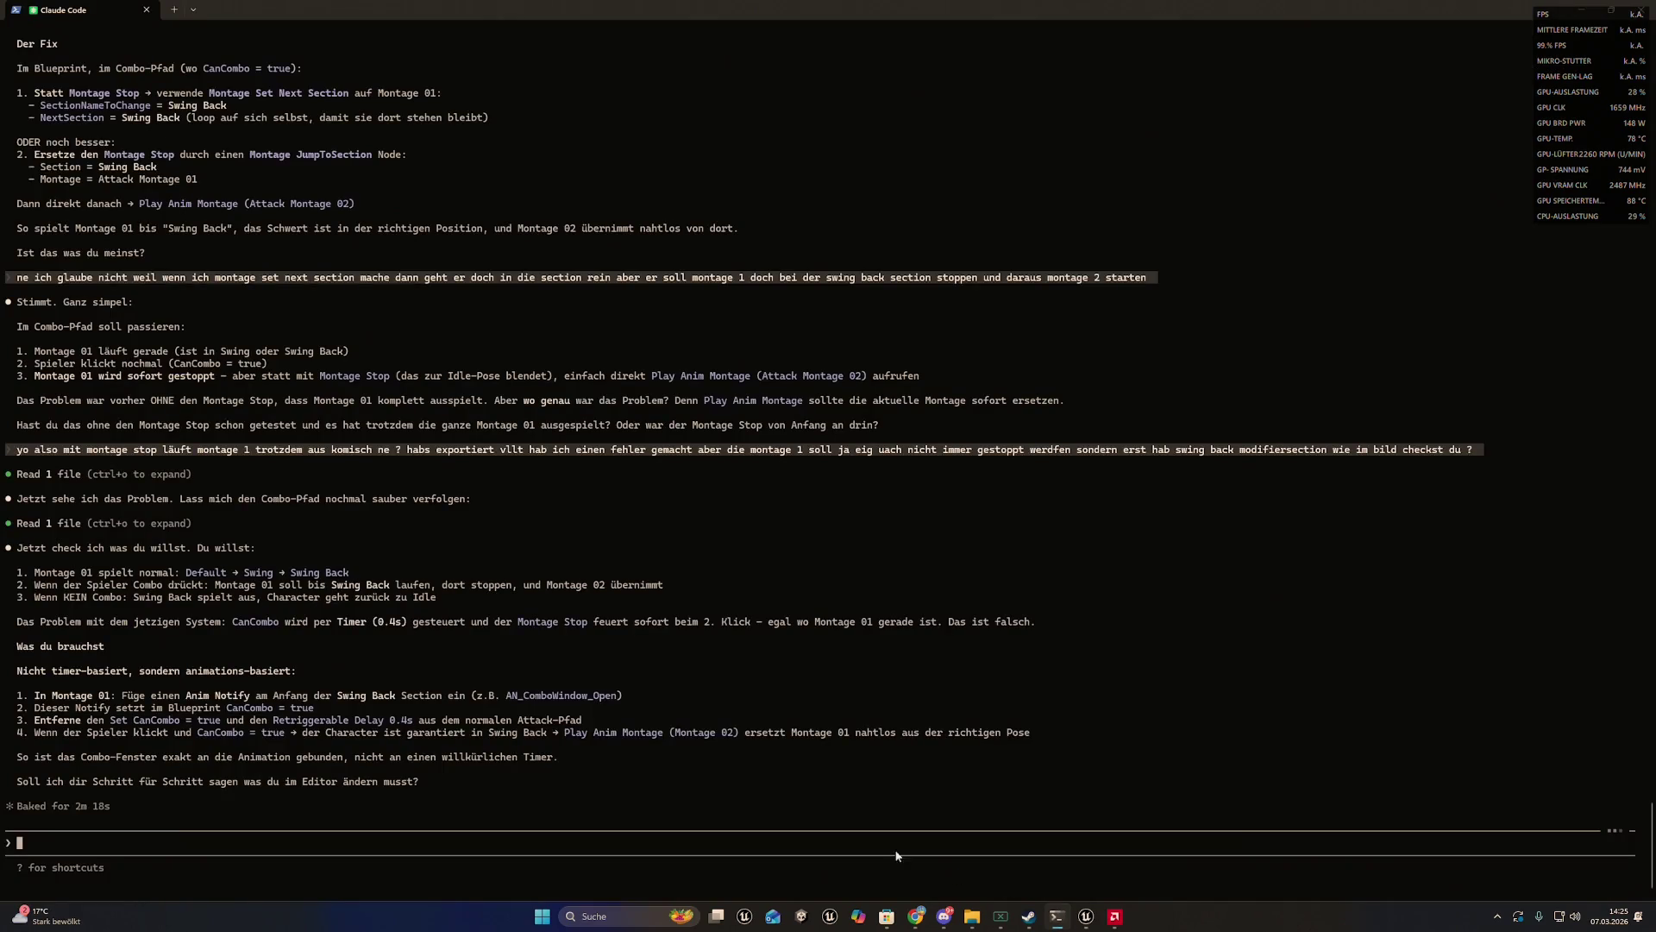
- Ask in German how to add an anim notify, attach the montage screenshot, and add 'hier bin ich grade'
type("ok wie füge ")
type("ich so ei")
type("n n")
type("nim ni")
key("BackSpace")
type("otifier ")
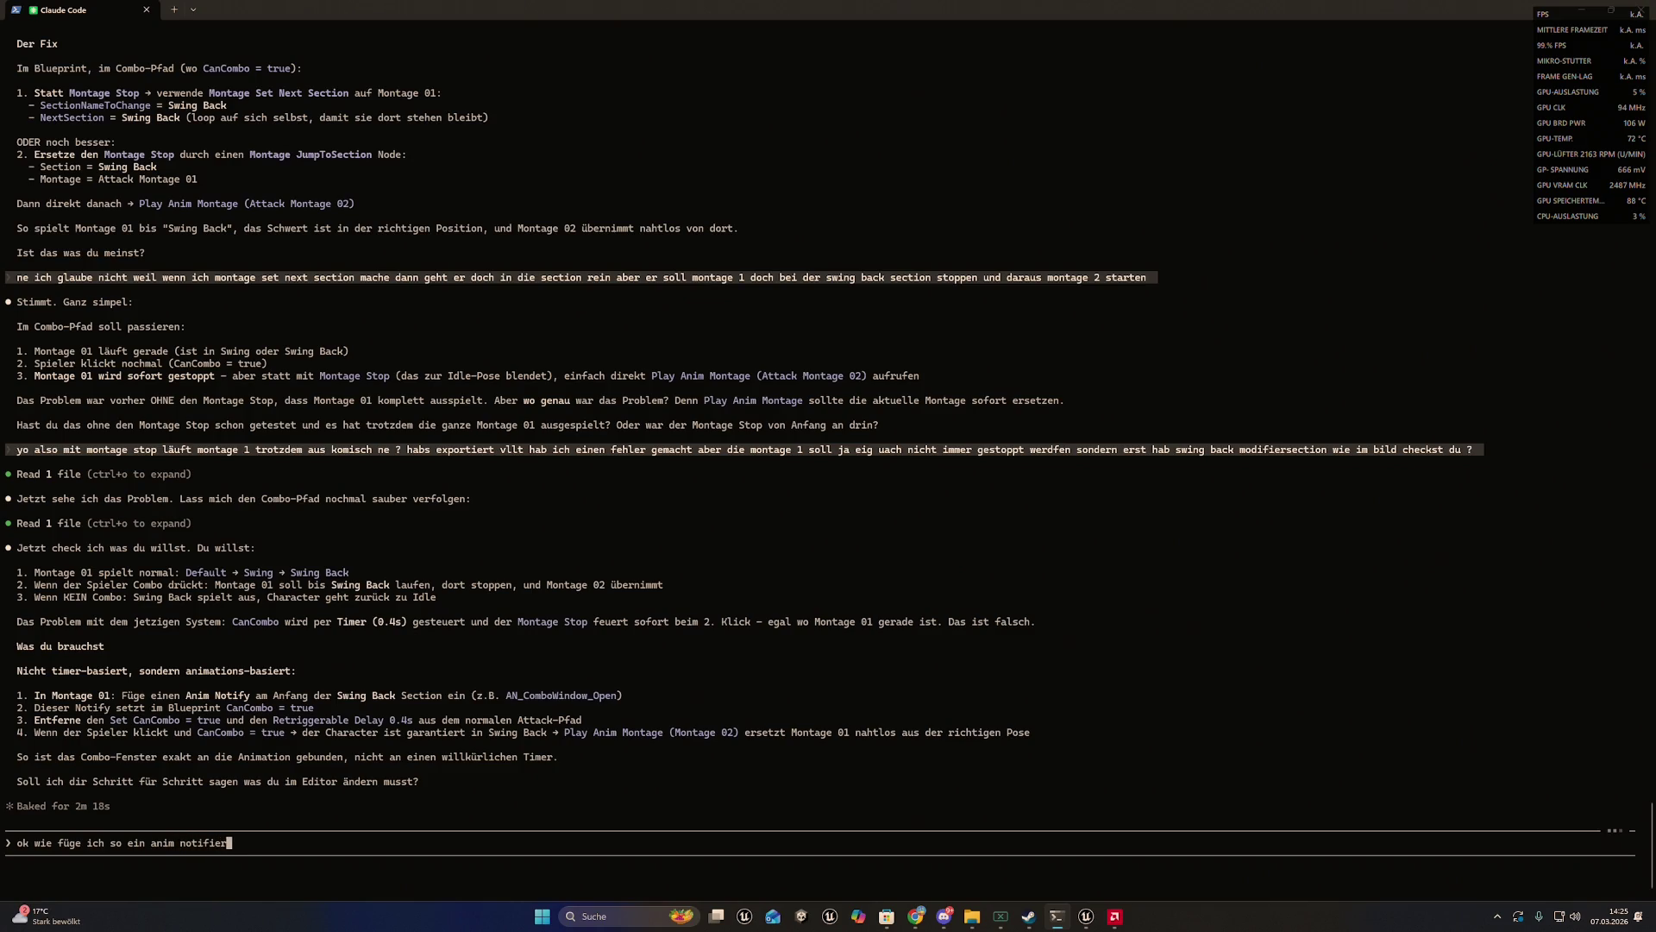
type("ein ?")
mouse_move(971, 916)
right_click(971, 846)
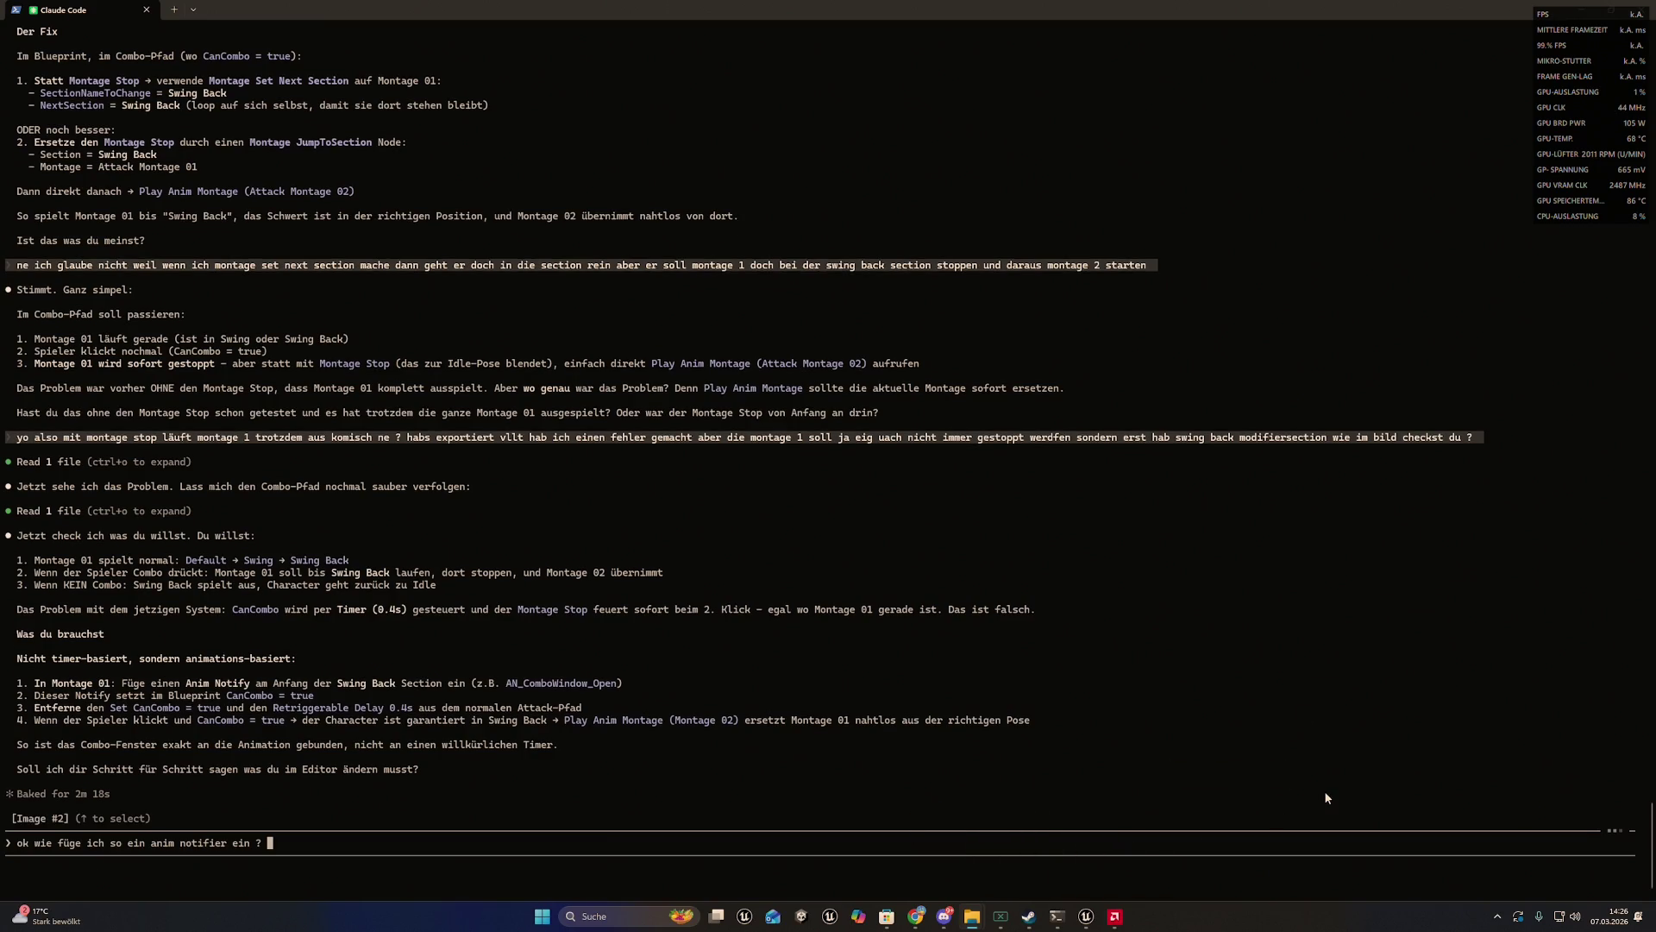
left_click(807, 846)
type("hier bin ich")
type(" grade")
key("Return")
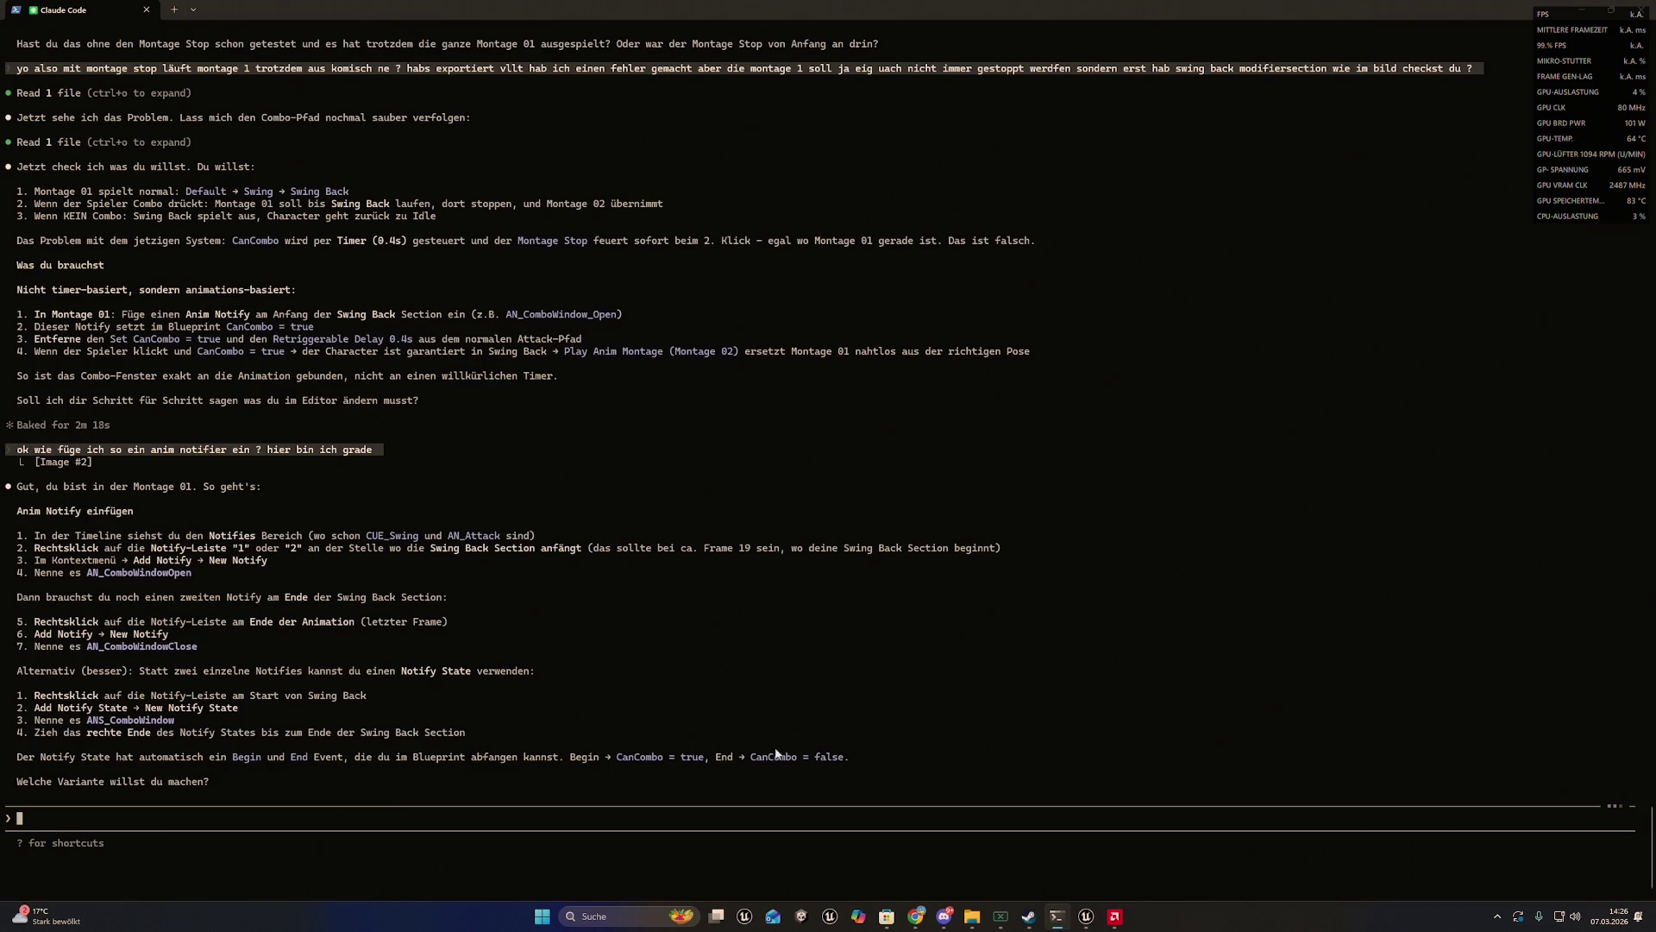
- In the montage editor, collapse and re-expand the Notifies track and browse Notify track 1's options
mouse_move(1060, 920)
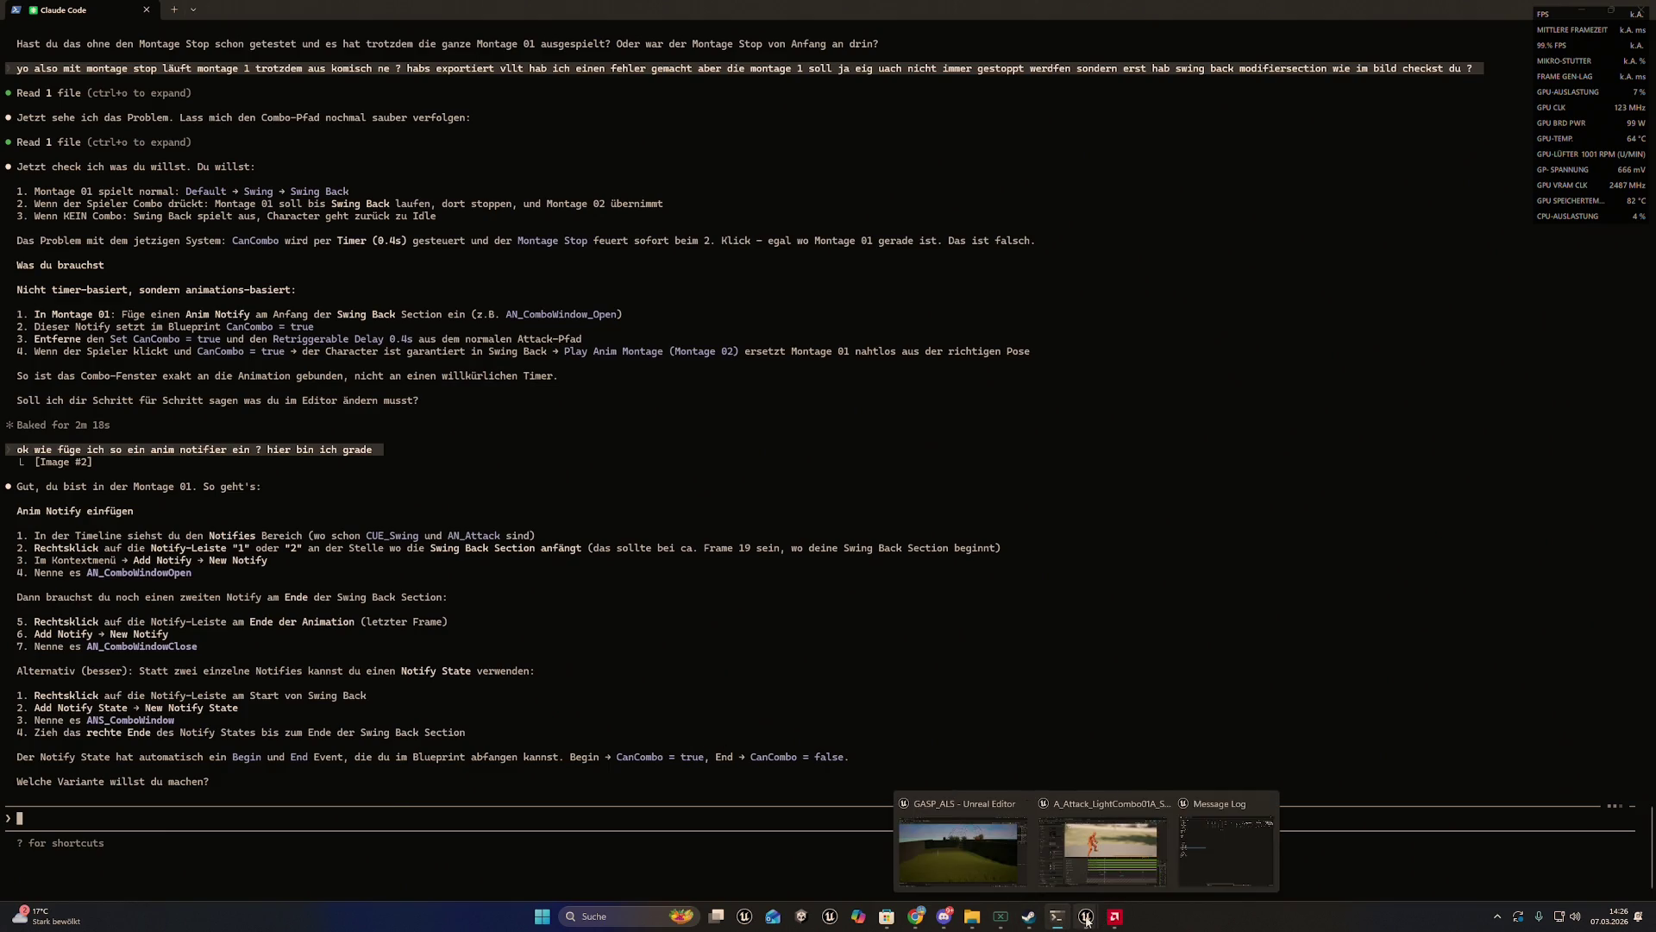
left_click(1103, 849)
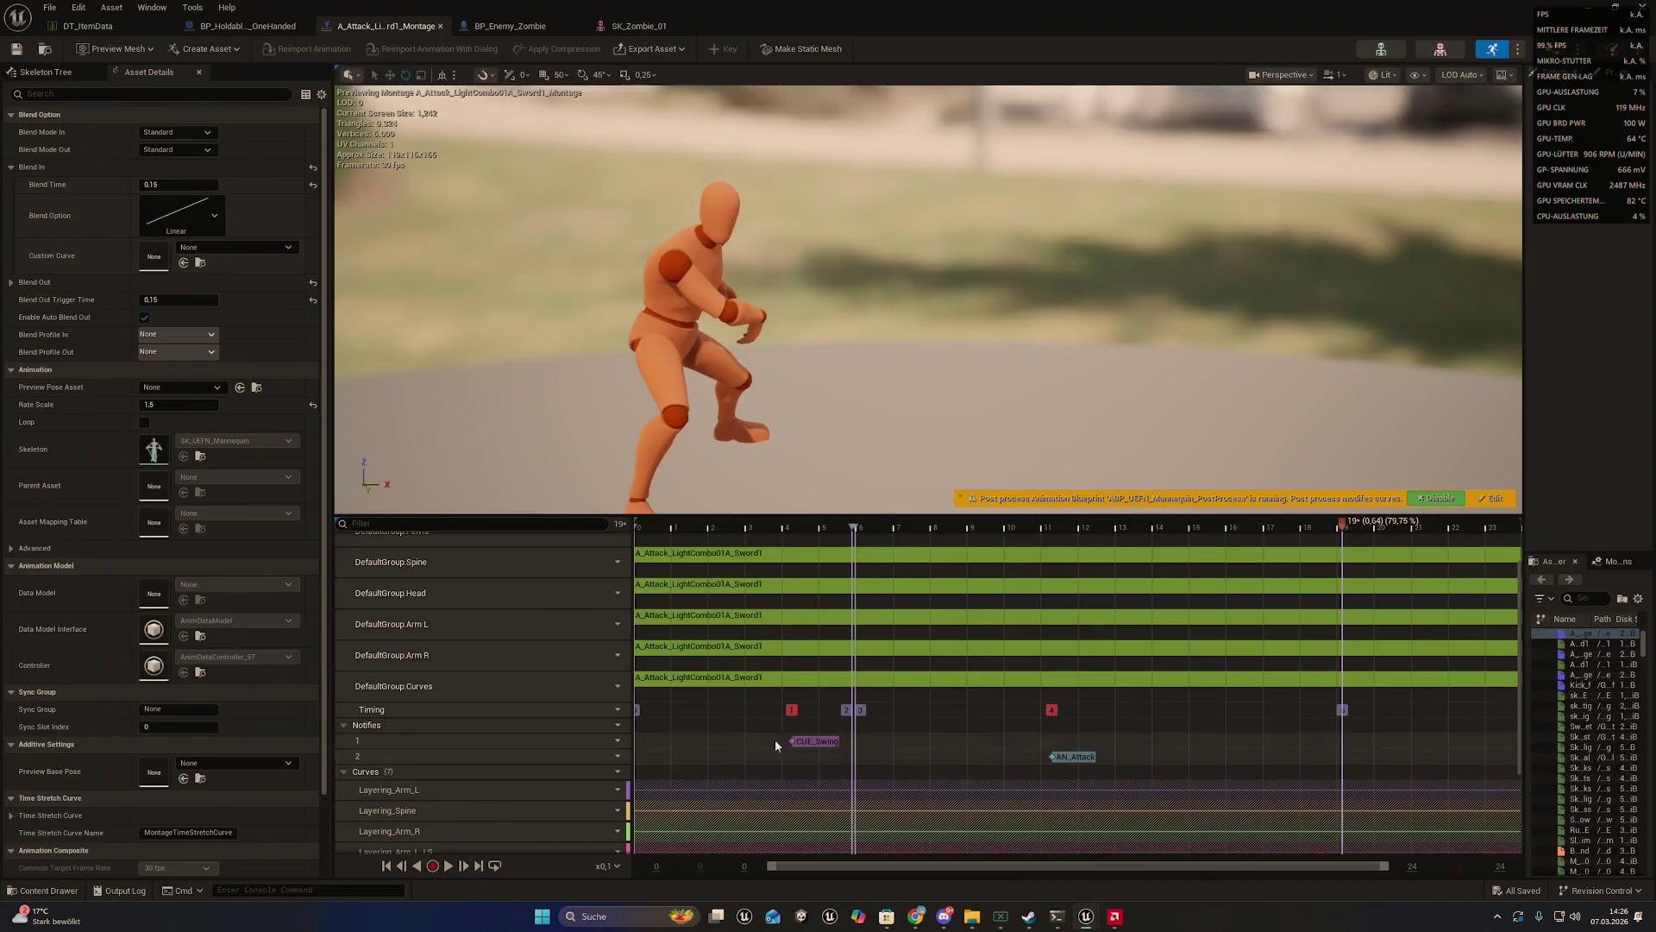
double_click(383, 724)
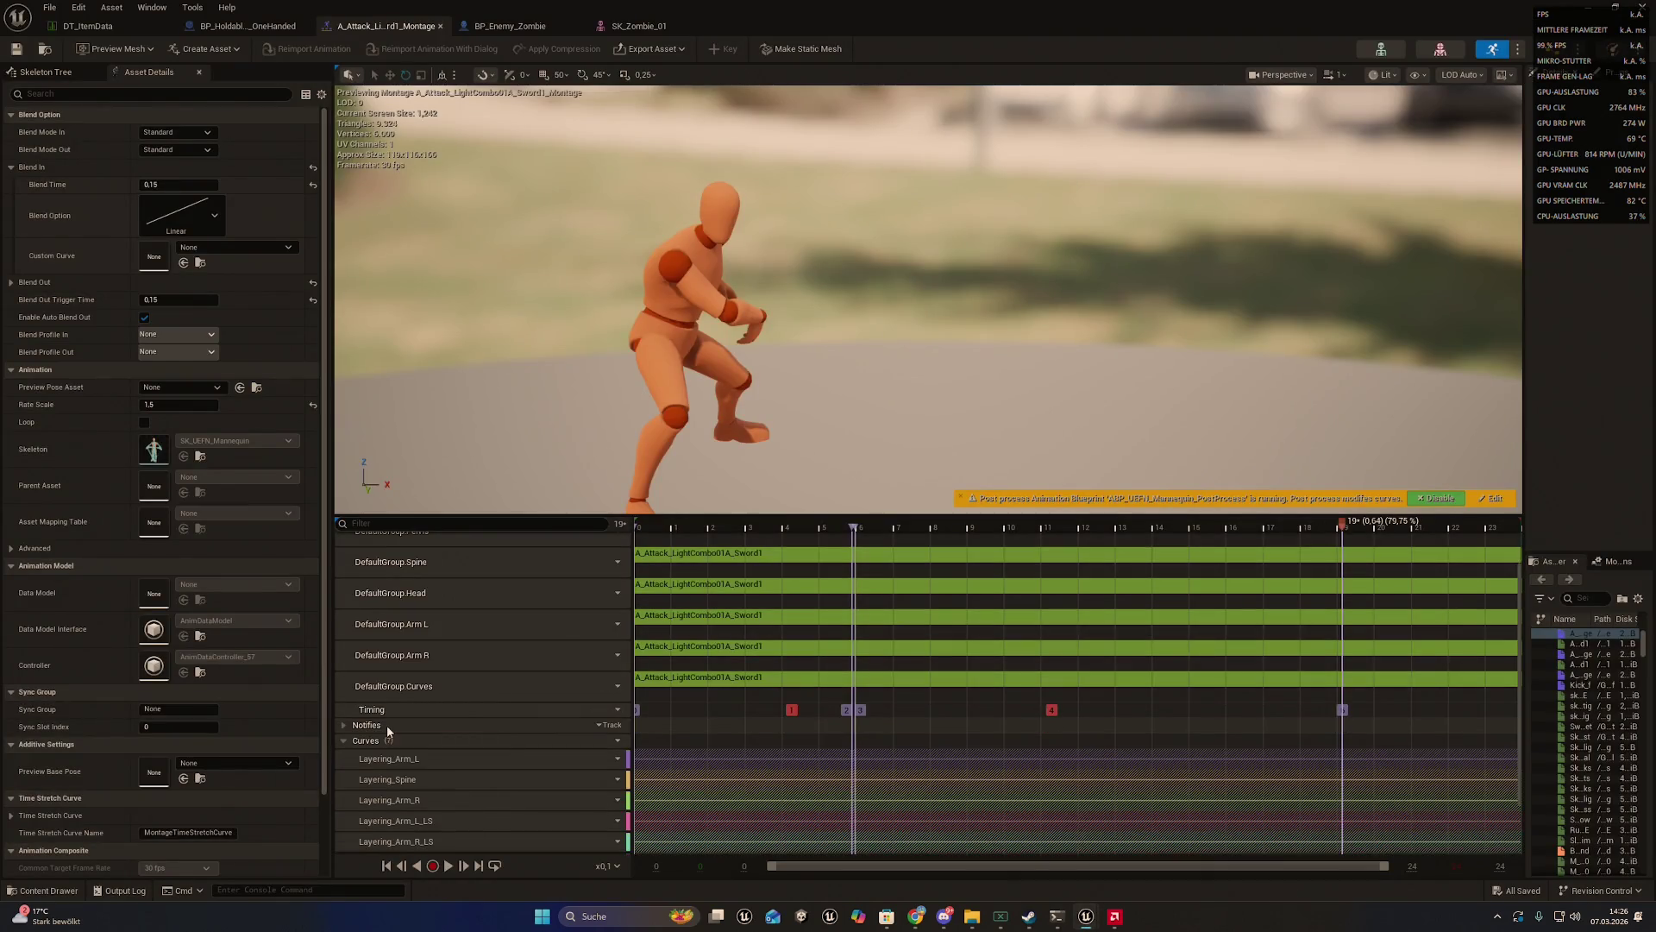
double_click(384, 725)
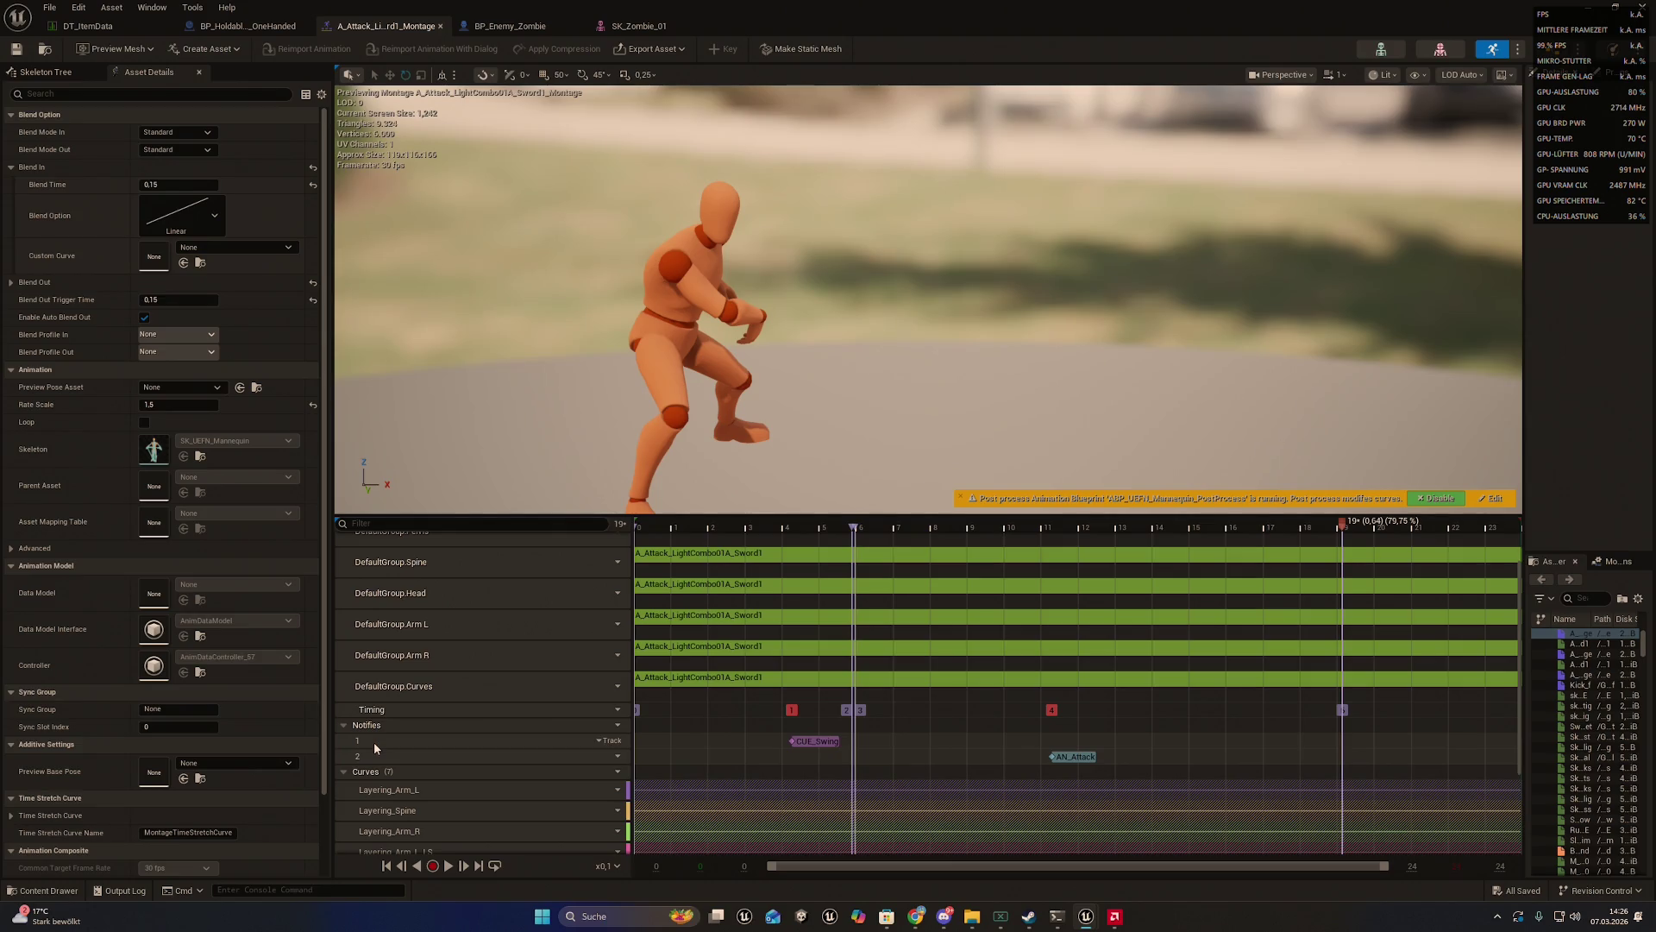
right_click(661, 738)
mouse_move(698, 771)
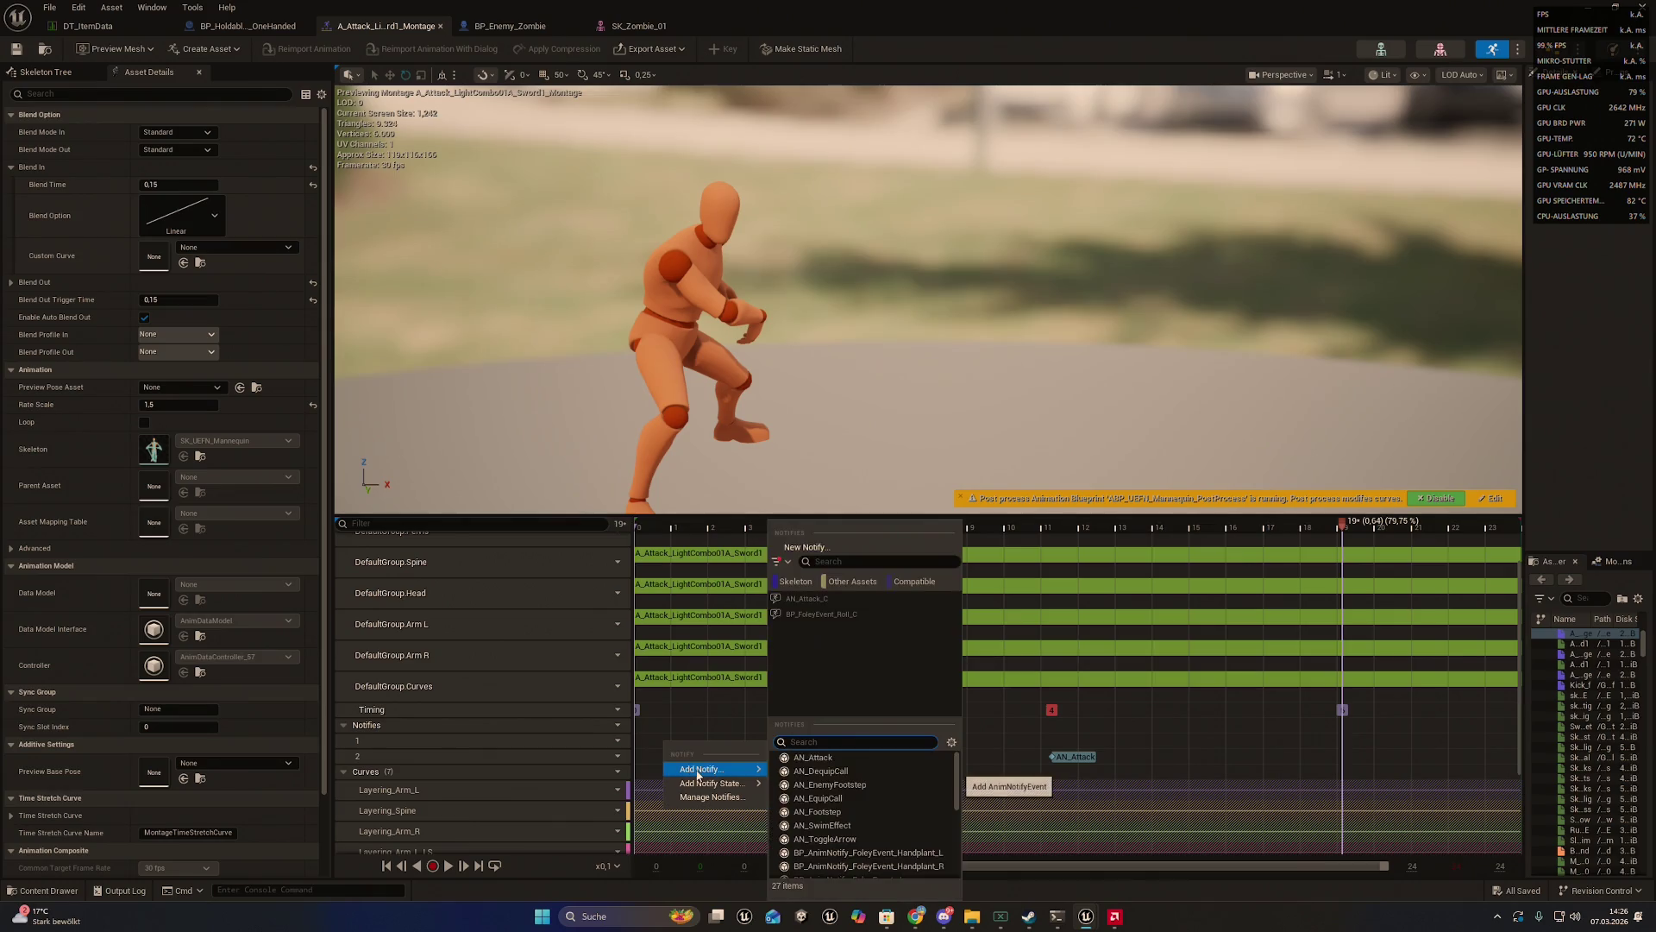
left_click(1213, 754)
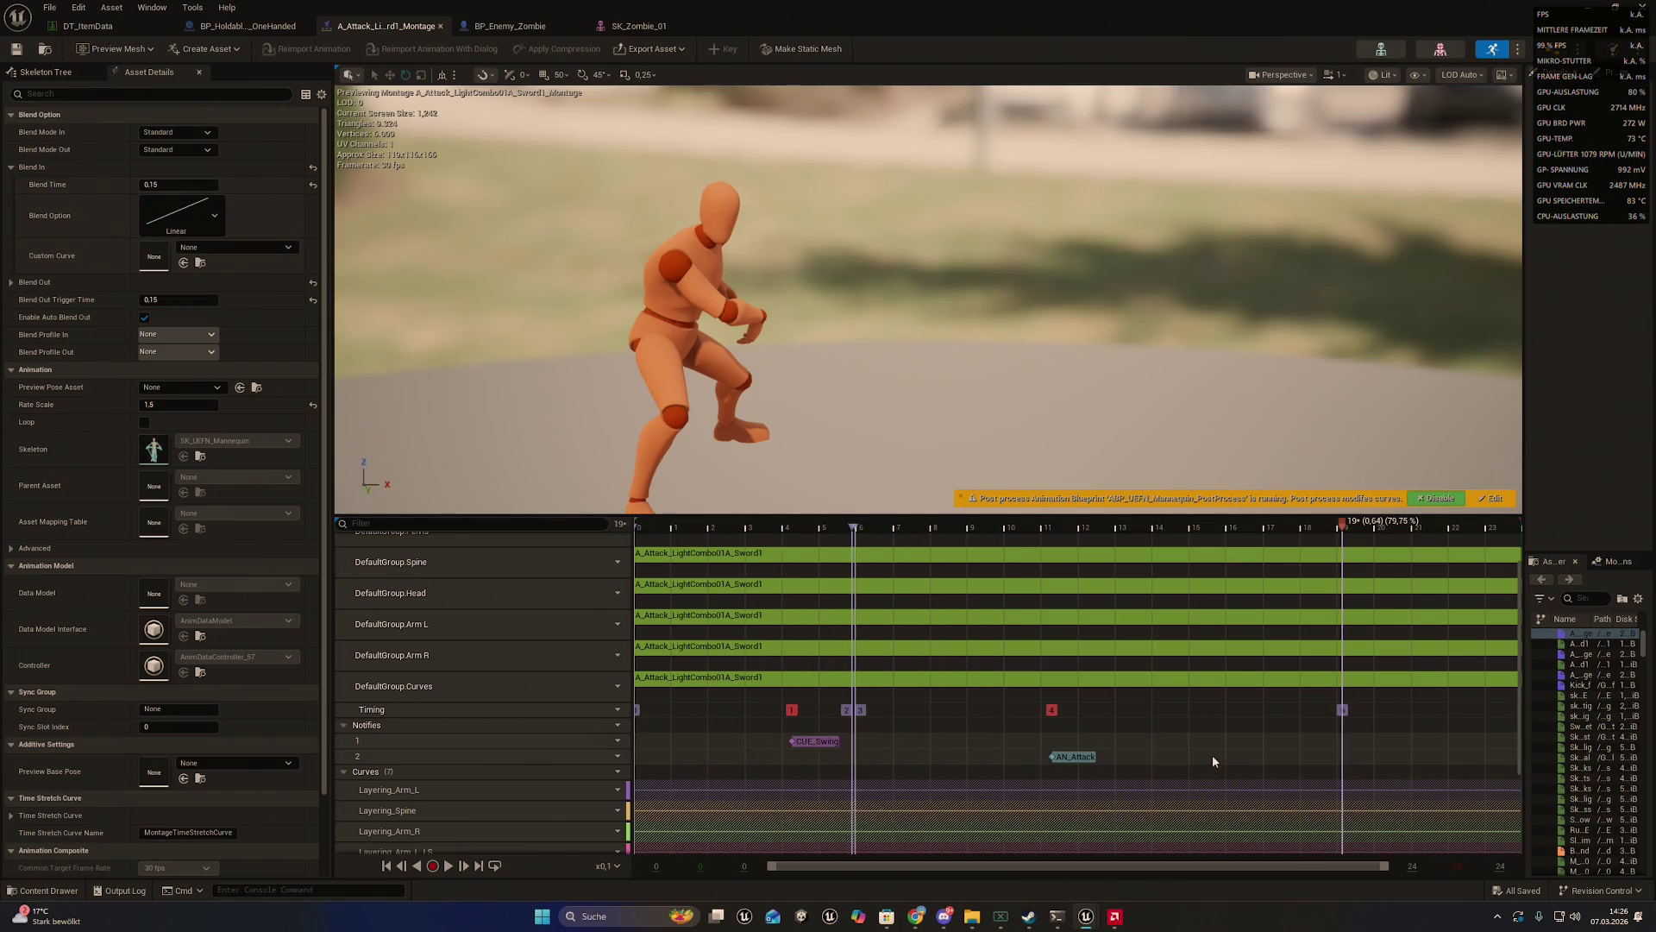
- Begin a new notify at the animation's end and copy the name AN_ComboWindowClose from Claude's instructions
right_click(1339, 740)
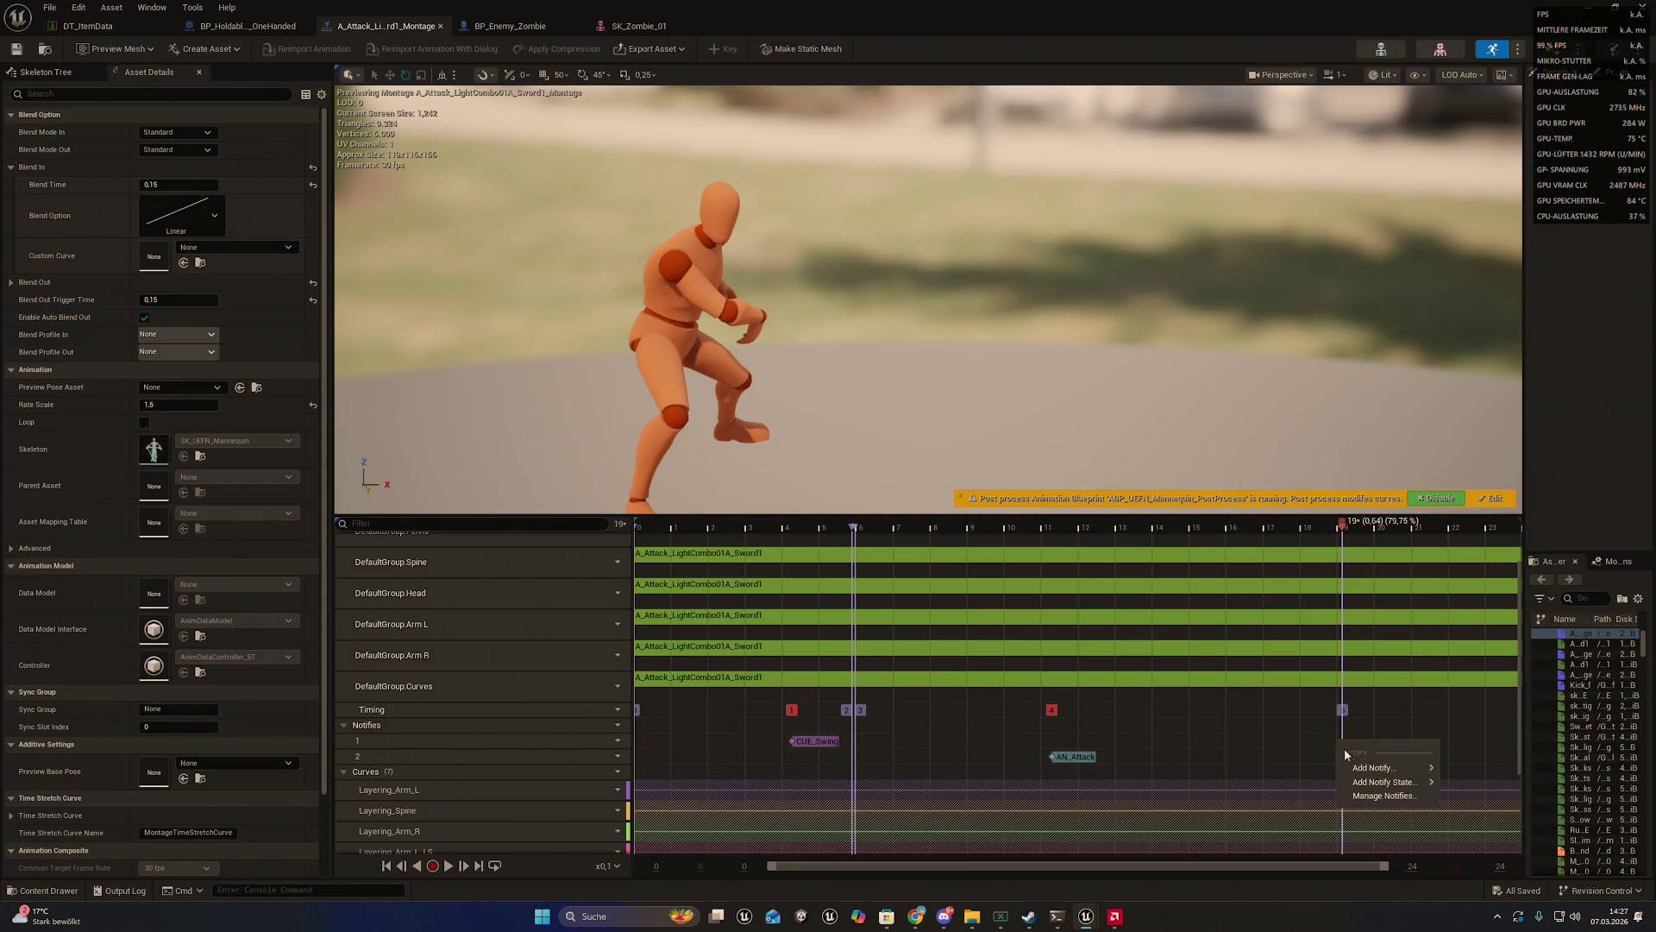
mouse_move(1353, 767)
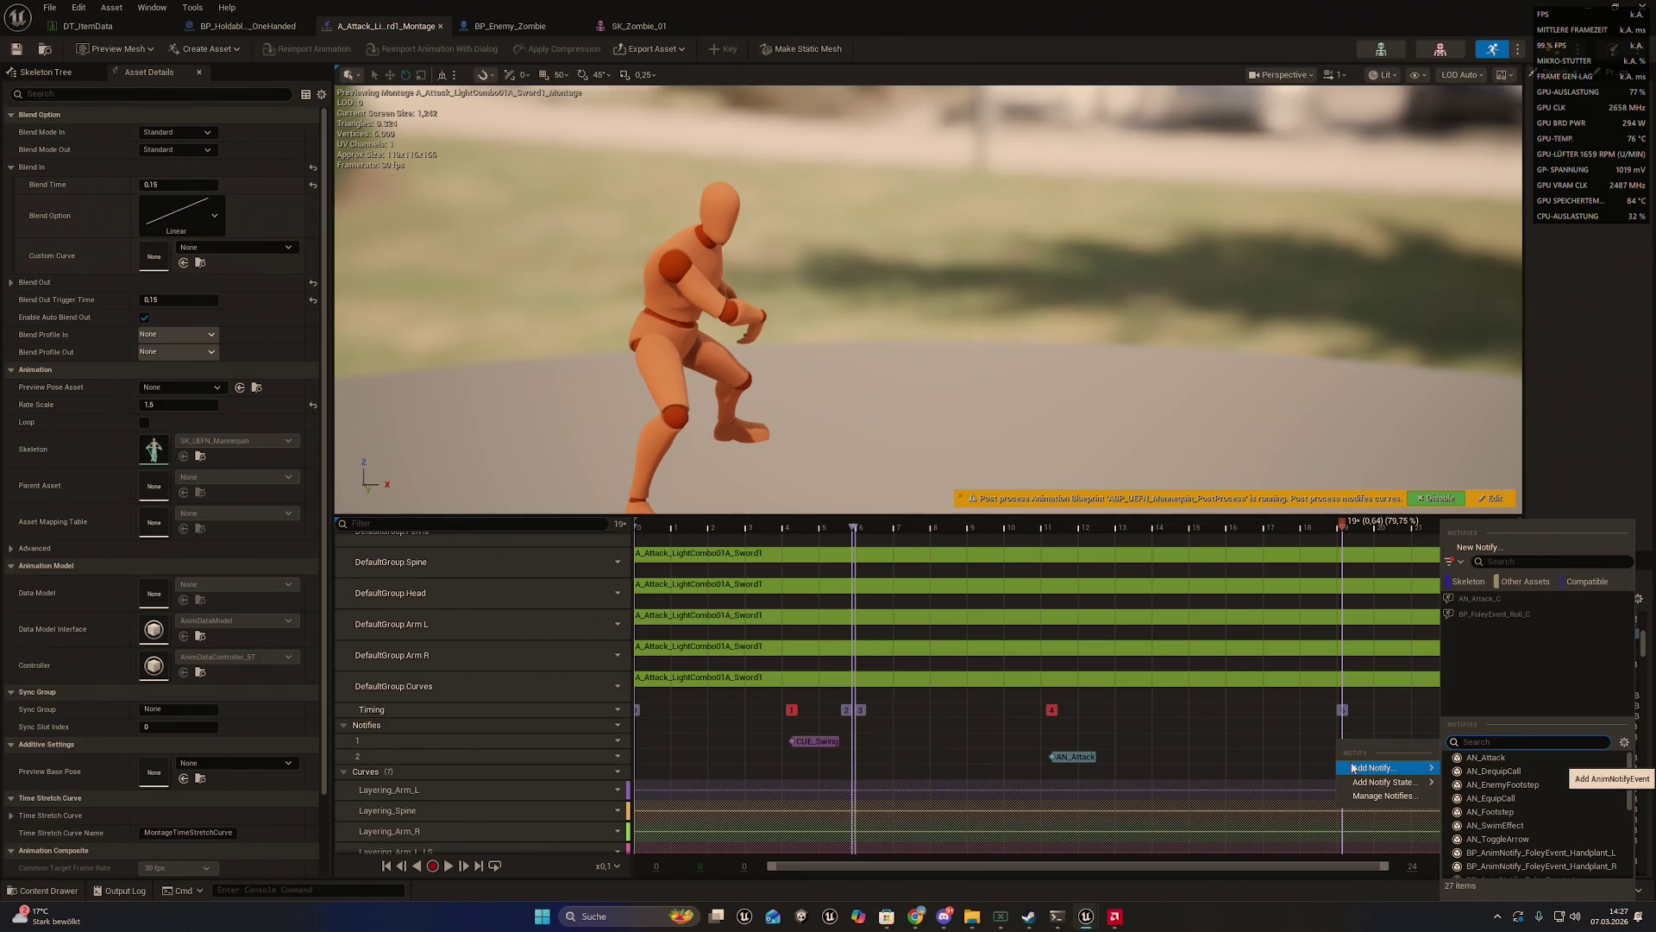
scroll(1519, 790, "down", 4)
scroll(1518, 790, "up", 5)
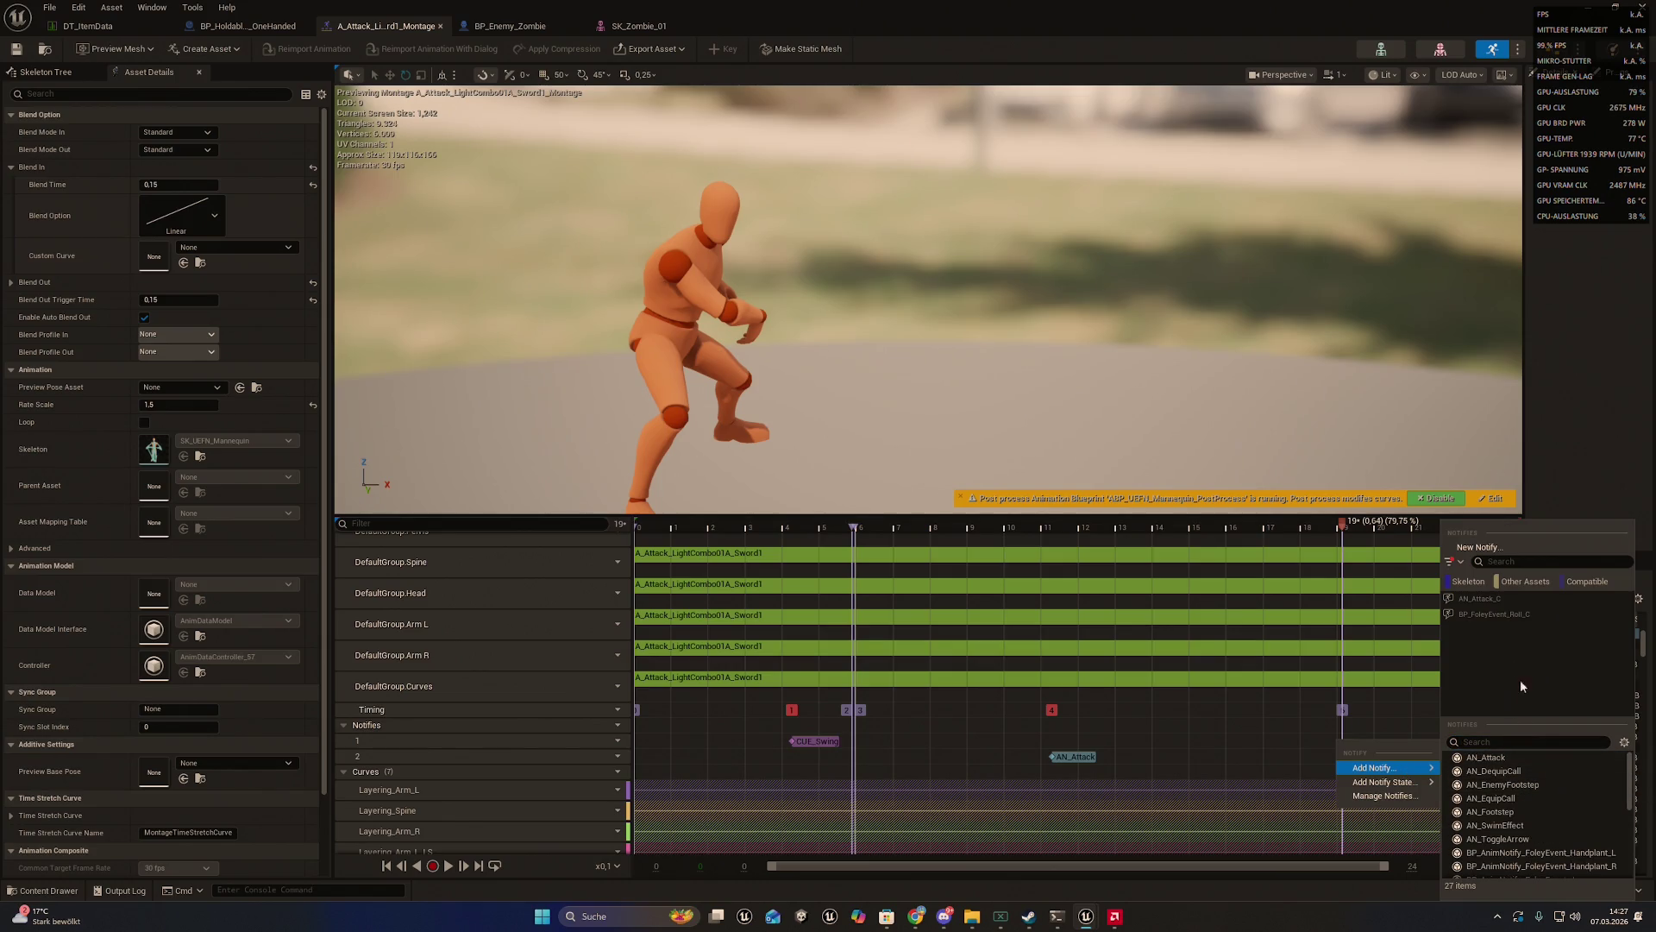
left_click(1478, 547)
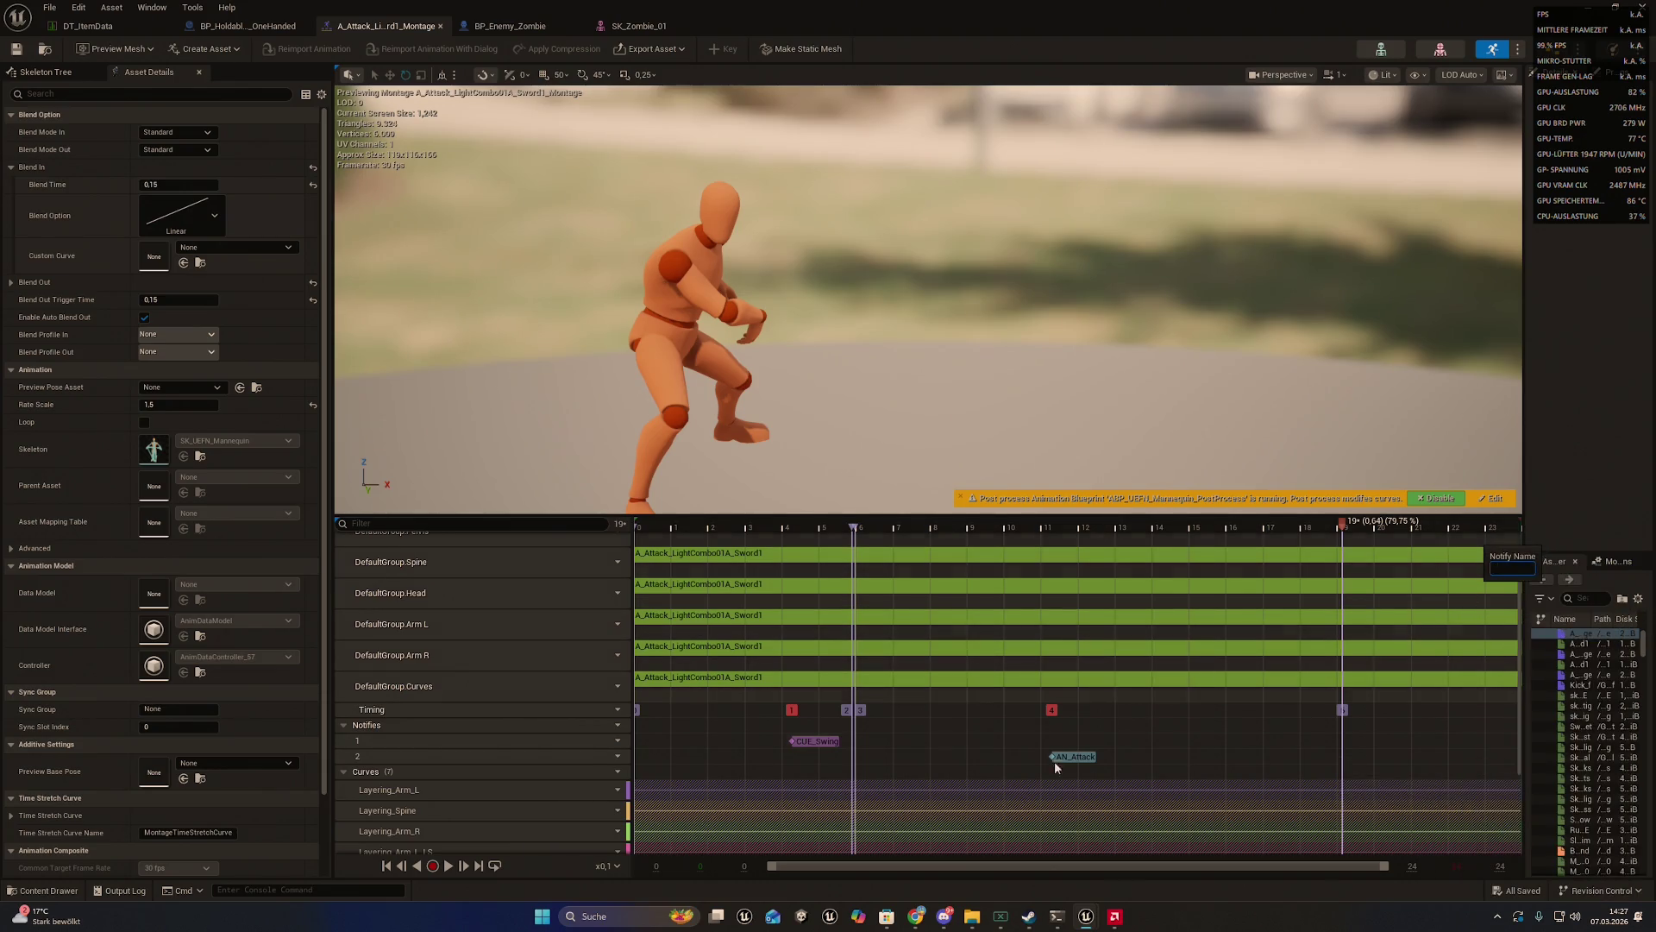
left_click(1058, 923)
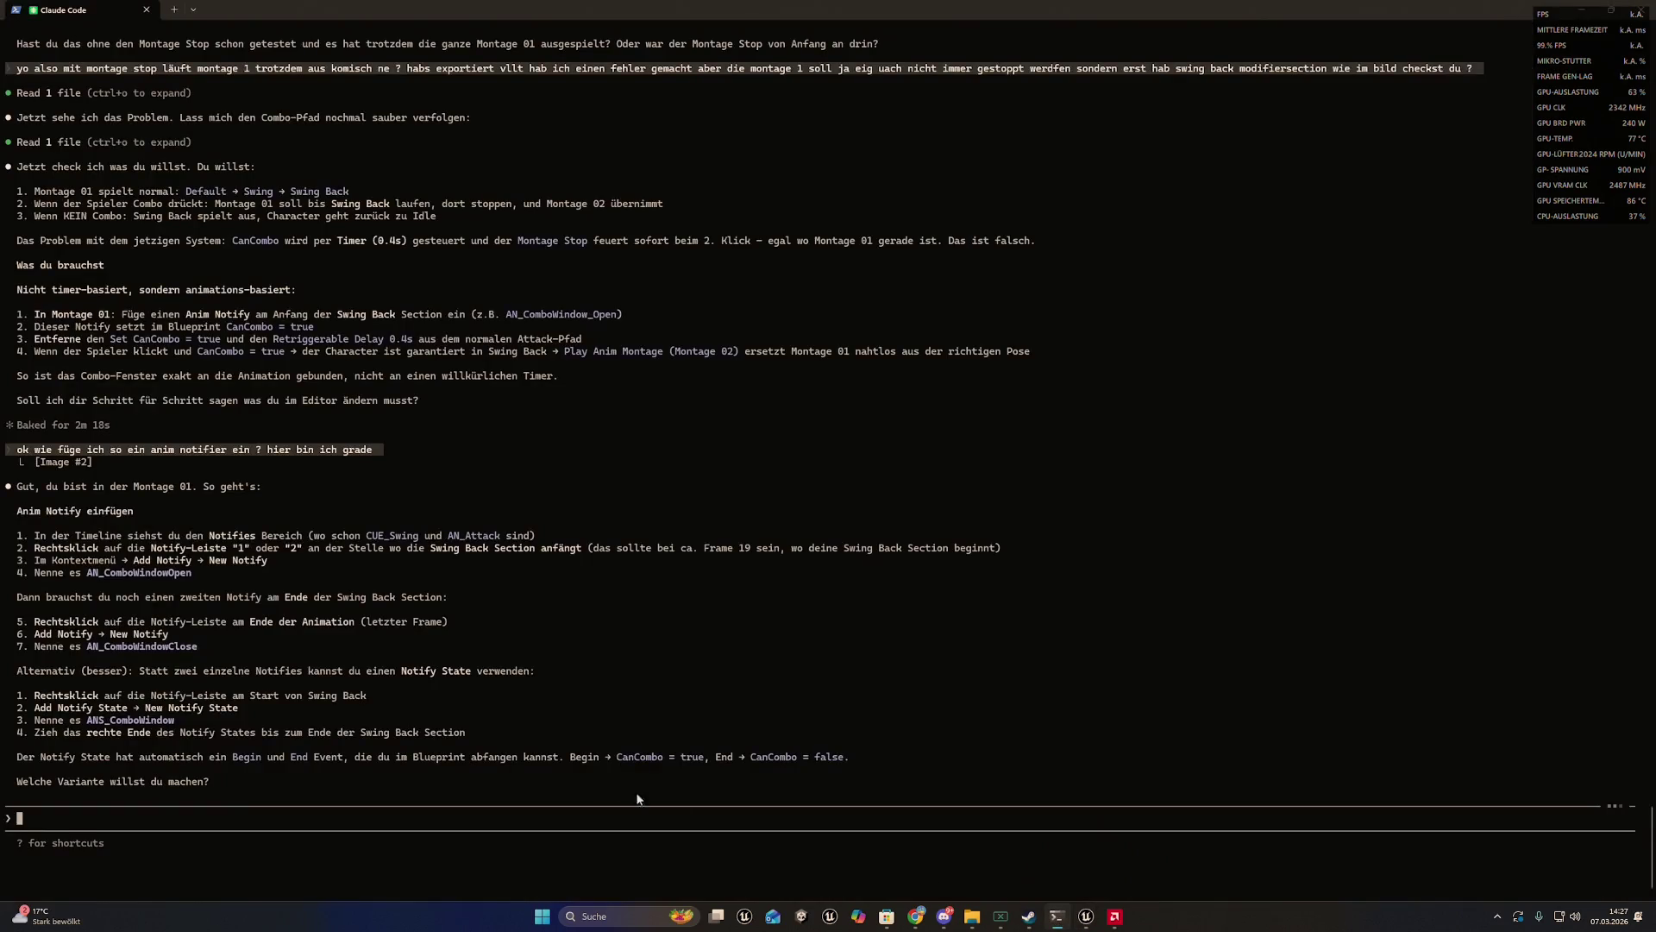
double_click(143, 648)
key("ctrl+c")
mouse_move(1086, 916)
left_click(1119, 869)
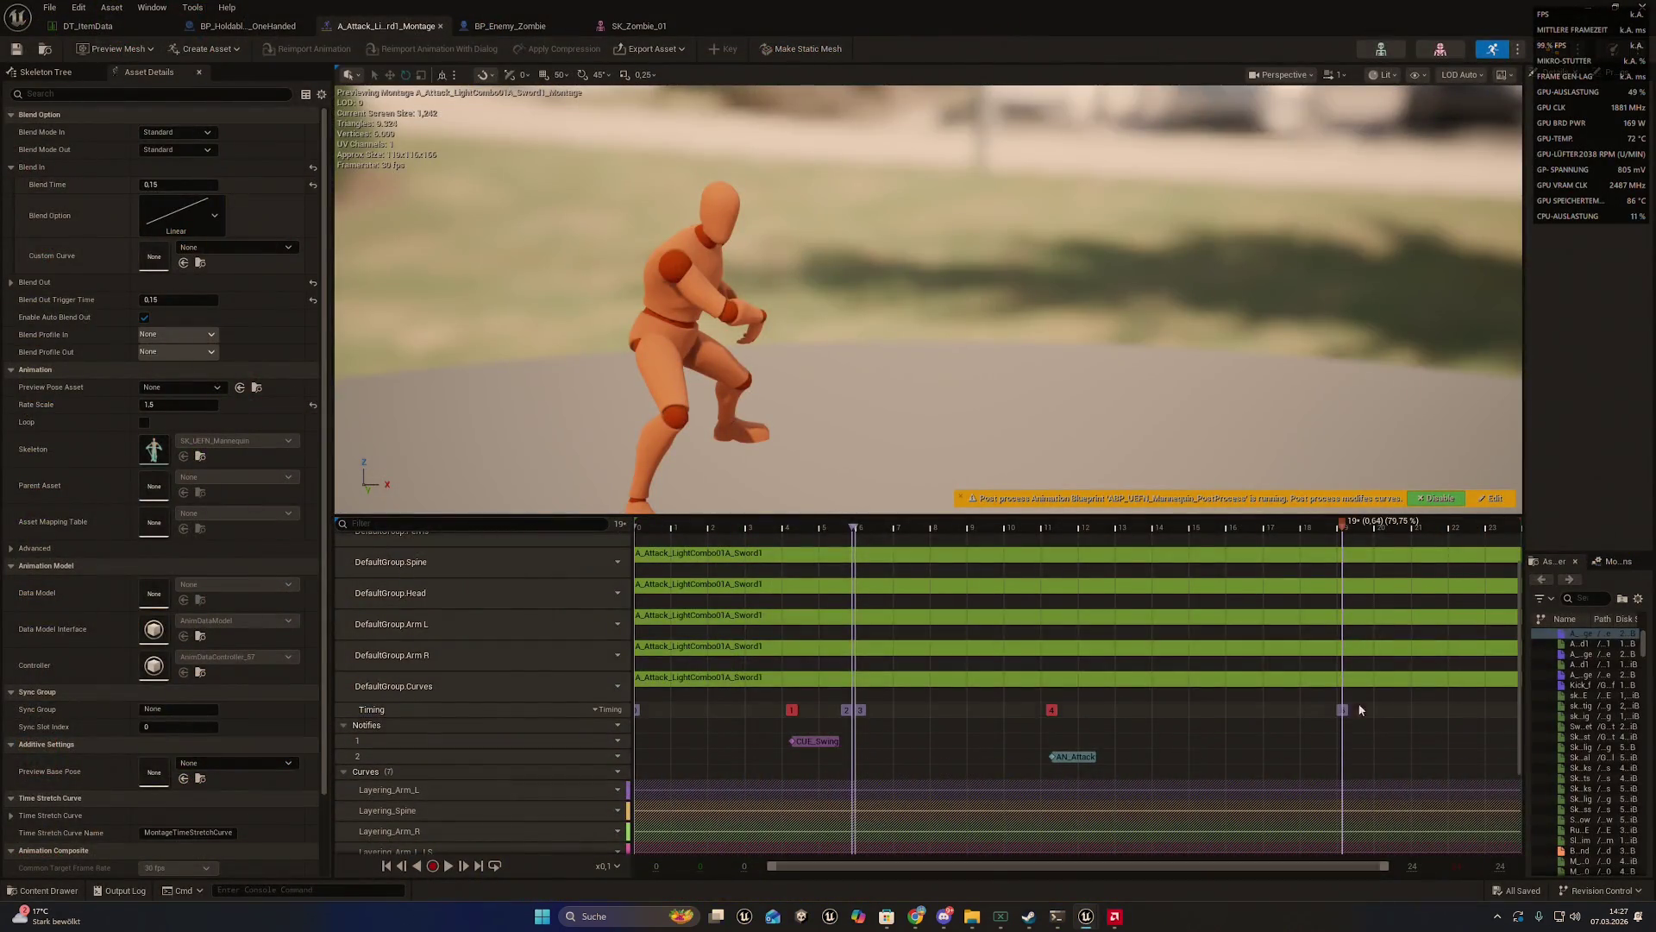
- Add a new notify named AN_ComboWindowClose on Notify track 1 near frame 19 and select it
right_click(1349, 737)
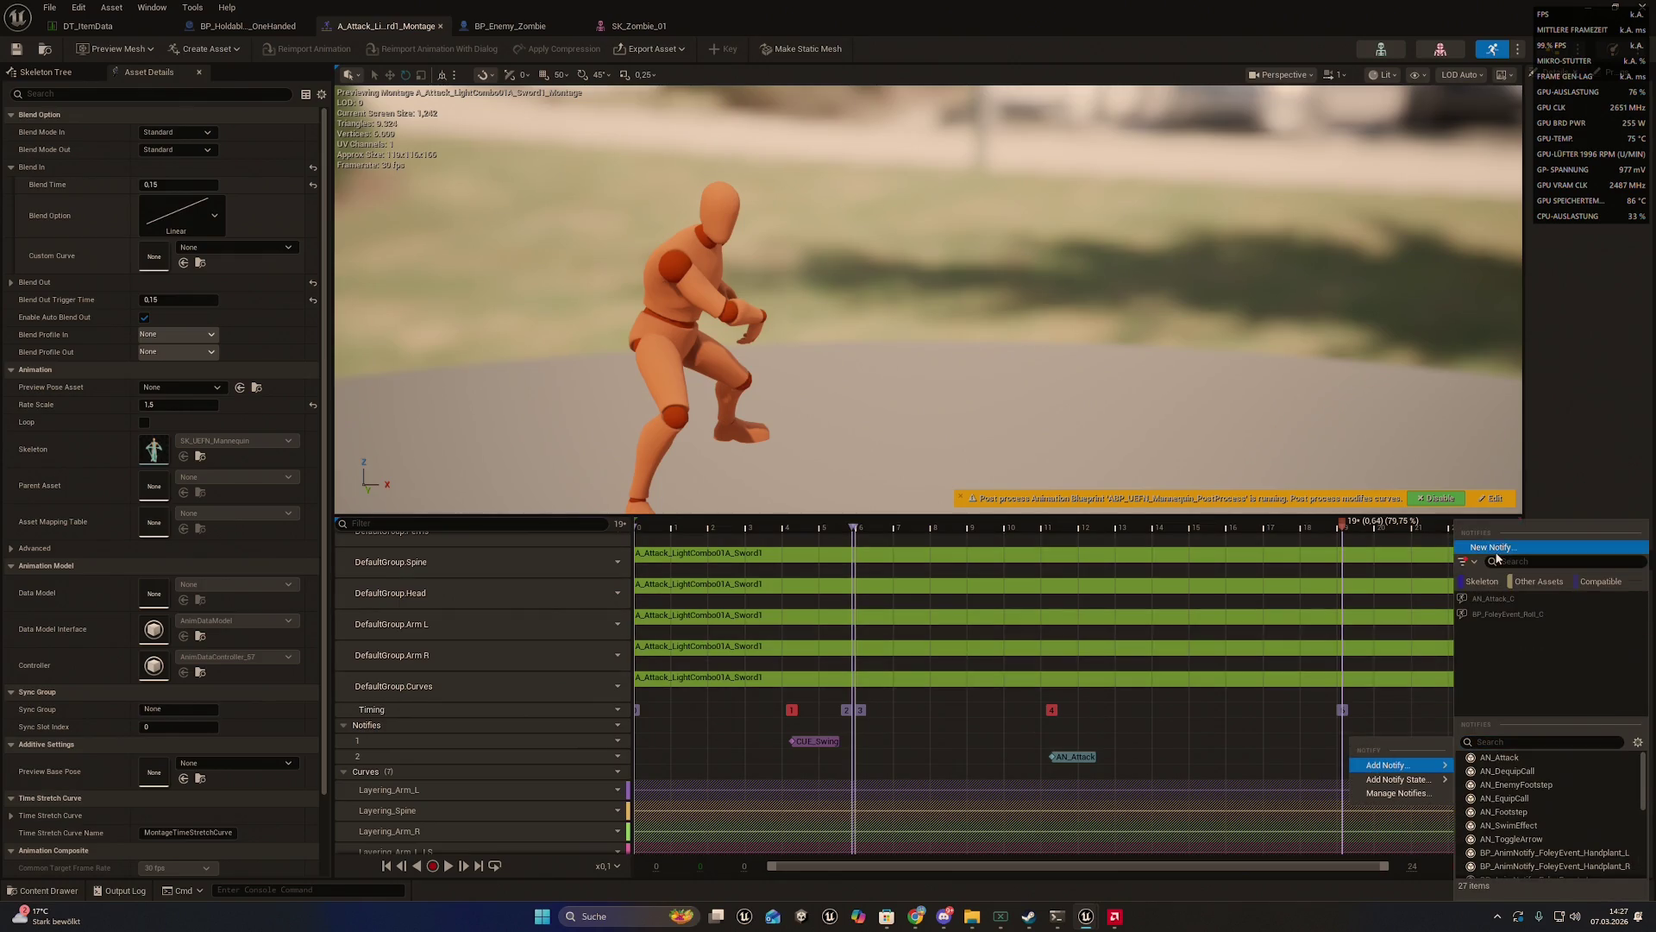
left_click(1496, 552)
type("AN_ComboWindowClose")
key("Return")
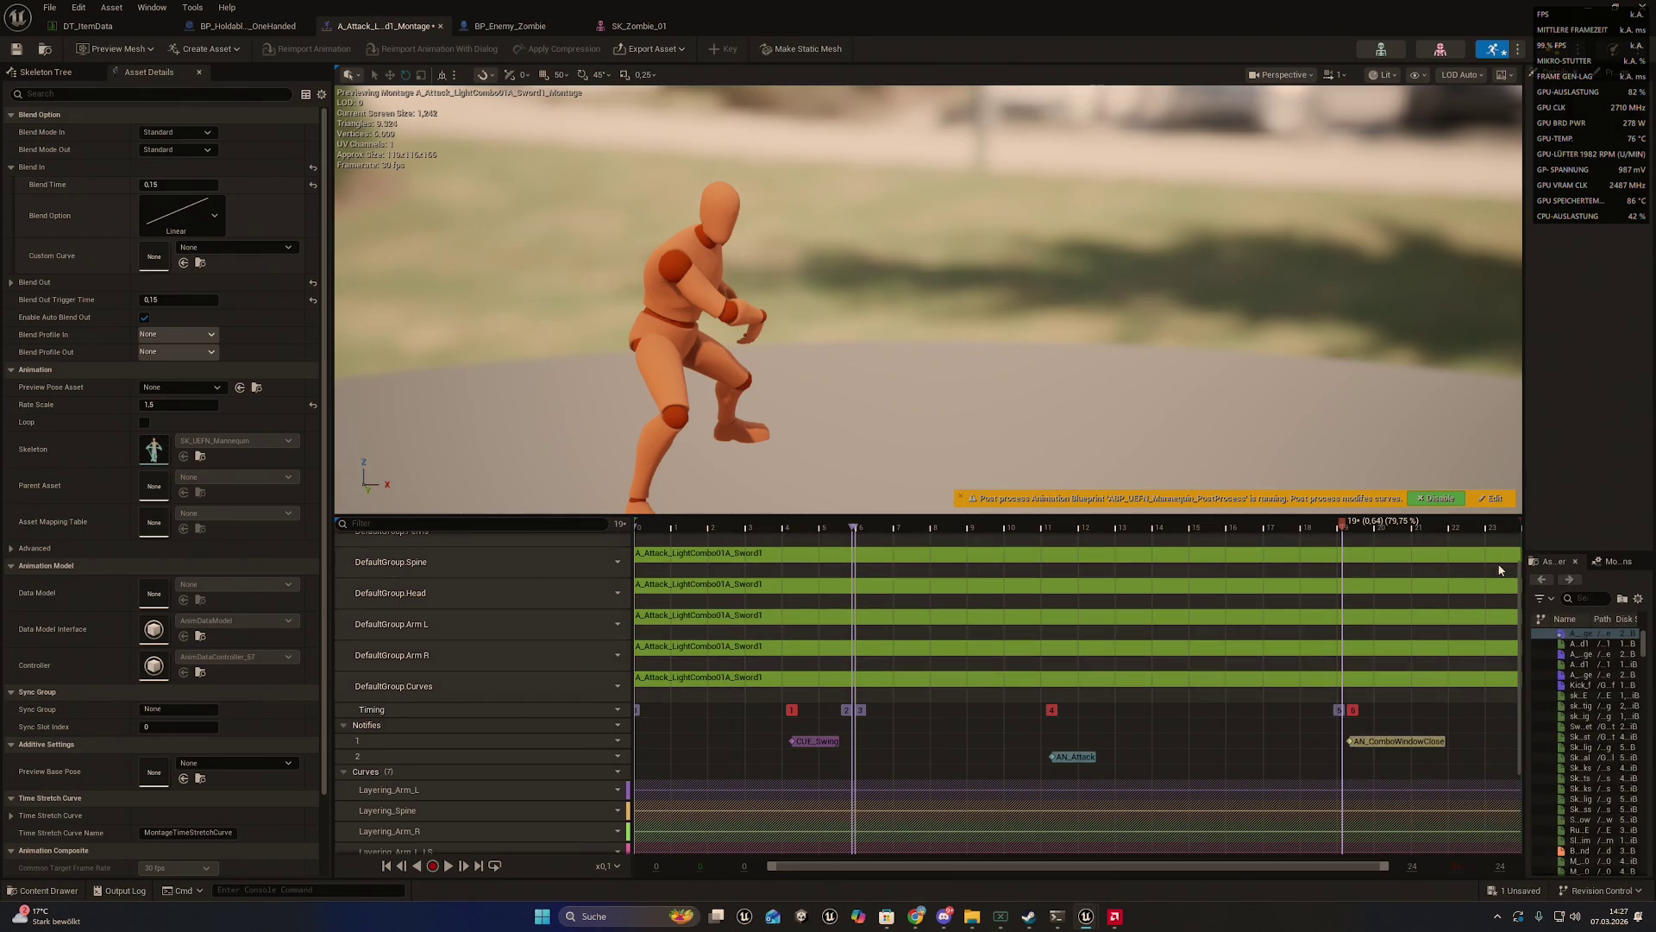
left_click(1370, 742)
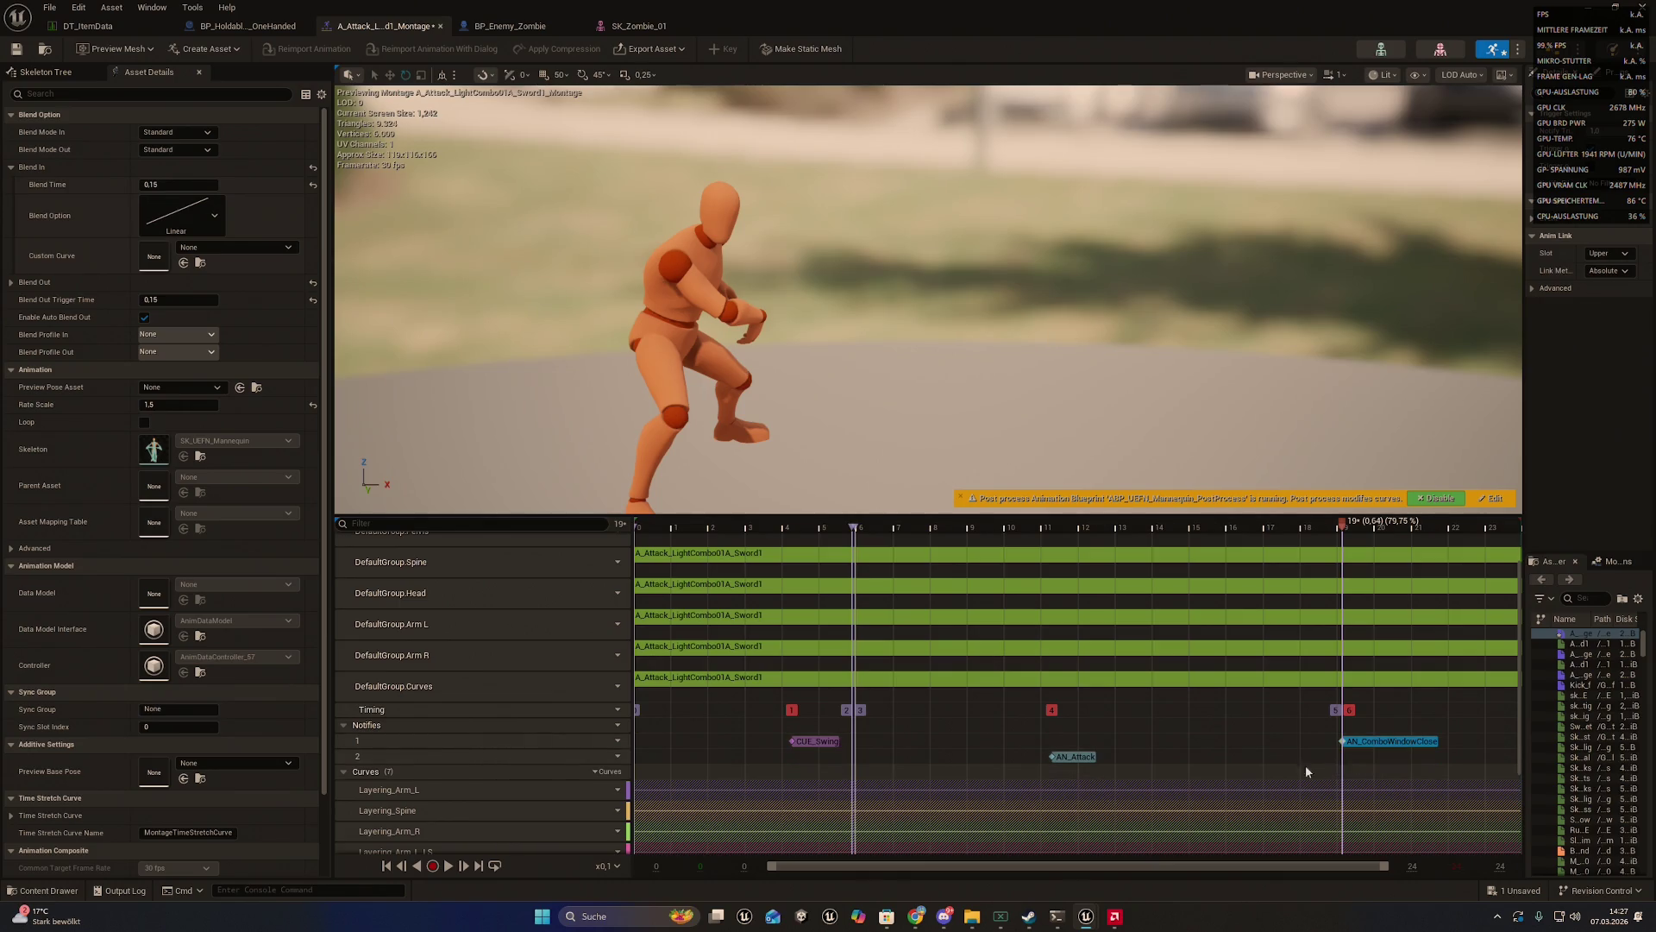
left_click(1056, 916)
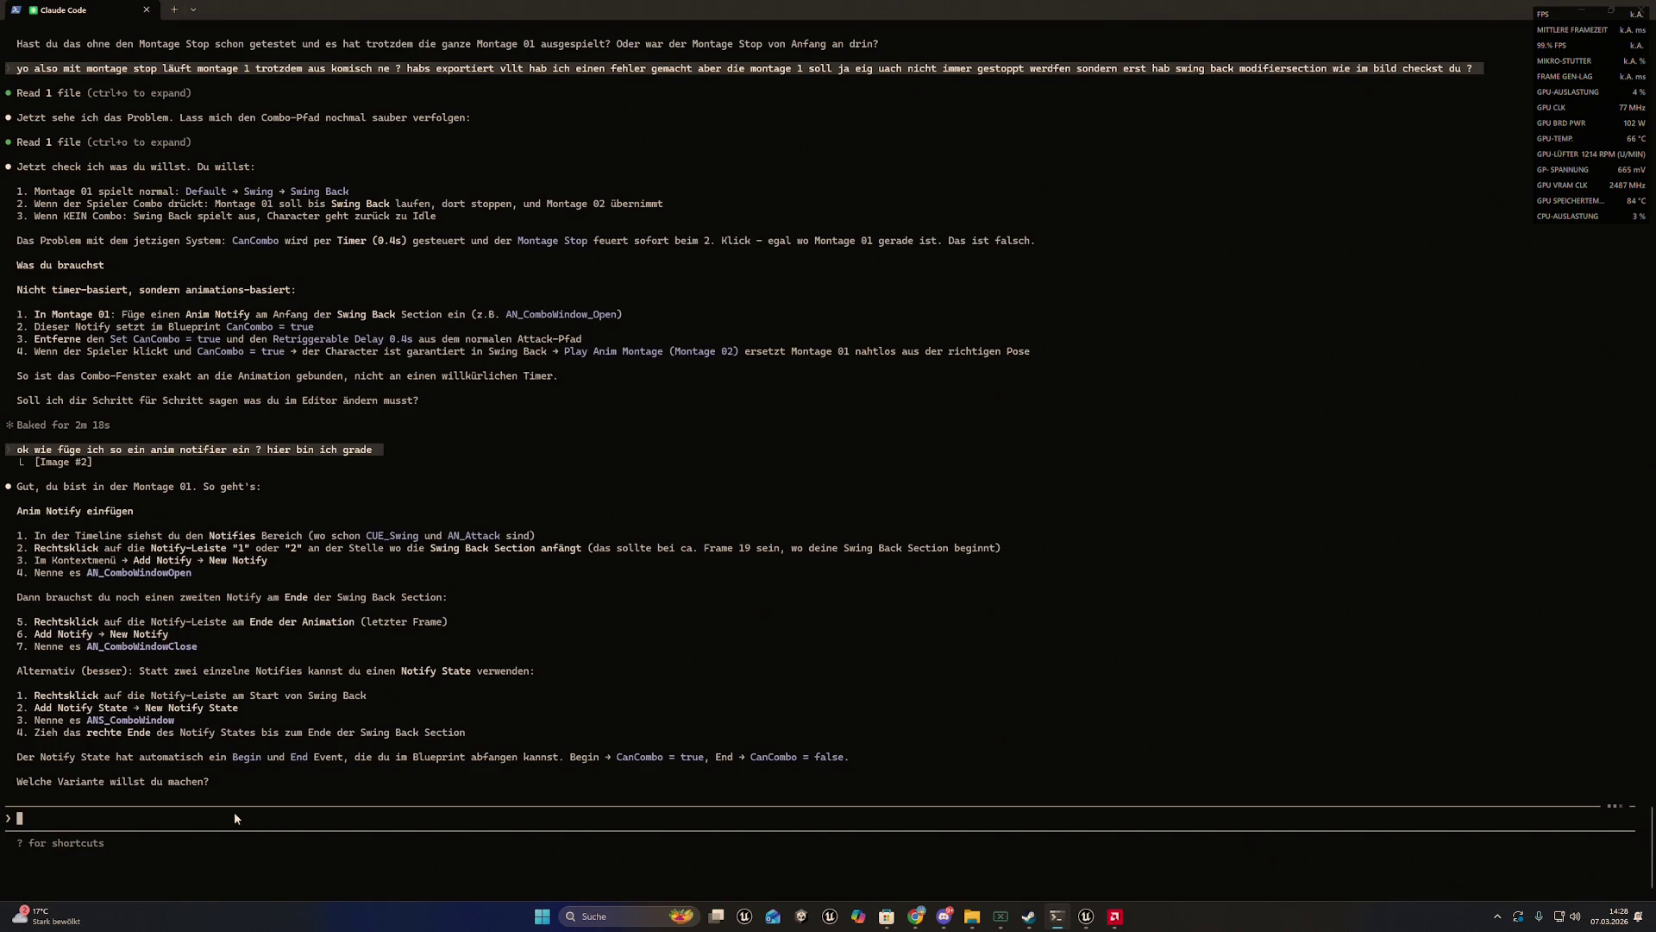
- Type a German follow-up: a quick second click before the notifier should still trigger the combo and montage 2
type("hä ab")
type("er wenn ich 2 ")
type("mal sch")
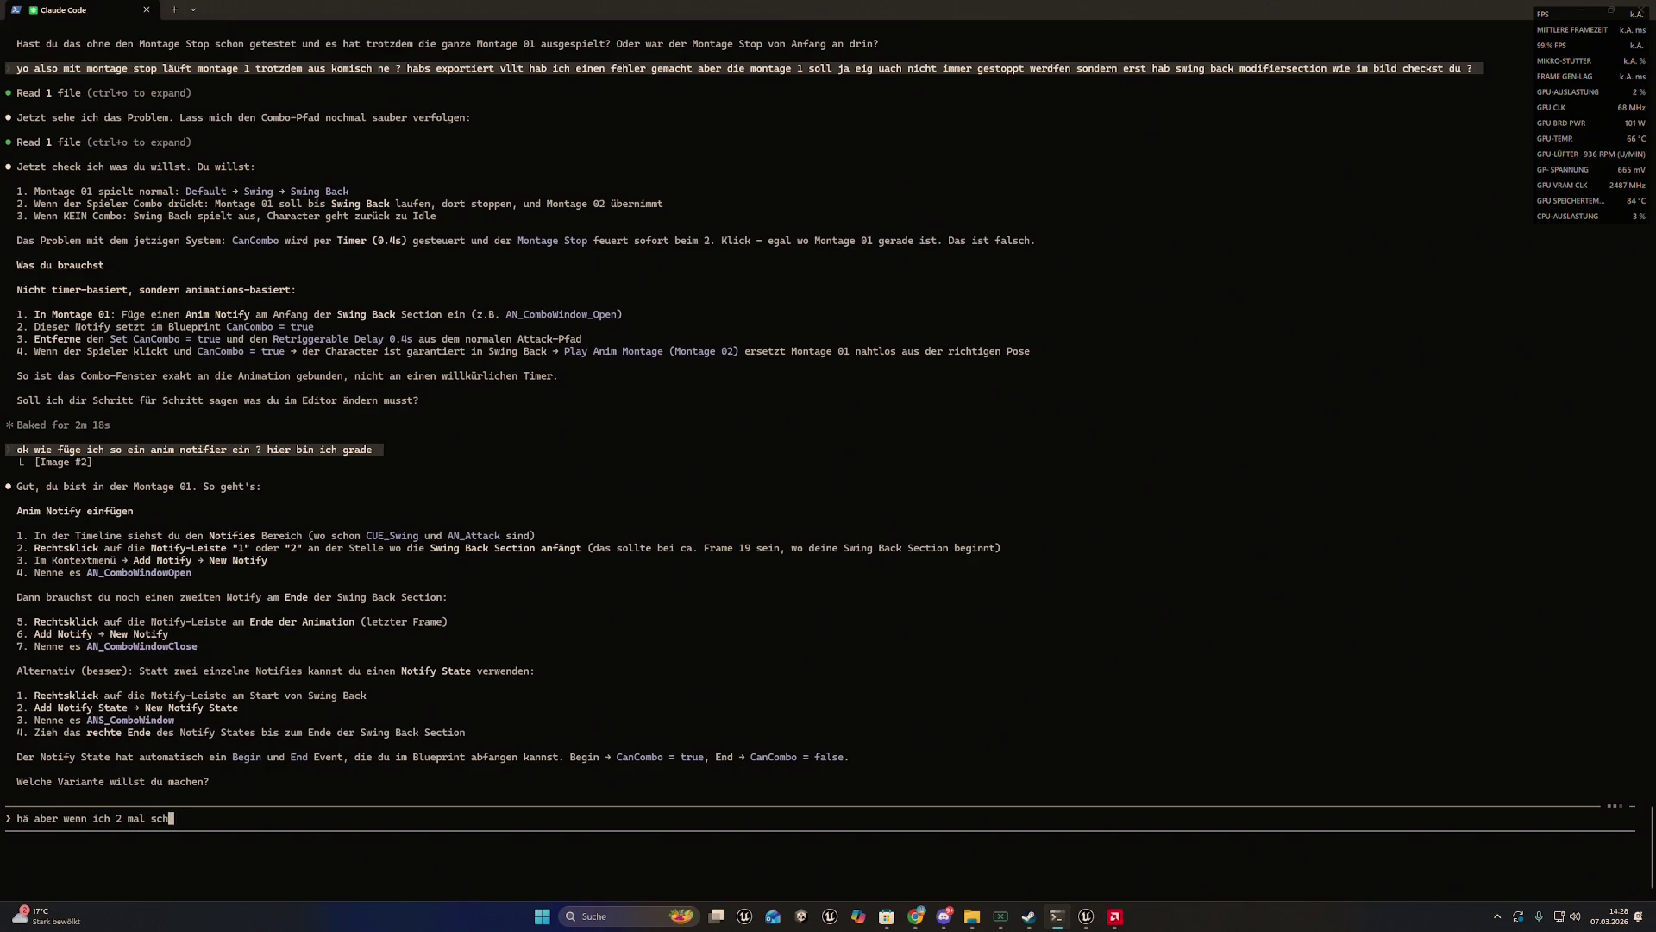
type("nell hintereinan")
type("der klicke ne ")
type("? ")
type("und")
key("BackSpace")
key("BackSpace")
key("BackSpace")
type("und dann ")
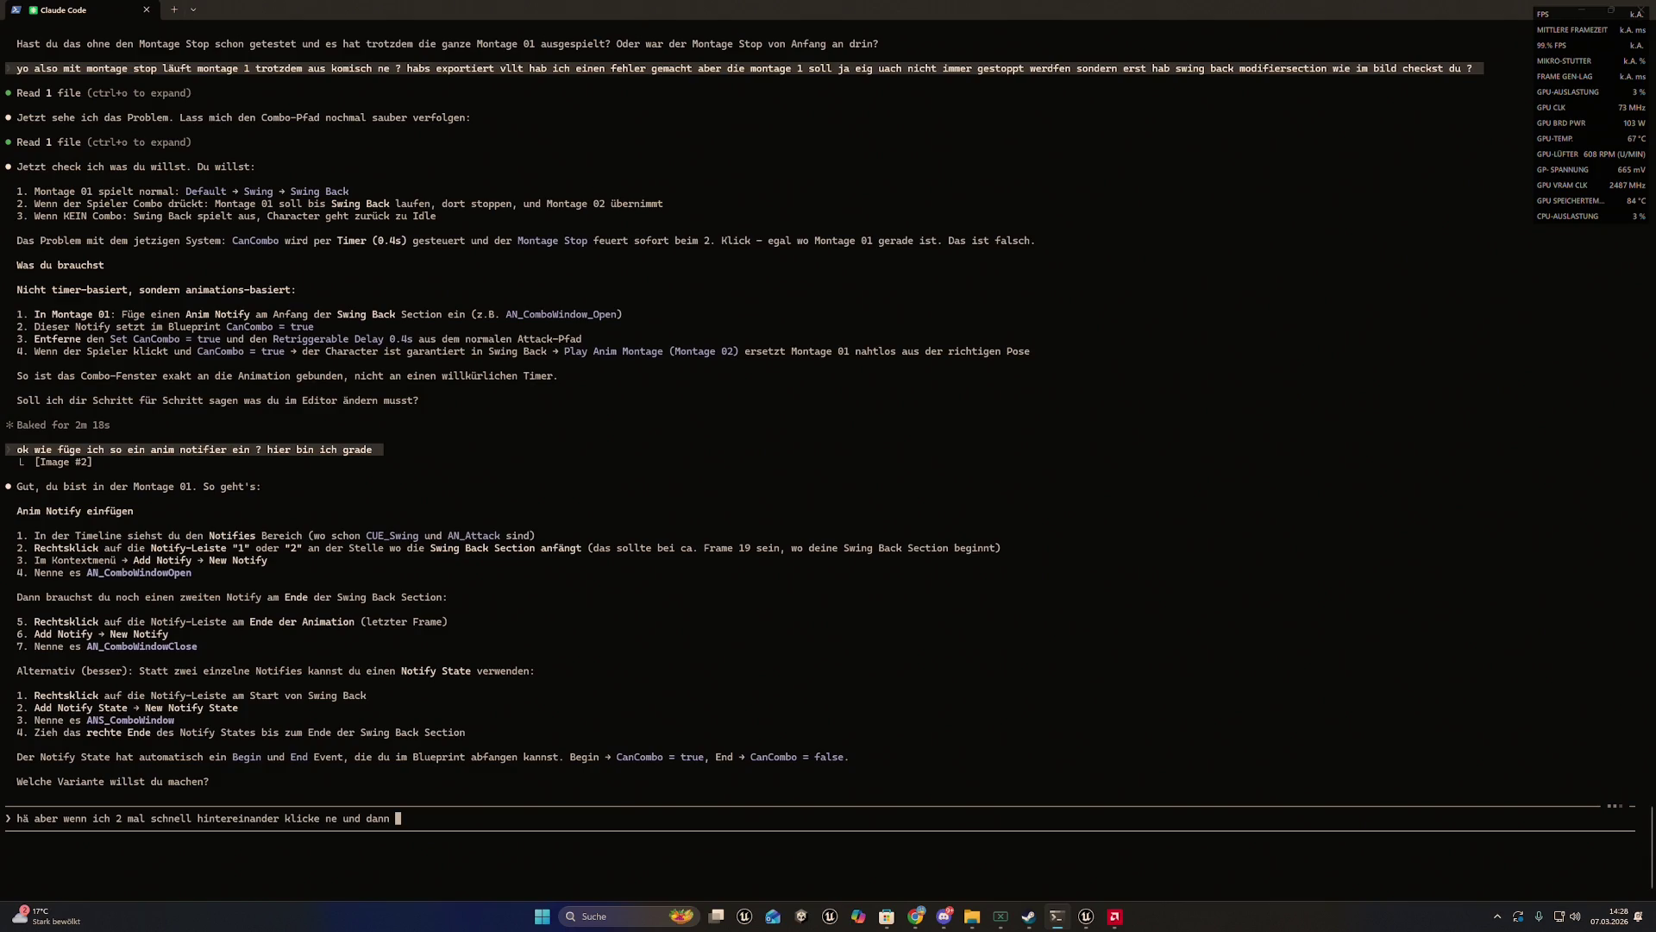
type("den w")
type("2ten klick mac")
type("he bevor ")
type("er beim n")
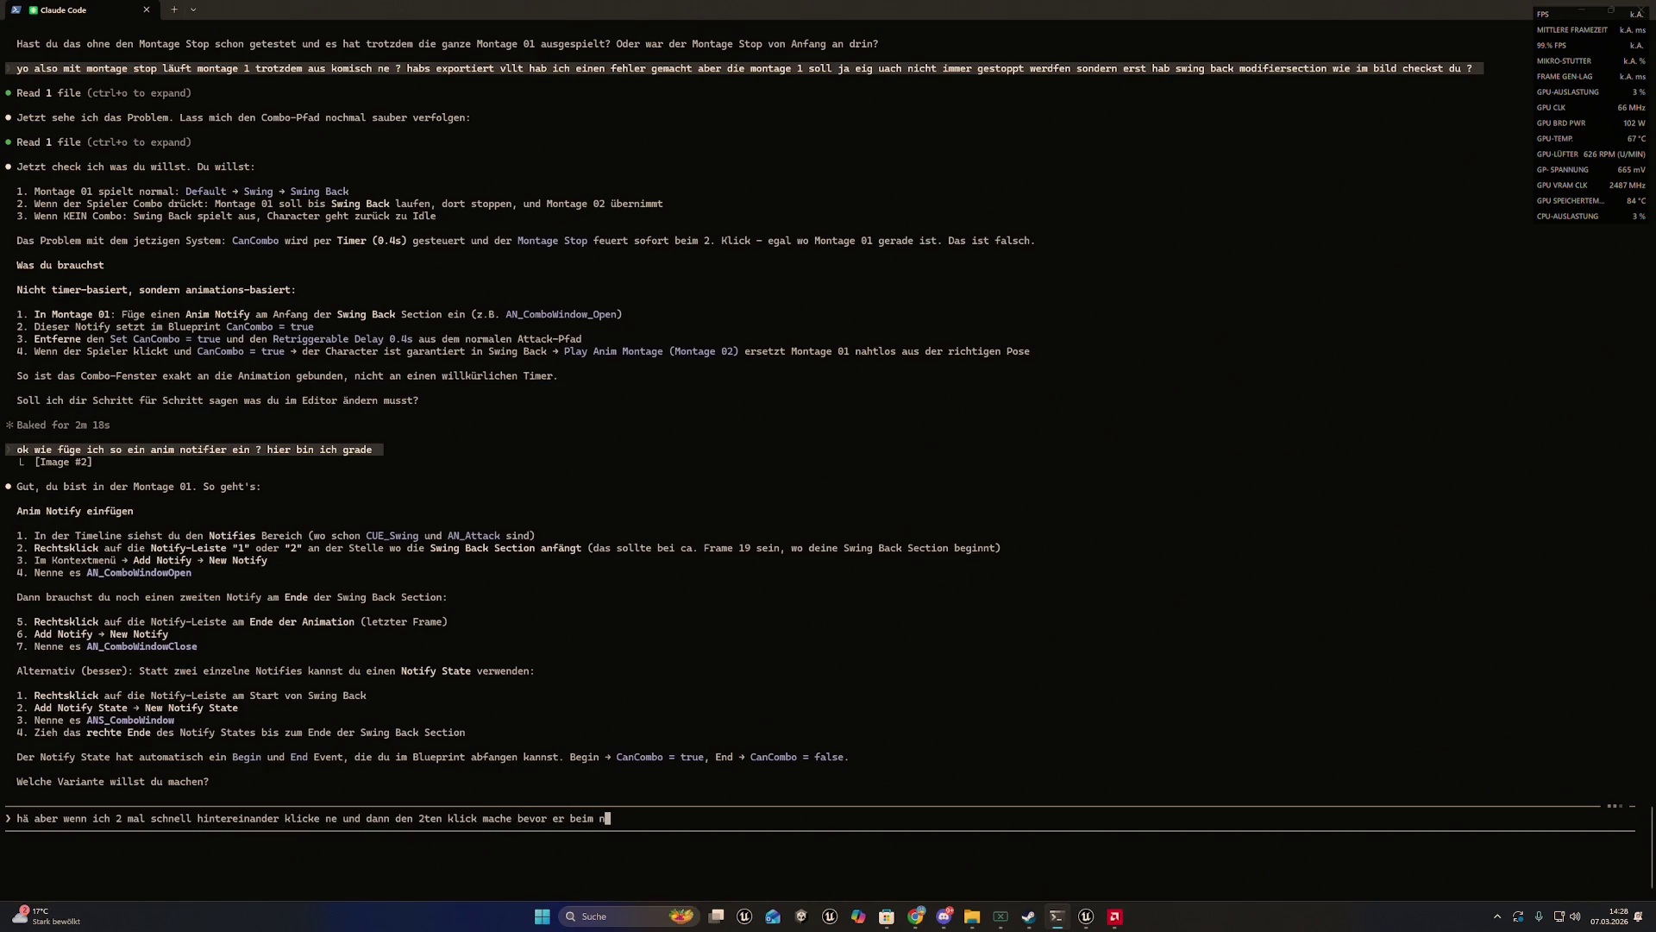
type("otifie")
type("r ankommt d")
type("ann soll tro")
type("tzdem der vco")
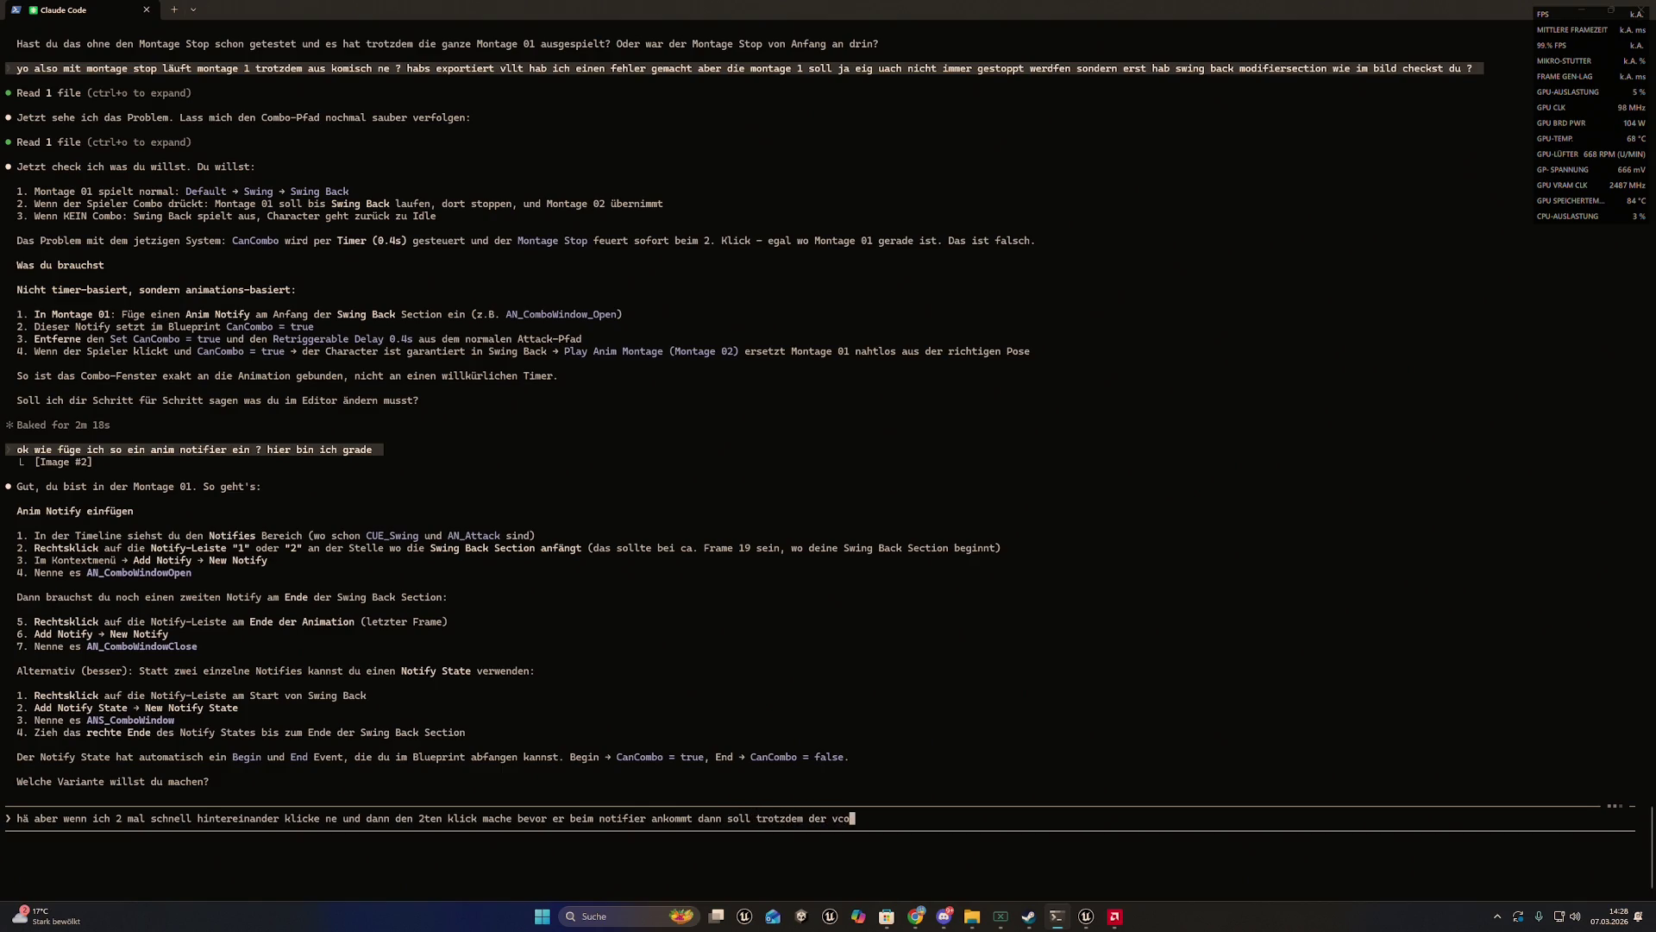
key("BackSpace")
key("BackSpace")
key("BackSpace")
type("combo")
type(" aus")
type("geführt wer")
type("den ")
type("ne und ")
type("montage 2 ")
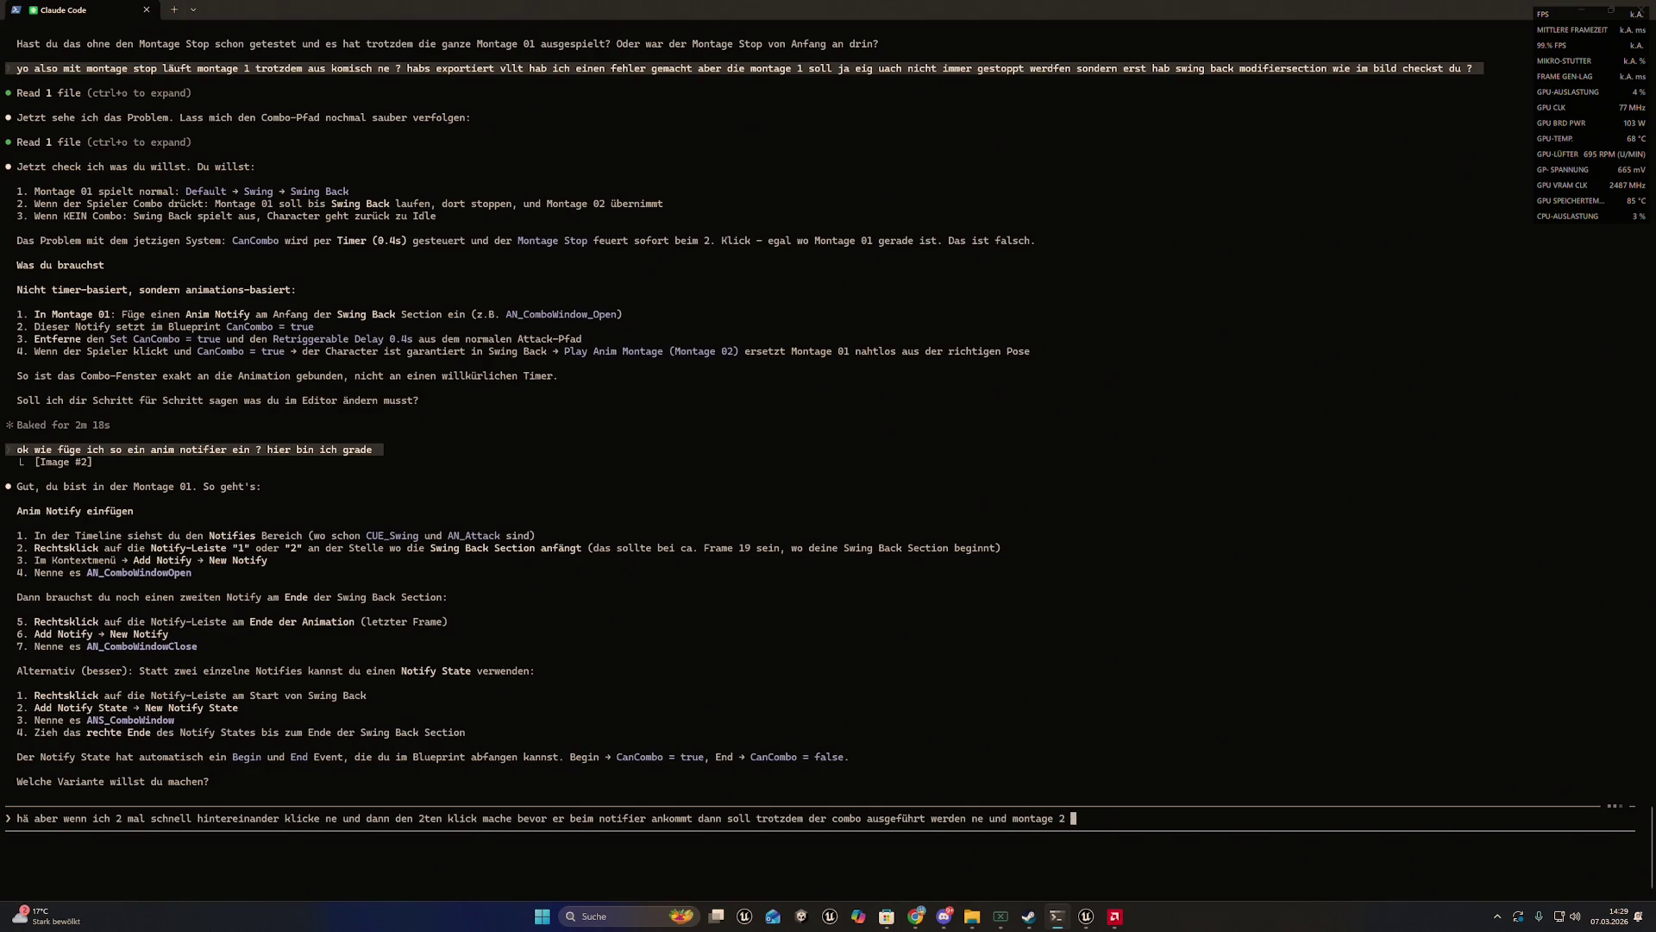
type("wie beschrieben ")
type("und endlich k")
type("large")
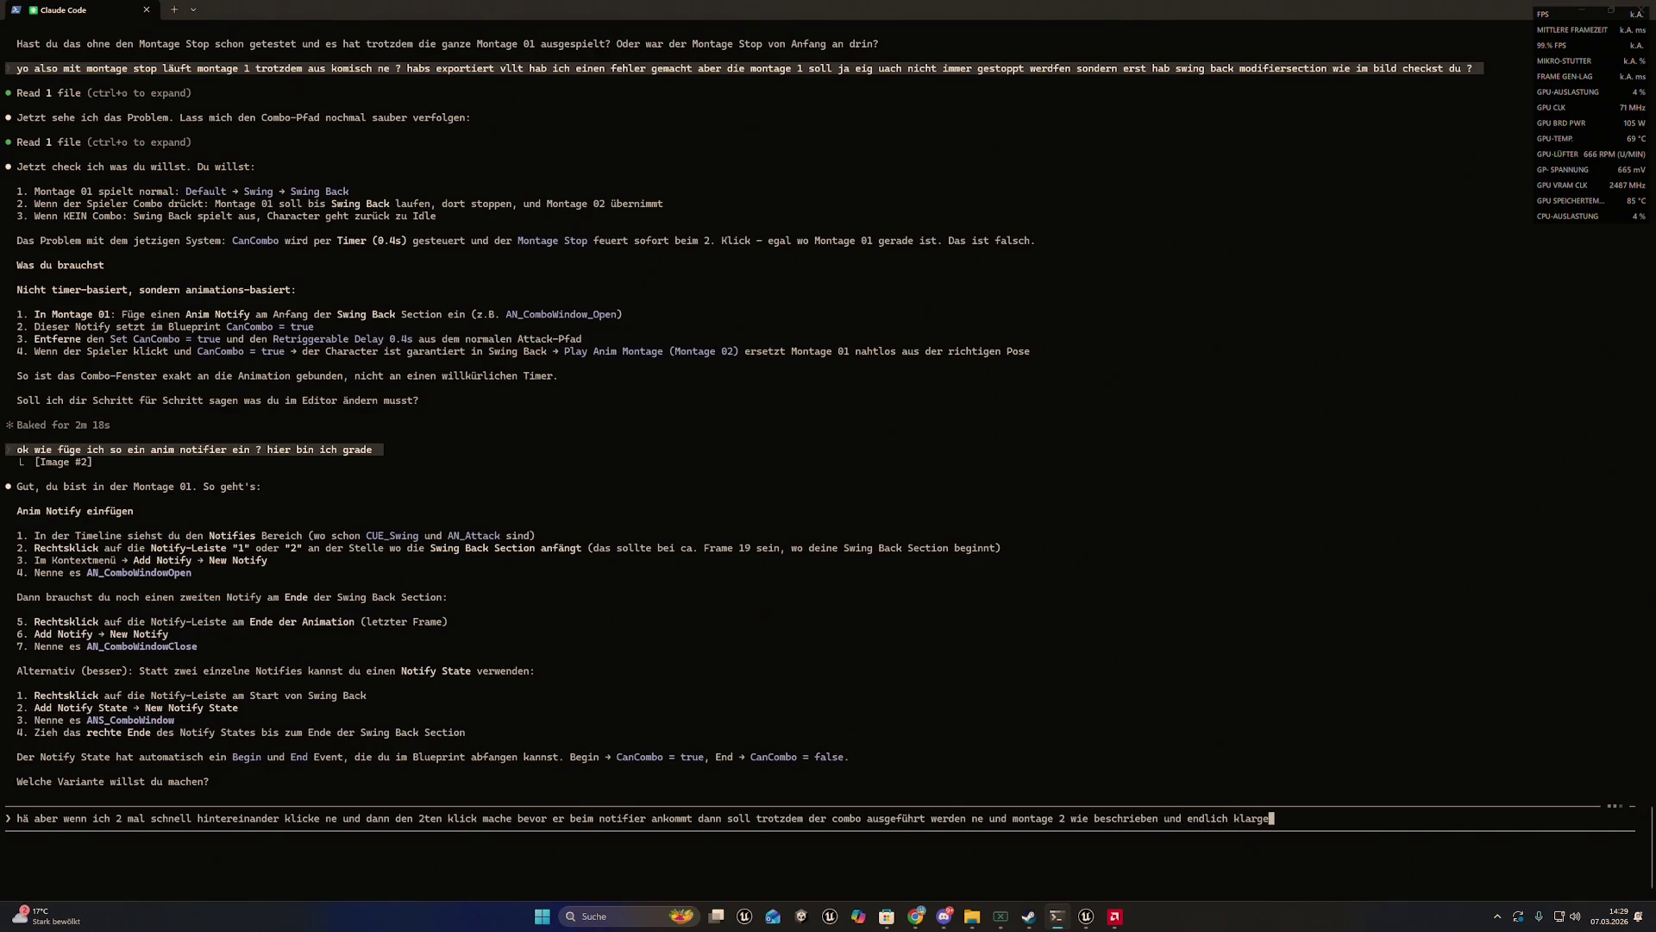
type("stellt aus ")
type("disem")
key("BackSpace")
key("BackSpace")
type("frame")
- Finish the message so montage 2 starts at frame 18/19 of montage 1, and send it to Claude
mouse_move(1086, 917)
left_click(1091, 863)
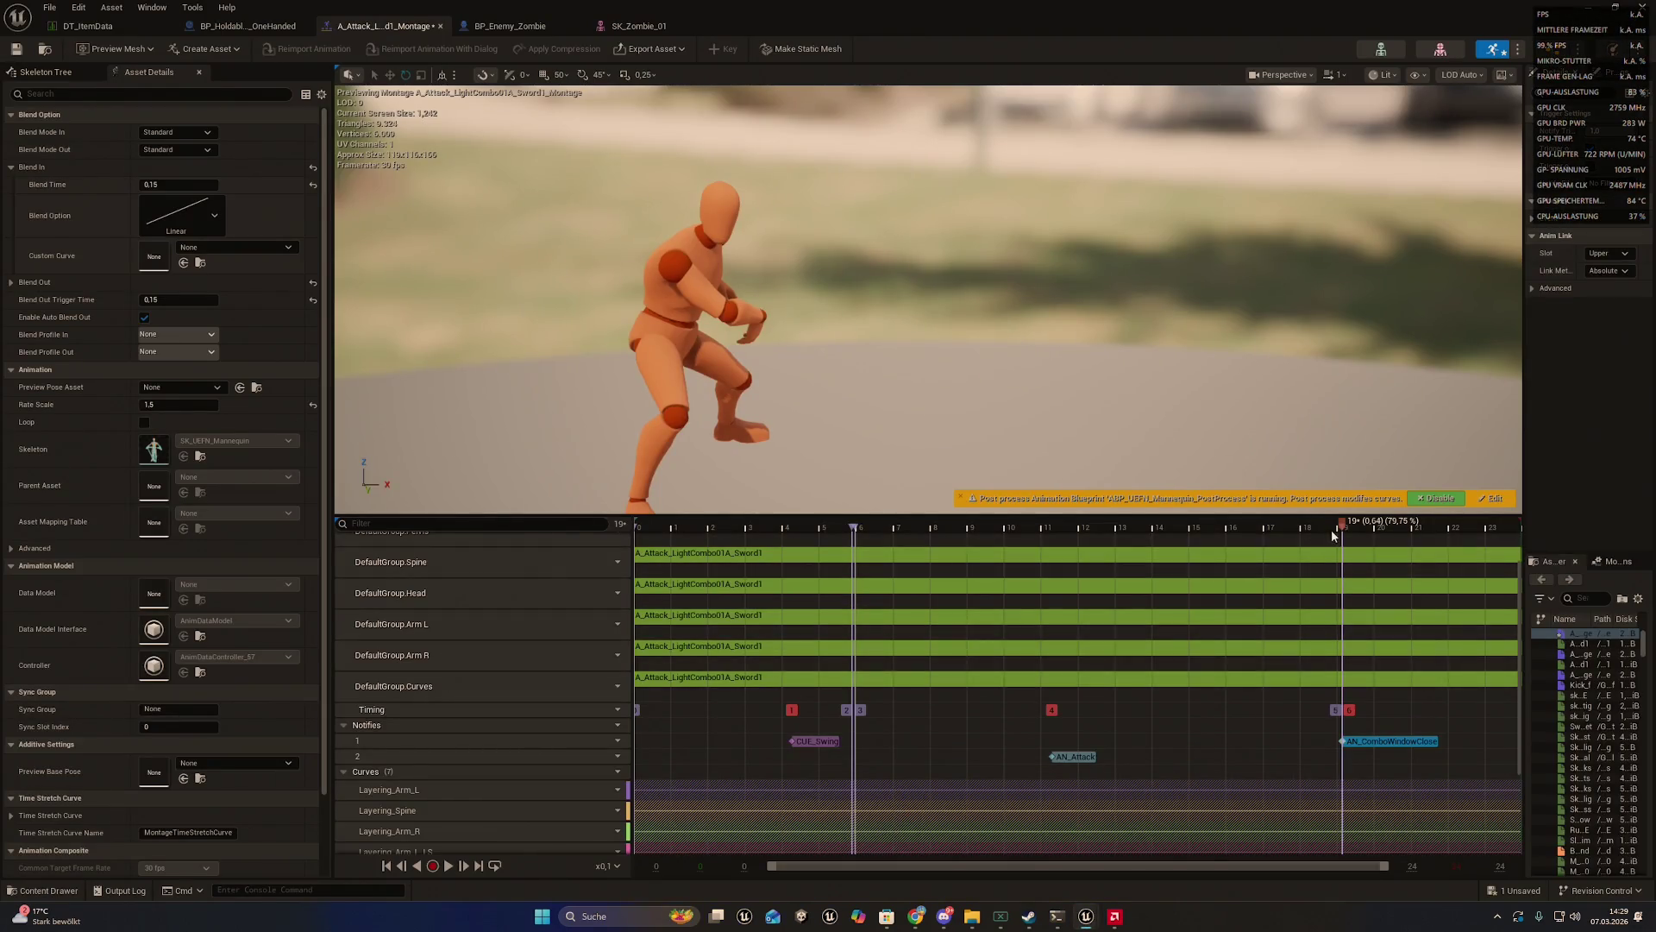
left_click(1066, 921)
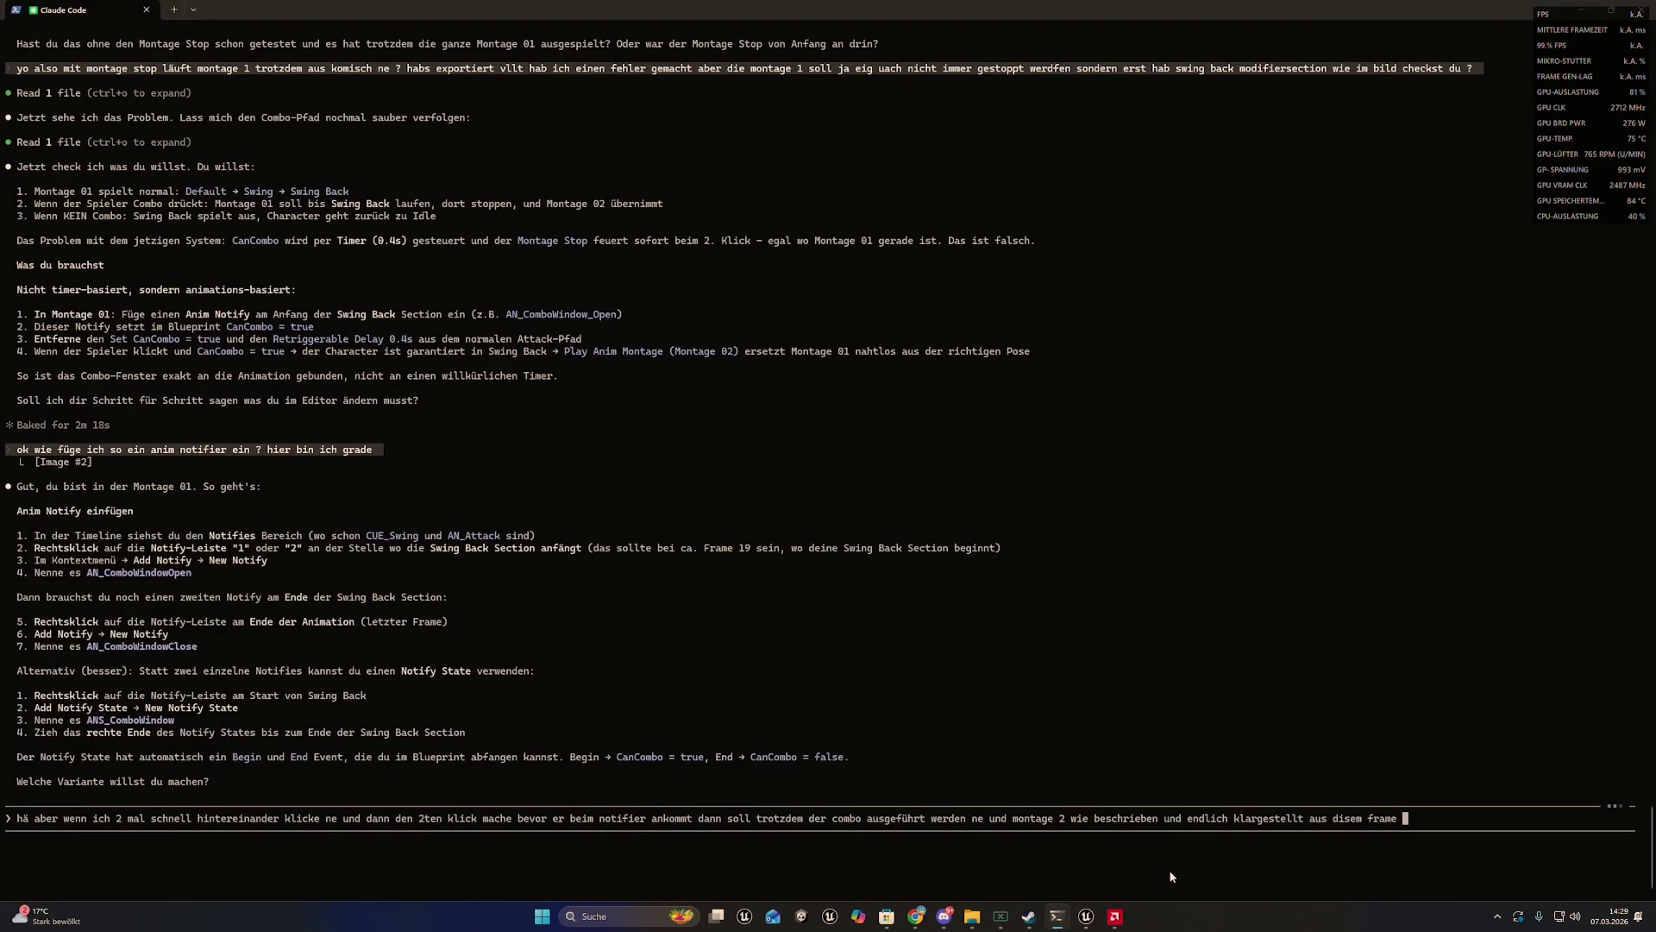
type("18/19")
type(" starten")
key("Left")
key("ctrl+Left")
key("ctrl+Left")
key("ctrl+Left")
key("Right")
key("Right")
key("Right")
key("Right")
type("der m")
type("ontage 1")
key("Left")
key("BackSpace")
key("BackSpace")
key("BackSpace")
key("BackSpace")
key("BackSpace")
key("BackSpace")
key("Right")
key("Right")
key("Right")
type("der m")
type("ontage 1")
key("Return")
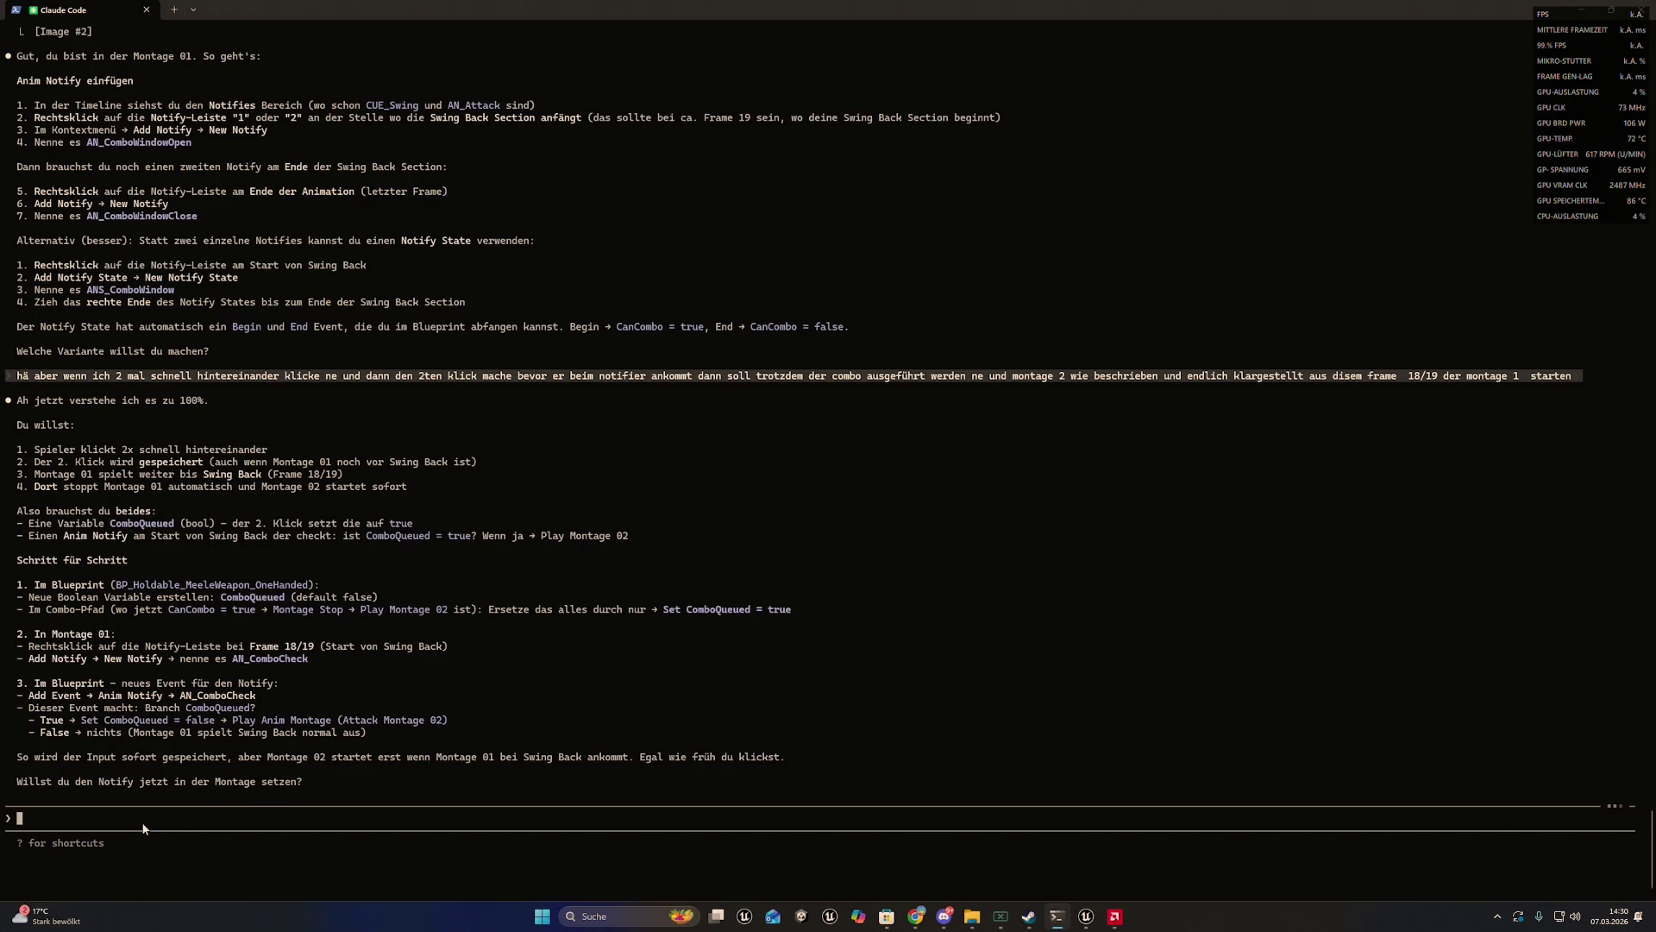
- Ask Claude whether the existing CanCombo variable is already enough, then move the terminal aside
type("ja die v")
type("ariable can ")
type("combo rei8ch")
key("BackSpace")
key("BackSpace")
key("BackSpace")
type("cht")
key("BackSpace")
type("/")
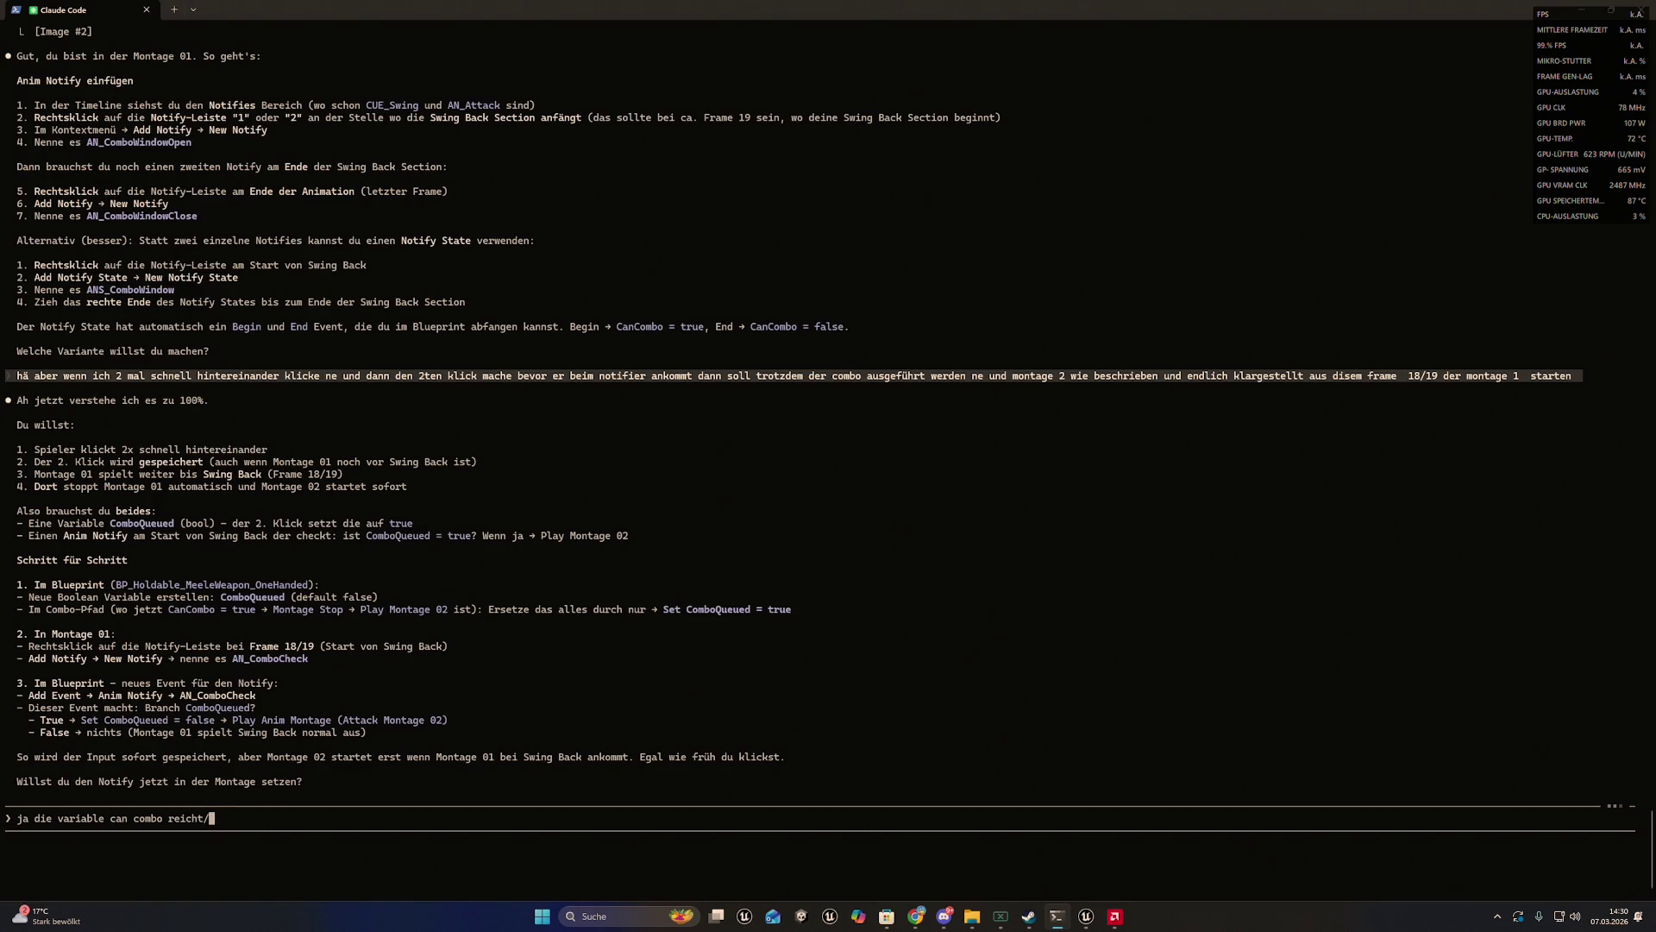
type(" passt doch schon ")
type("dafür oder nciht")
type(" ?`")
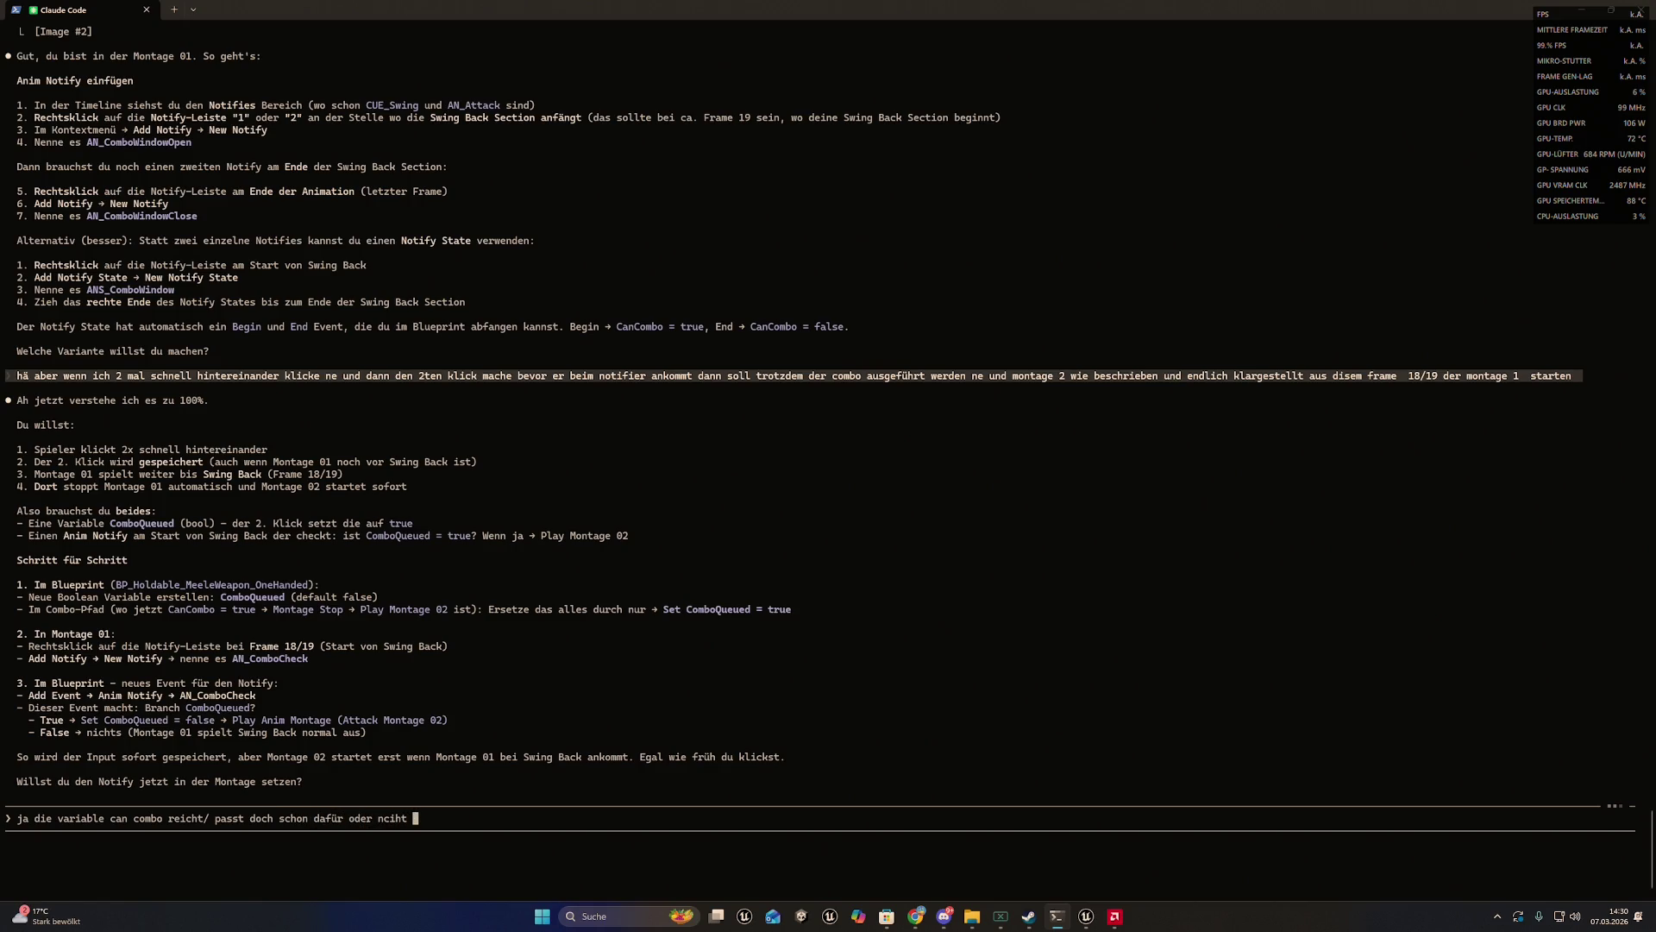
key("Return")
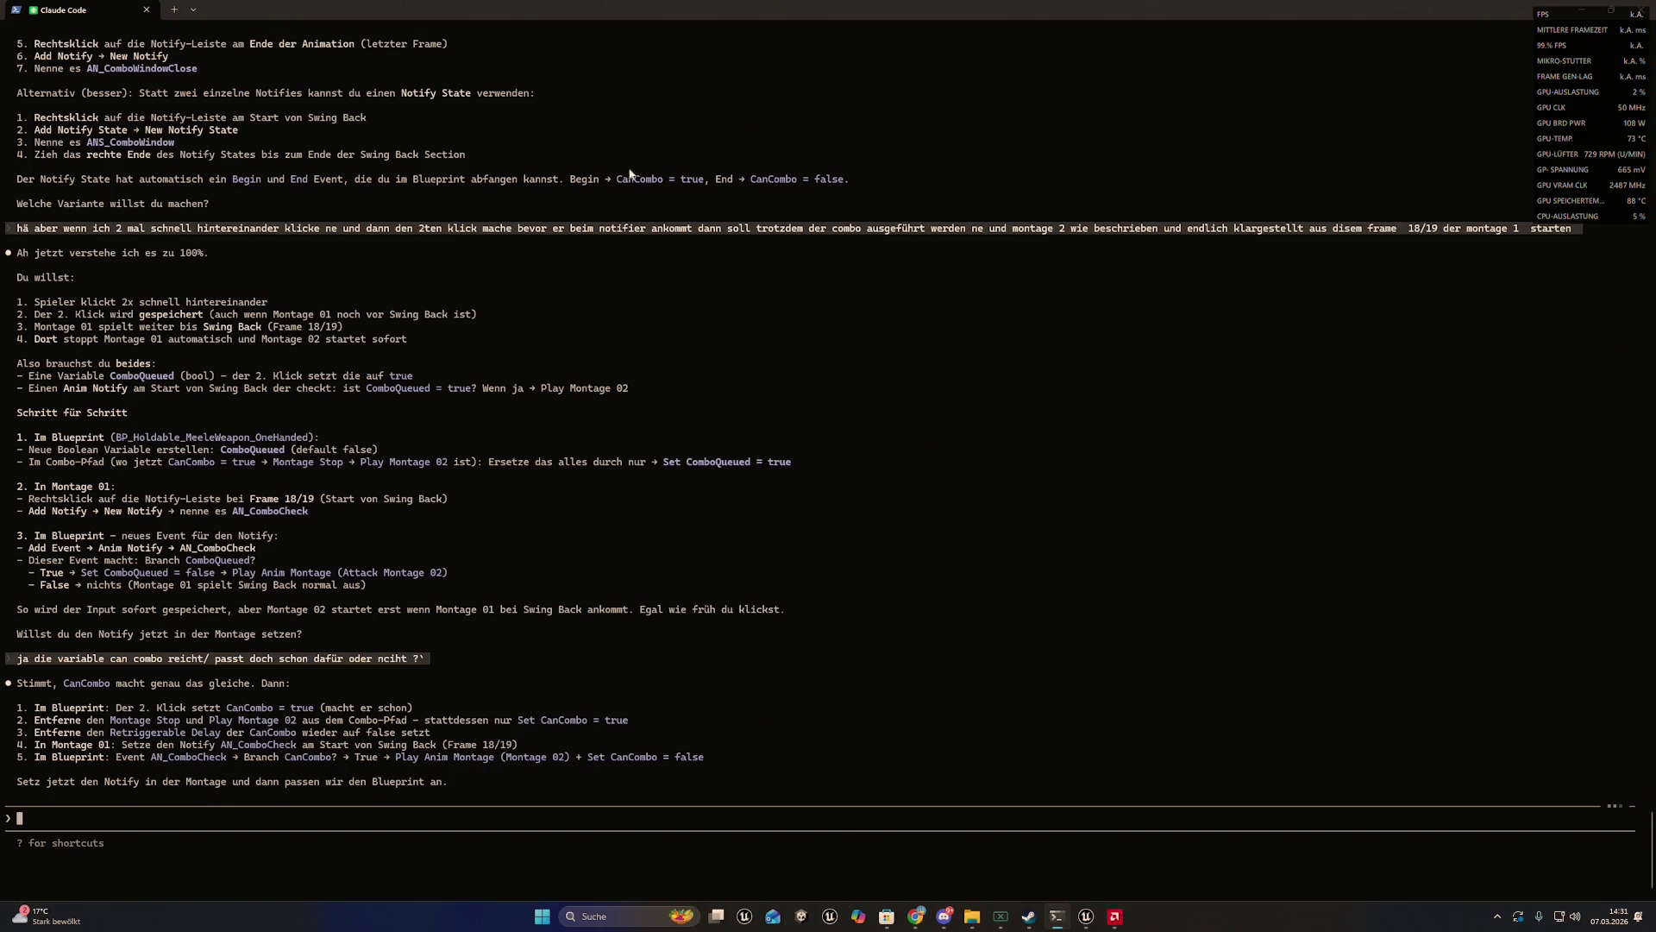
mouse_move(639, 11)
left_mouse_down()
mouse_move(640, 35)
mouse_move(1453, 374)
mouse_move(1655, 388)
left_mouse_up()
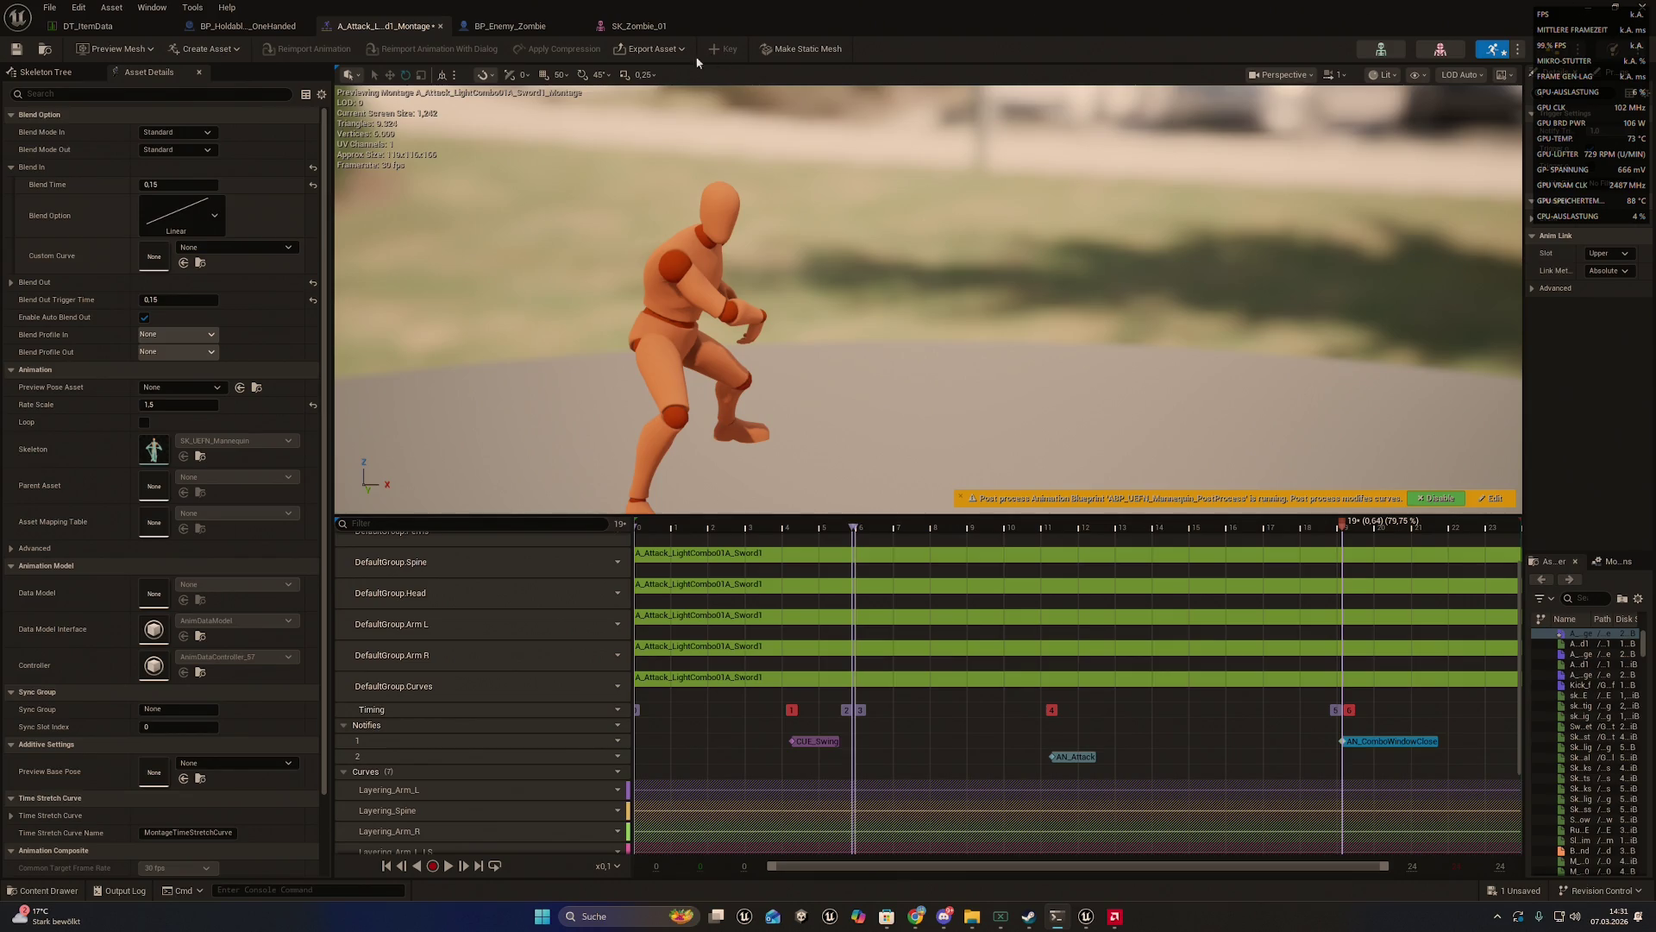
- Delete the Montage Stop node and wire the reroute knot straight into the Attack Montage 02 Play Anim Montage node
left_click(267, 24)
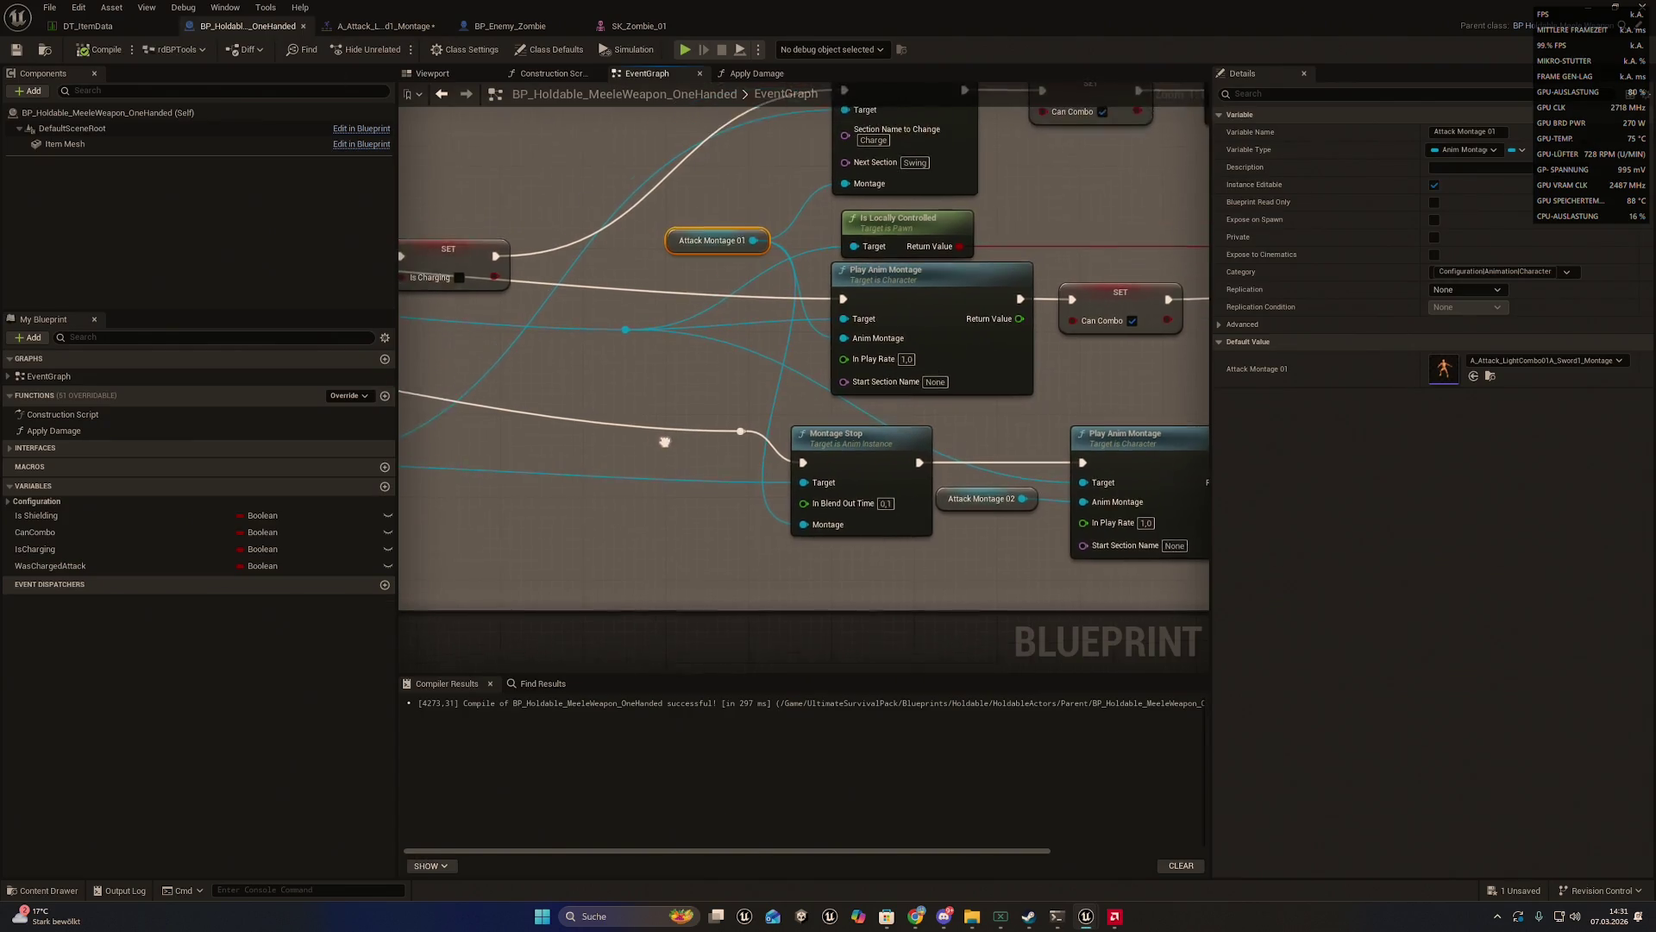
left_click(758, 445)
key("Delete")
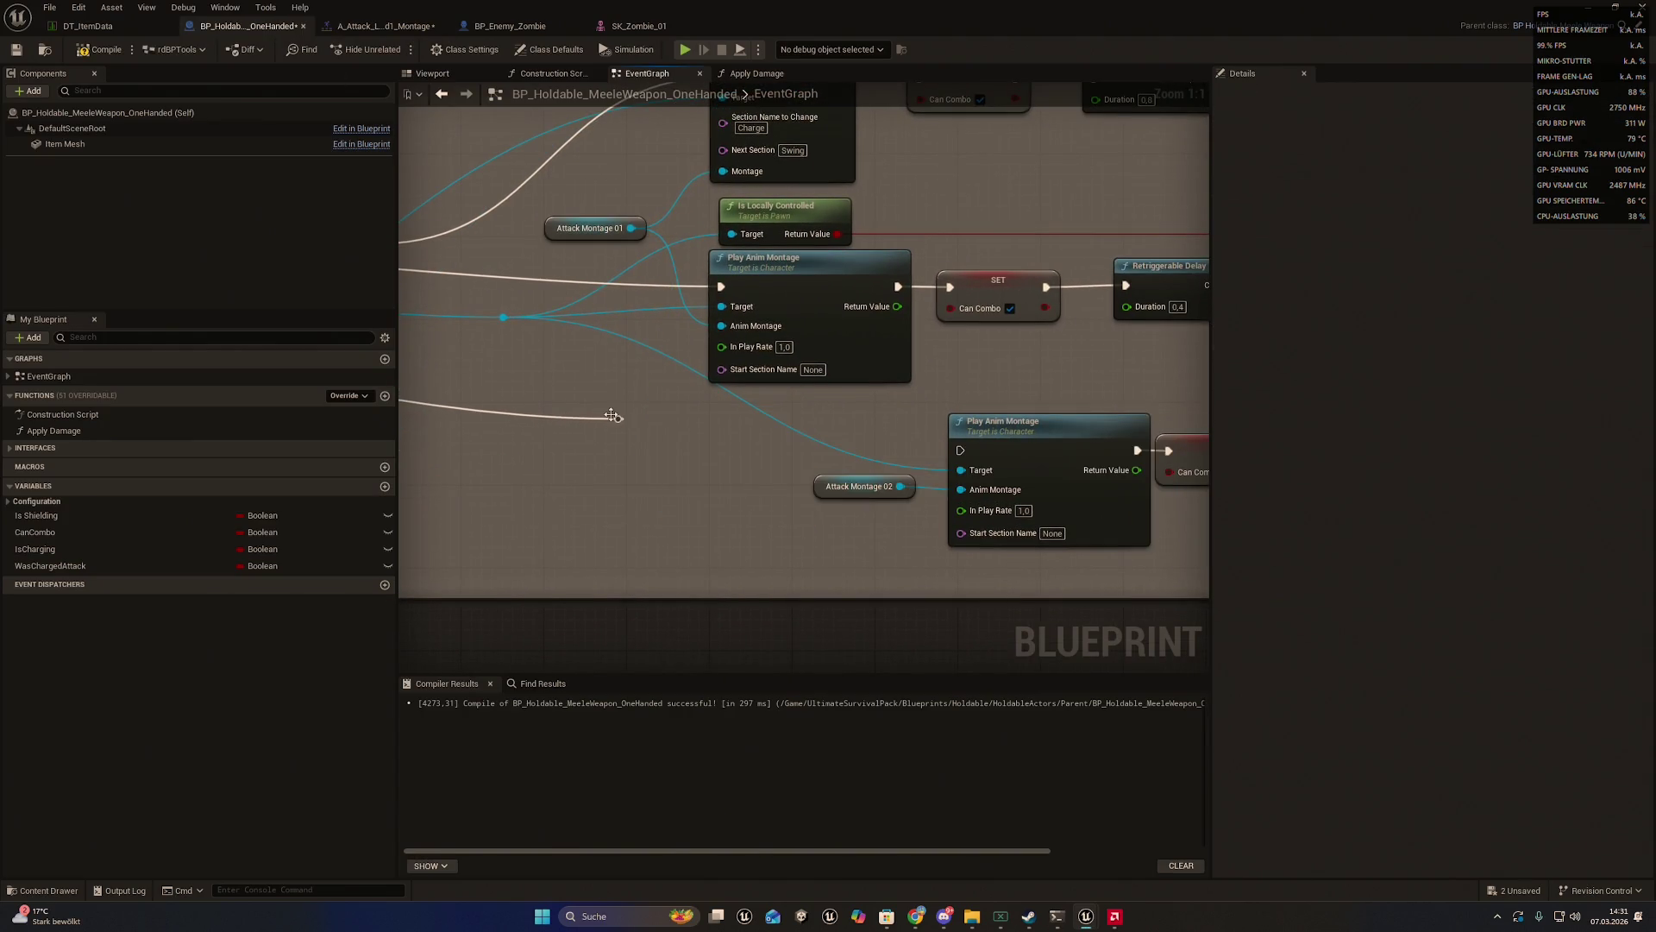
mouse_move(619, 419)
left_mouse_down()
mouse_move(739, 476)
mouse_move(960, 450)
left_mouse_up()
left_click_drag(874, 415, 761, 409)
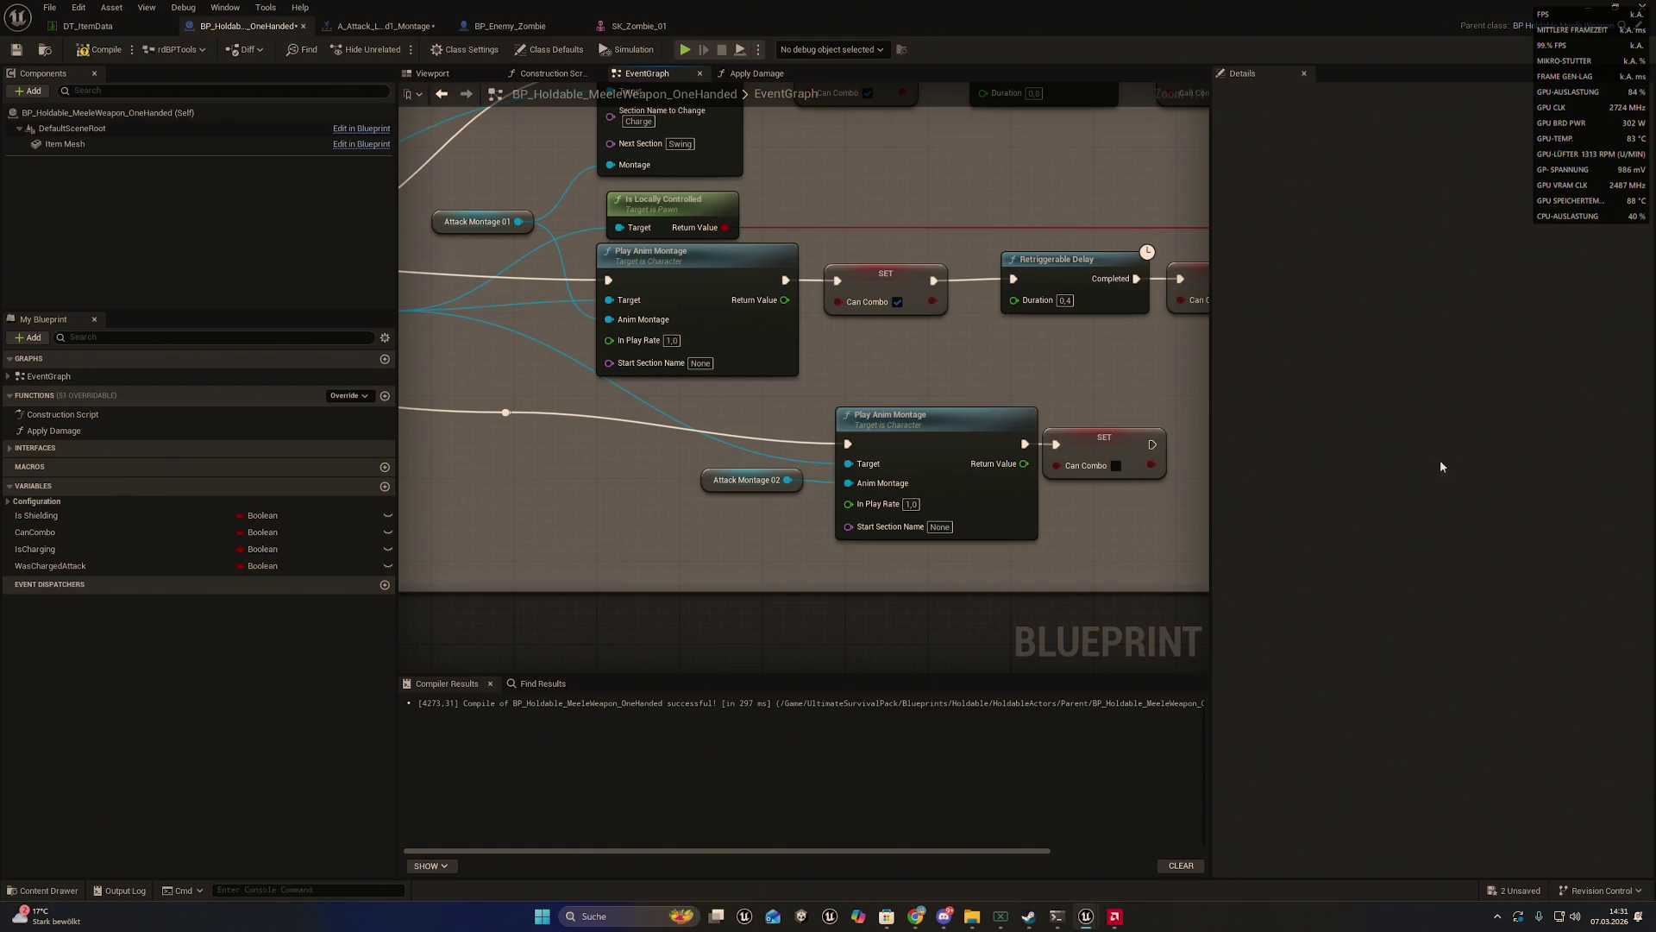
left_click_drag(1026, 358, 814, 395)
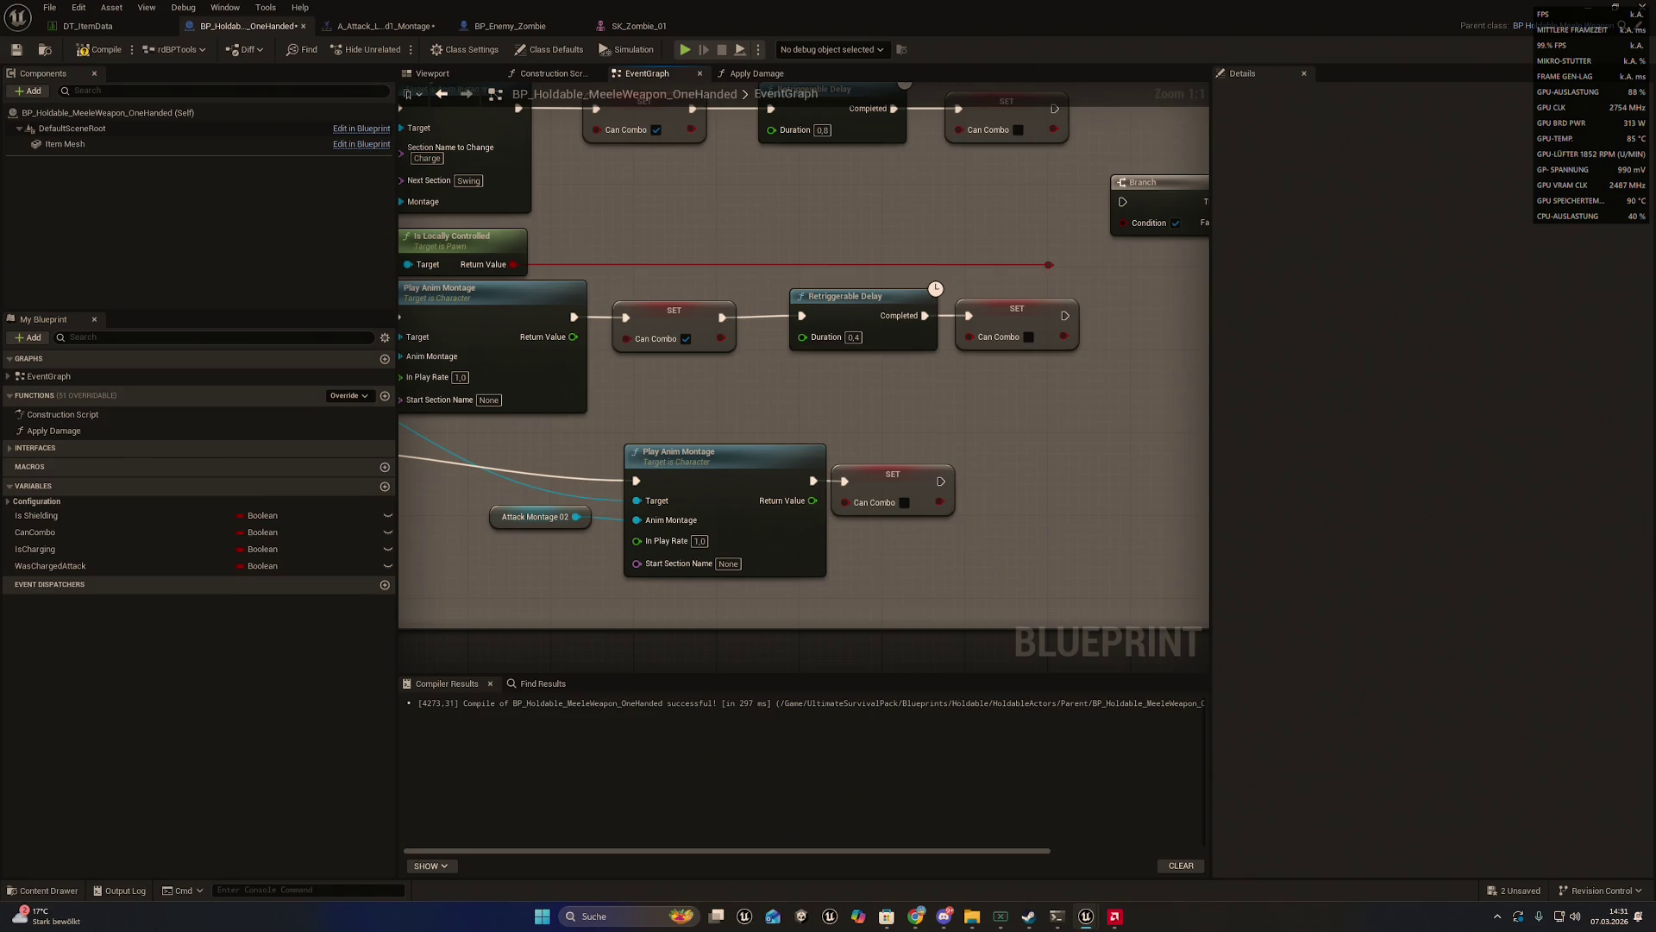
scroll(1146, 395, "down", 1)
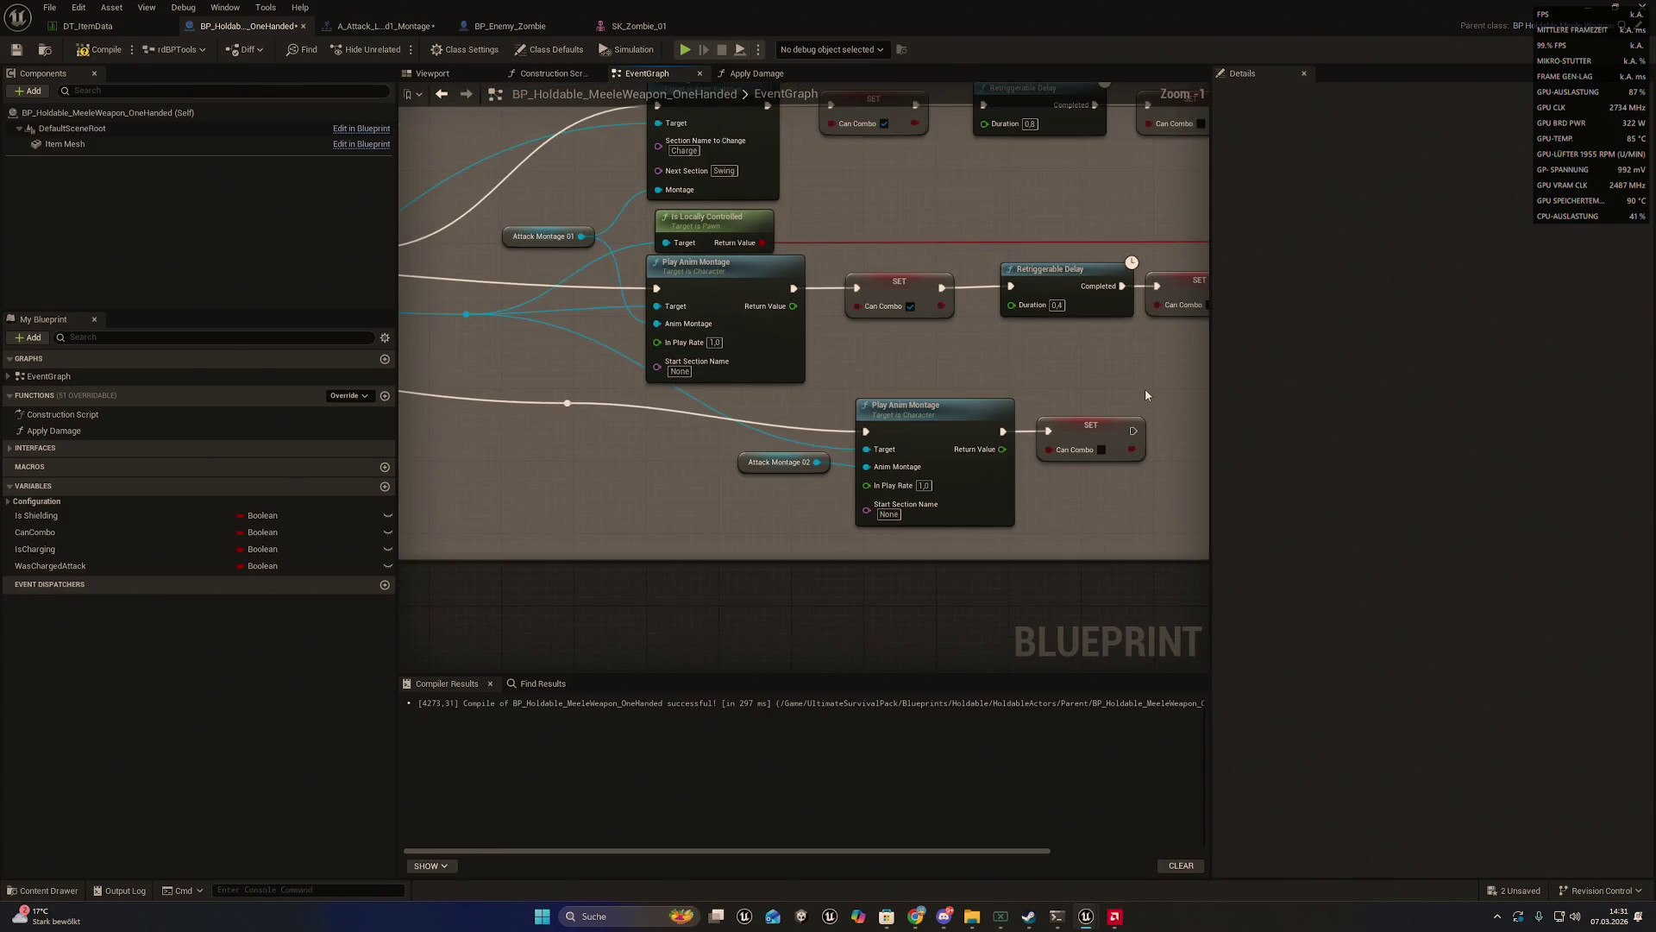
scroll(1099, 392, "down", 2)
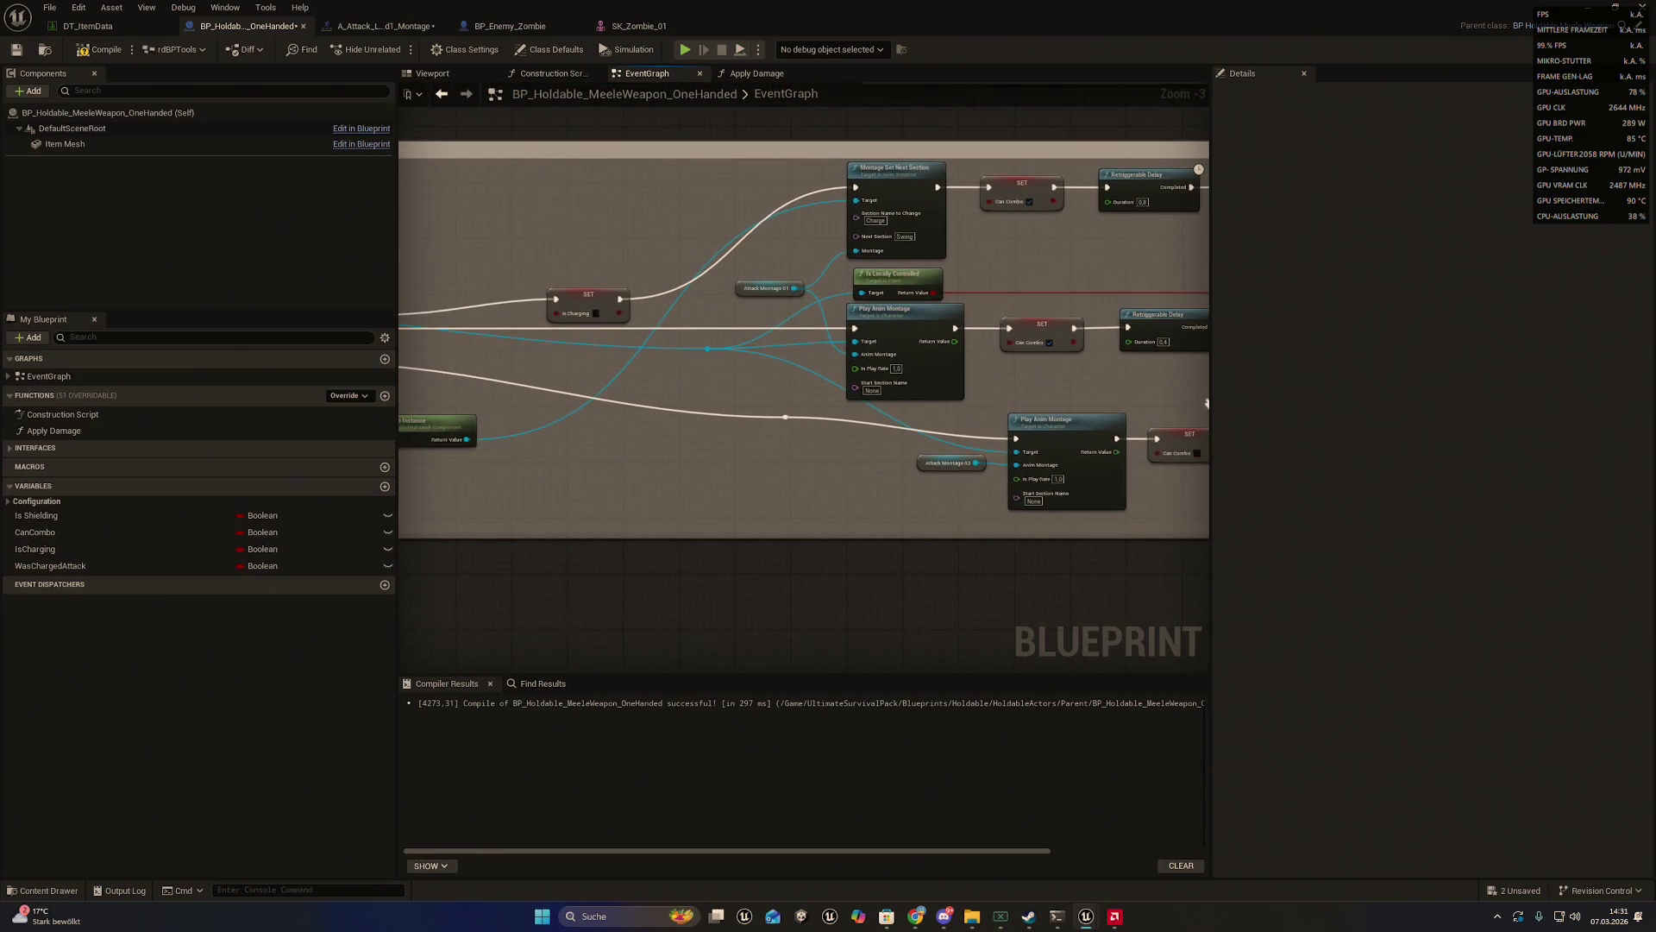
left_click_drag(1207, 403, 1075, 390)
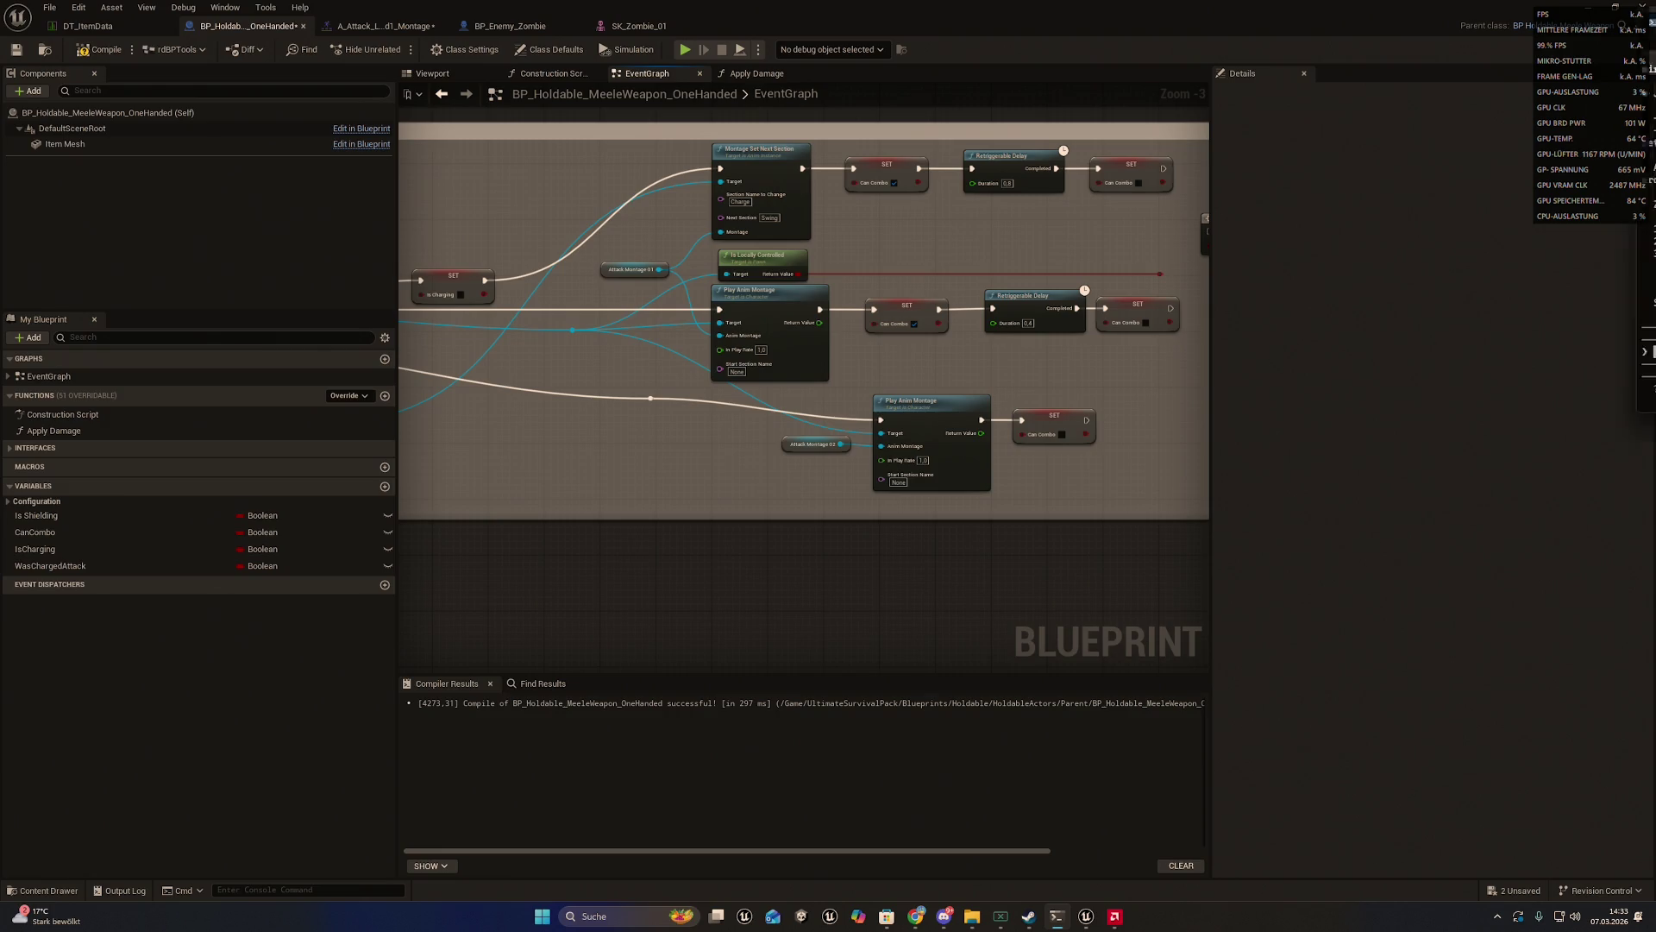
- Compile the melee weapon Blueprint and save it via File > Save
key("alt+Tab")
mouse_move(1224, 102)
left_mouse_down()
mouse_move(1219, 128)
mouse_move(1187, 123)
mouse_move(1256, 182)
left_mouse_up()
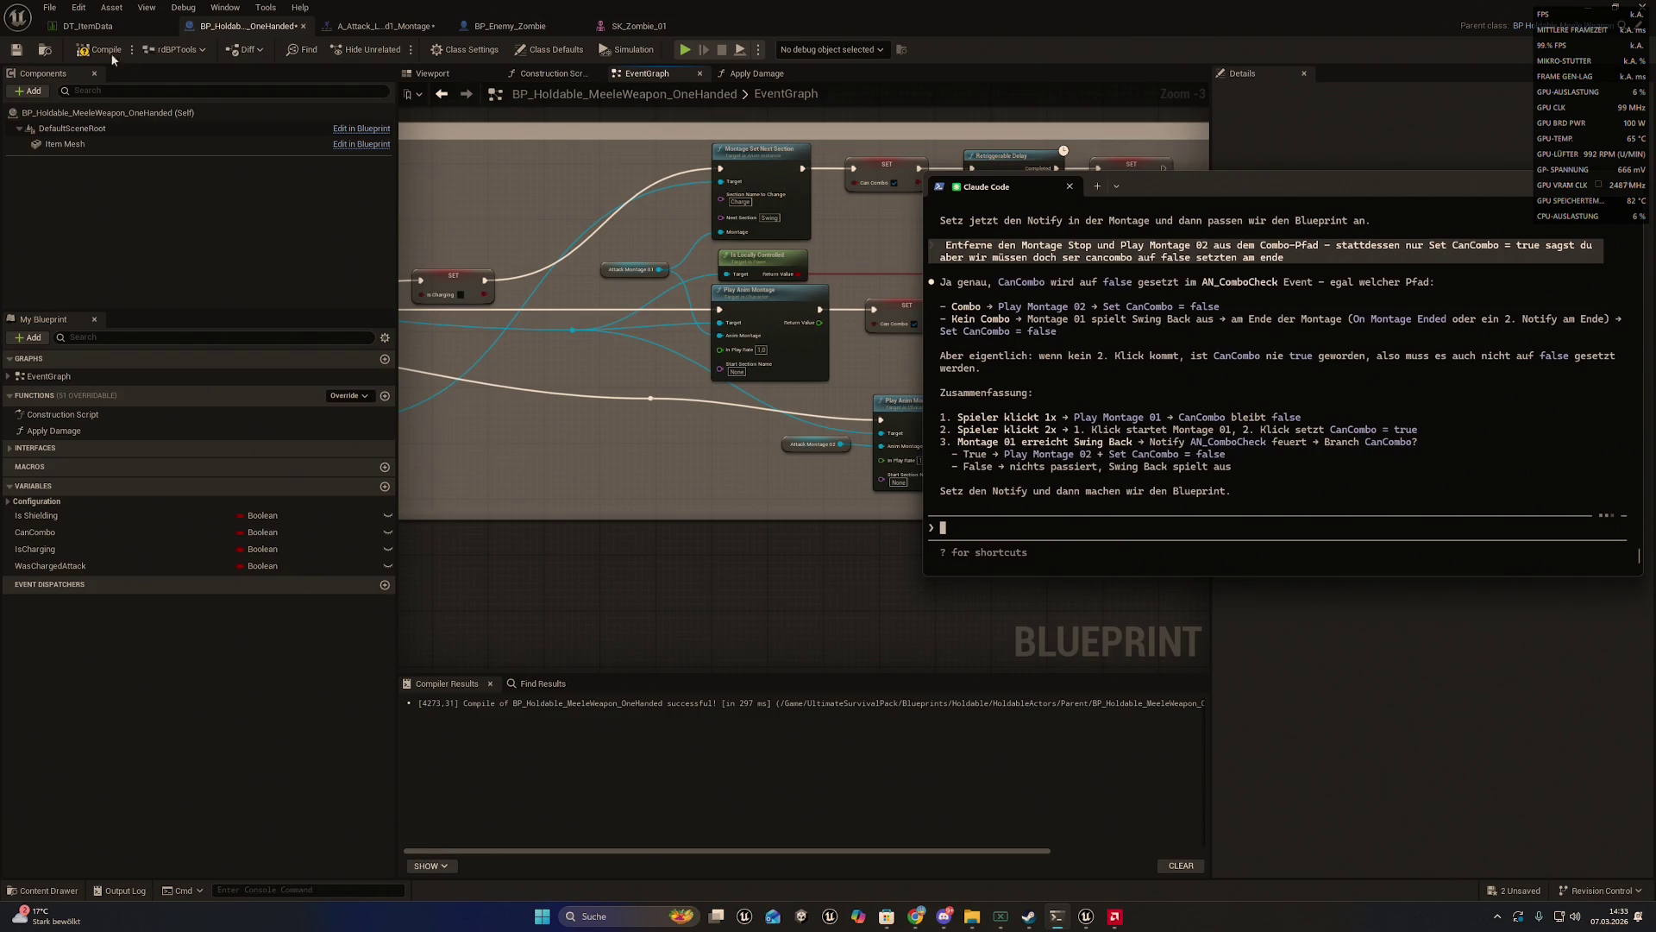
left_click(111, 54)
key("ctrl+space")
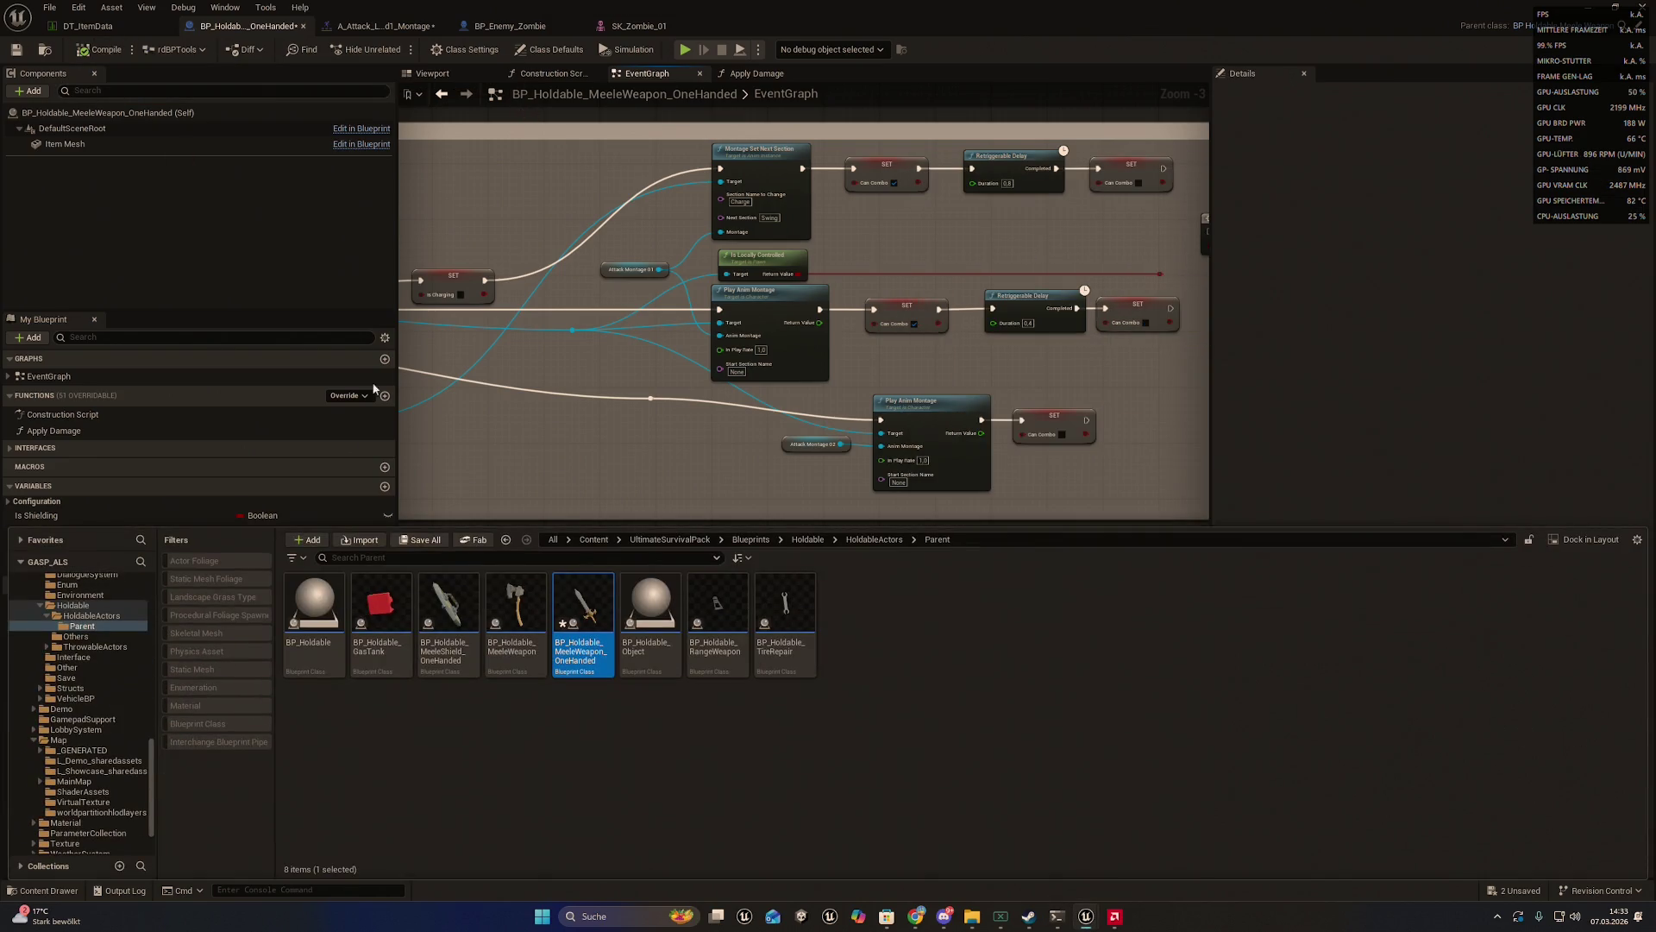
left_click(49, 7)
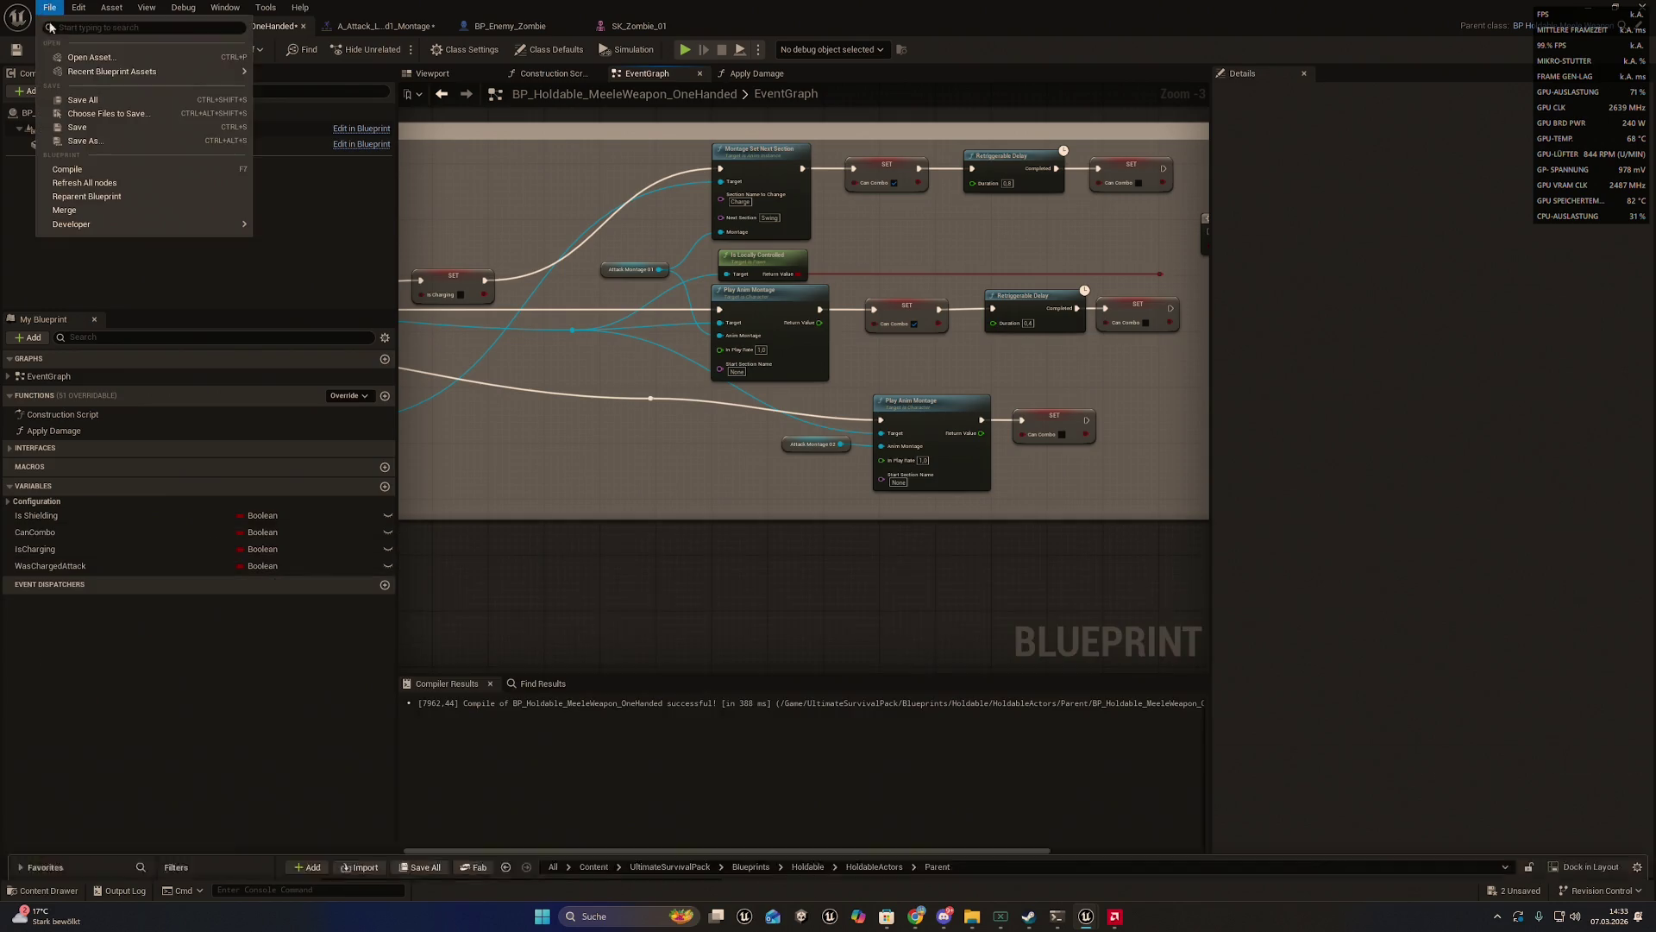
left_click(87, 100)
- Export BP_Holdable_MeeleWeapon_OneHanded for Claude from the Content Drawer
key("ctrl+space")
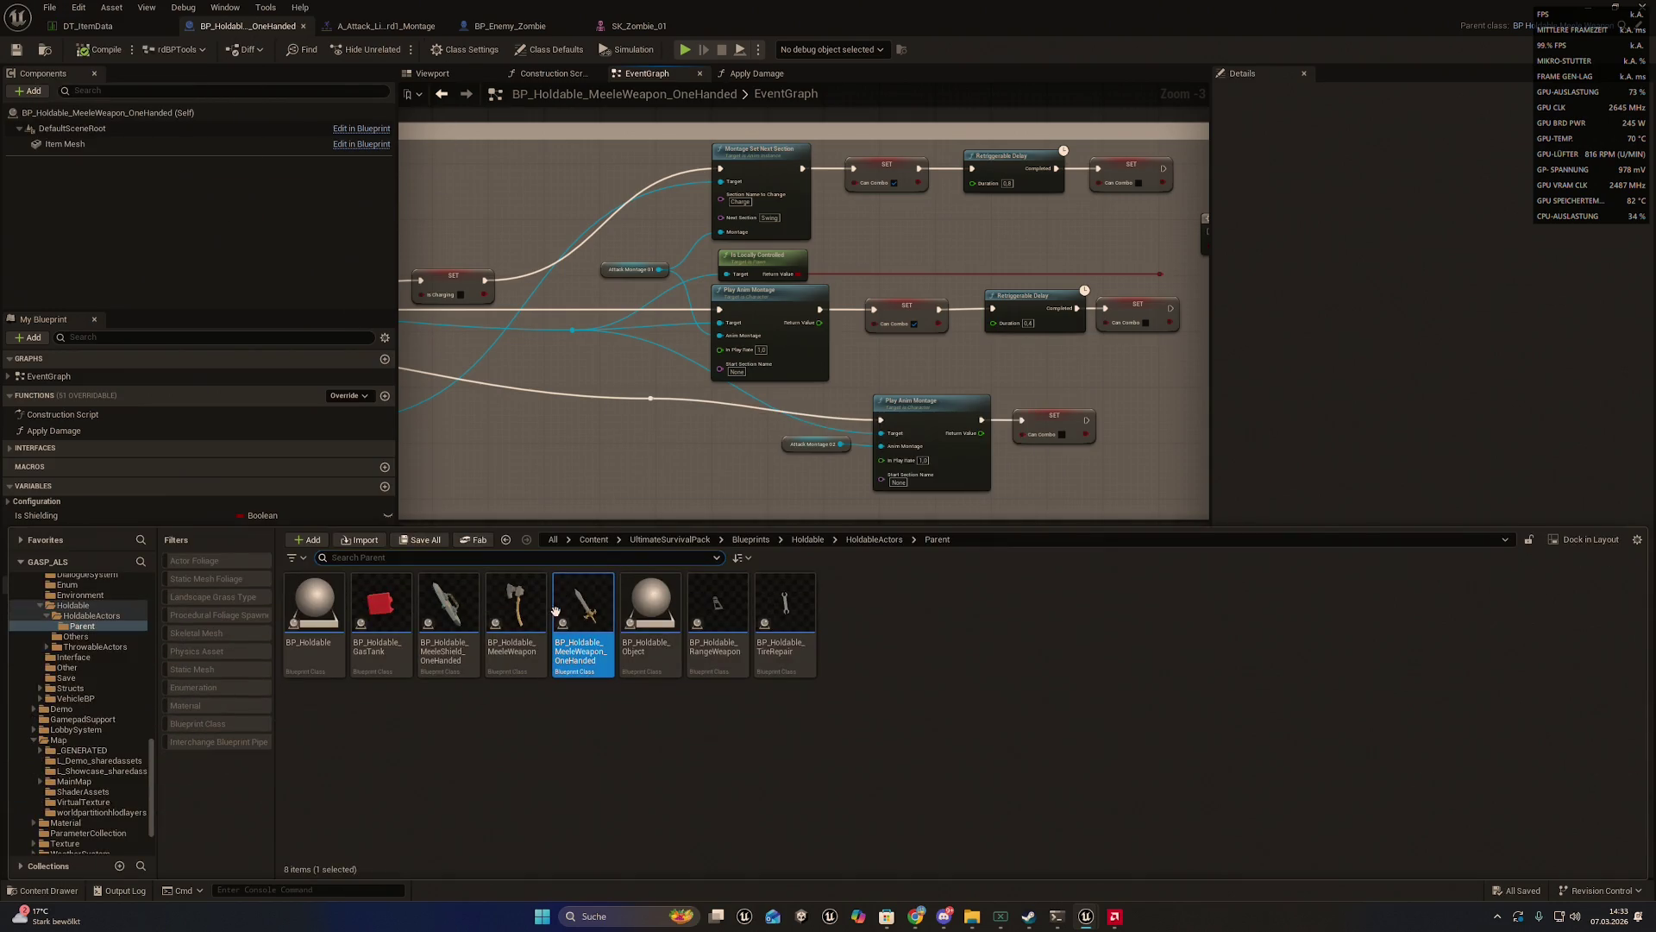
right_click(595, 619)
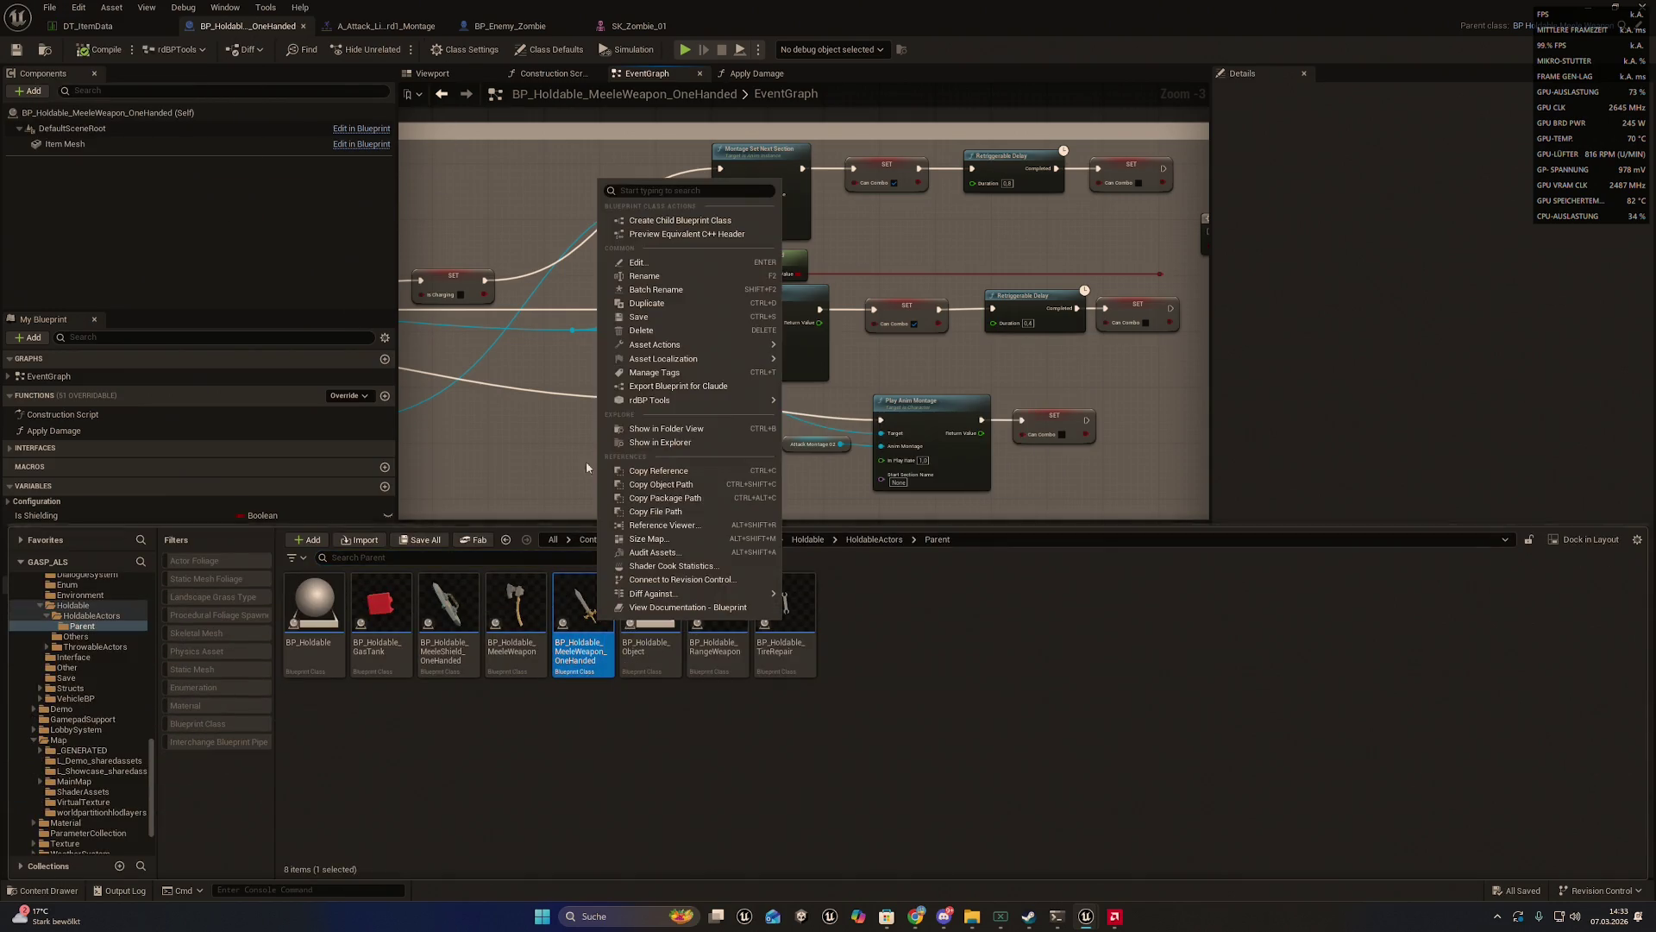
left_click(690, 387)
- Type 'so richtig ?' in the Claude Code prompt, then erase it again
left_click(1057, 916)
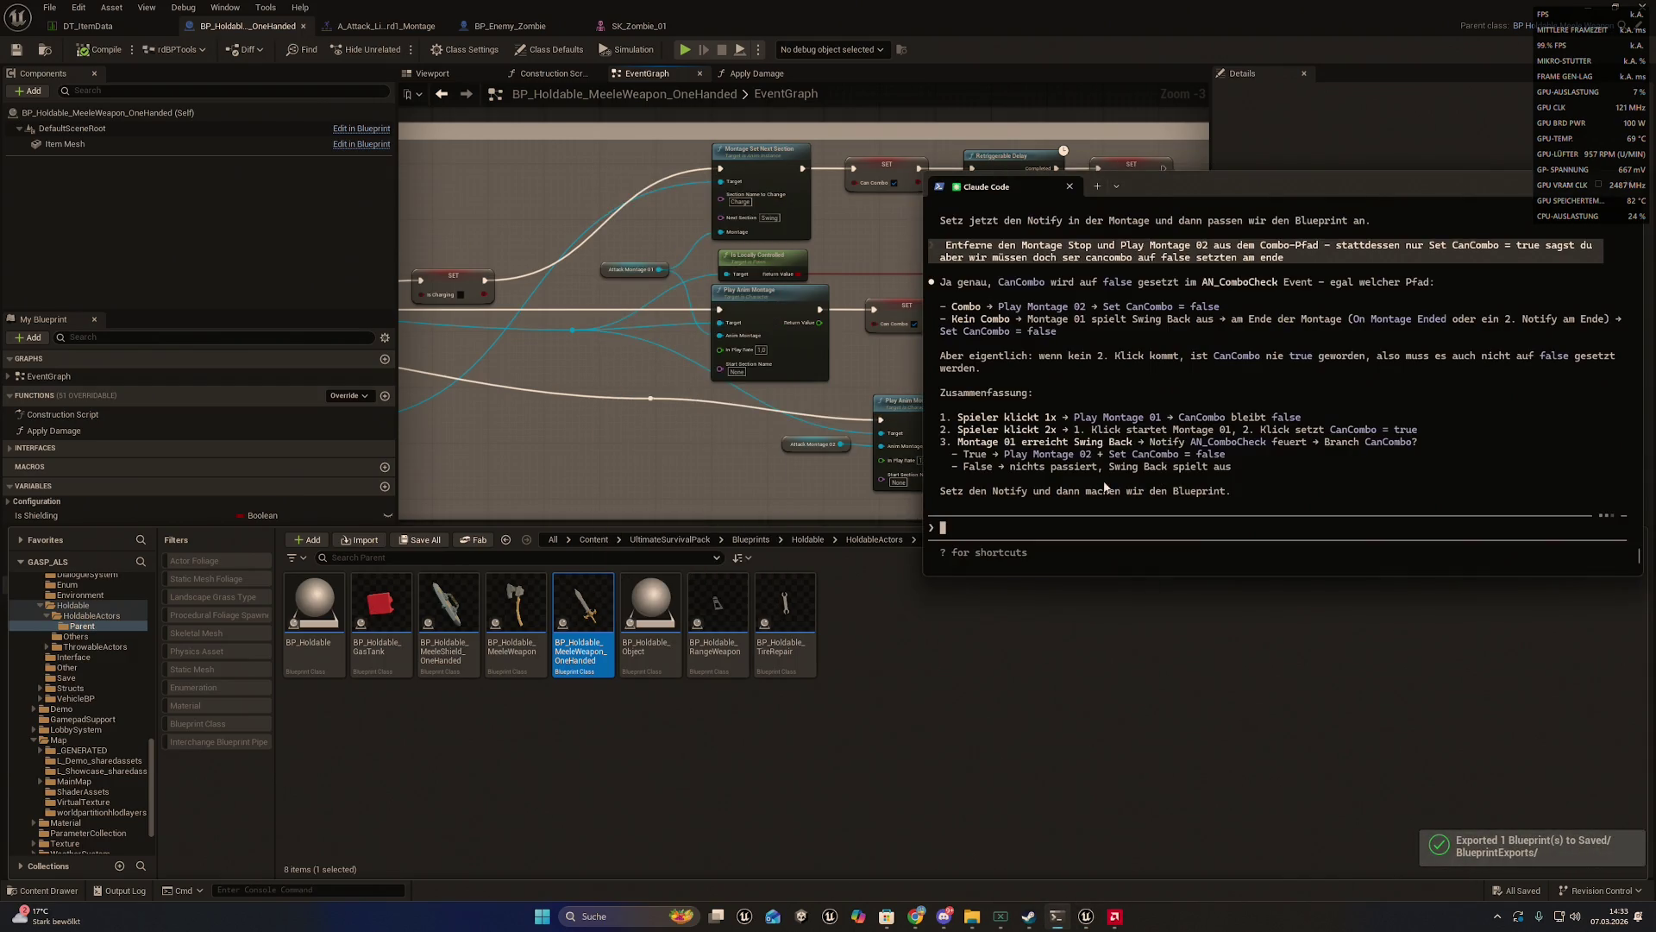
type("so ")
type("richt")
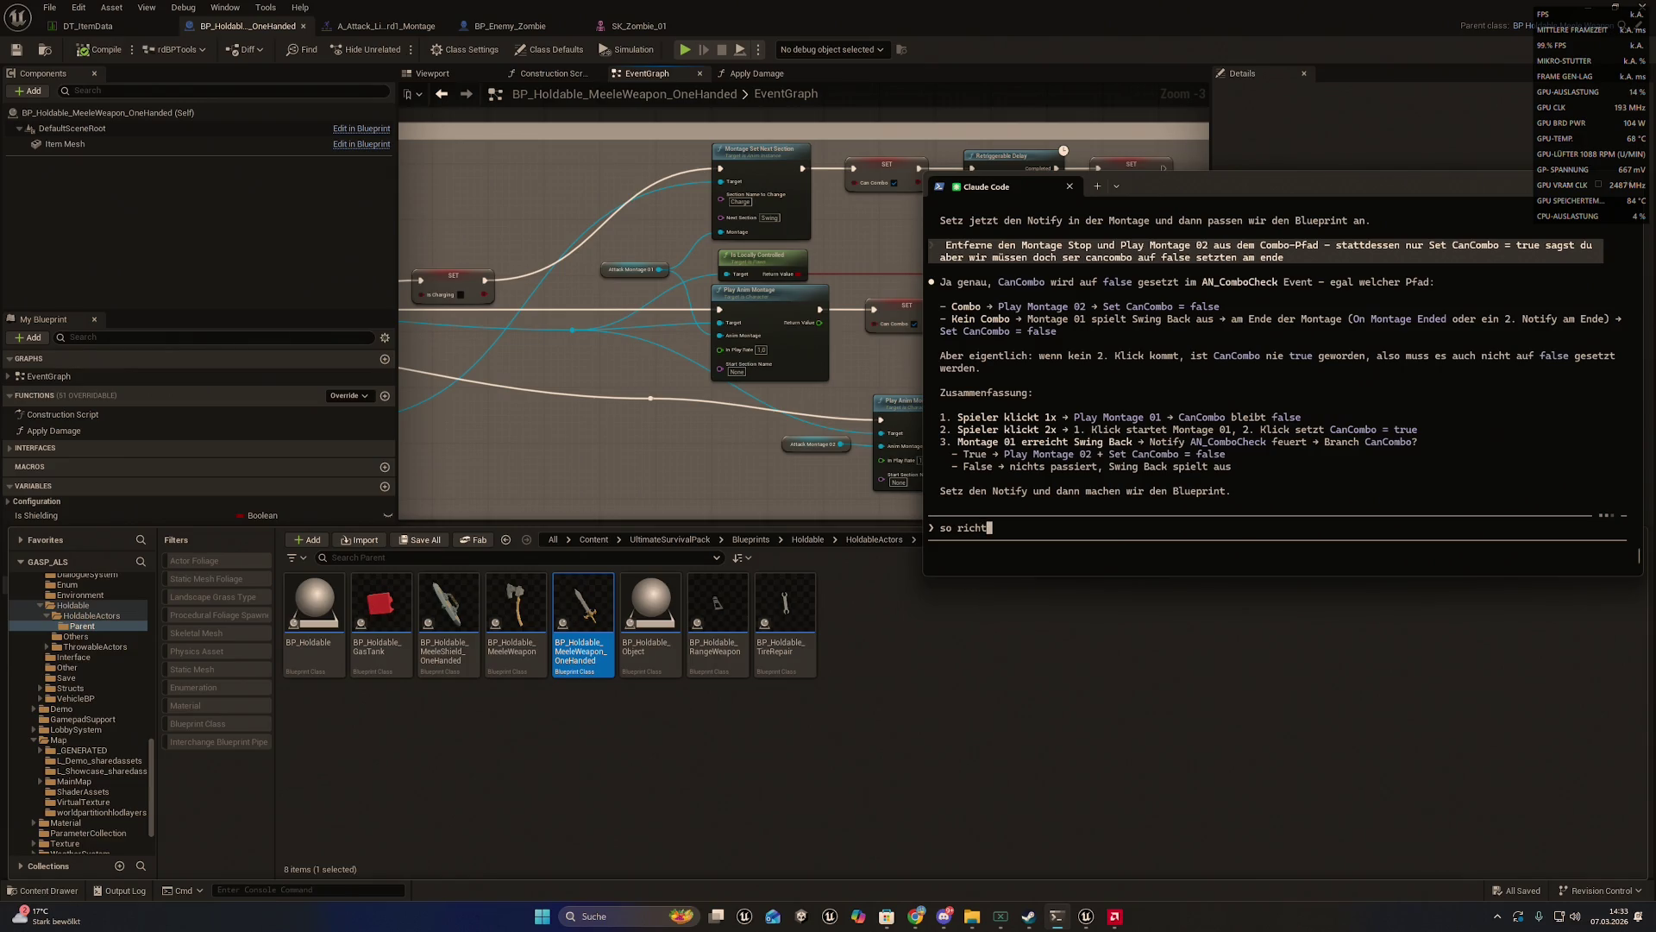
type("ig ?")
mouse_move(1150, 188)
left_mouse_down()
mouse_move(984, 624)
mouse_move(1003, 409)
mouse_move(1038, 397)
mouse_move(1008, 375)
left_mouse_up()
scroll(1011, 345, "up", 2)
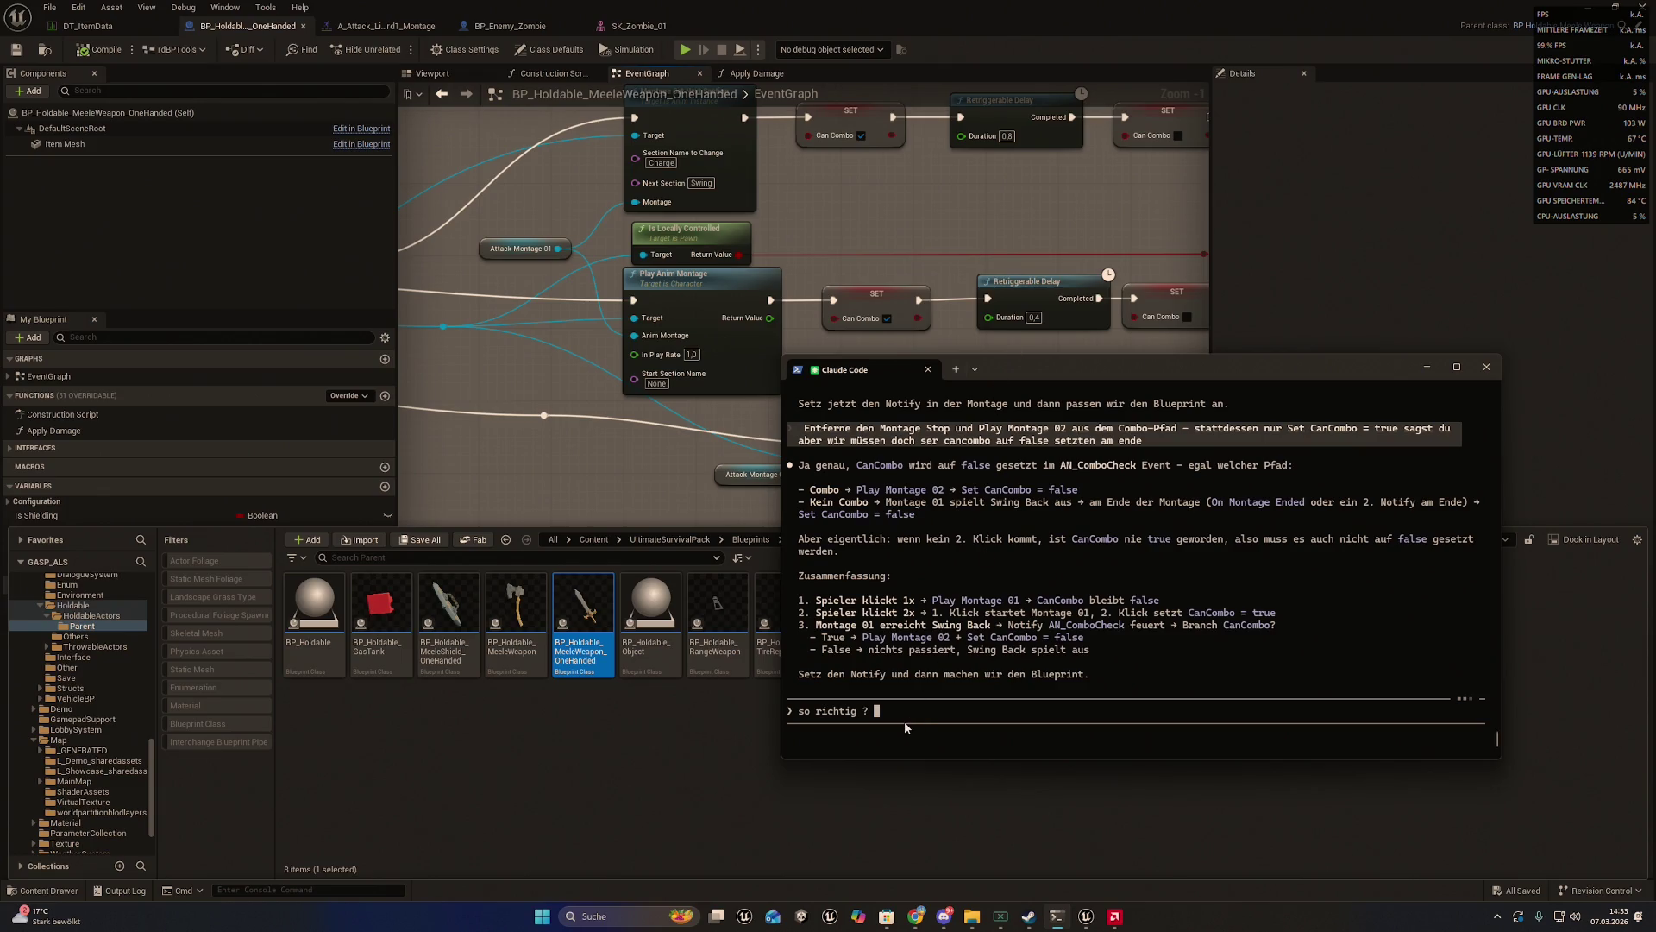
left_click_drag(902, 715, 753, 702)
key("BackSpace")
key("BackSpace")
key("BackSpace")
key("BackSpace")
key("BackSpace")
key("BackSpace")
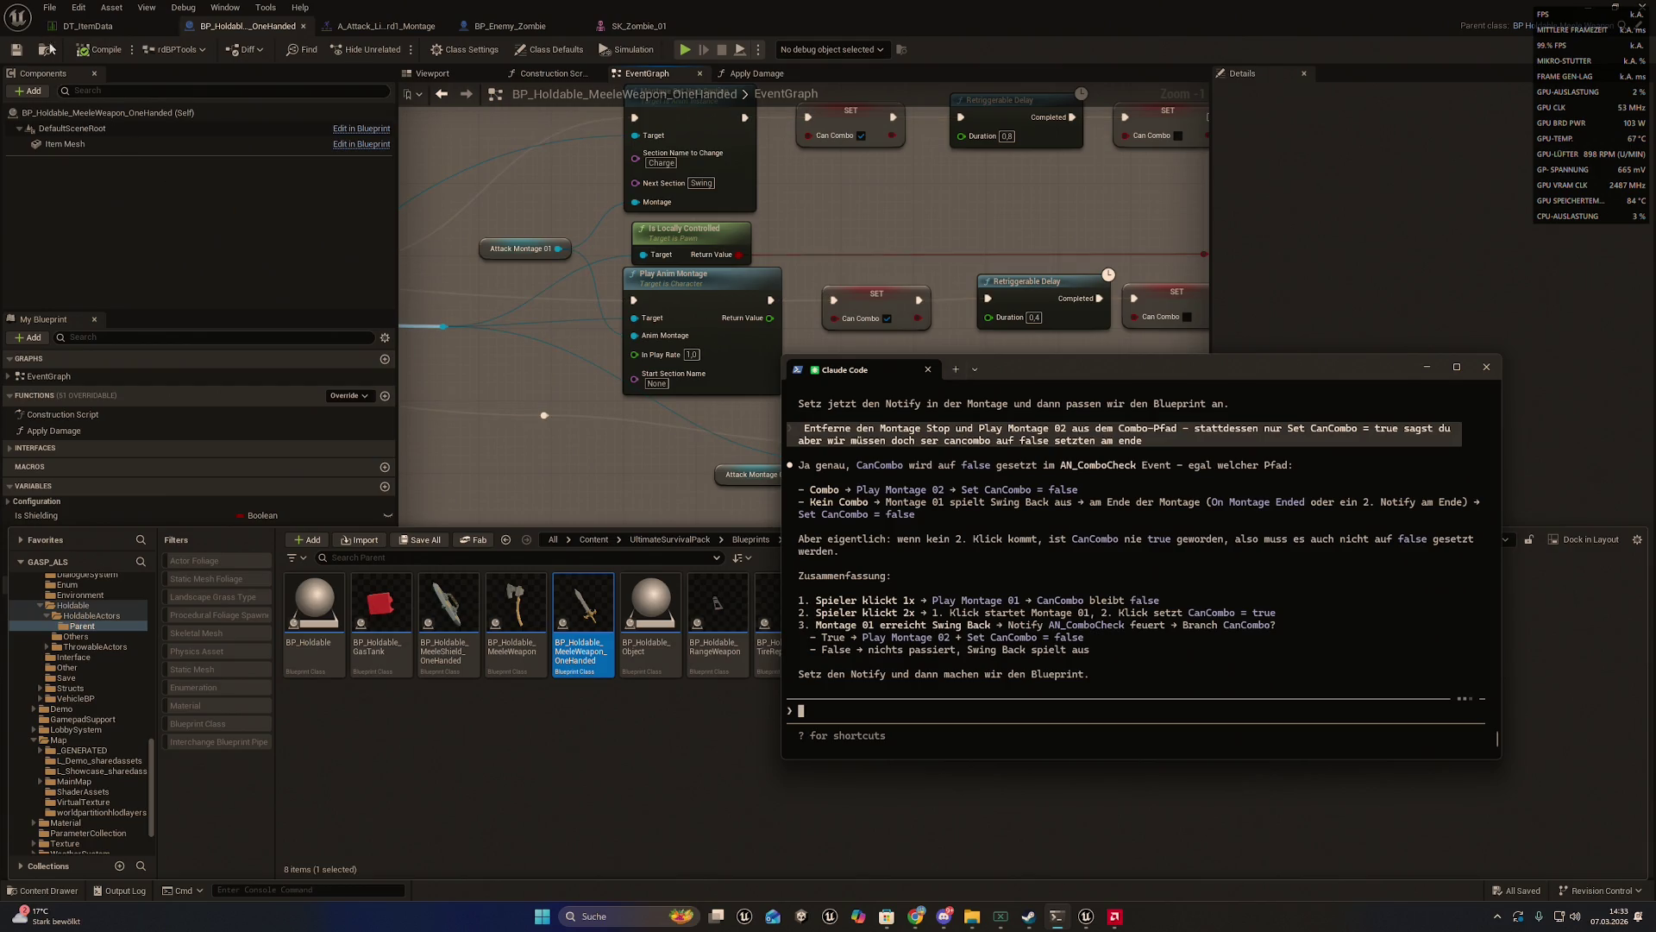
- Re-export the updated weapon Blueprint for Claude and return to the Claude Code terminal
left_click(50, 7)
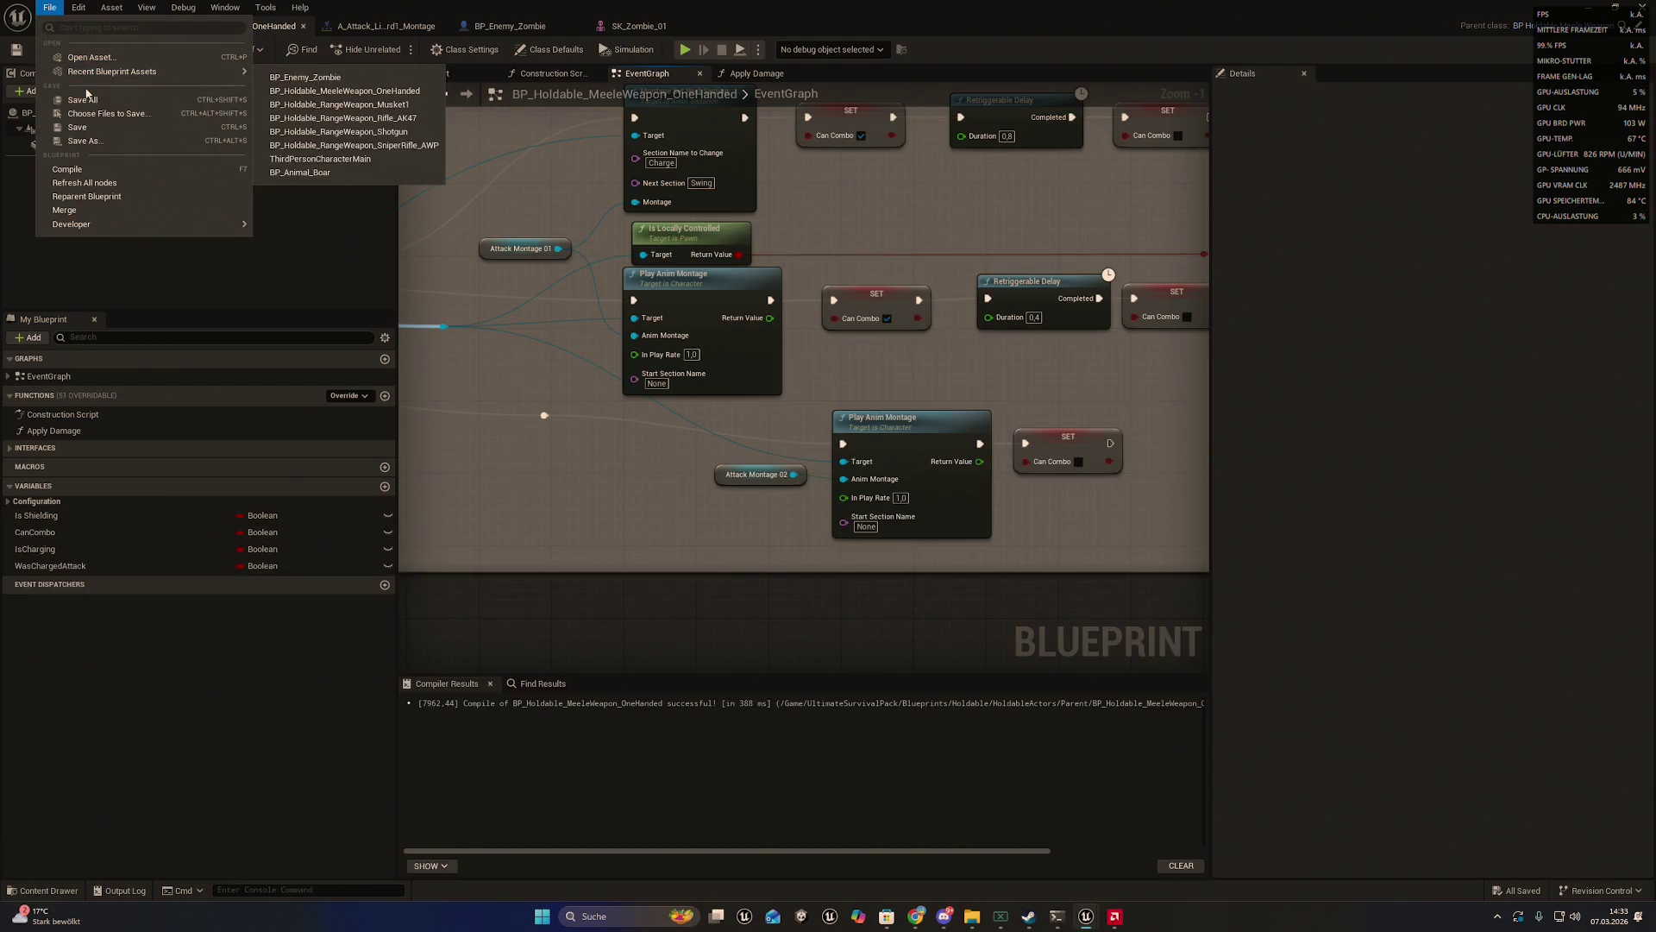
left_click(107, 65)
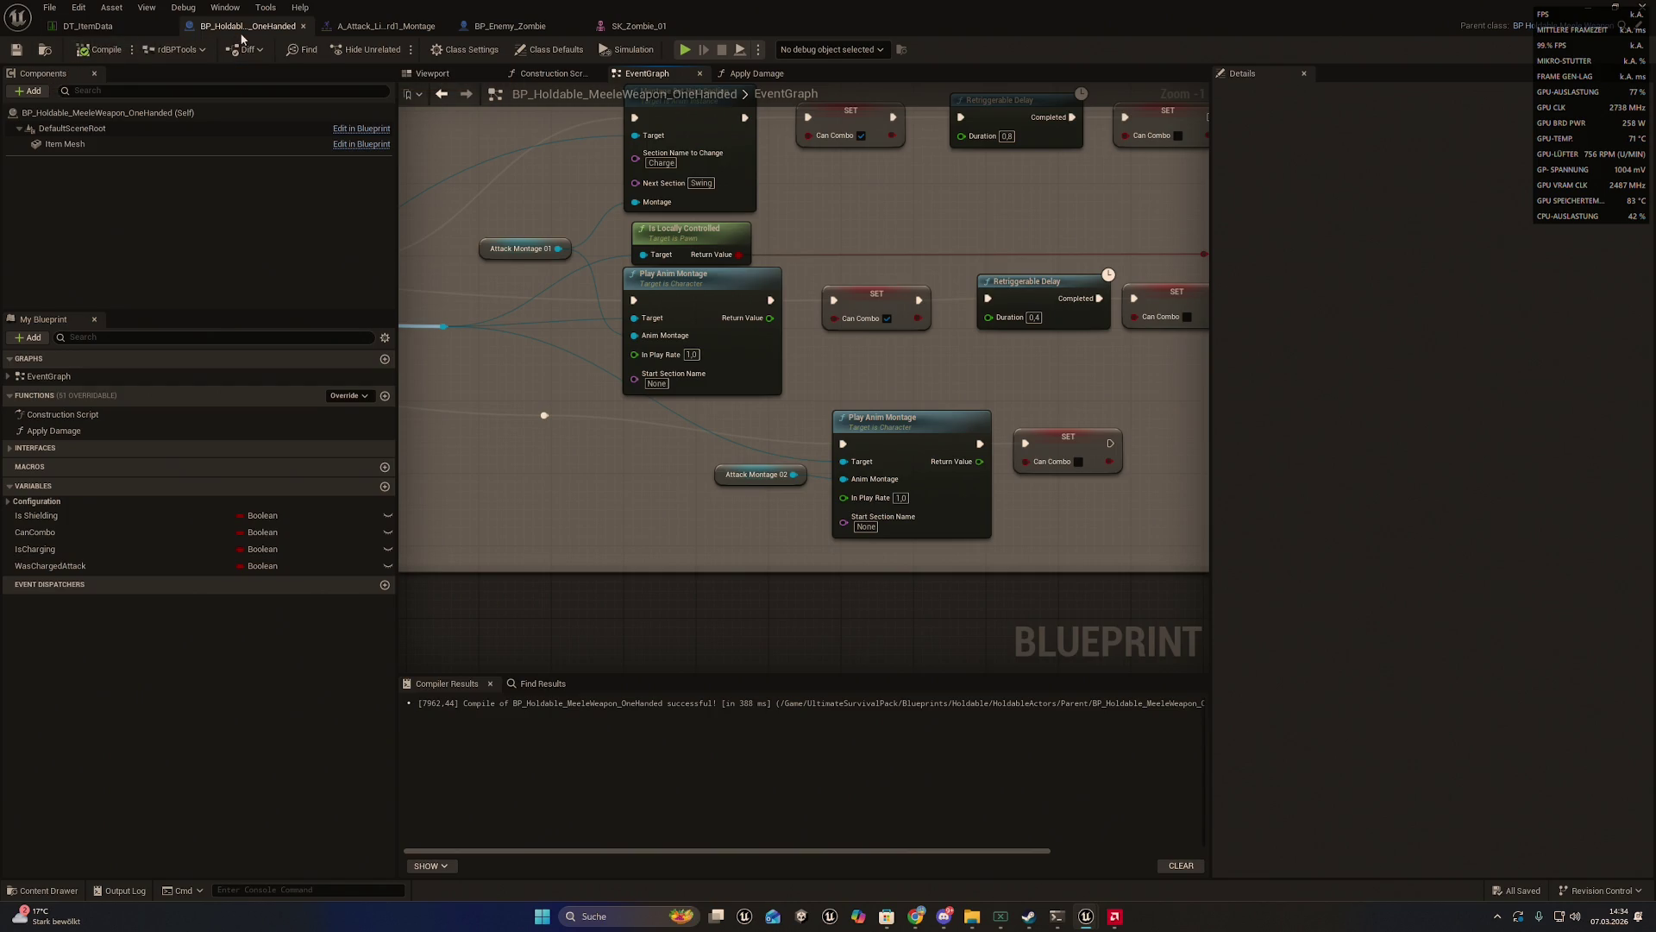
left_click(45, 49)
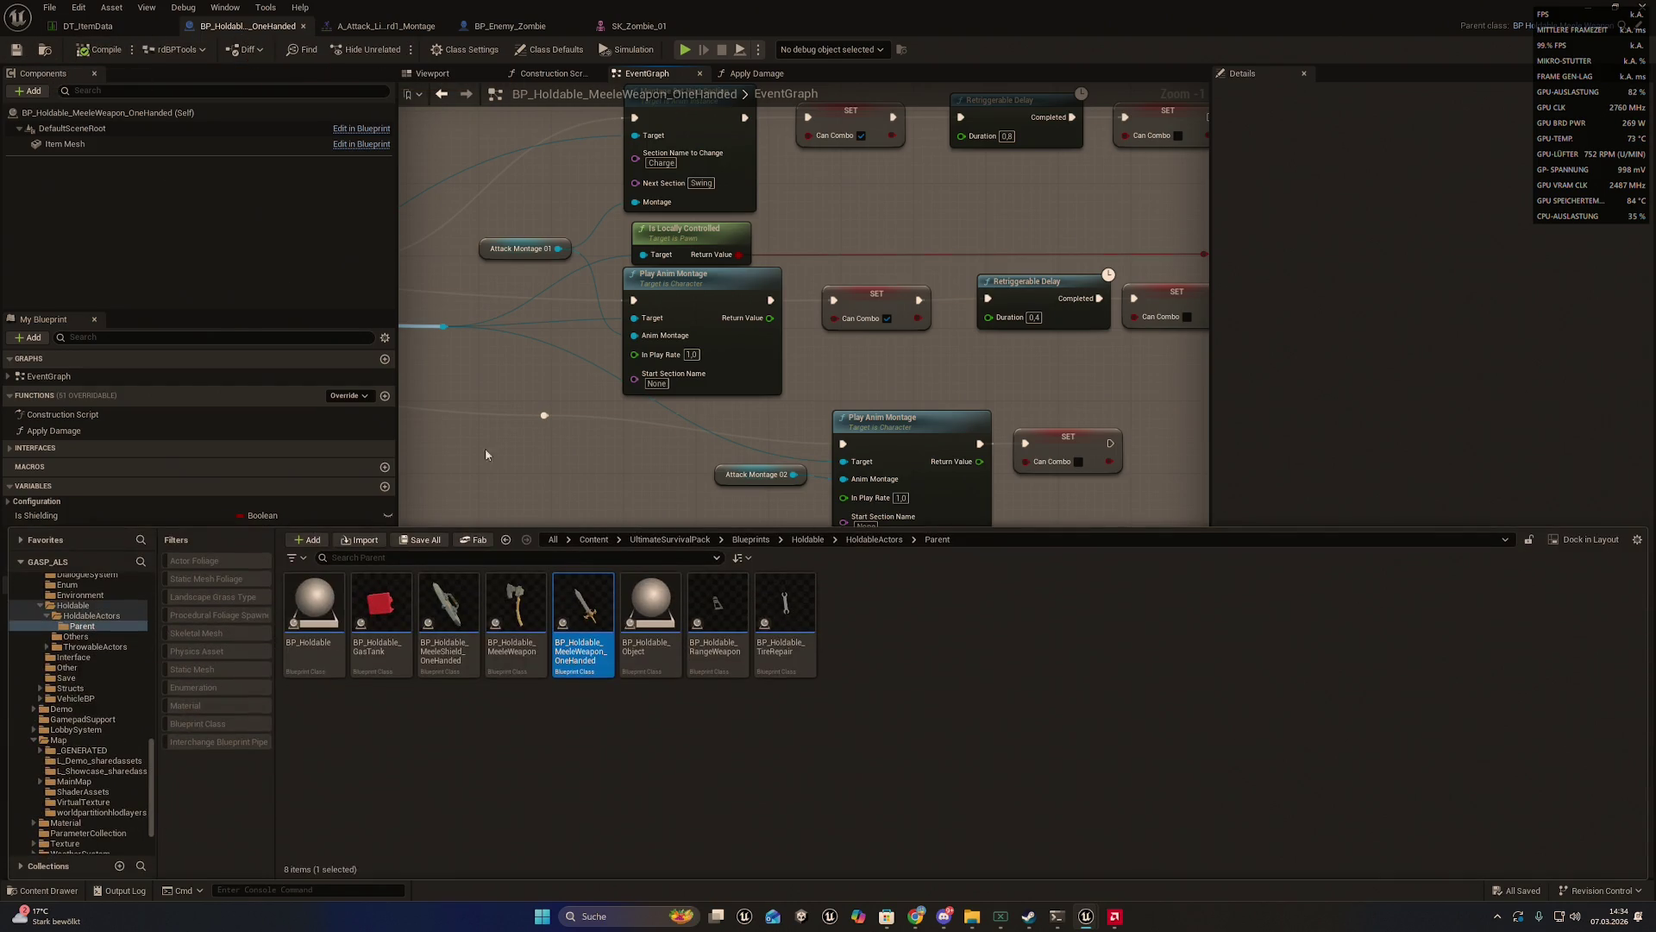
right_click(564, 602)
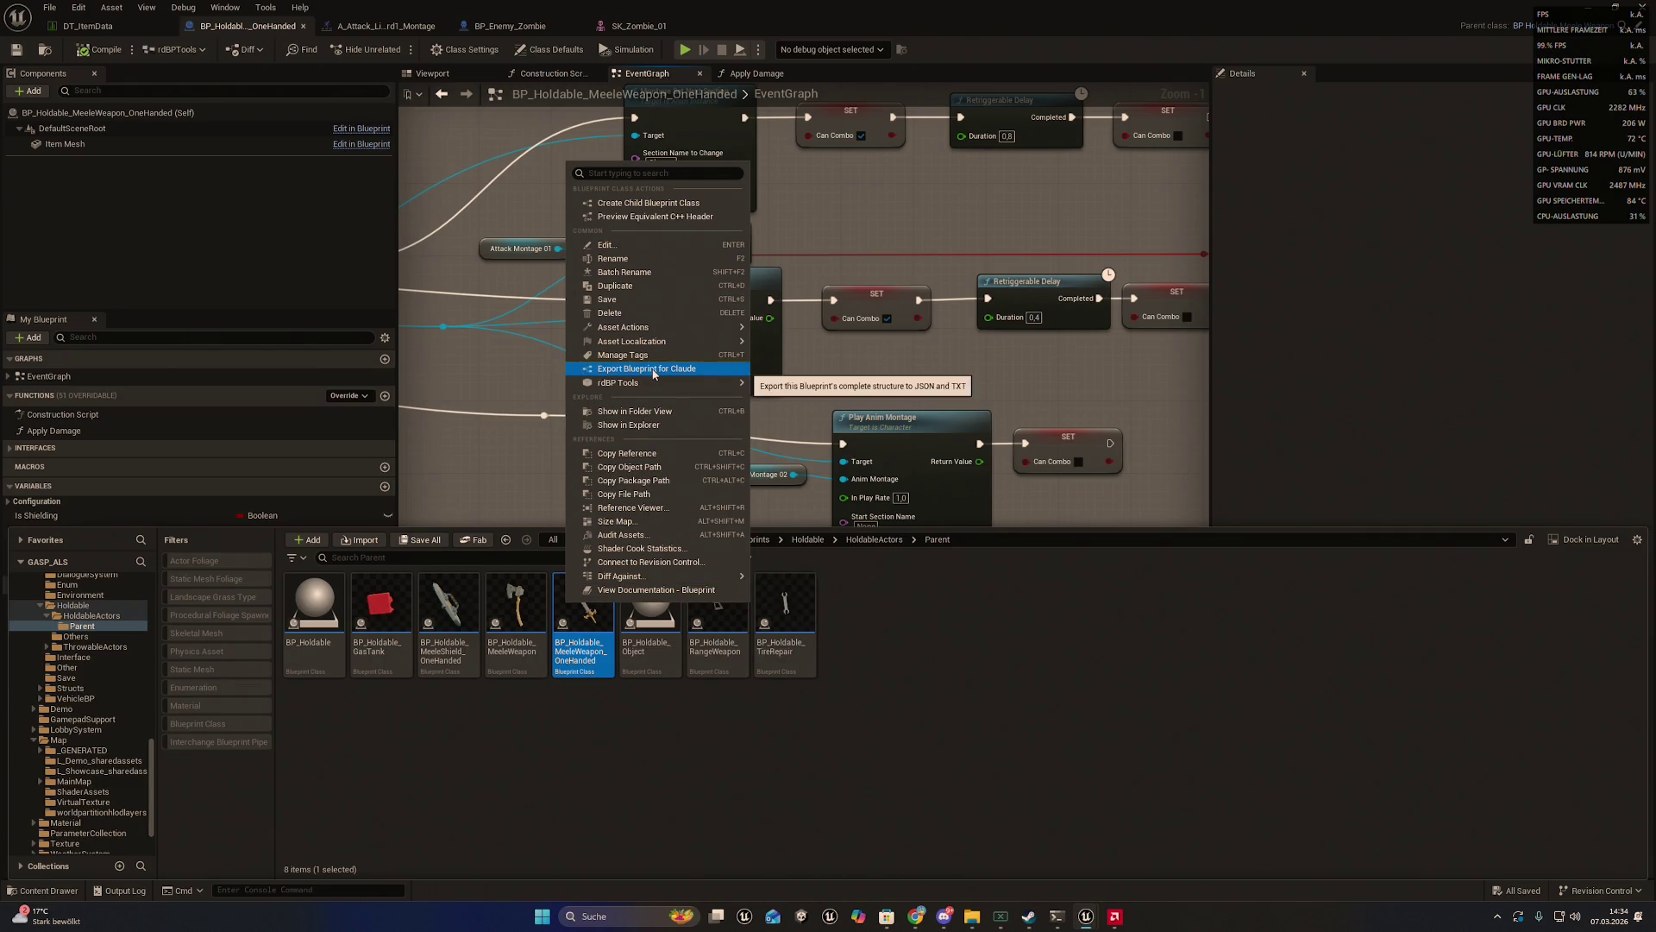
left_click(653, 370)
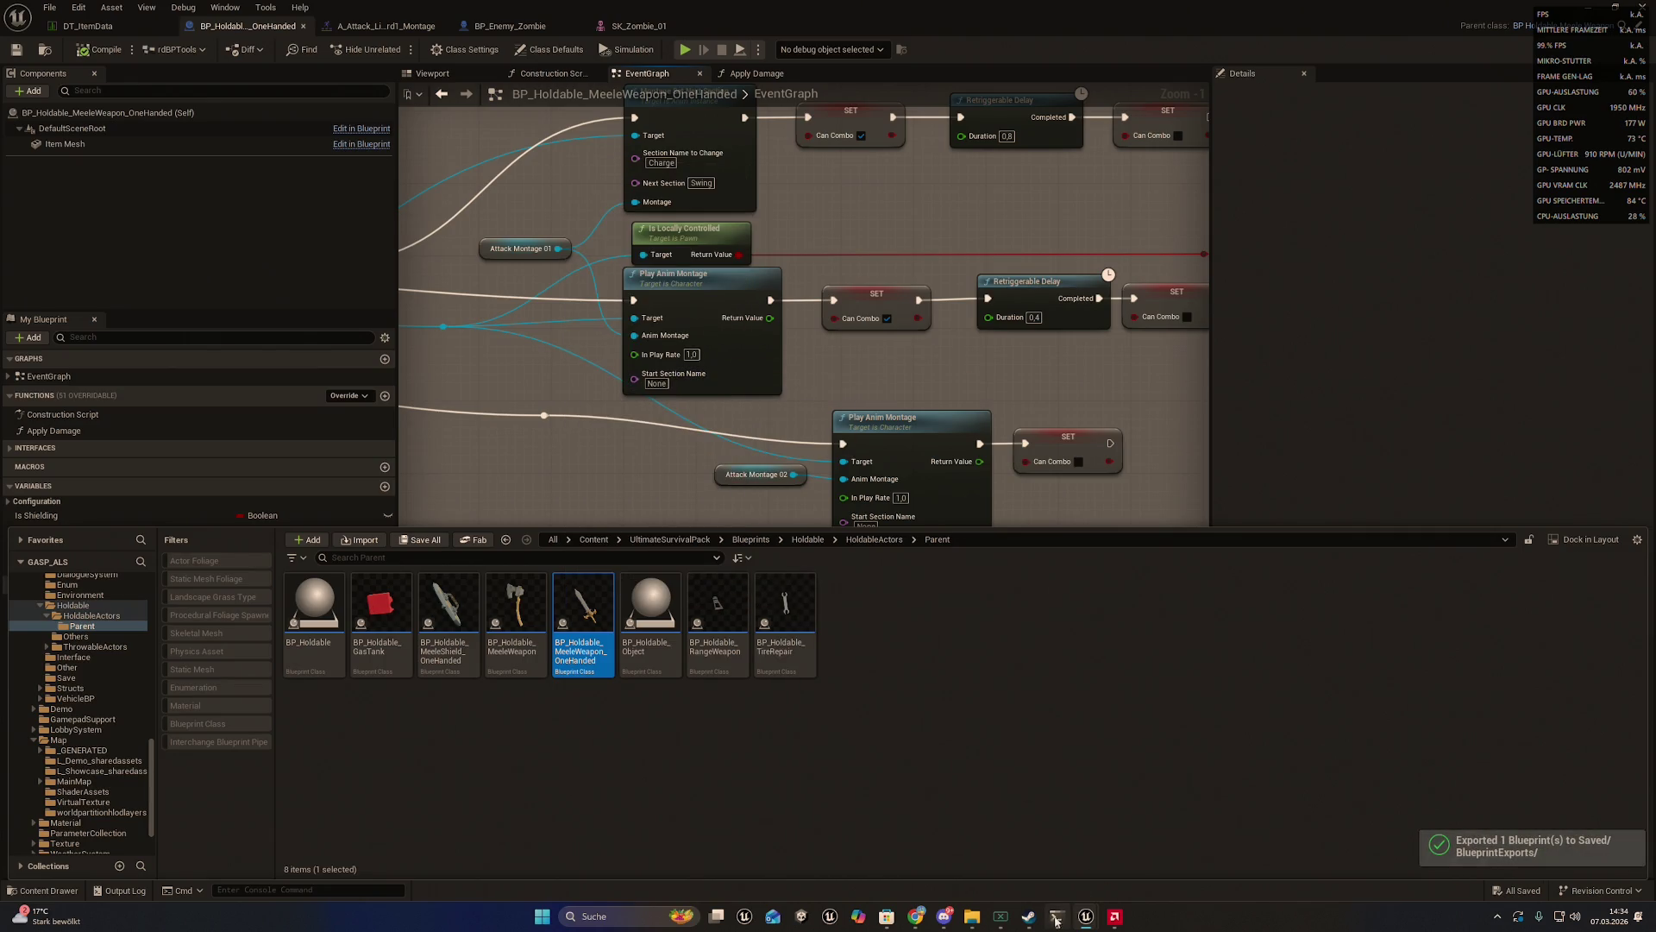
left_click(1056, 918)
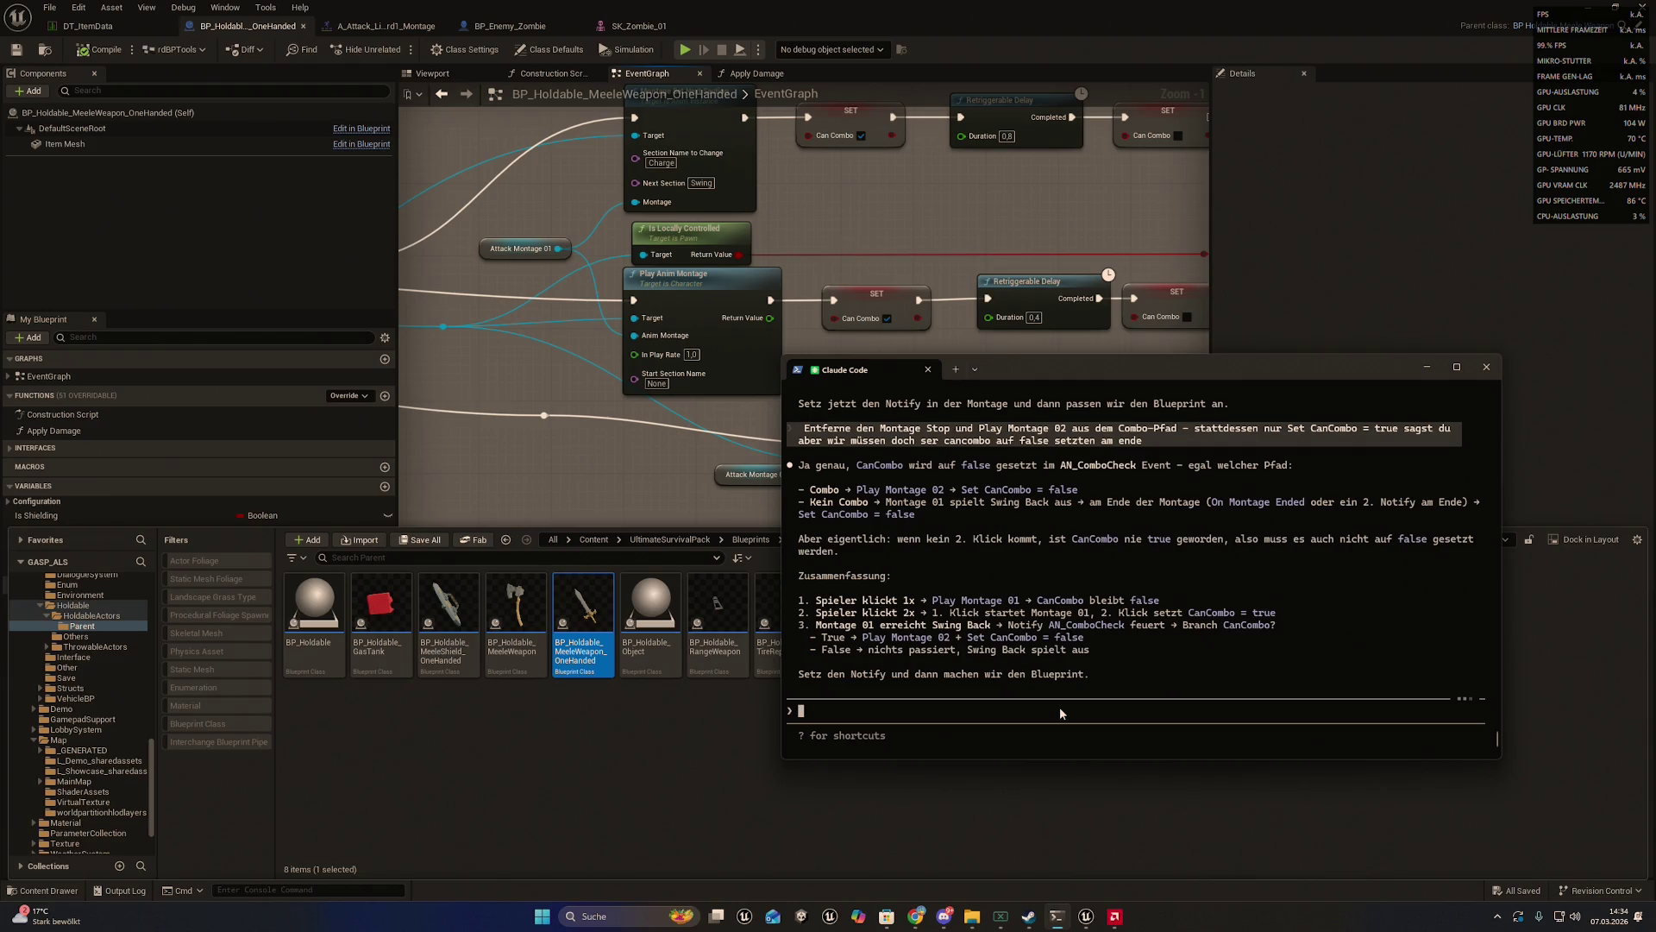
- Tell Claude the notify is set, the Blueprint re-exported and the retriggerable delay kept on purpose, then send
type("der notif")
type("y ist d")
type("gesetzt bp ")
type("ist nochmal ")
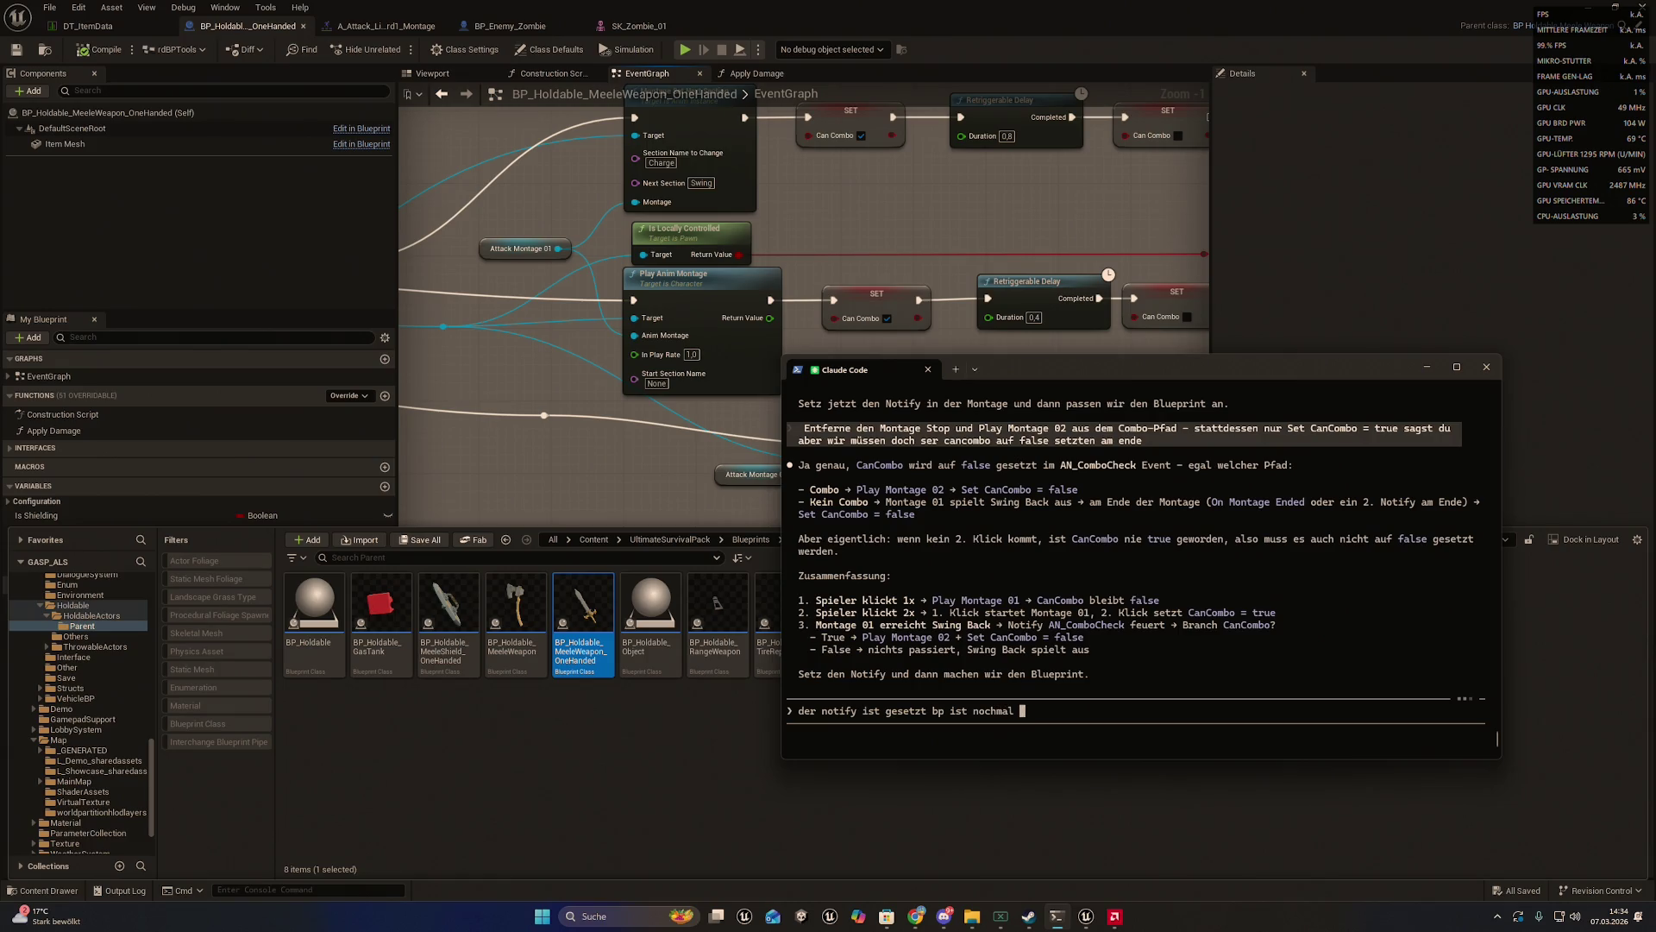
type("exportie")
type("rt den re")
type("tri")
type("g")
type("erable dela")
type("y hab ich dr")
type("in ge")
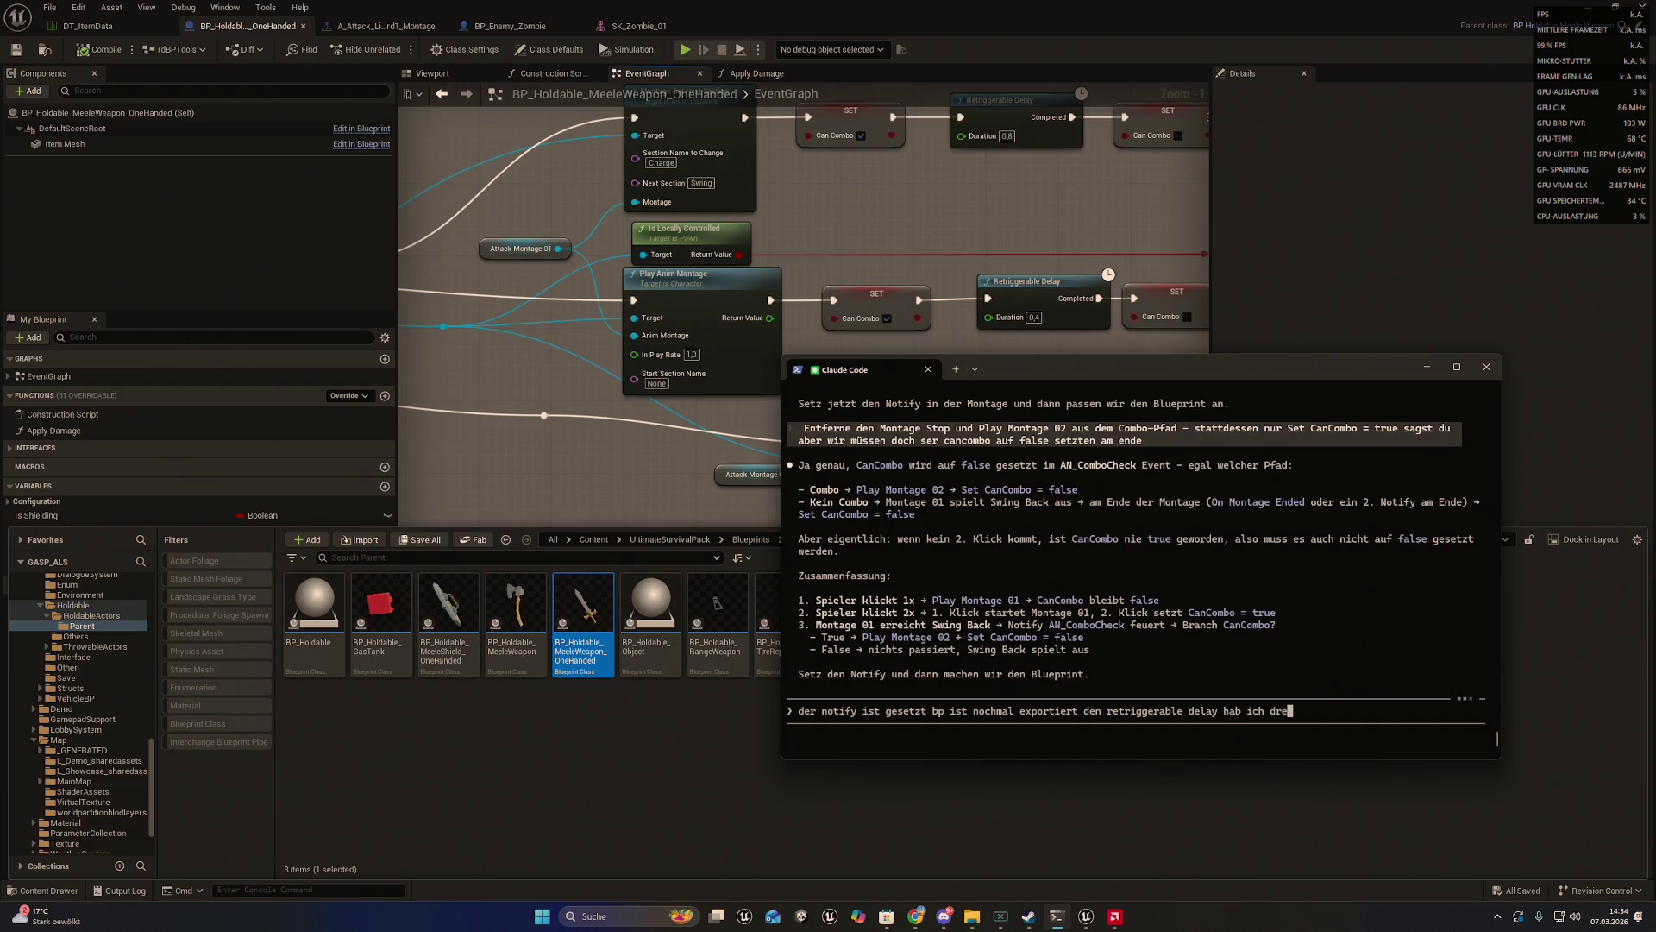
type("lassen weil d")
type("er kom")
key("BackSpace")
key("BackSpace")
key("BackSpace")
type("combi")
type(" der 2te sc")
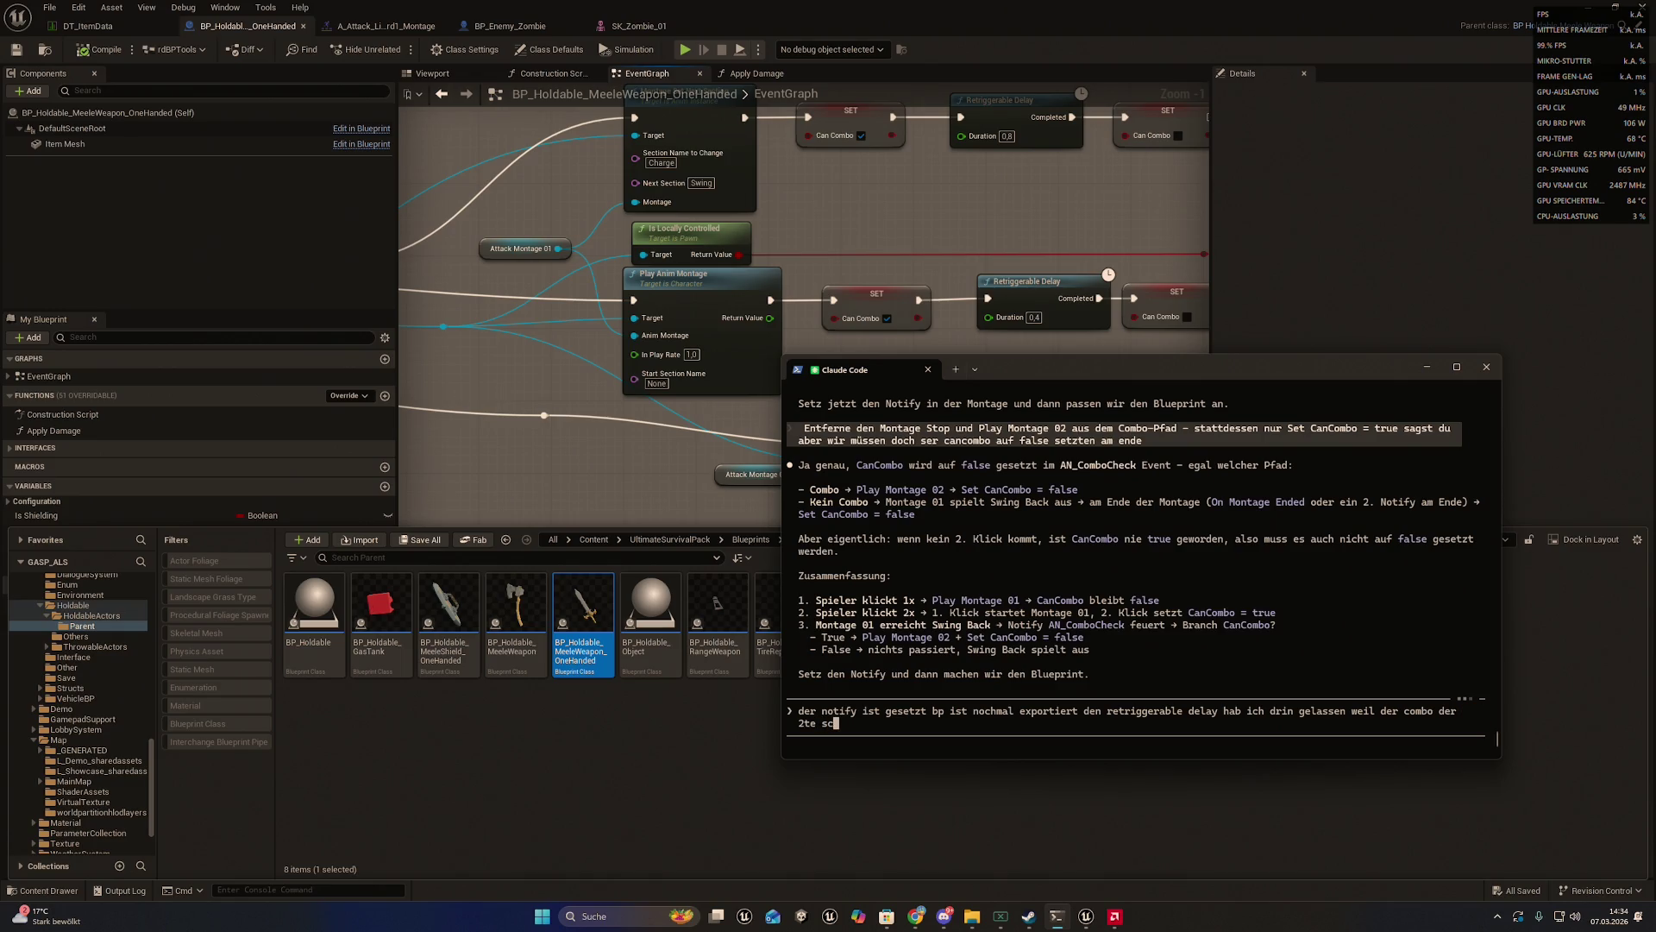
type("hlag ja auch nu")
type("r s")
type("tartet")
key("BackSpace")
type("n soll ")
type("wenn ")
type("man auch schnell")
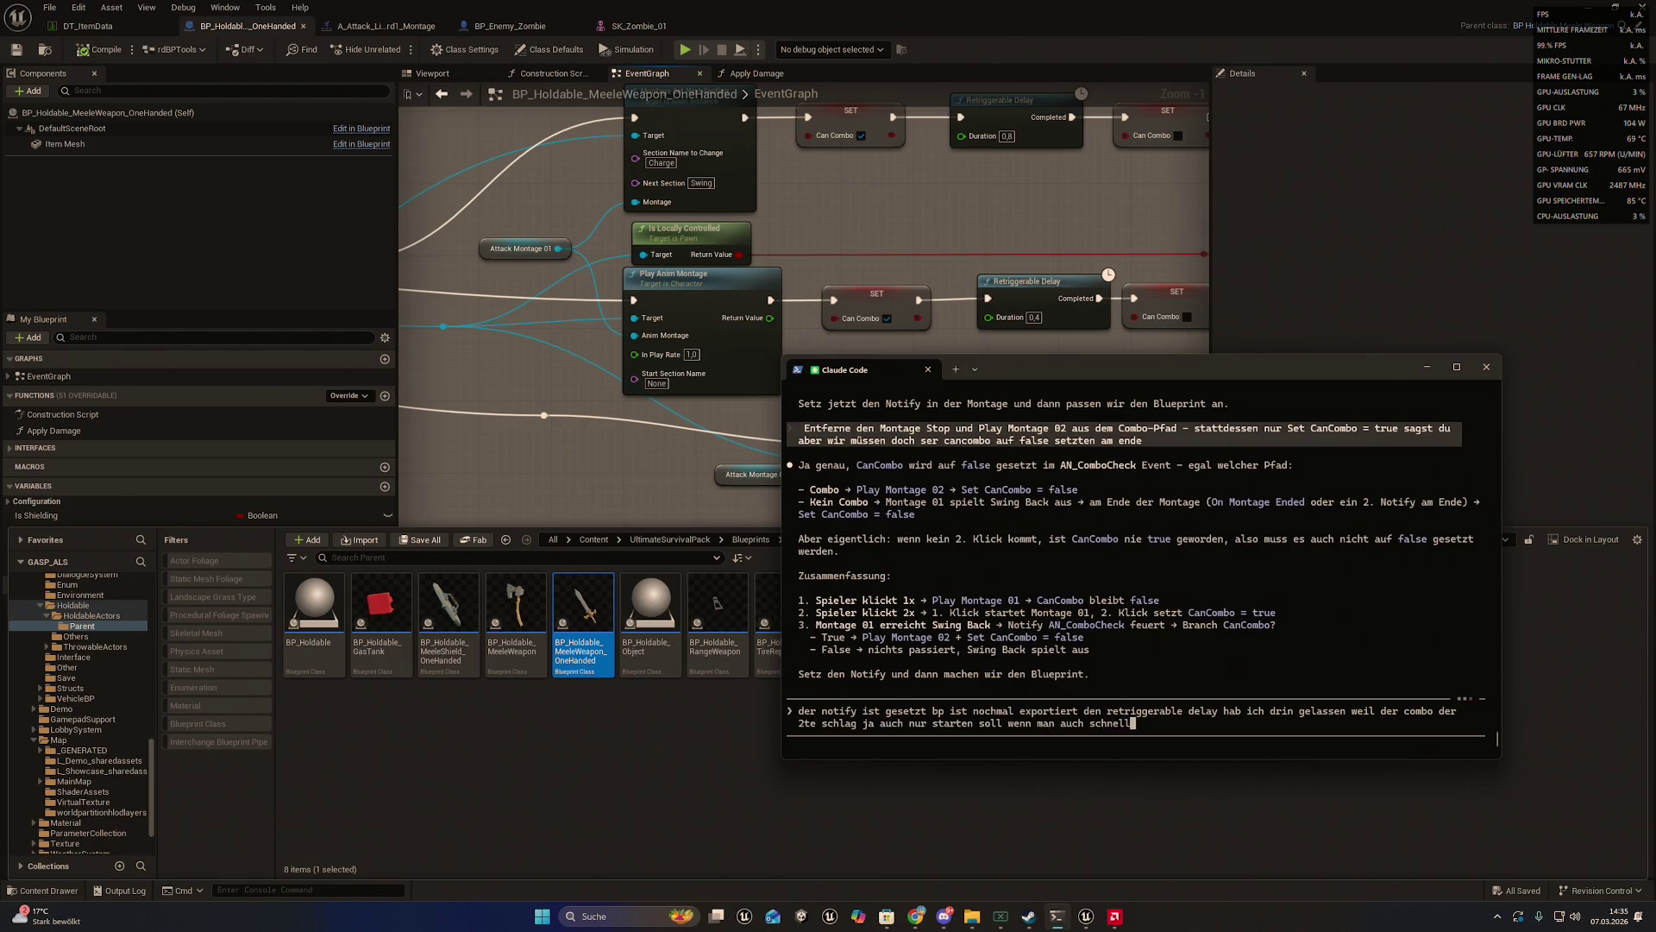
type(" genug hinter")
type("einender ")
type("schlk")
type("ägt ")
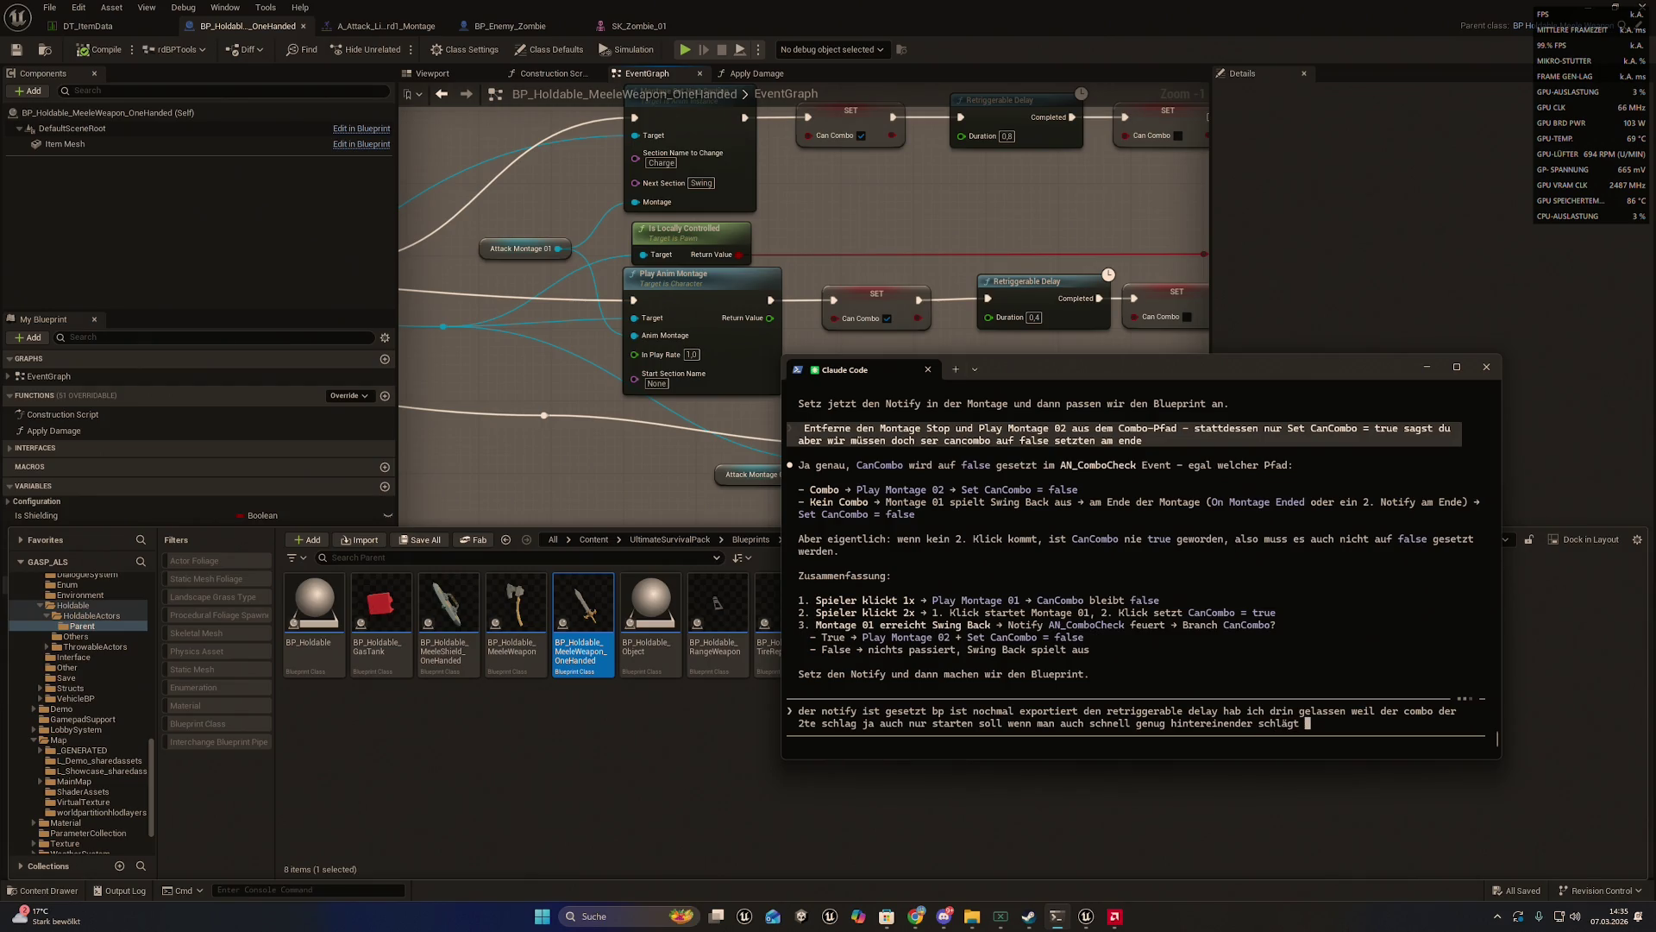
type("n ganz no")
type("rmales ")
type("kampfsys")
type("tem mit ")
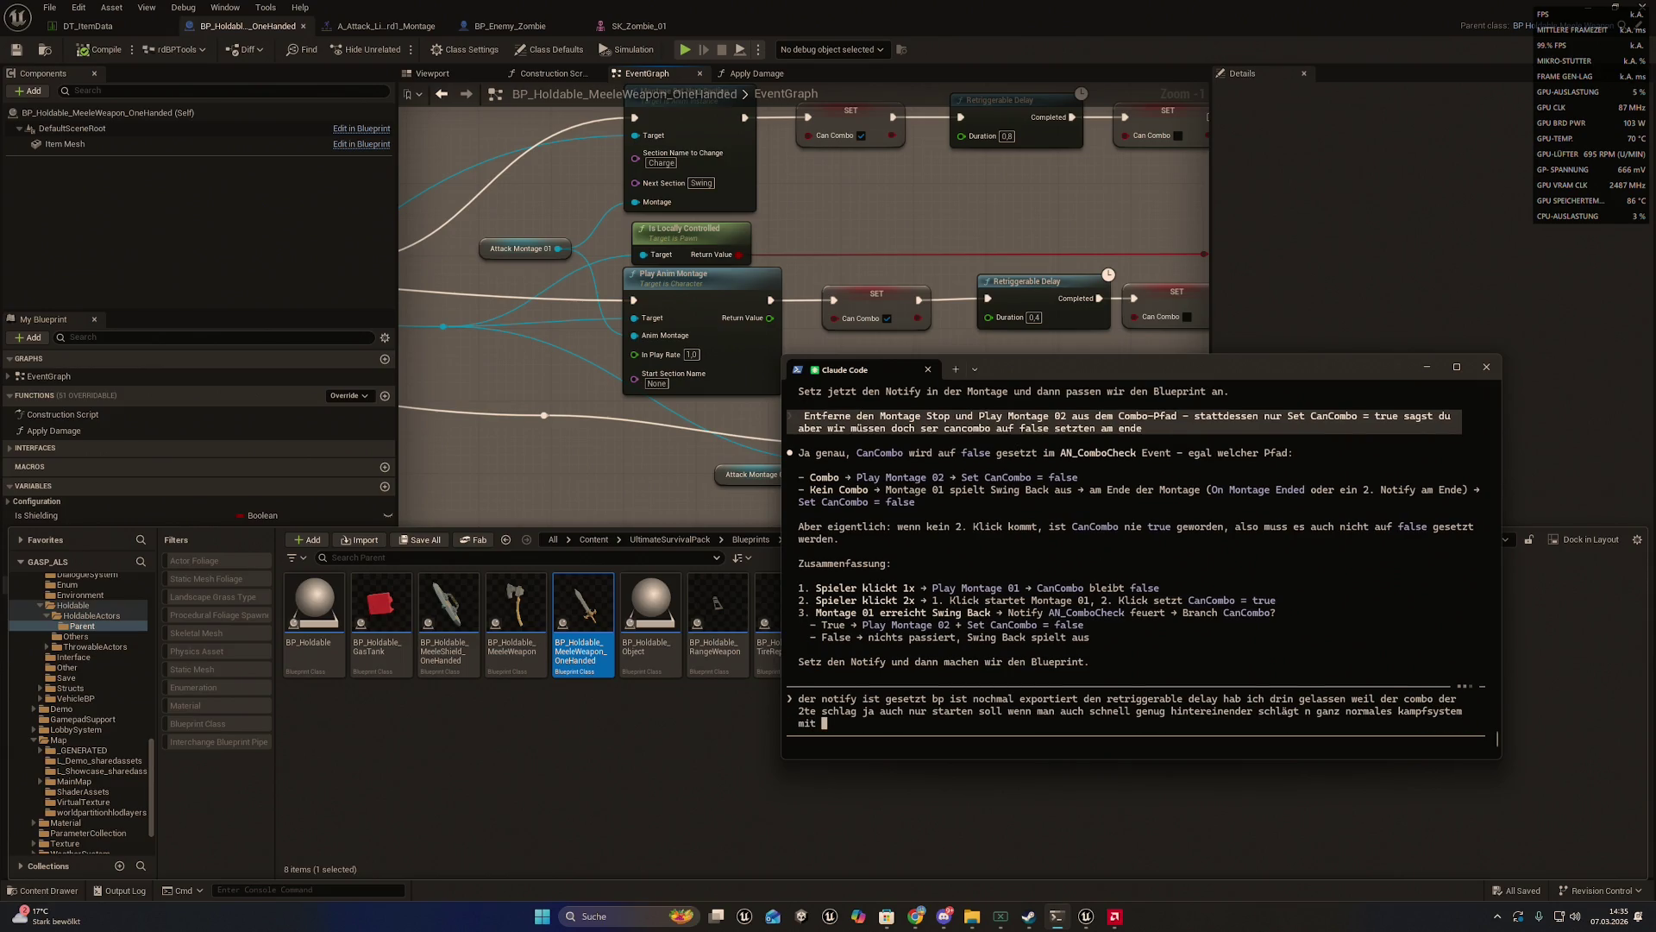
type("nem schwert halt b")
type("it")
type("te check es d")
type("och mal endliuch")
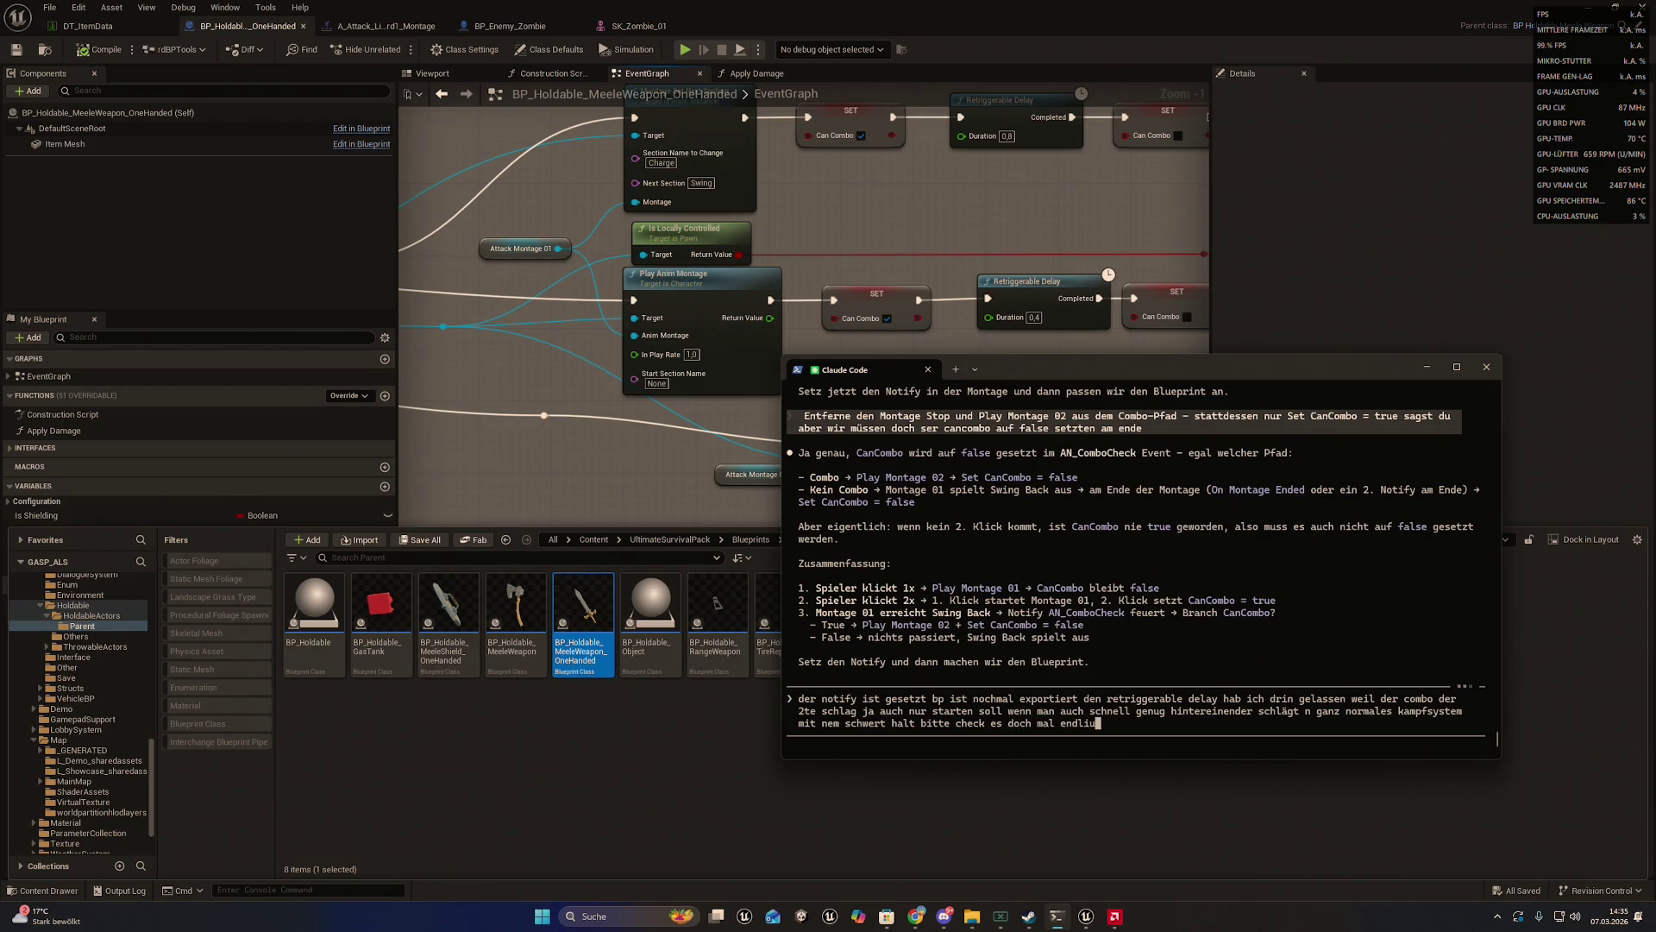
key("BackSpace")
key("BackSpace")
key("BackSpace")
type("ch")
key("Return")
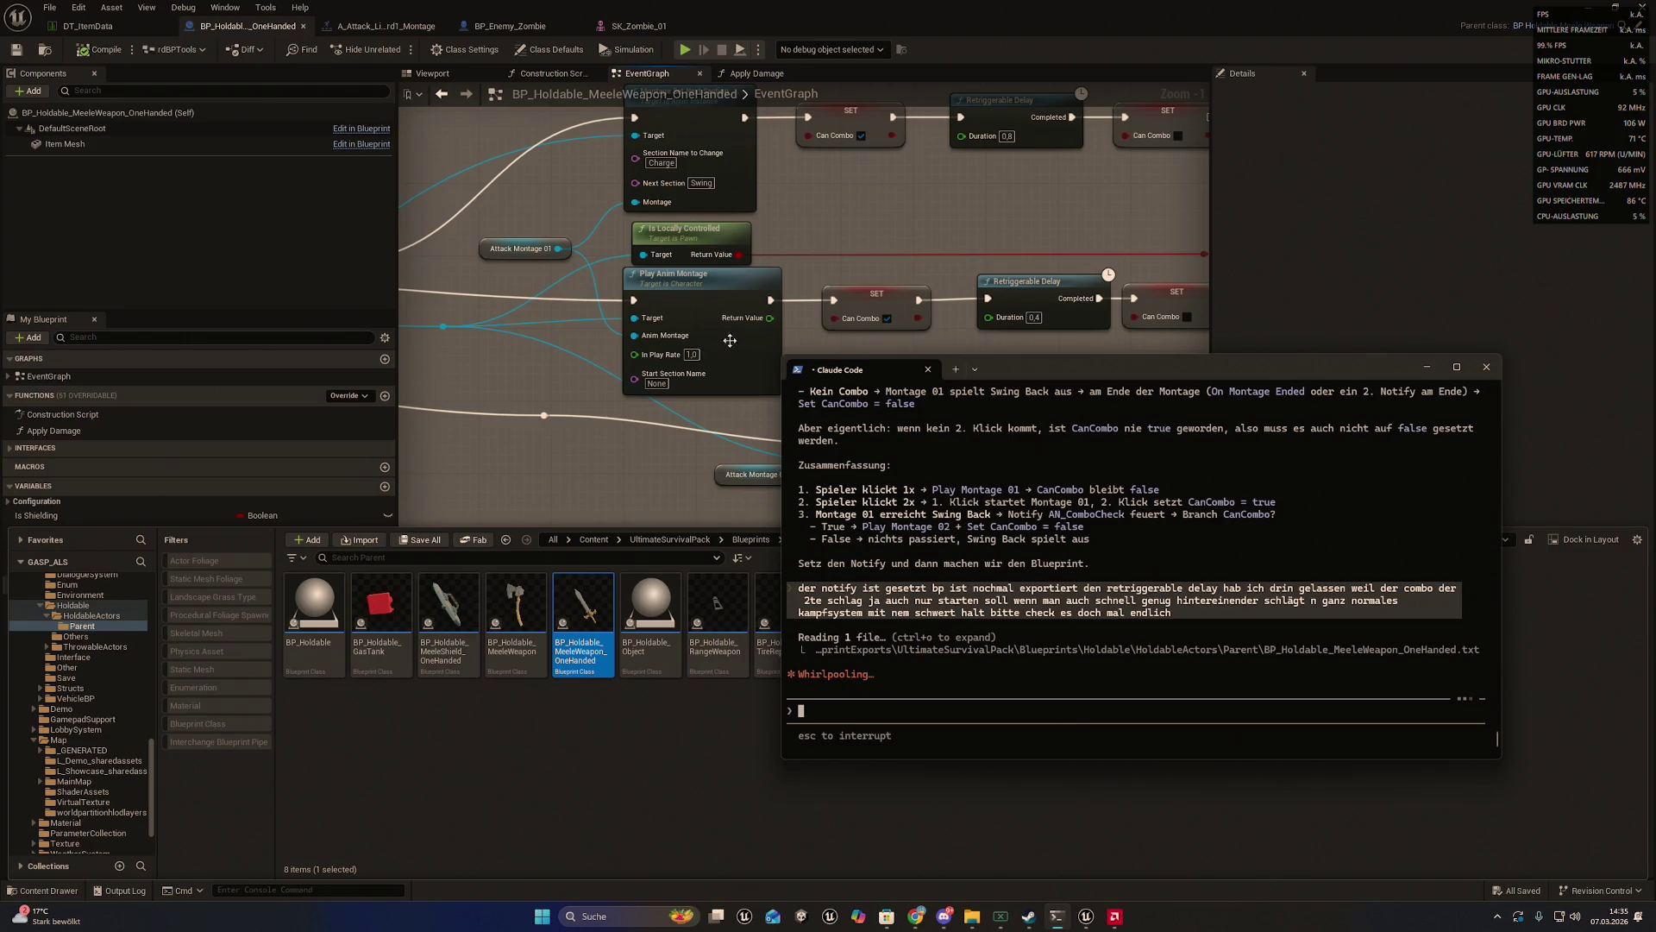
- Open A_Attack_LightCombo01A_Sword1_Montage from the Attack Montage 01 node in the weapon graph
left_click(377, 29)
left_click(377, 30)
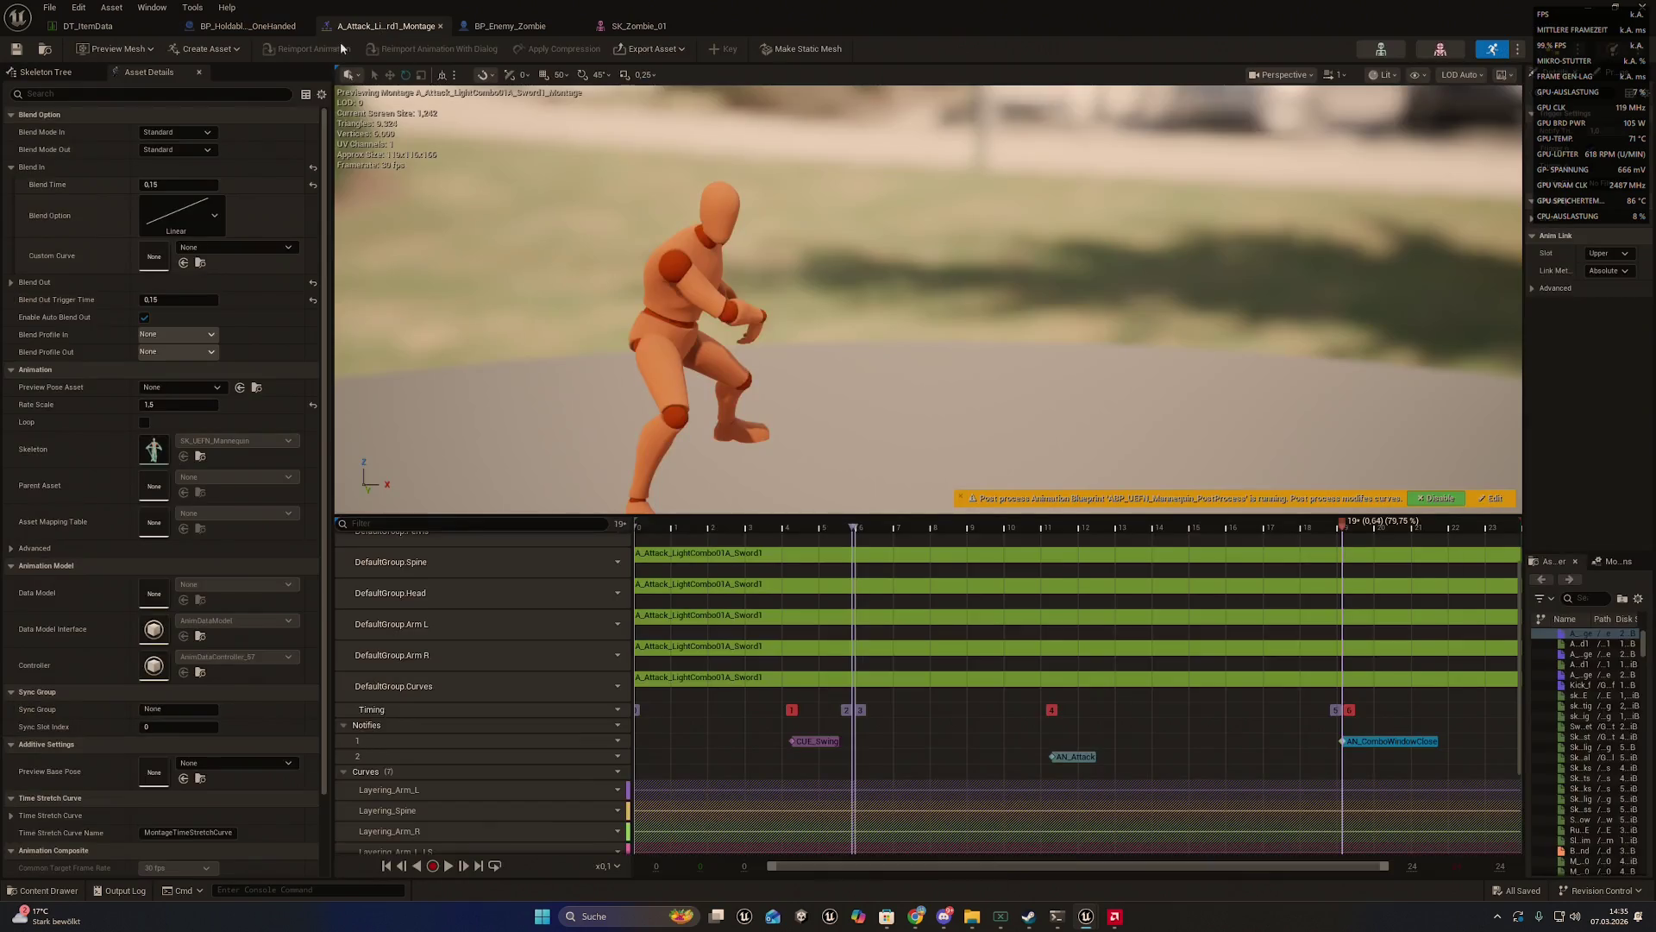
left_click(247, 25)
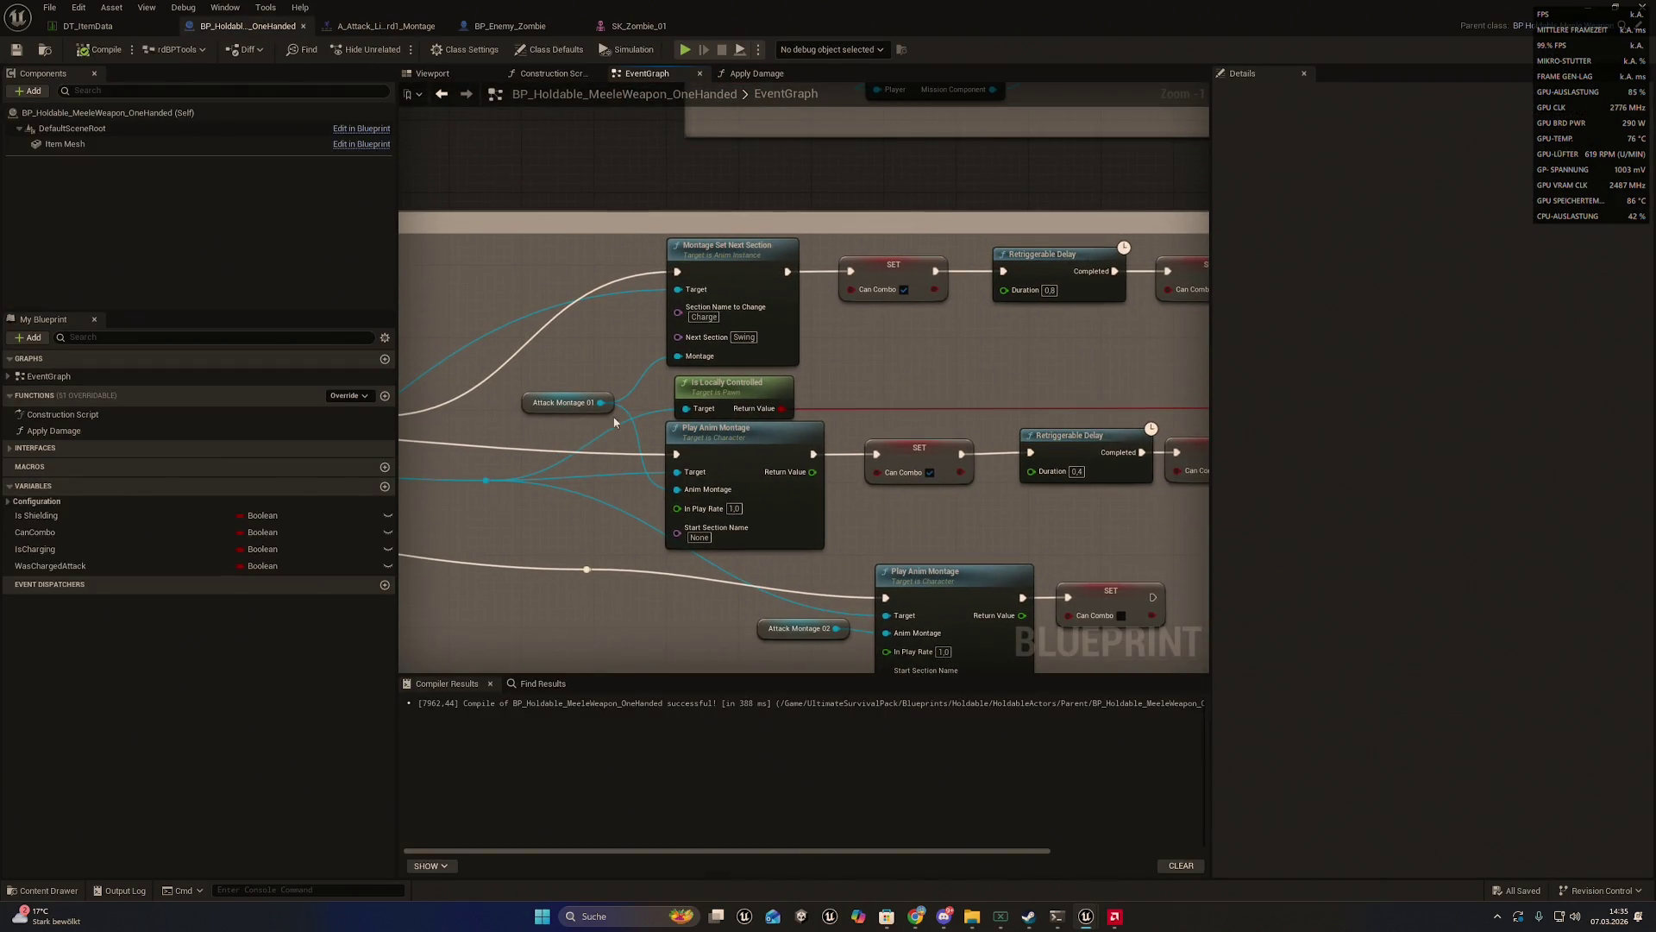
left_click(563, 403)
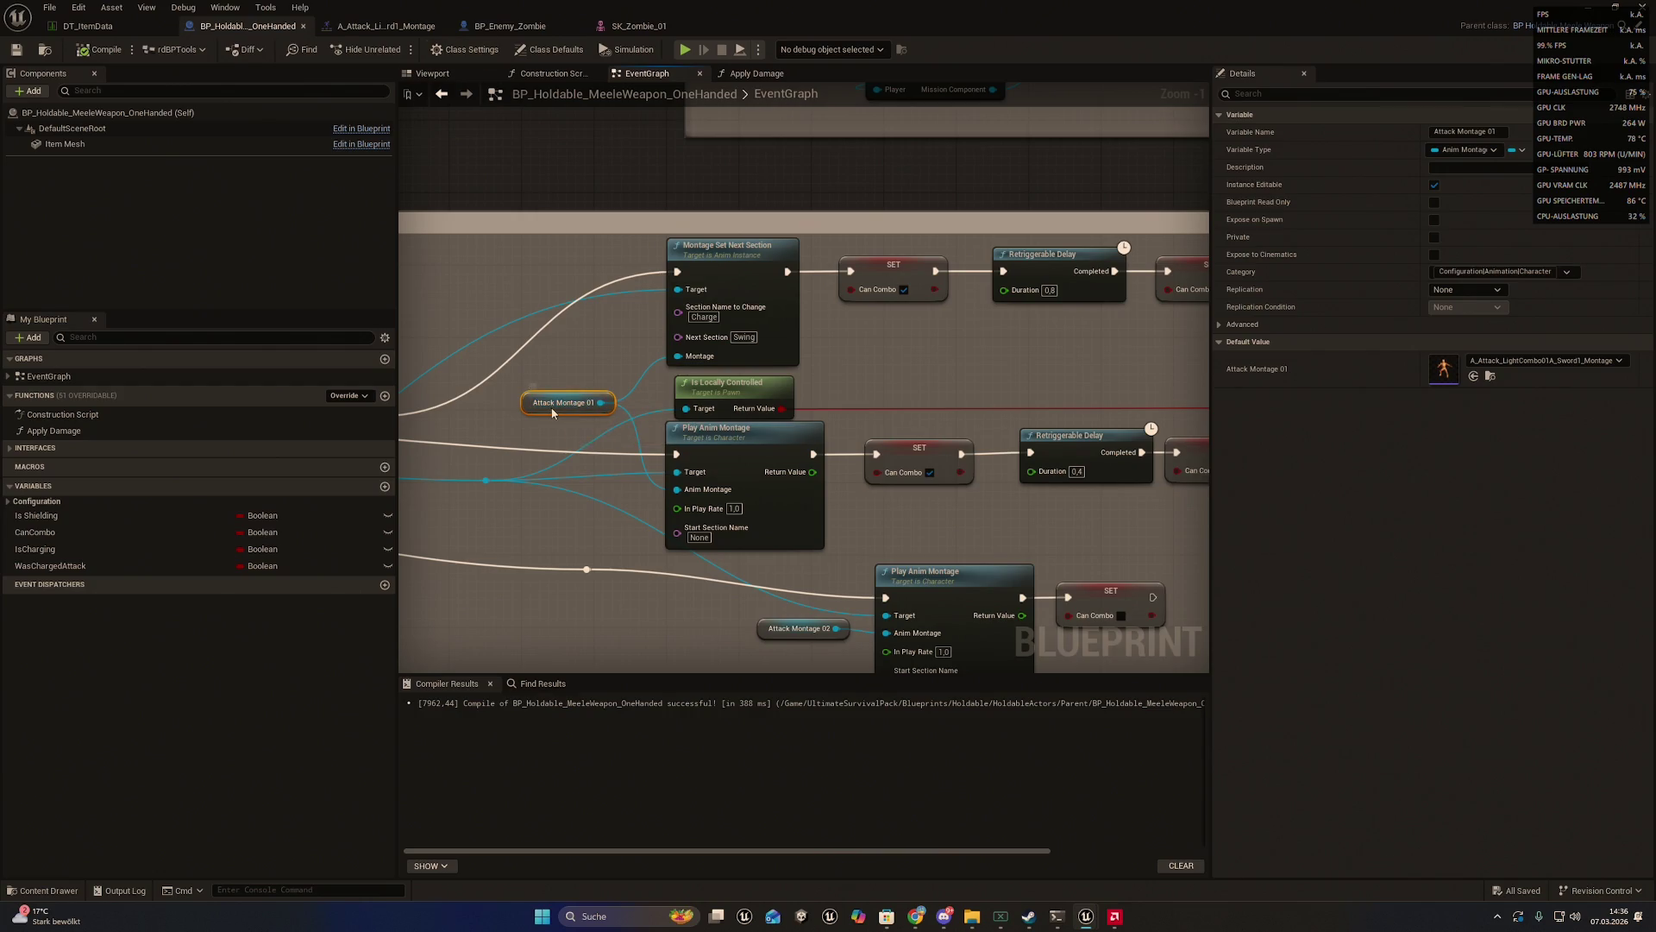
double_click(1444, 368)
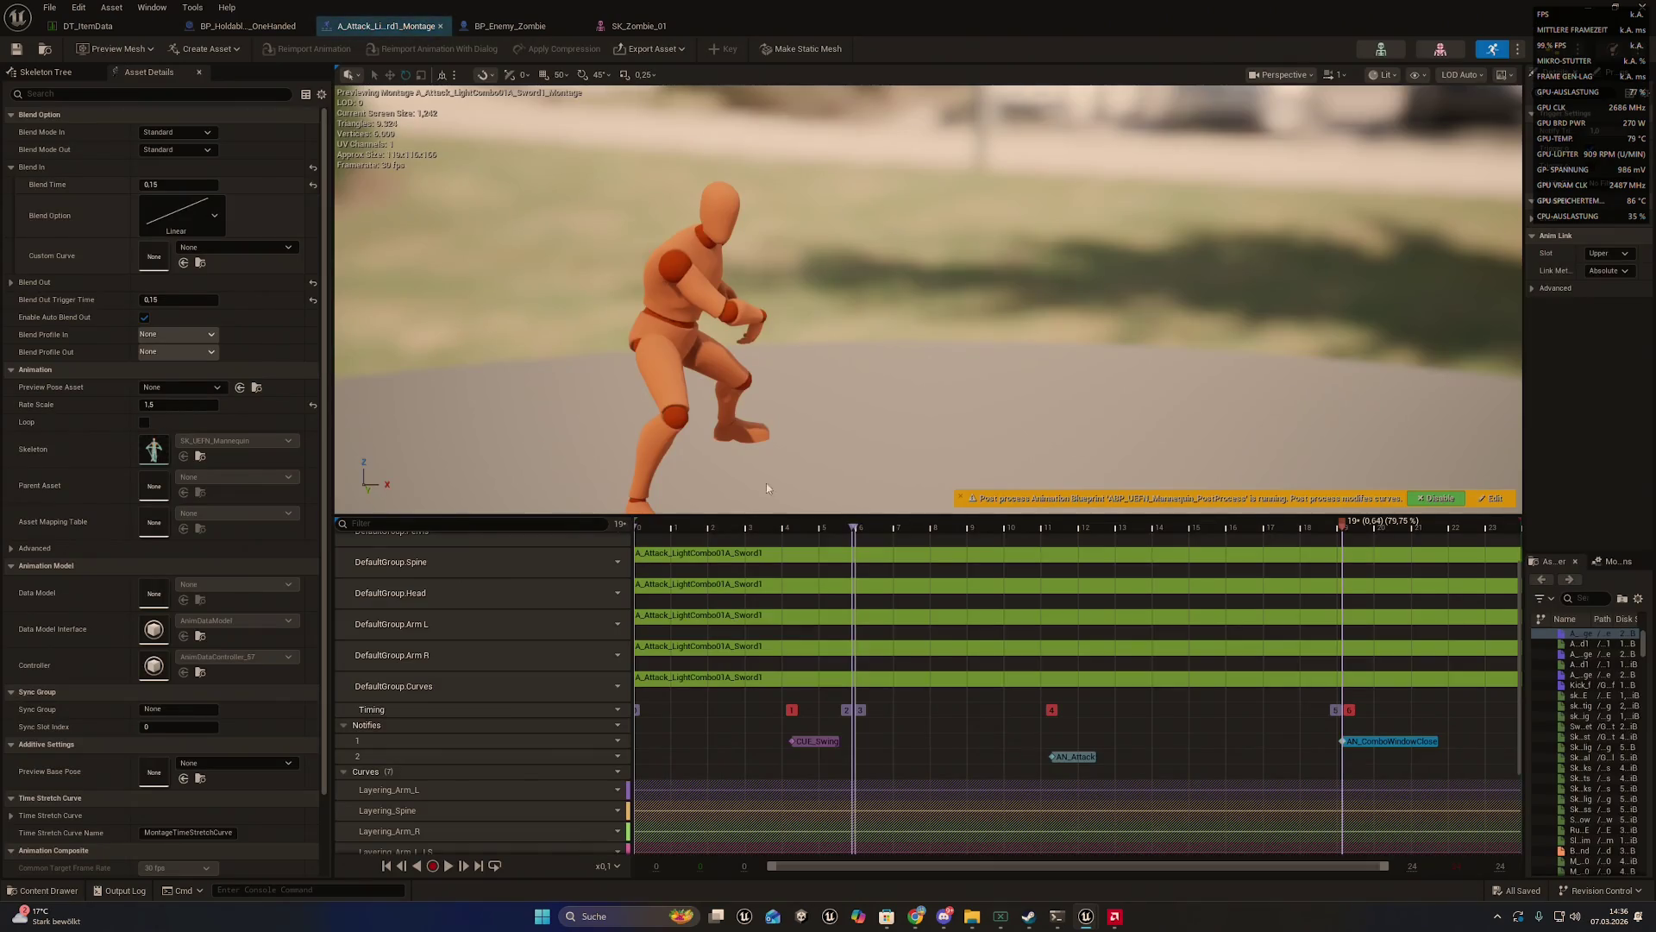
- Try moving section 5, undo it, and scrub the swing preview through frames 0, 13, 20 and the end
mouse_move(1343, 522)
left_mouse_down()
mouse_move(1235, 523)
mouse_move(1300, 525)
left_mouse_up()
key("ctrl+z")
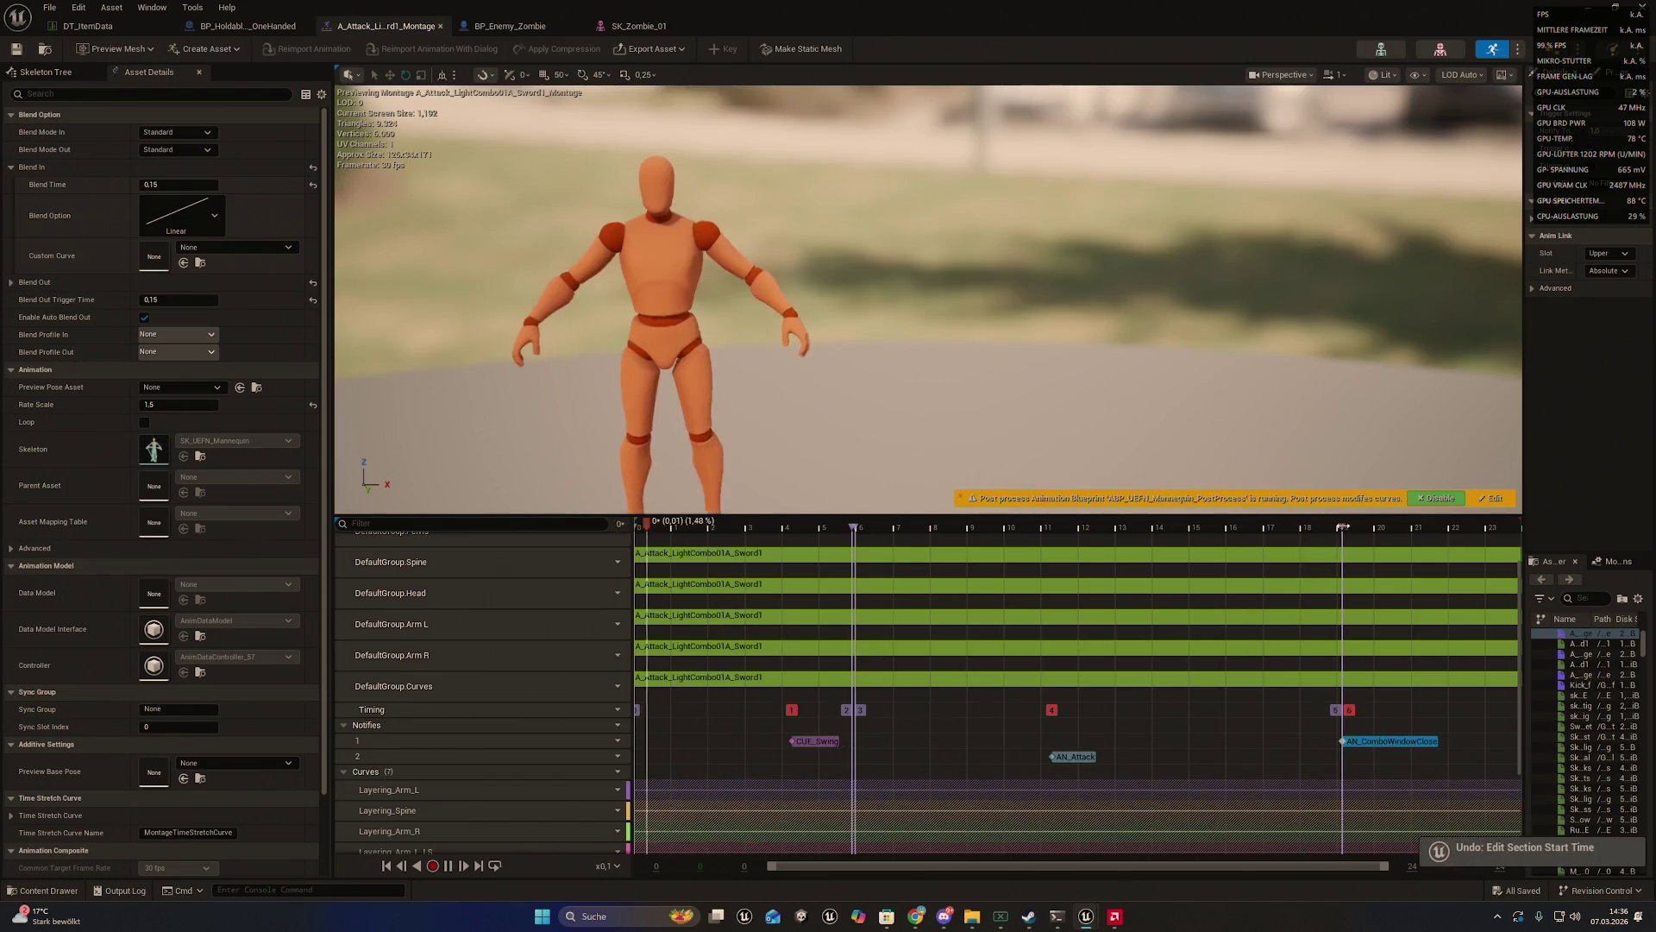
mouse_move(969, 525)
left_mouse_down()
mouse_move(1520, 536)
mouse_move(988, 525)
left_mouse_up()
left_click_drag(1081, 571, 1544, 569)
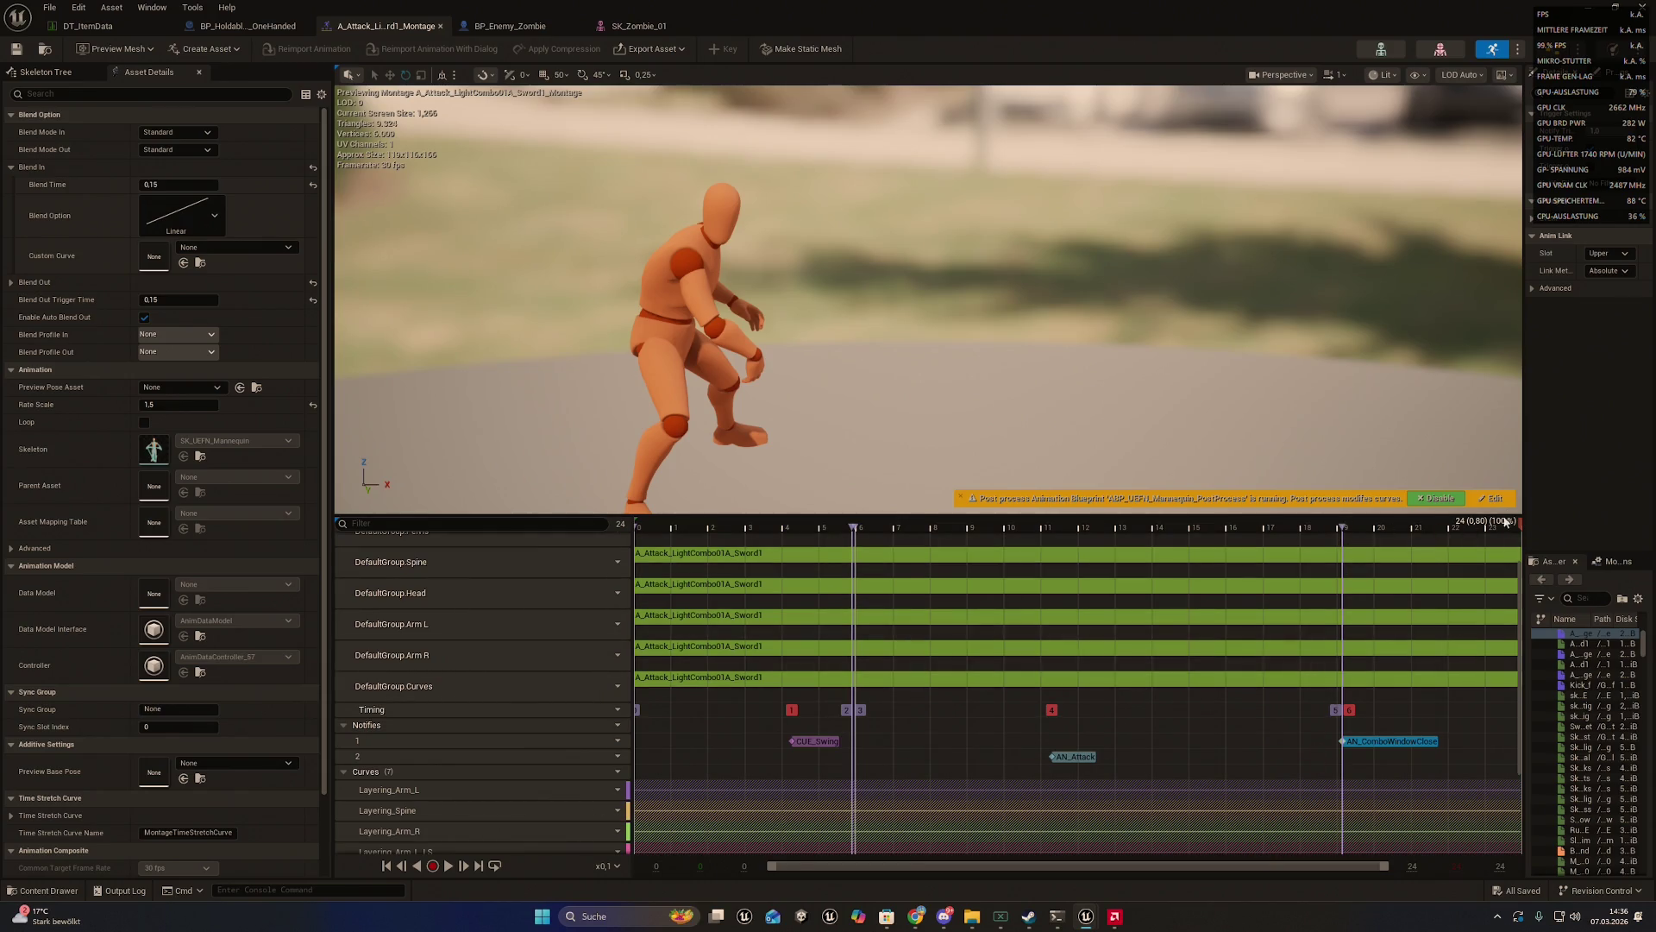
mouse_move(1518, 521)
left_mouse_down()
mouse_move(622, 515)
mouse_move(1251, 522)
mouse_move(1512, 561)
left_mouse_up()
left_click(1153, 527)
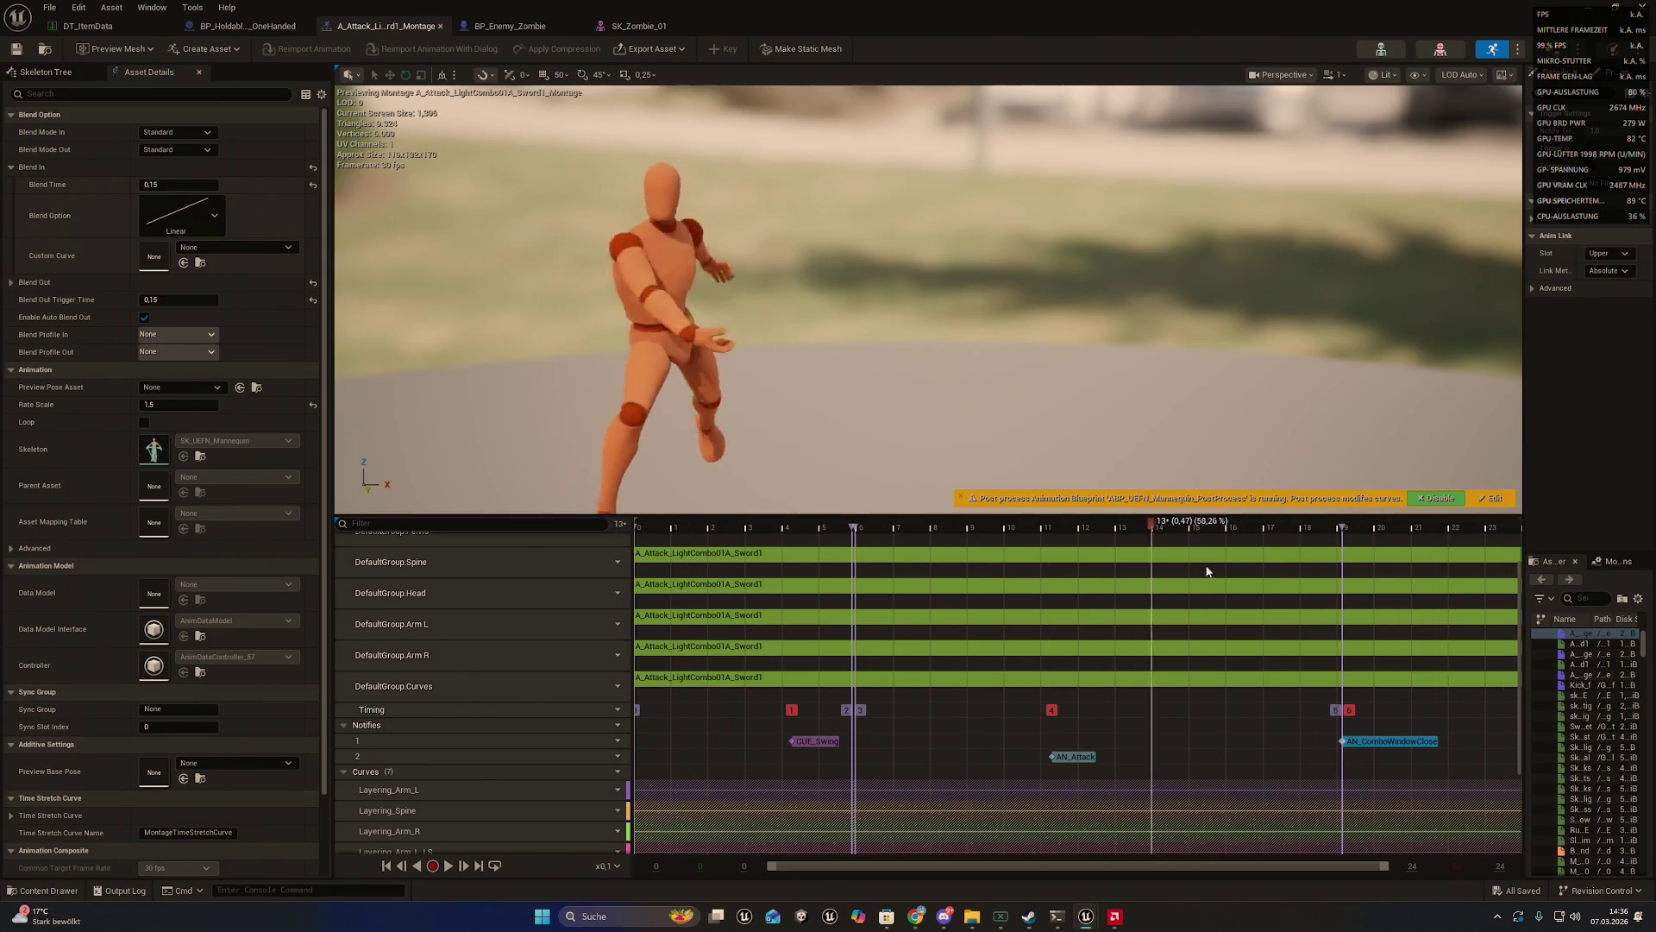
left_click(1384, 527)
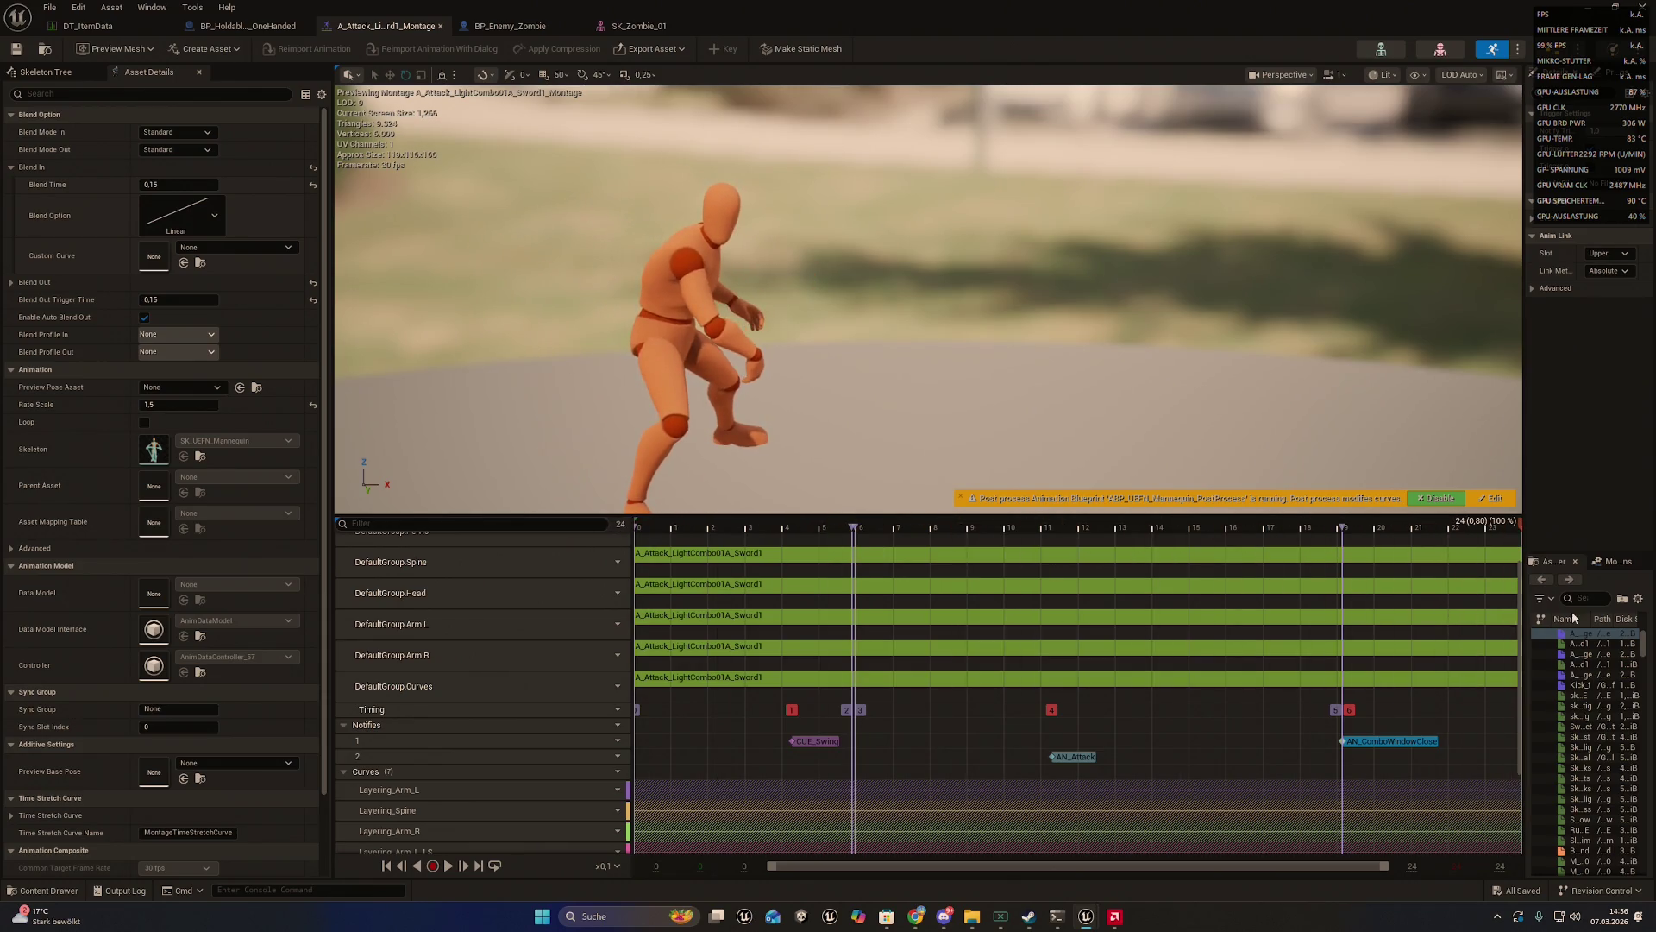
left_click(1029, 916)
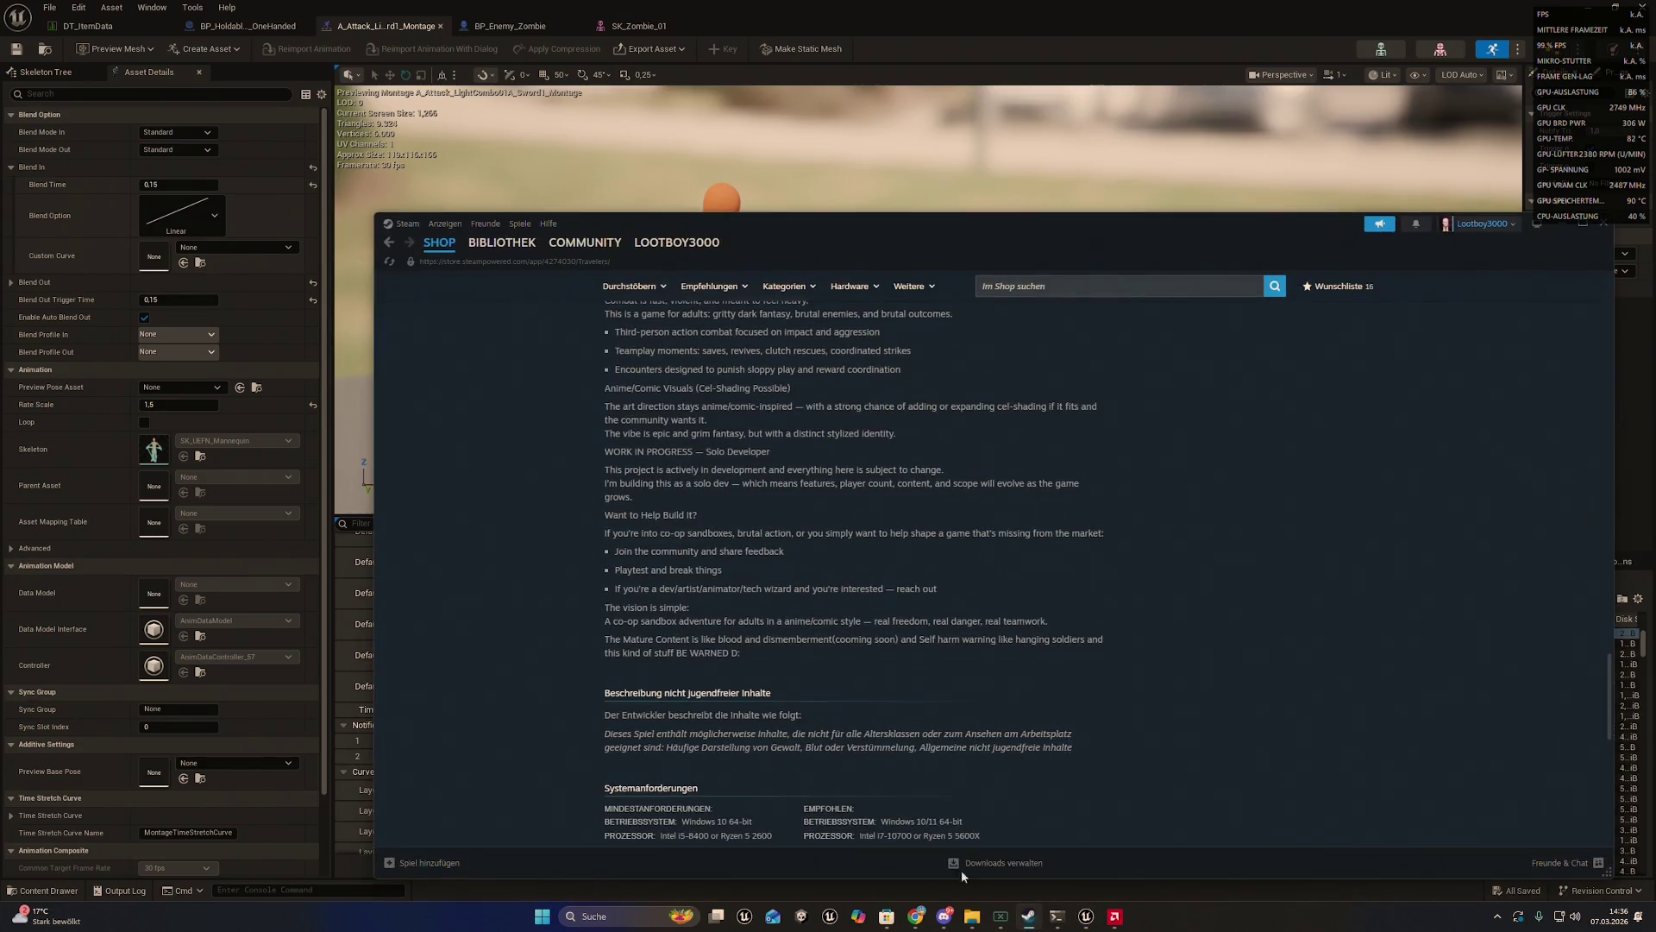
left_click(1559, 222)
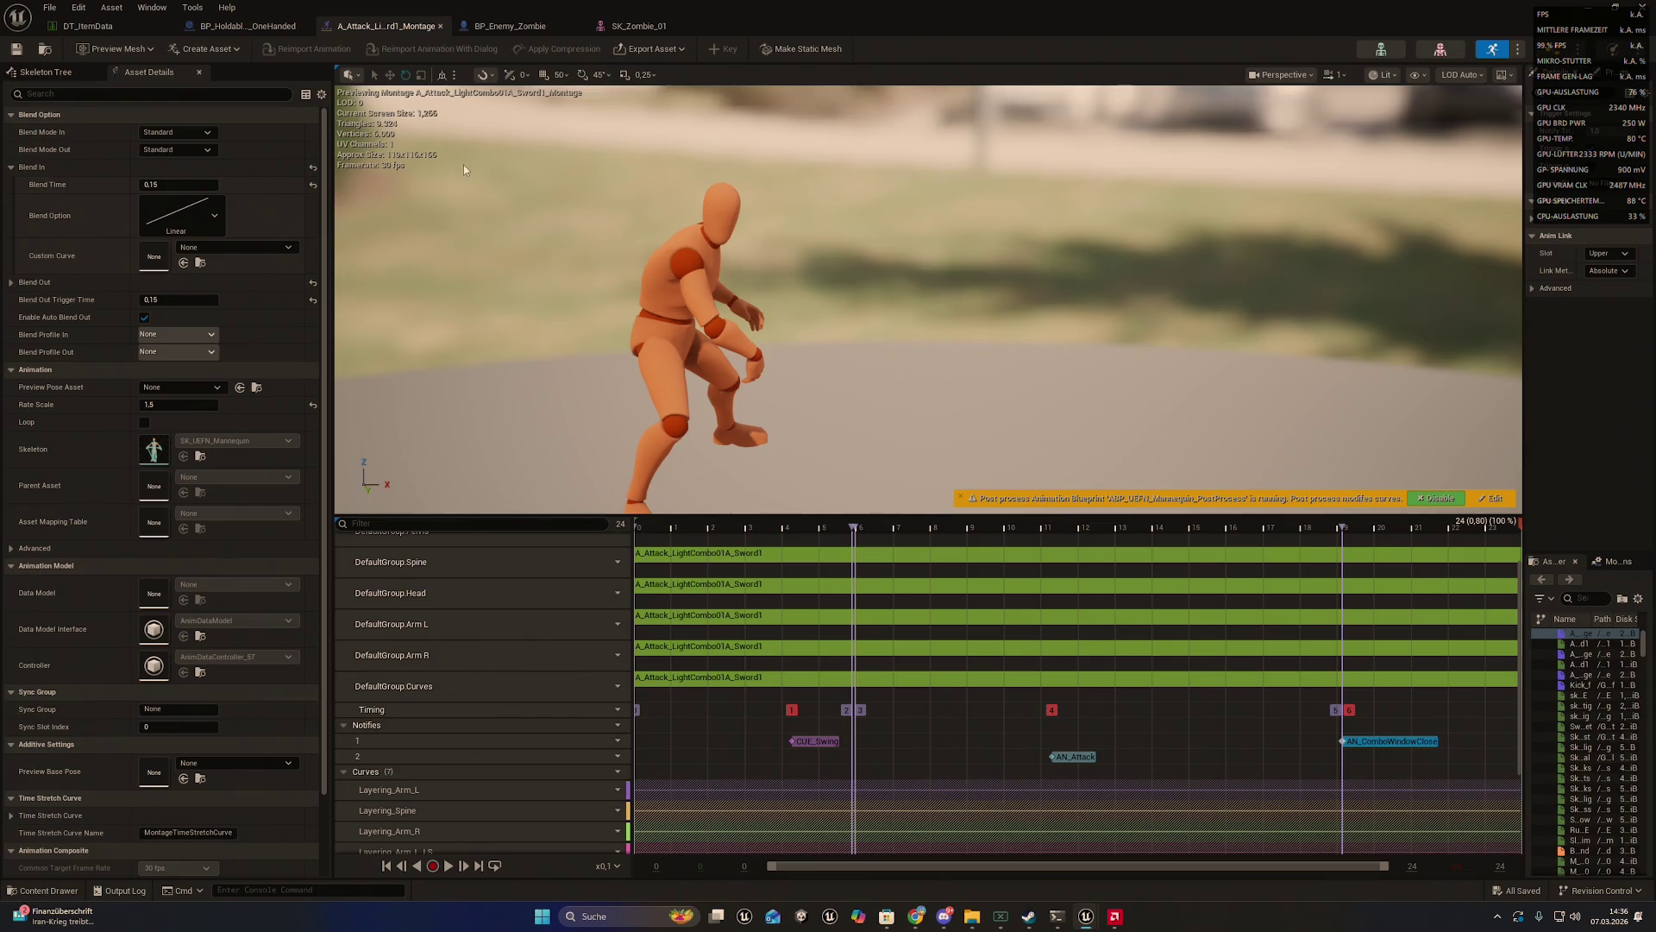
- Explain that the combo should go from montage 1 directly into montage 2, send it, and read Claude's three-change reply
left_click(1057, 916)
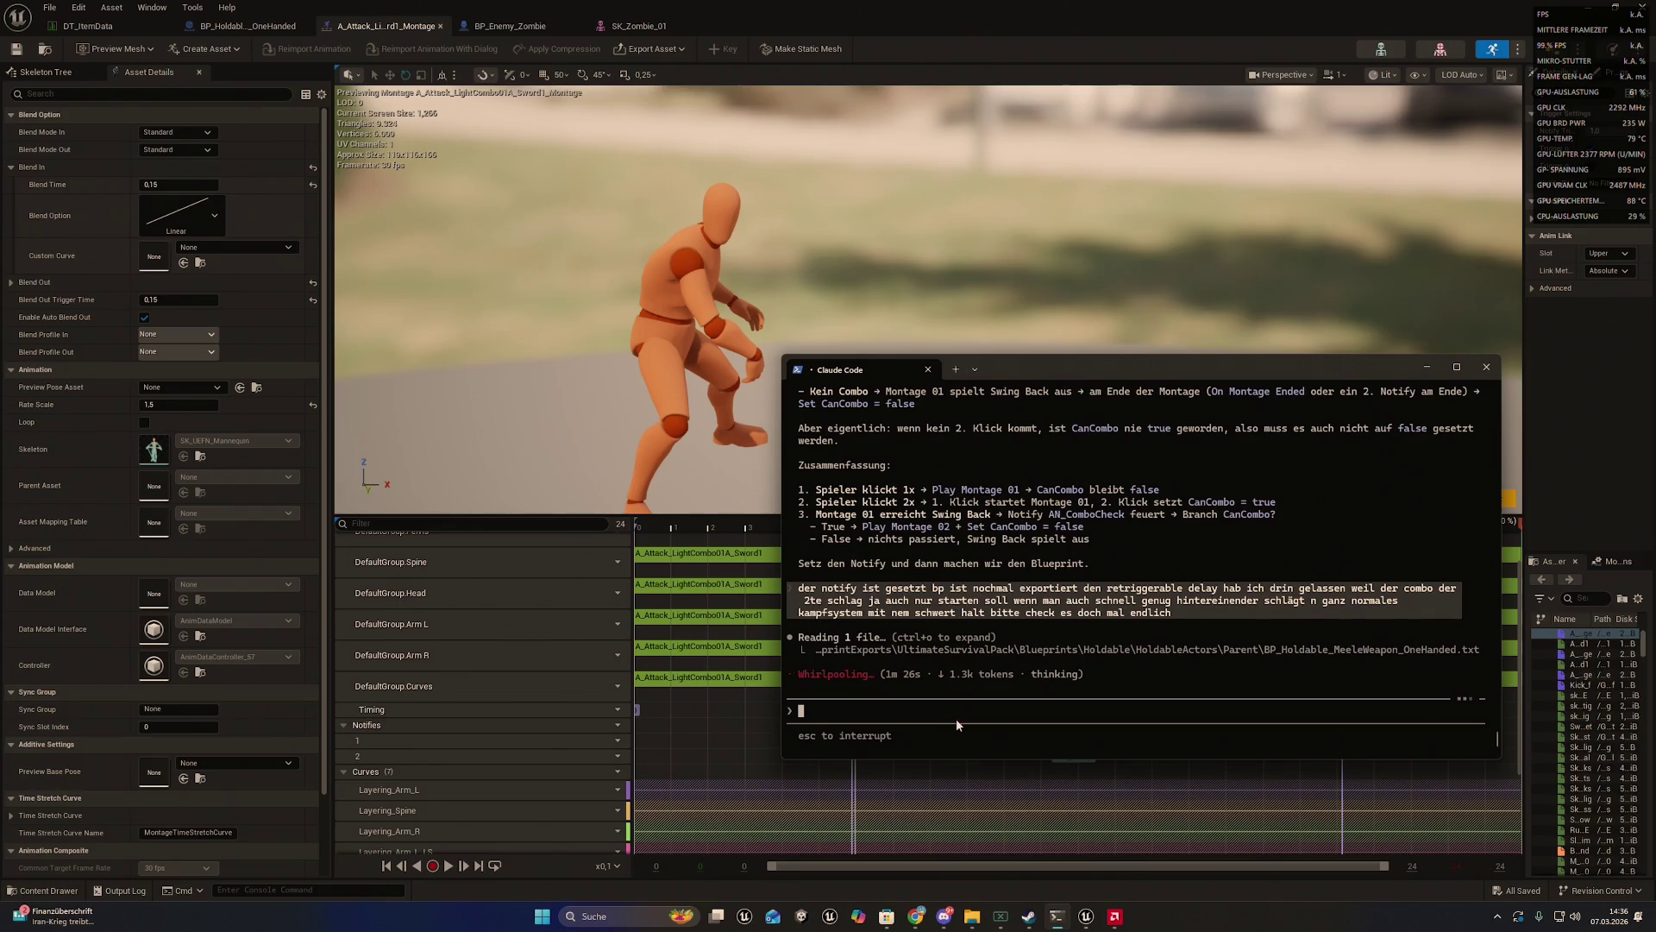
type("der so")
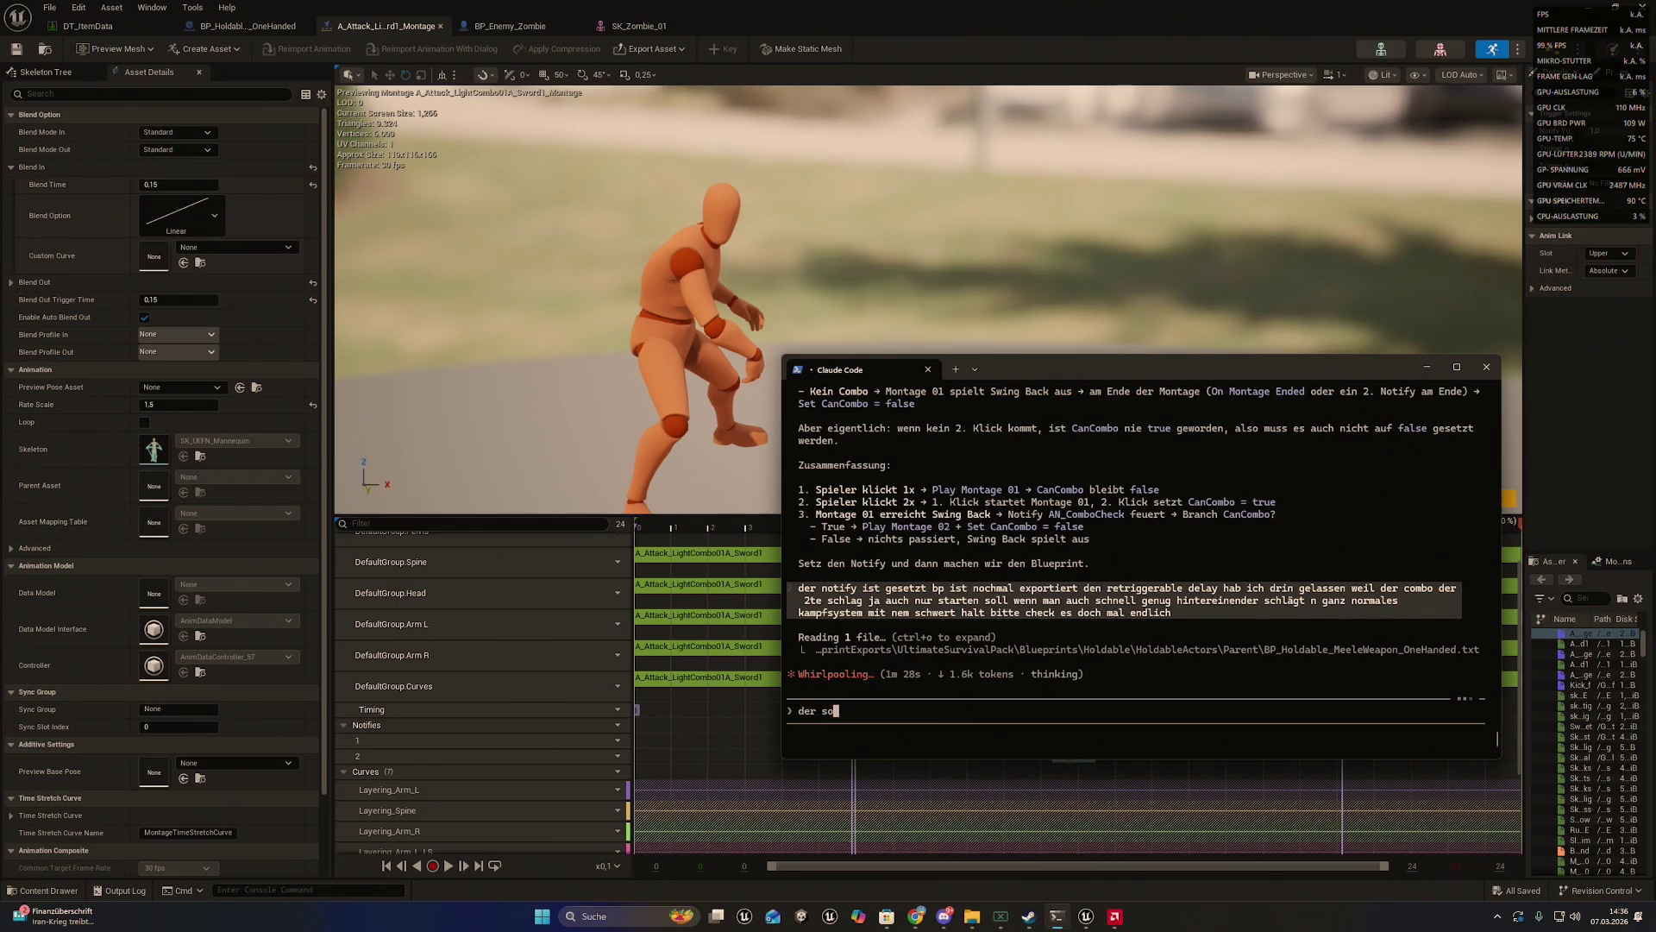
type("ll halt ")
type("einfach wenn ich de")
type("n combo ma")
type("che aus montage")
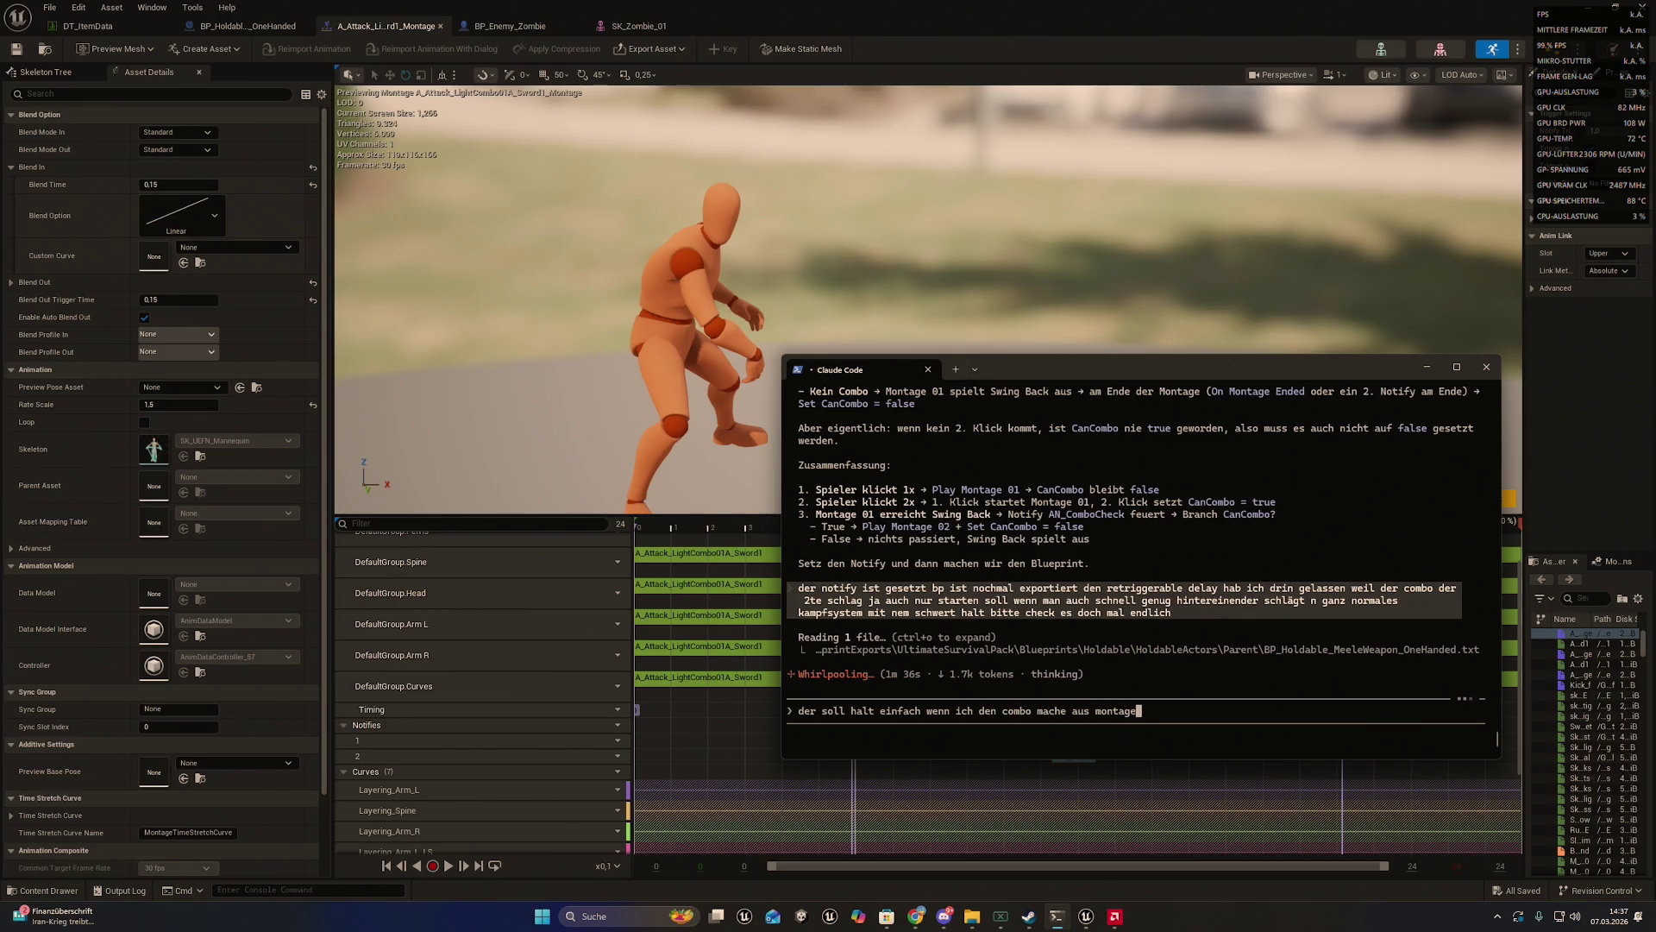
type(" 1 zu monta")
type("ge 2 direkt")
type(" in mon")
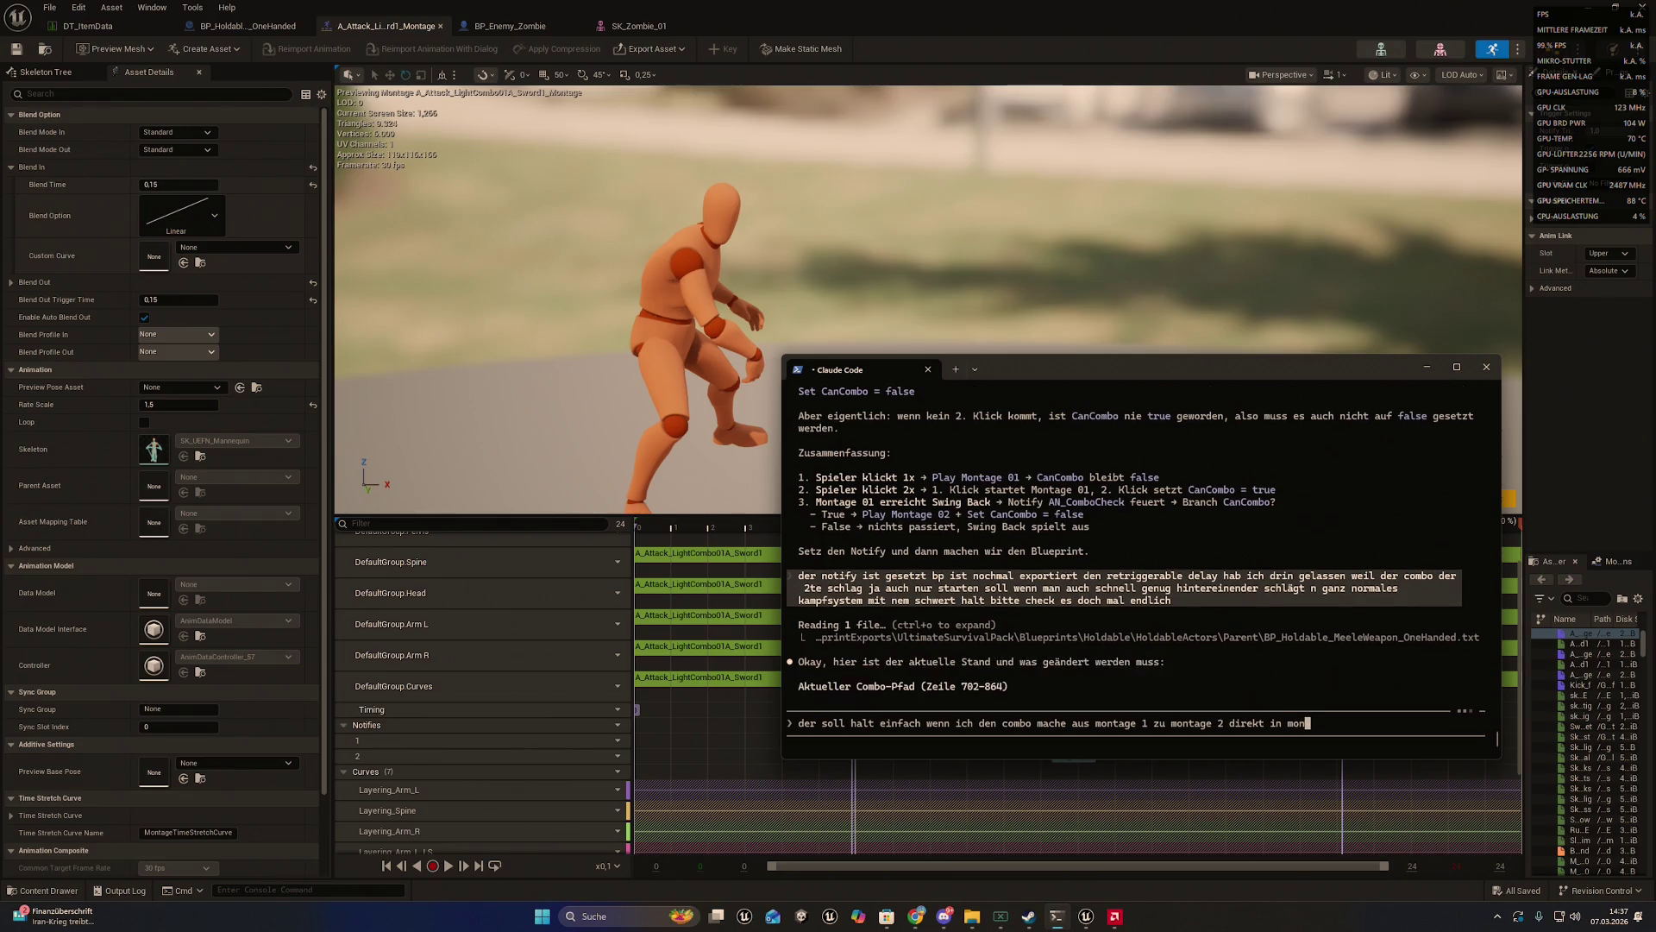
type("tage 2 gehen u")
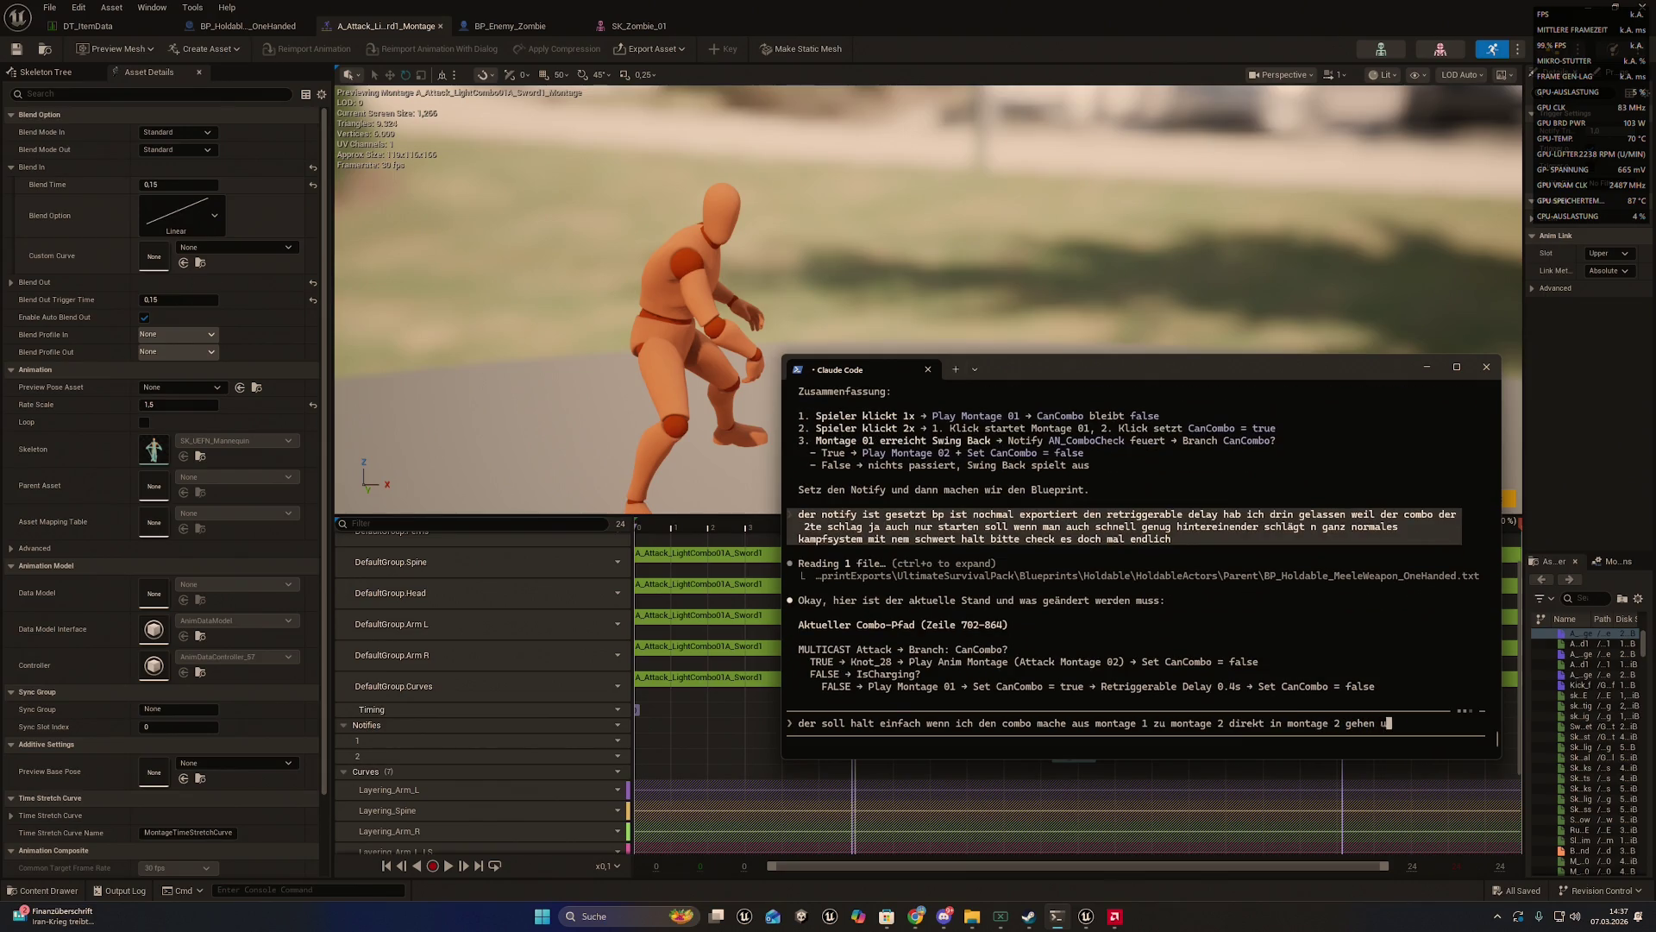
type("ind nmicht ")
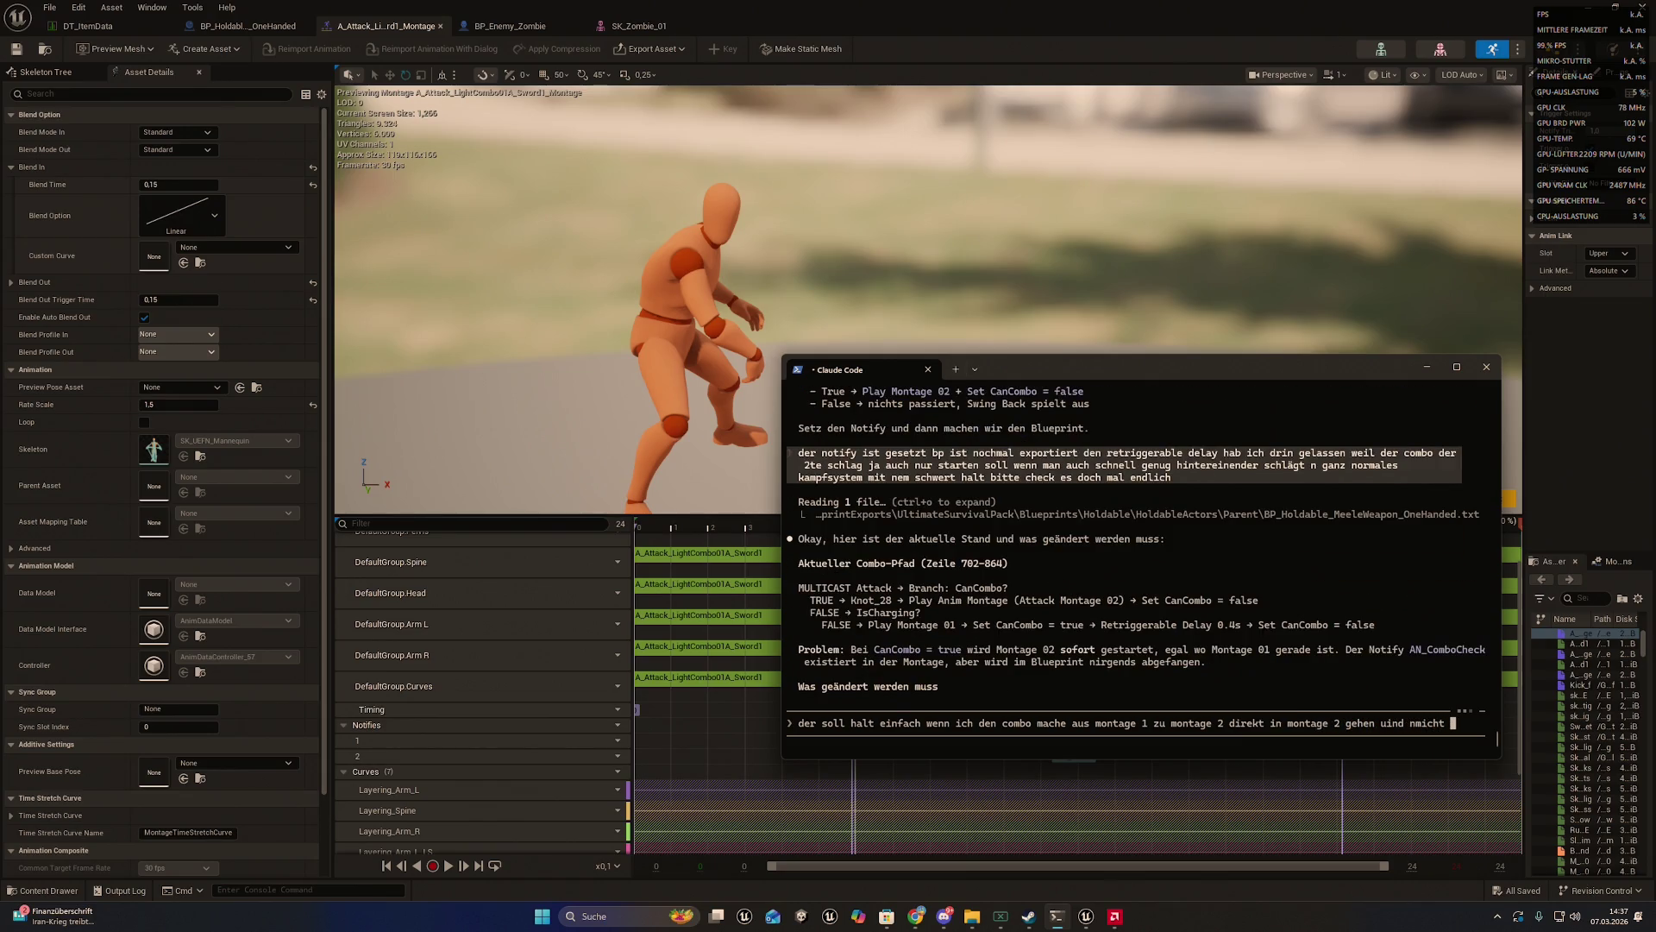
type("in idle")
key("Return")
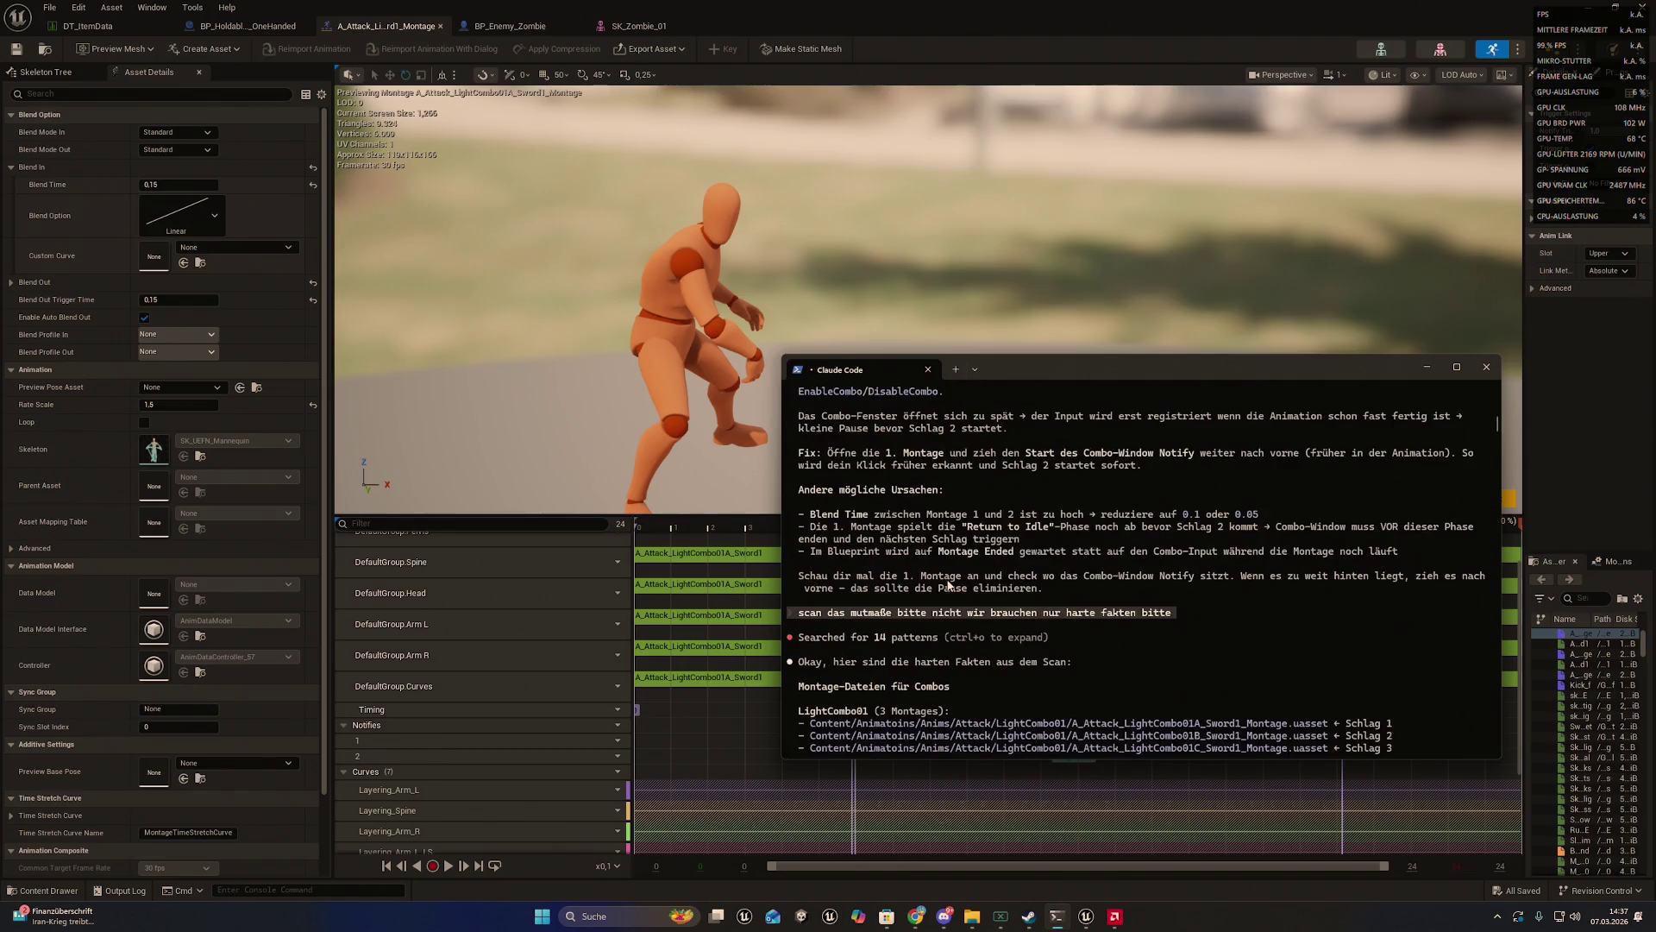
scroll(948, 585, "up", 4)
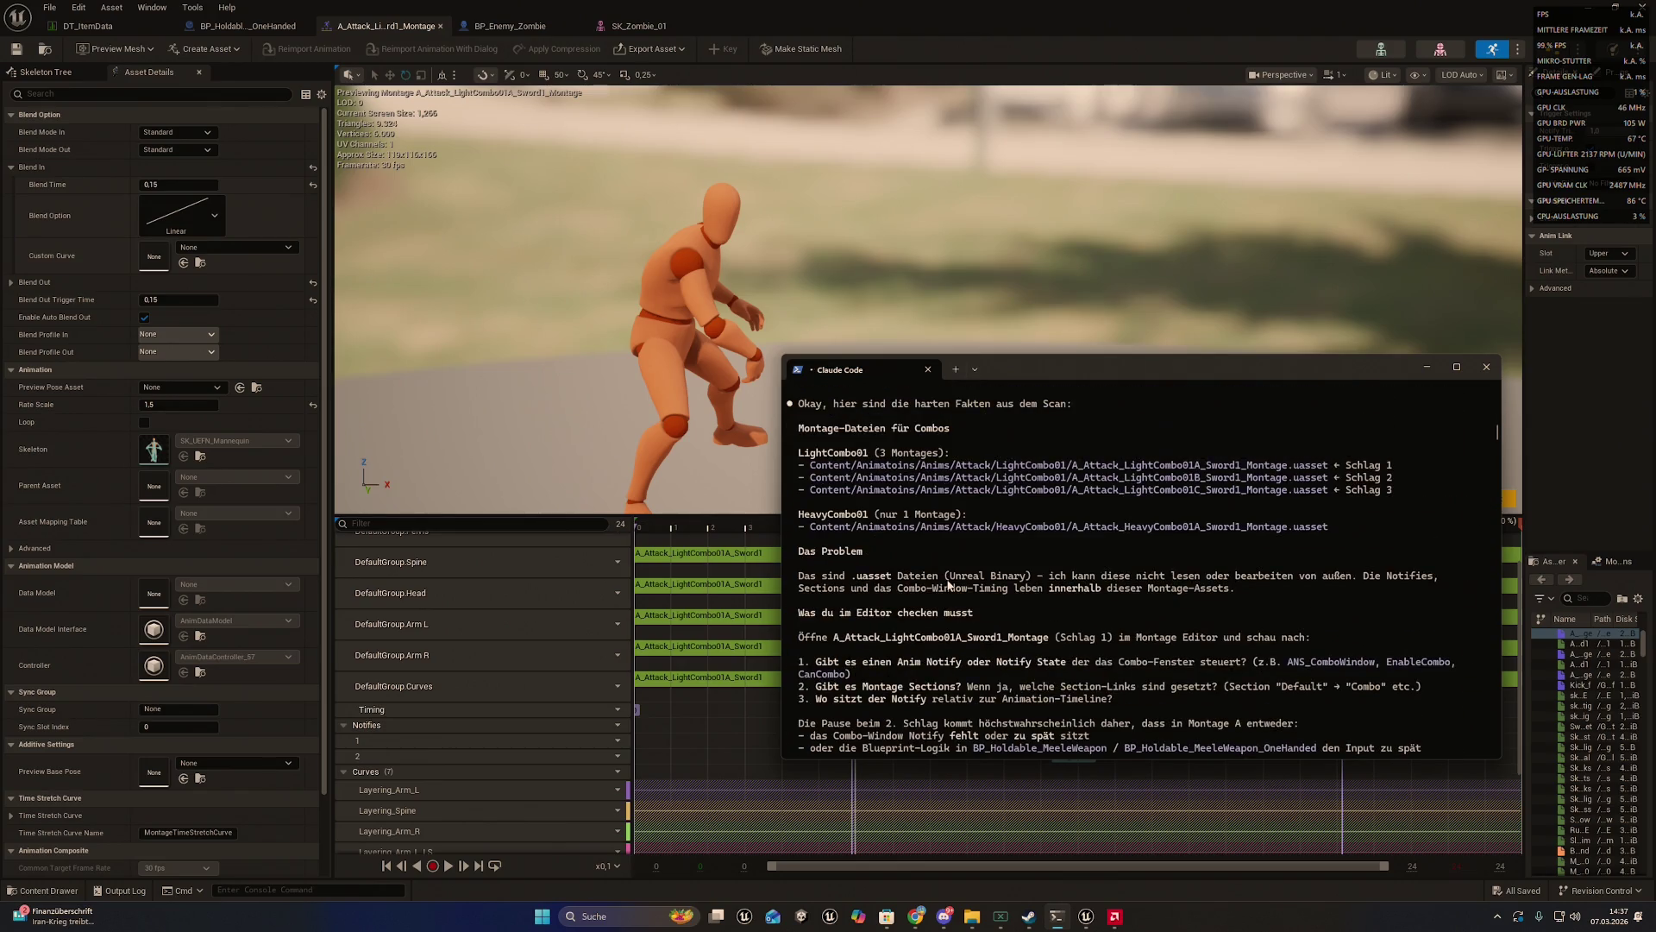
scroll(948, 585, "down", 1)
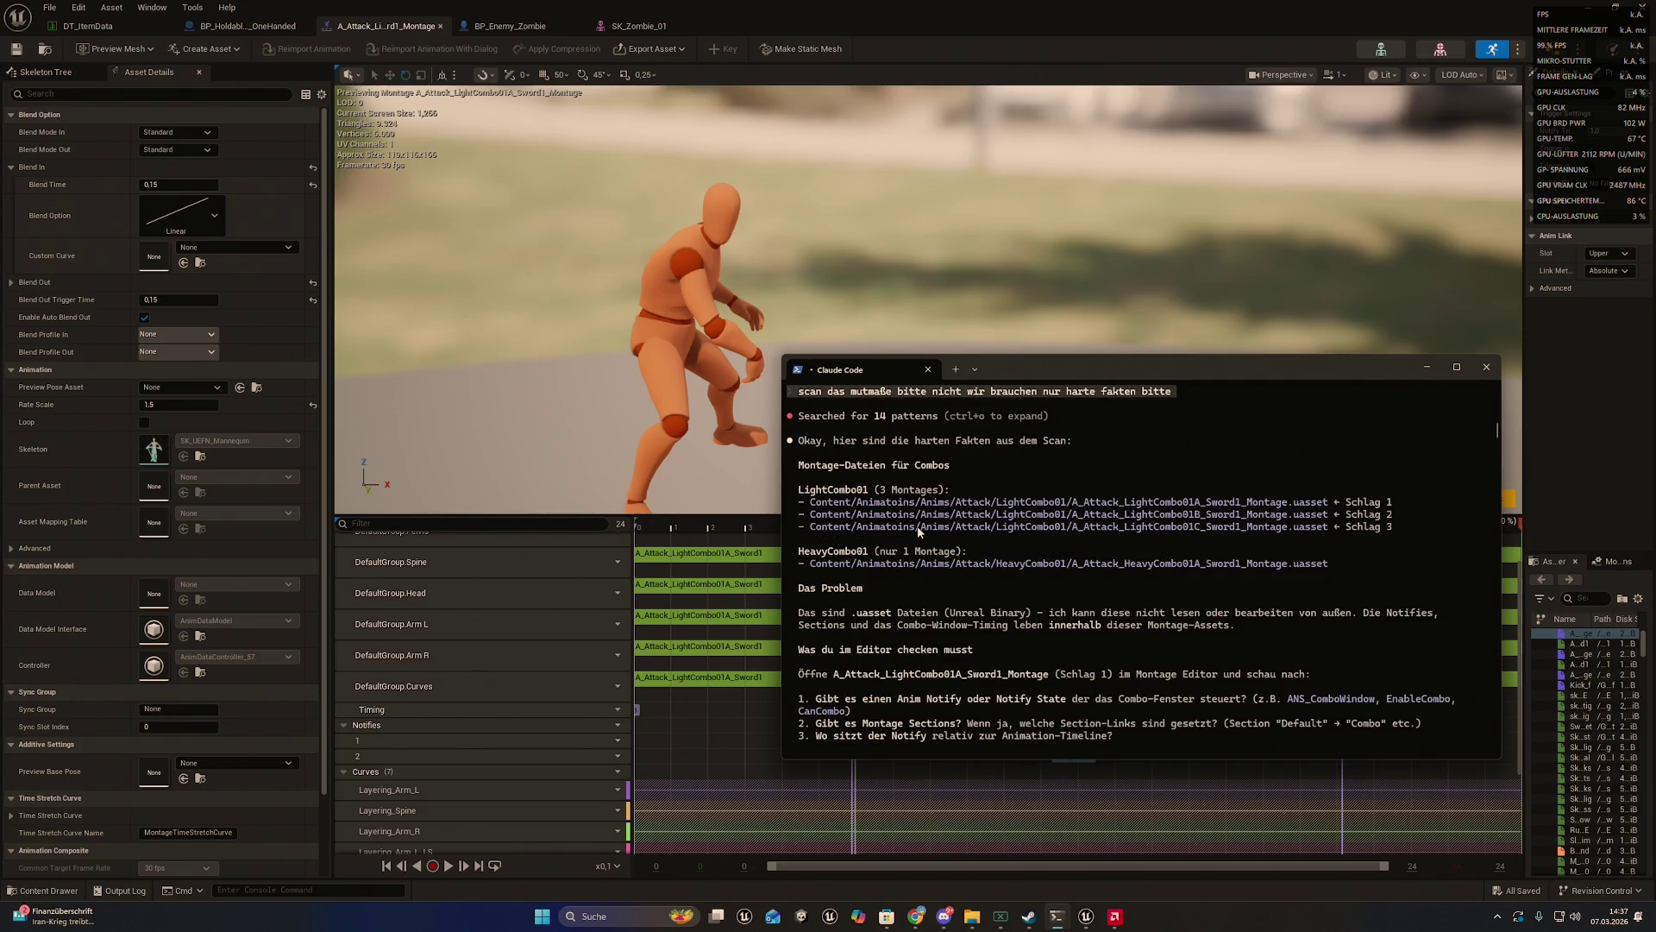
scroll(919, 533, "down", 10)
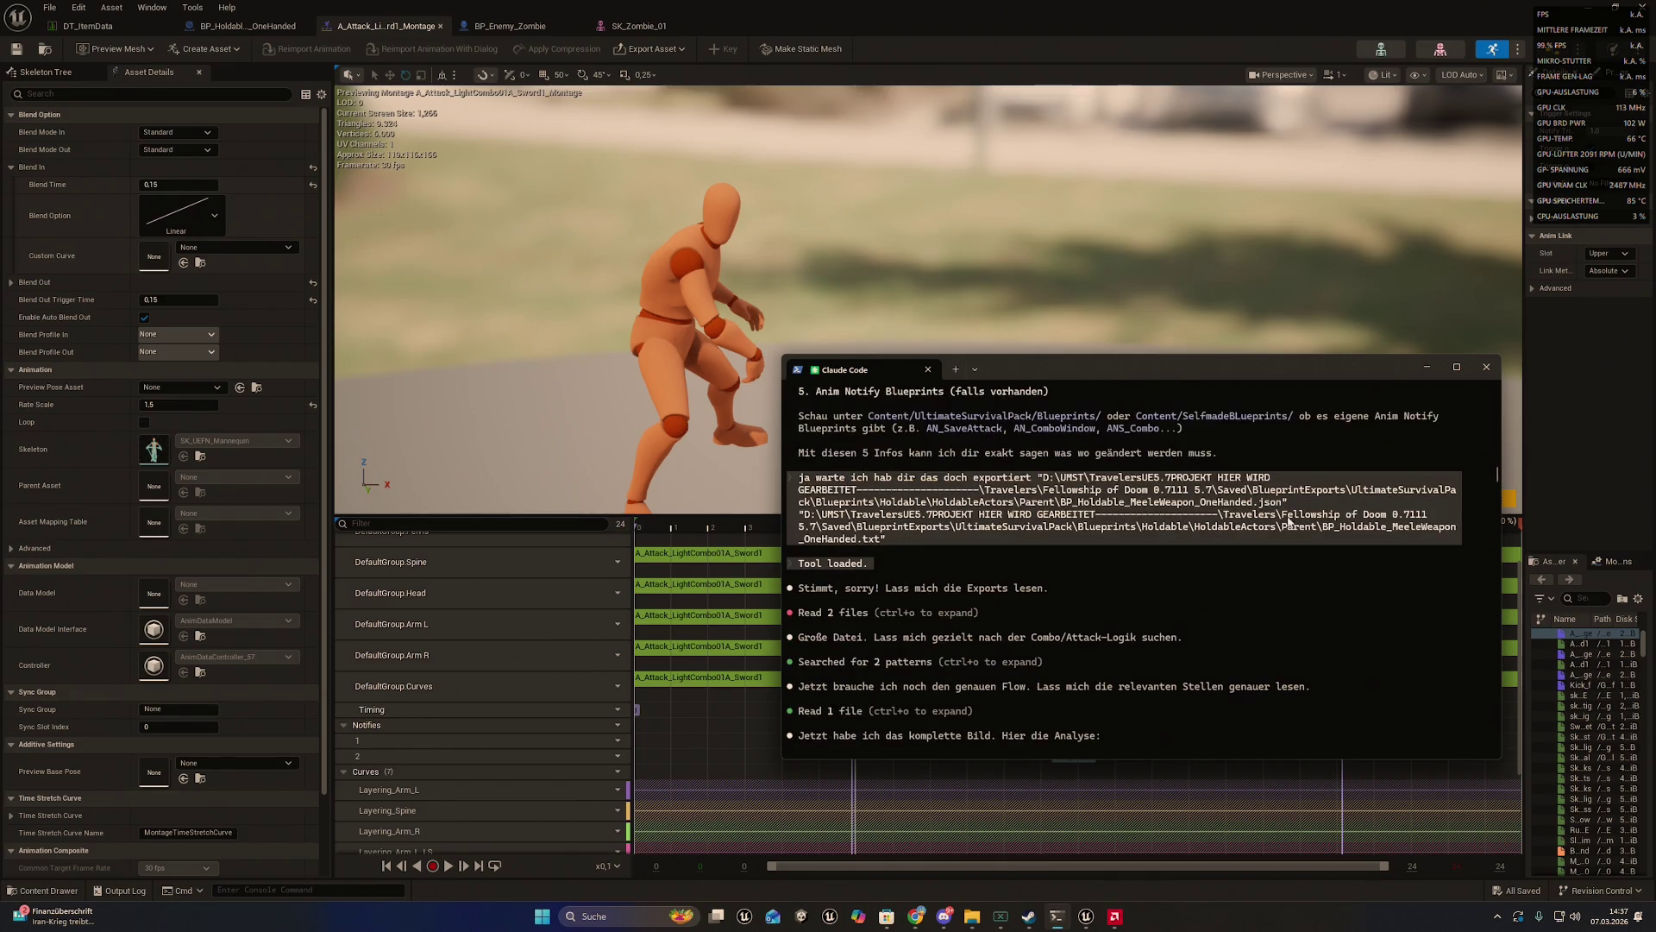
left_click_drag(1492, 475, 1498, 755)
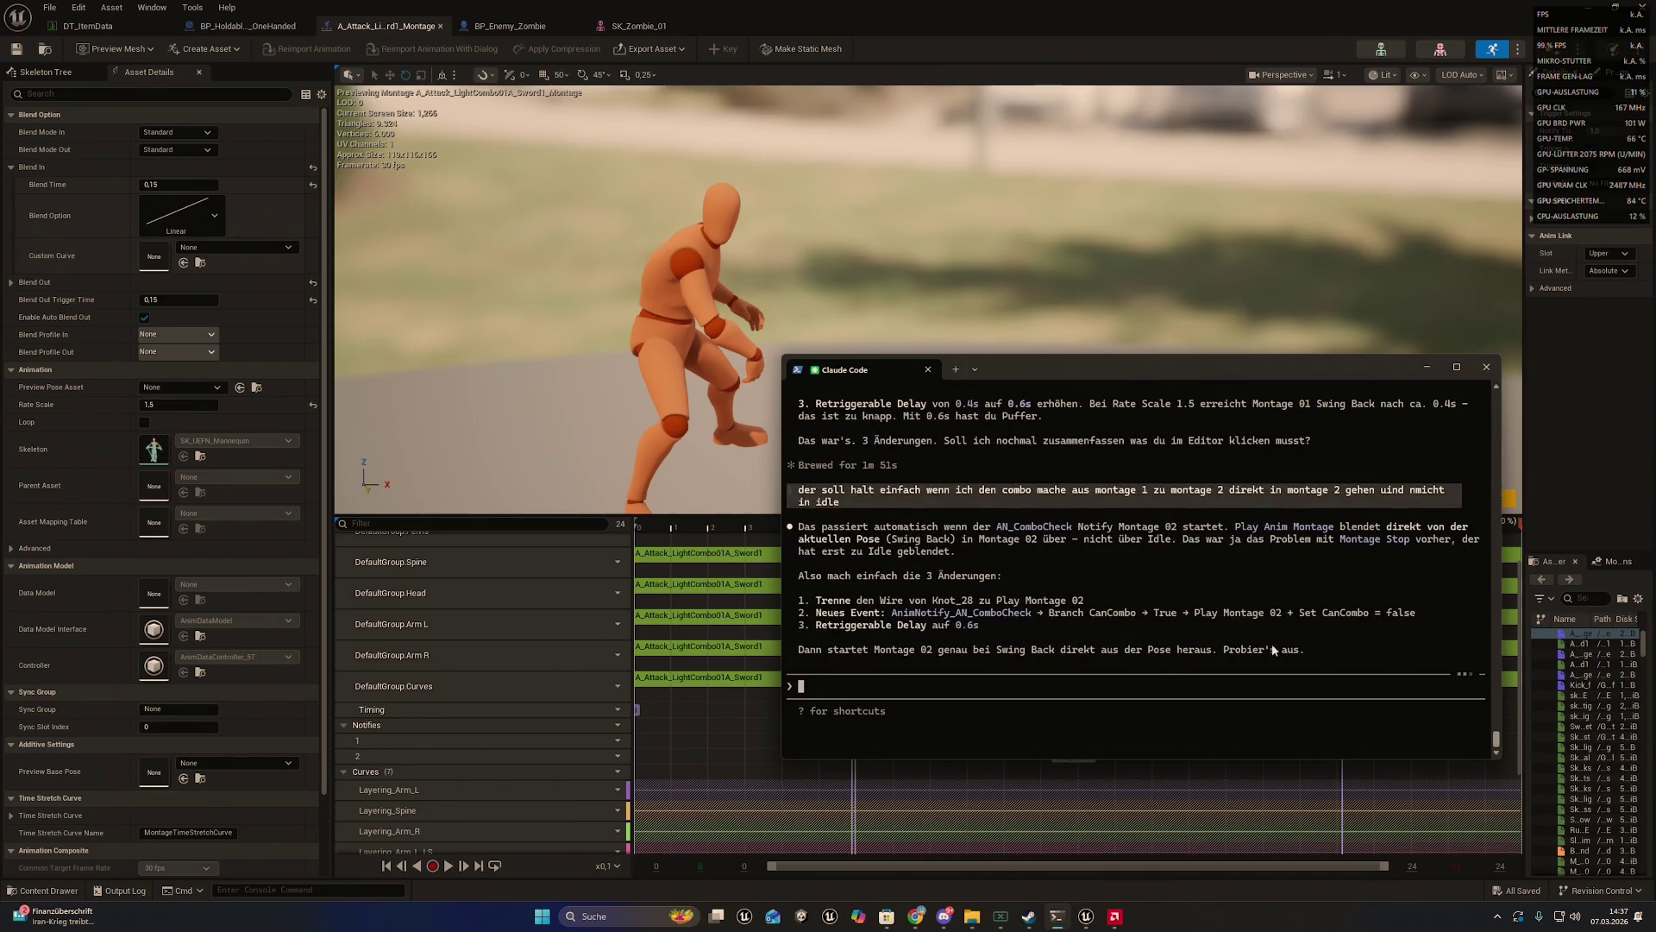
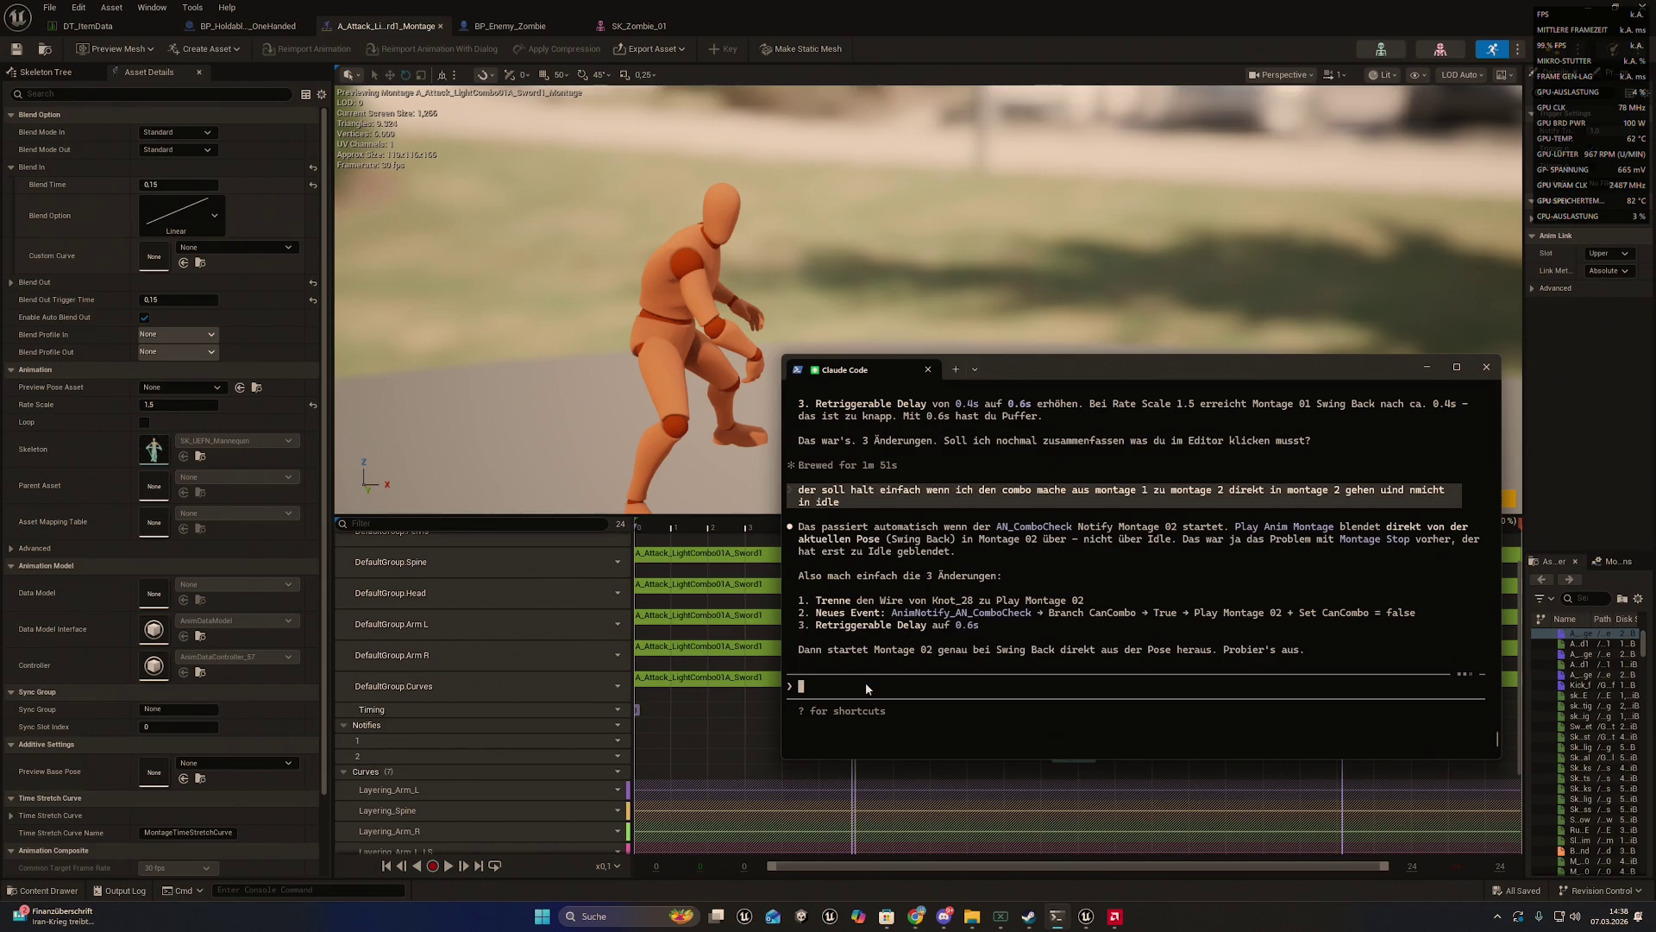
- Ask Claude Code 'ok sag mir klick für klick wie ich das machen soll' and read its answer
type("ok sag mir ")
type("klick für ")
type("klick wier")
key("BackSpace")
type("ich das mac")
type("hen soll")
key("Return")
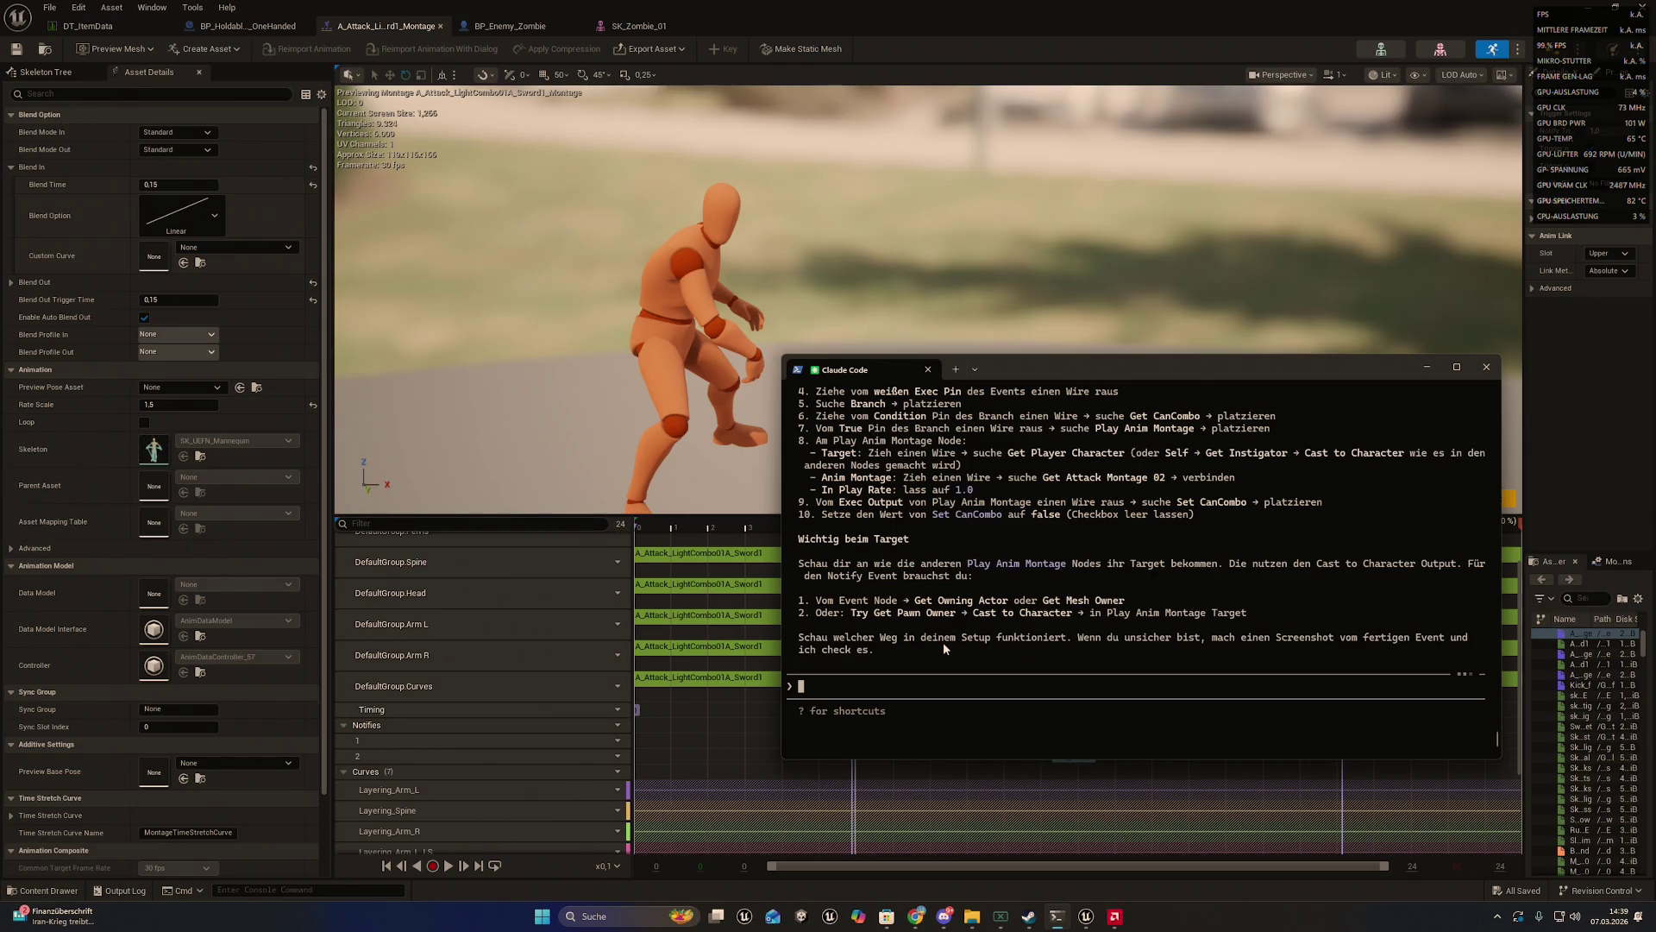
scroll(940, 640, "up", 4)
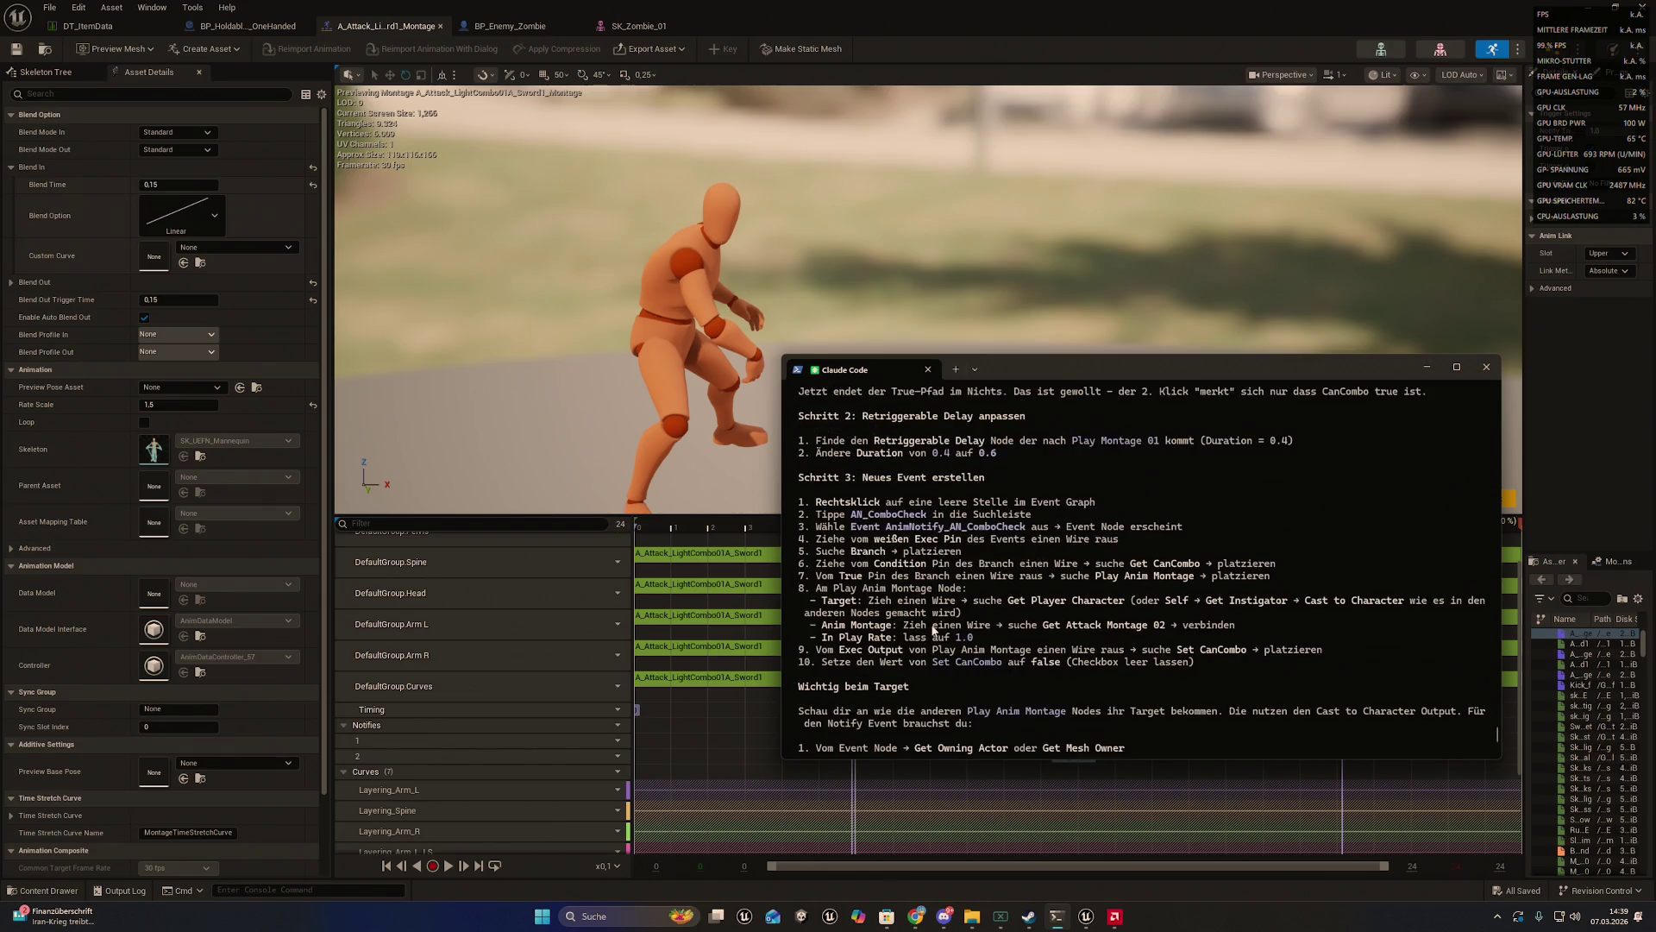
scroll(933, 630, "up", 4)
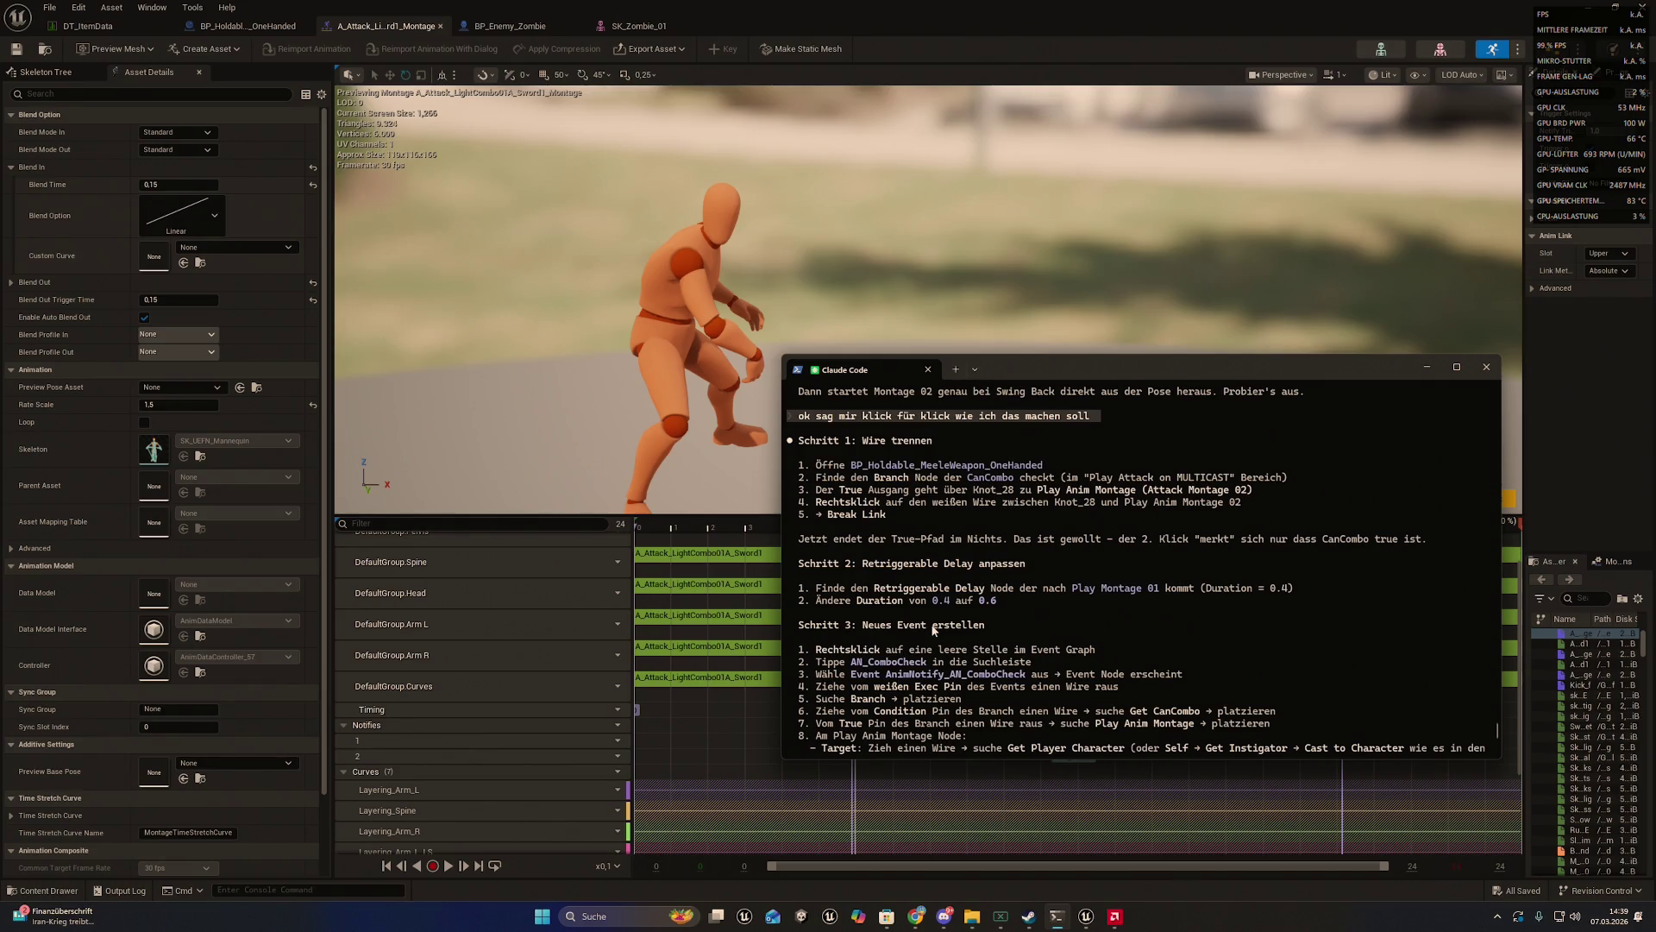
scroll(932, 629, "down", 8)
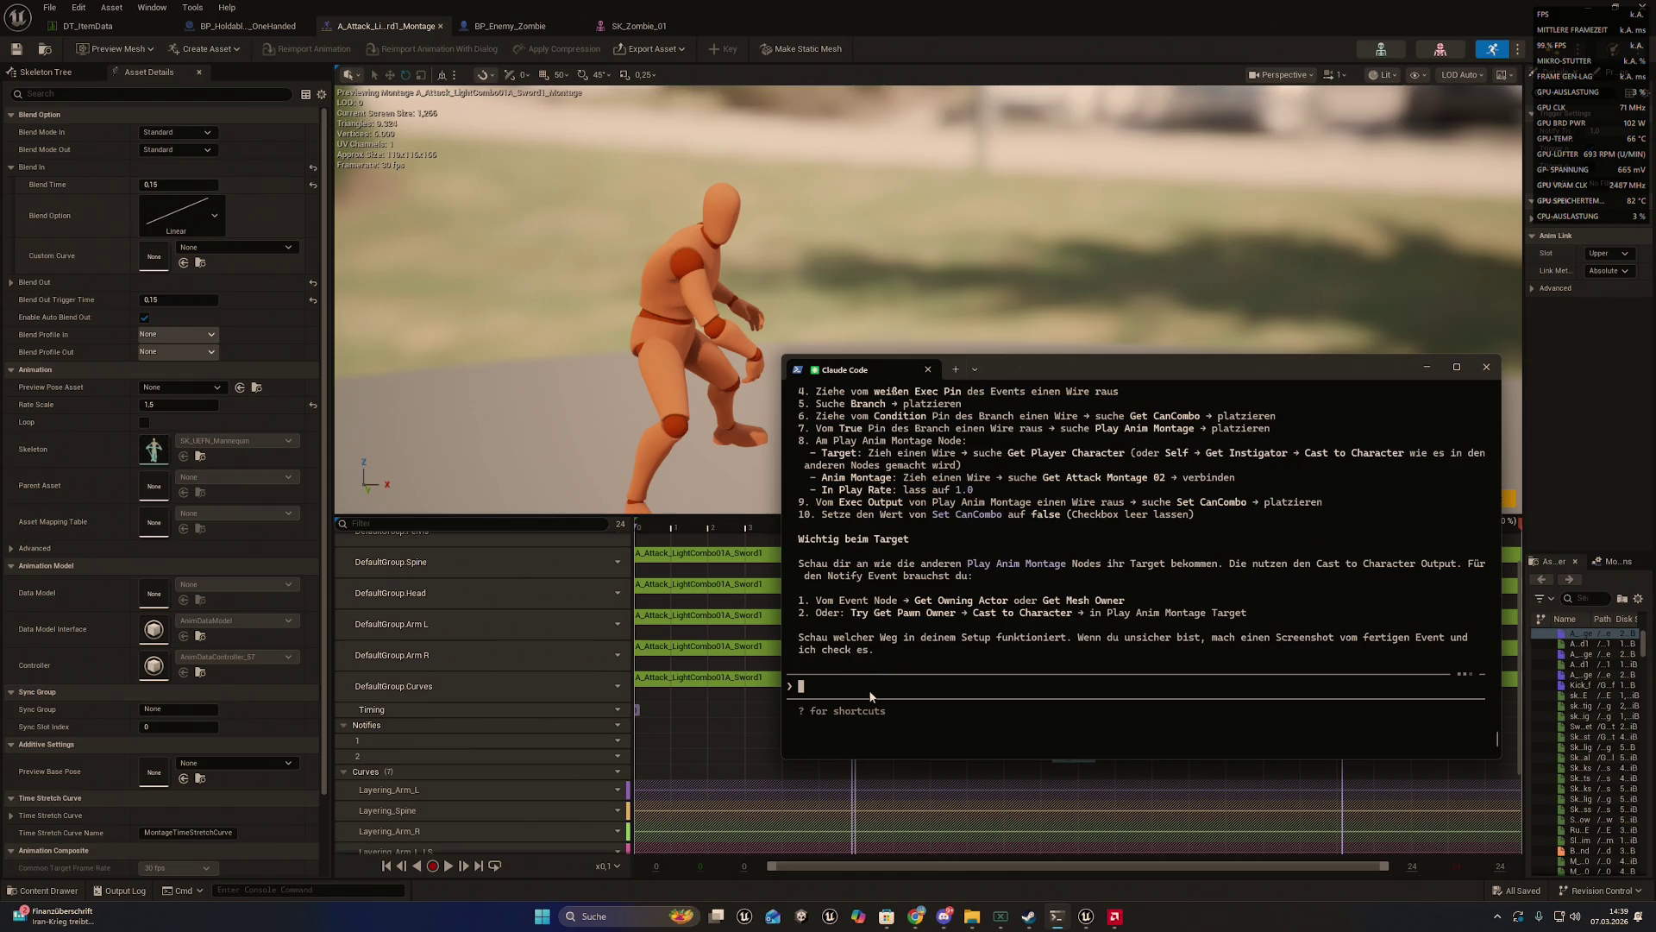
- Abandon the half-typed /compact and /clear commands at the prompt
type("/compa")
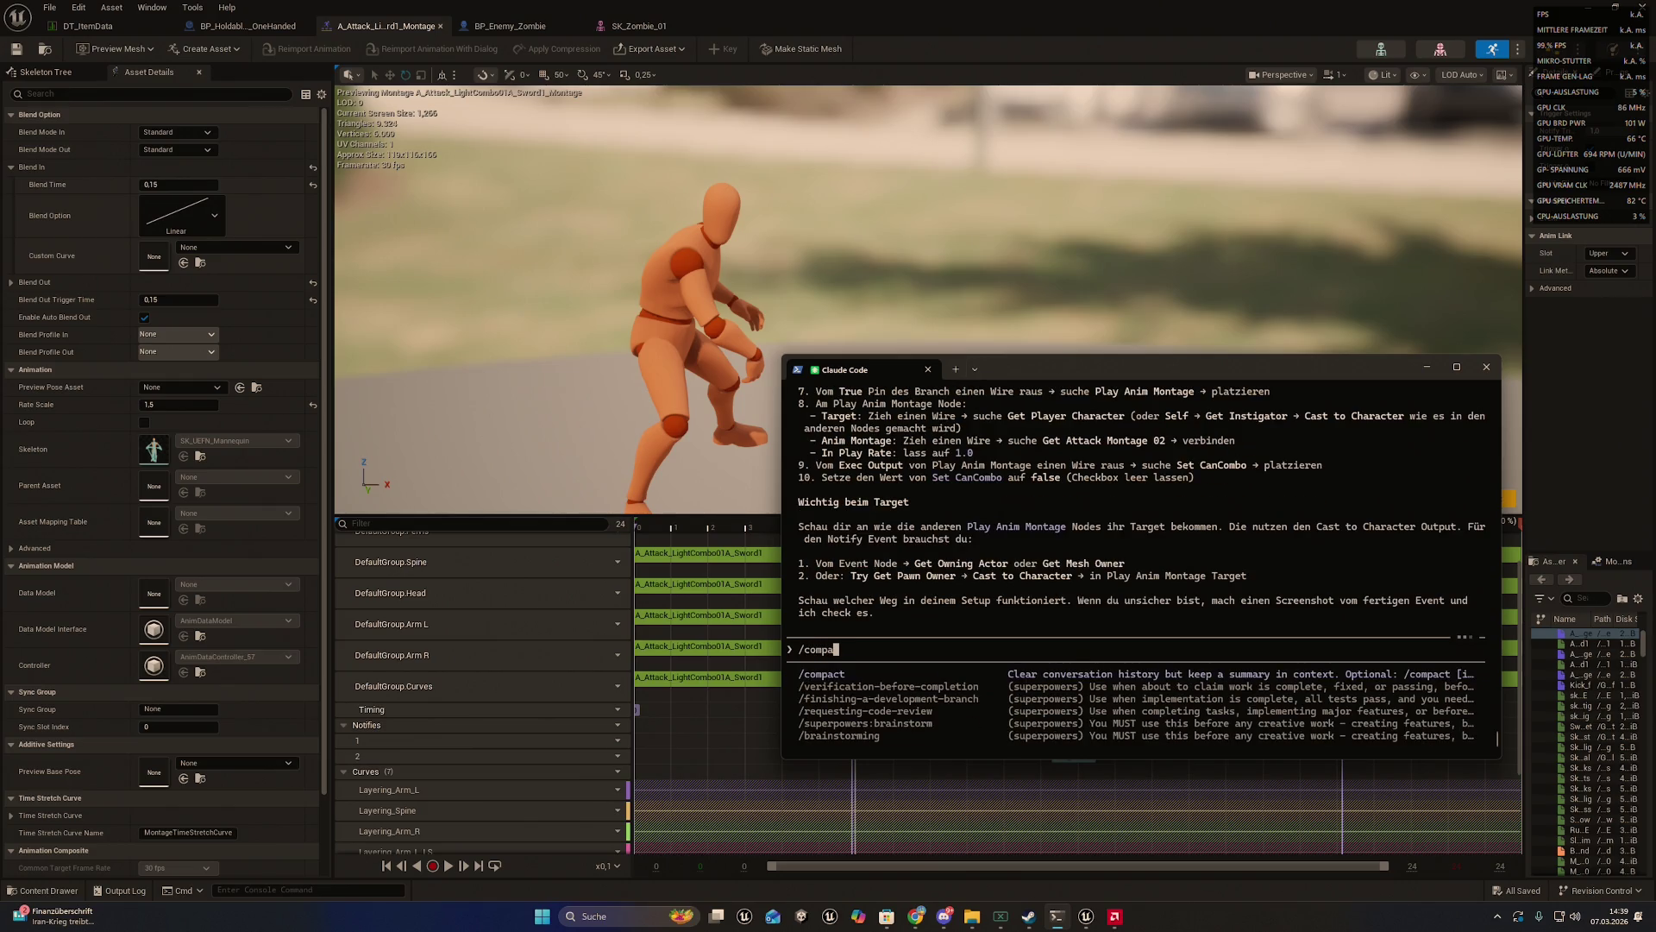
key("Left")
key("BackSpace")
key("BackSpace")
key("BackSpace")
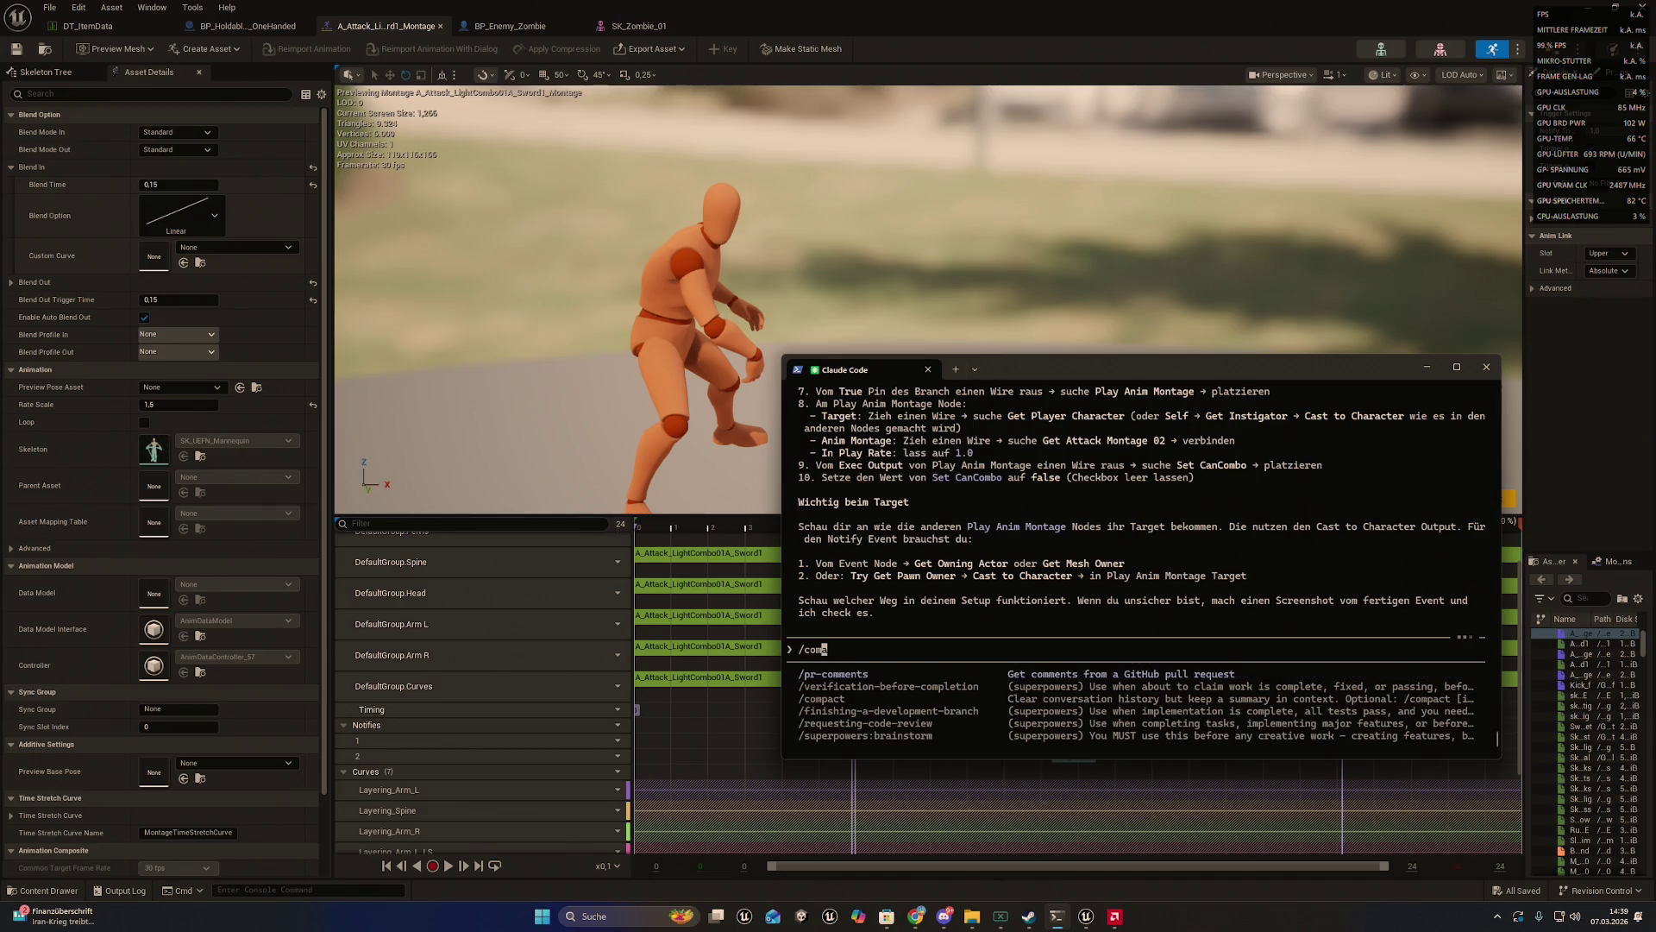
type("/cl")
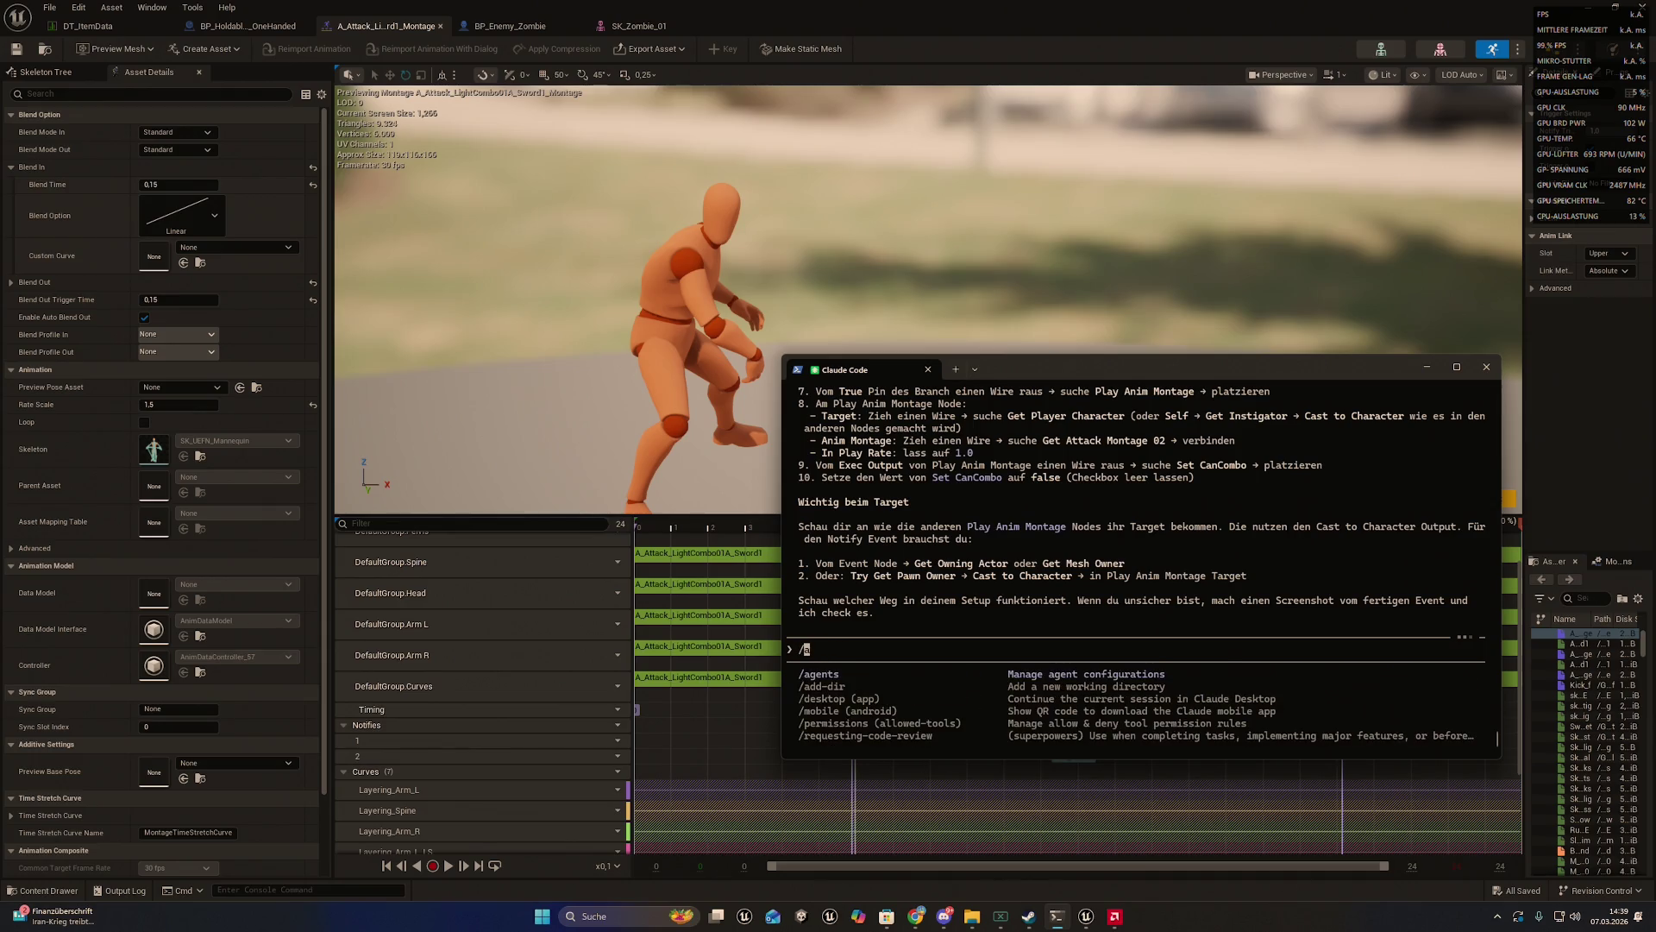
key("BackSpace")
key("BackSpace")
key("BackSpace")
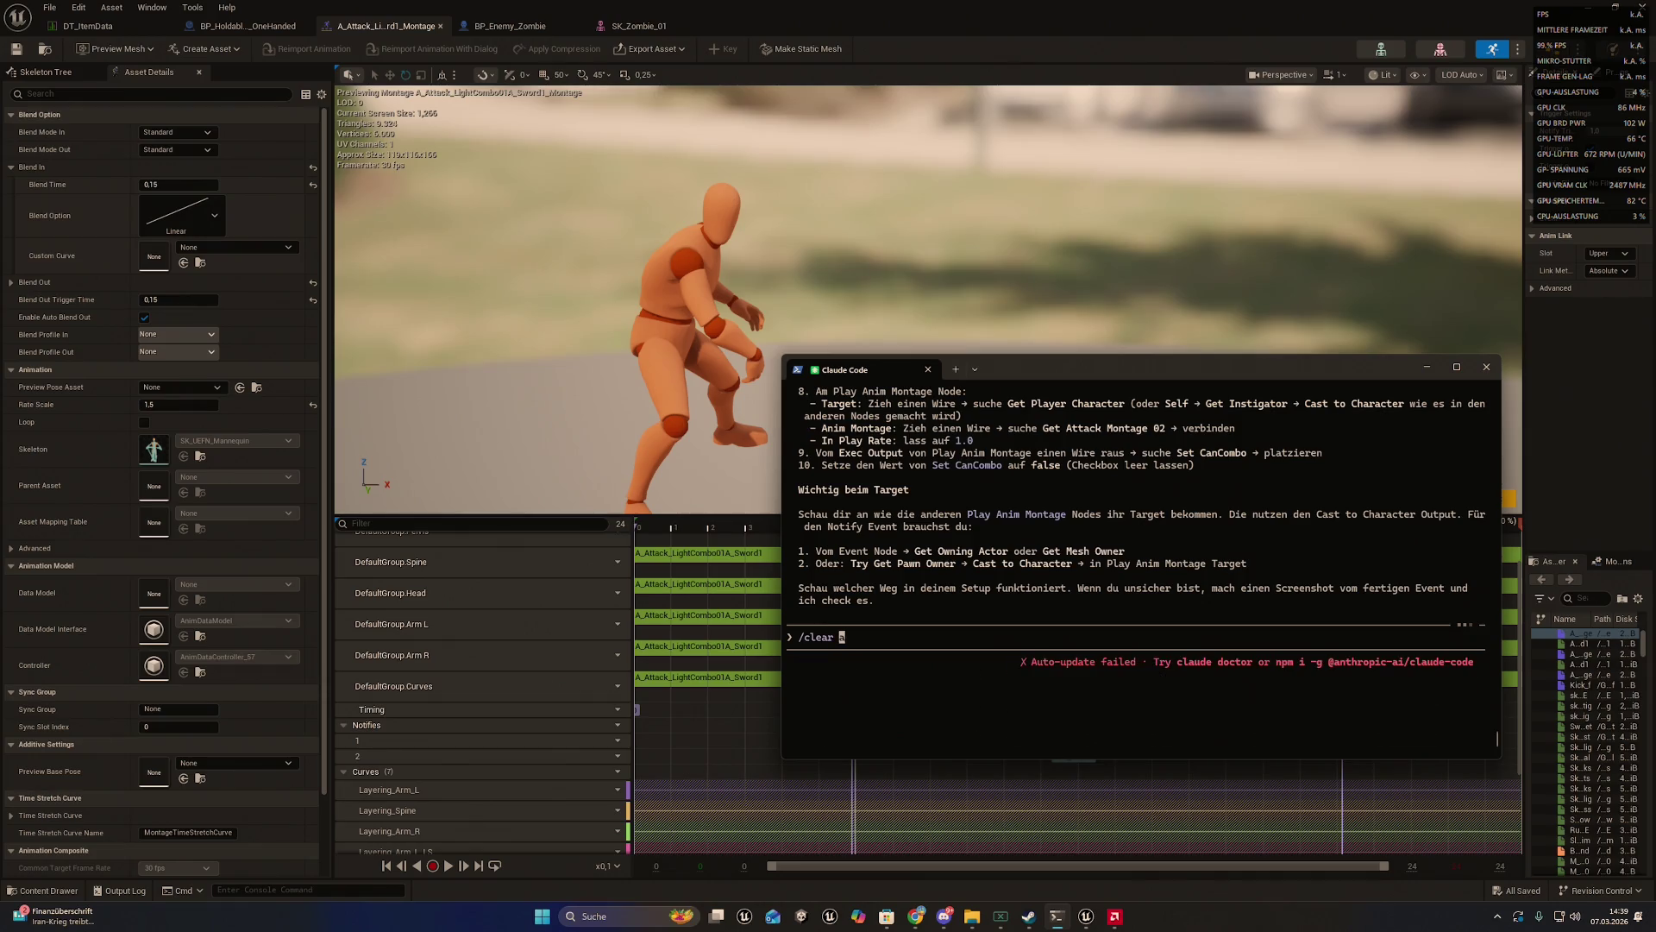
- Ask Claude for a new-chat prompt with the gathered info that restates exactly what's wanted
type("warte mala")
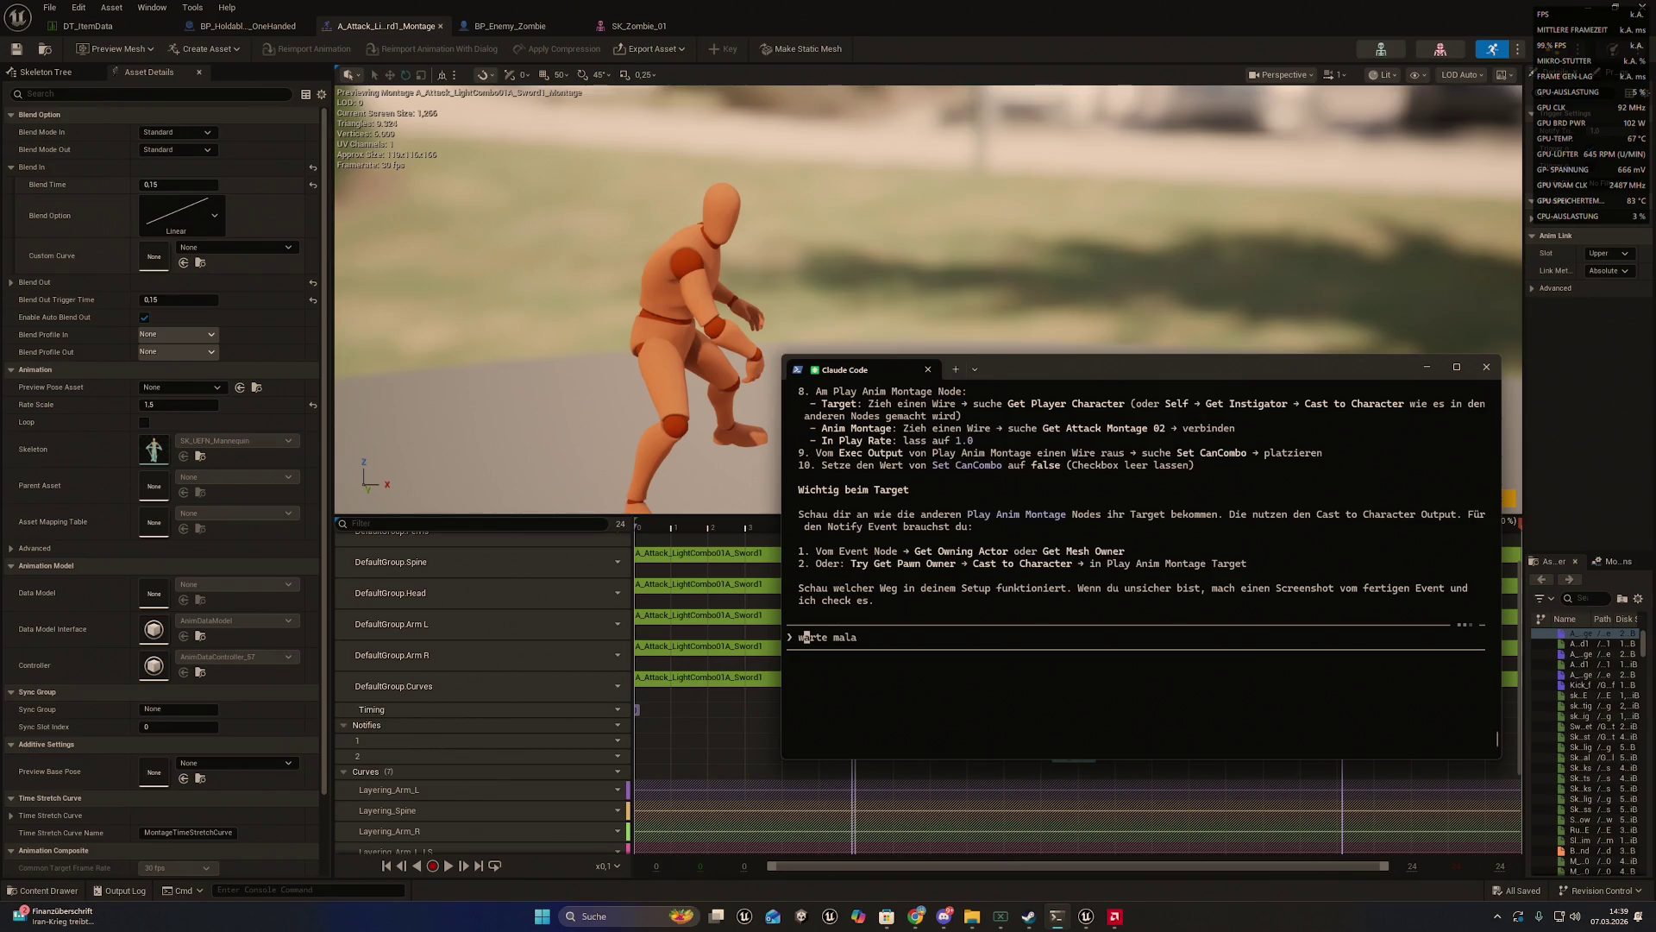
key("End")
key("BackSpace")
type("du bist me")
type("ga verwires")
key("BackSpace")
key("BackSpace")
type("rst beschr")
type("eib mir ")
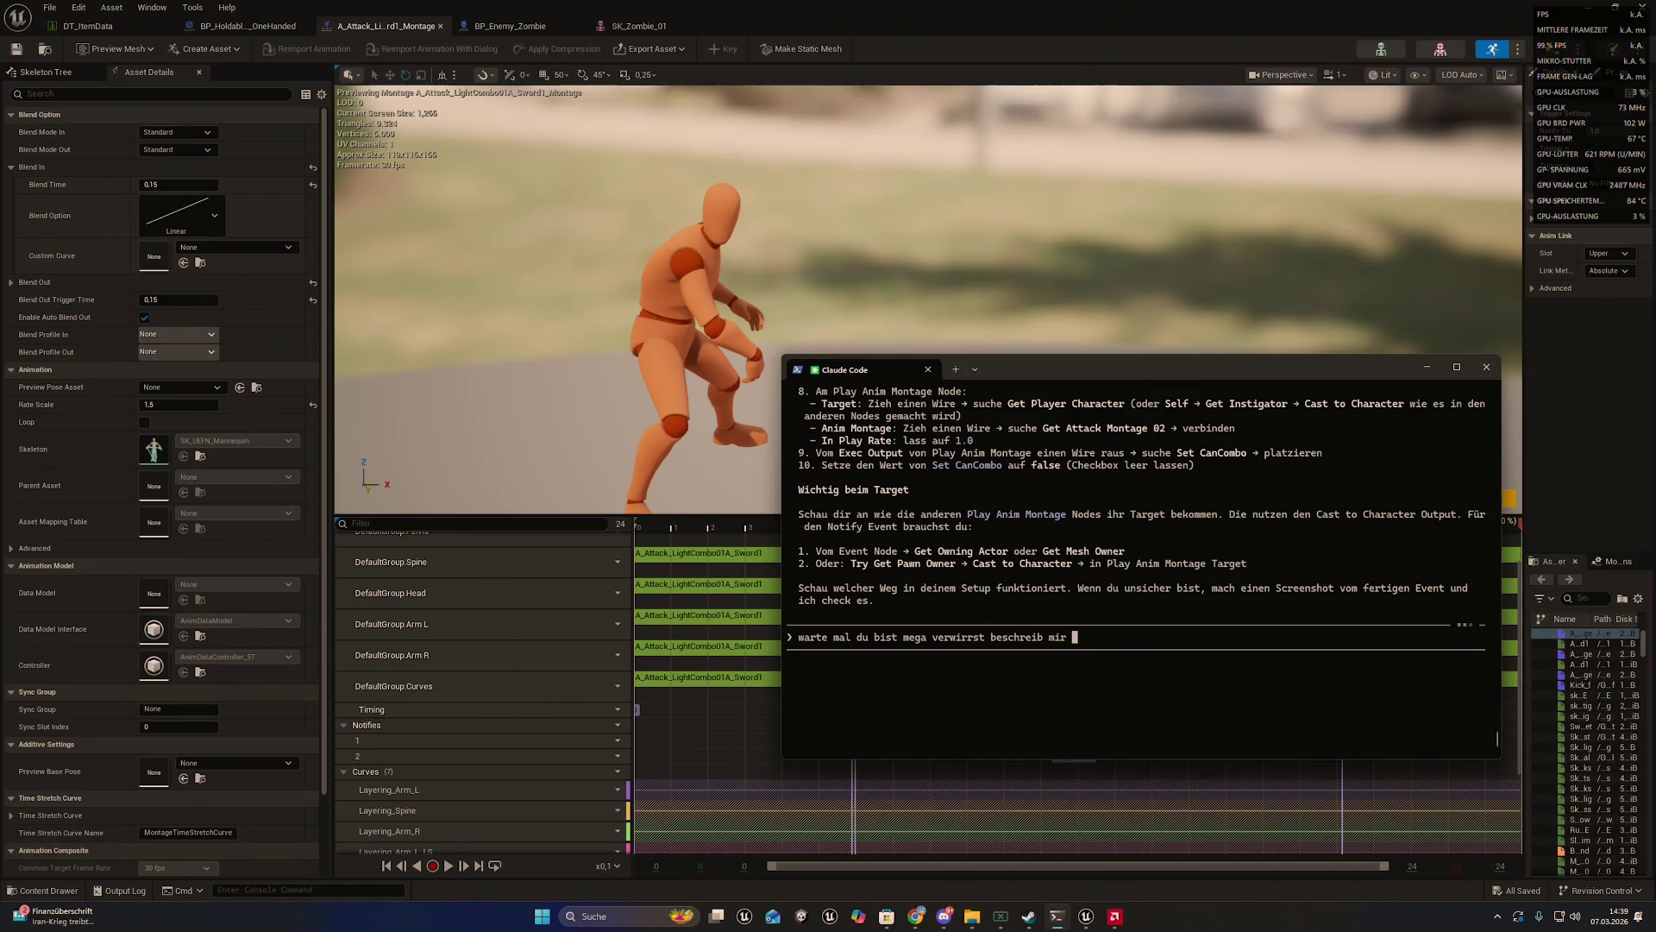
type("mal eine promt für ")
type("nen neuen")
key("BackSpace")
type("ch")
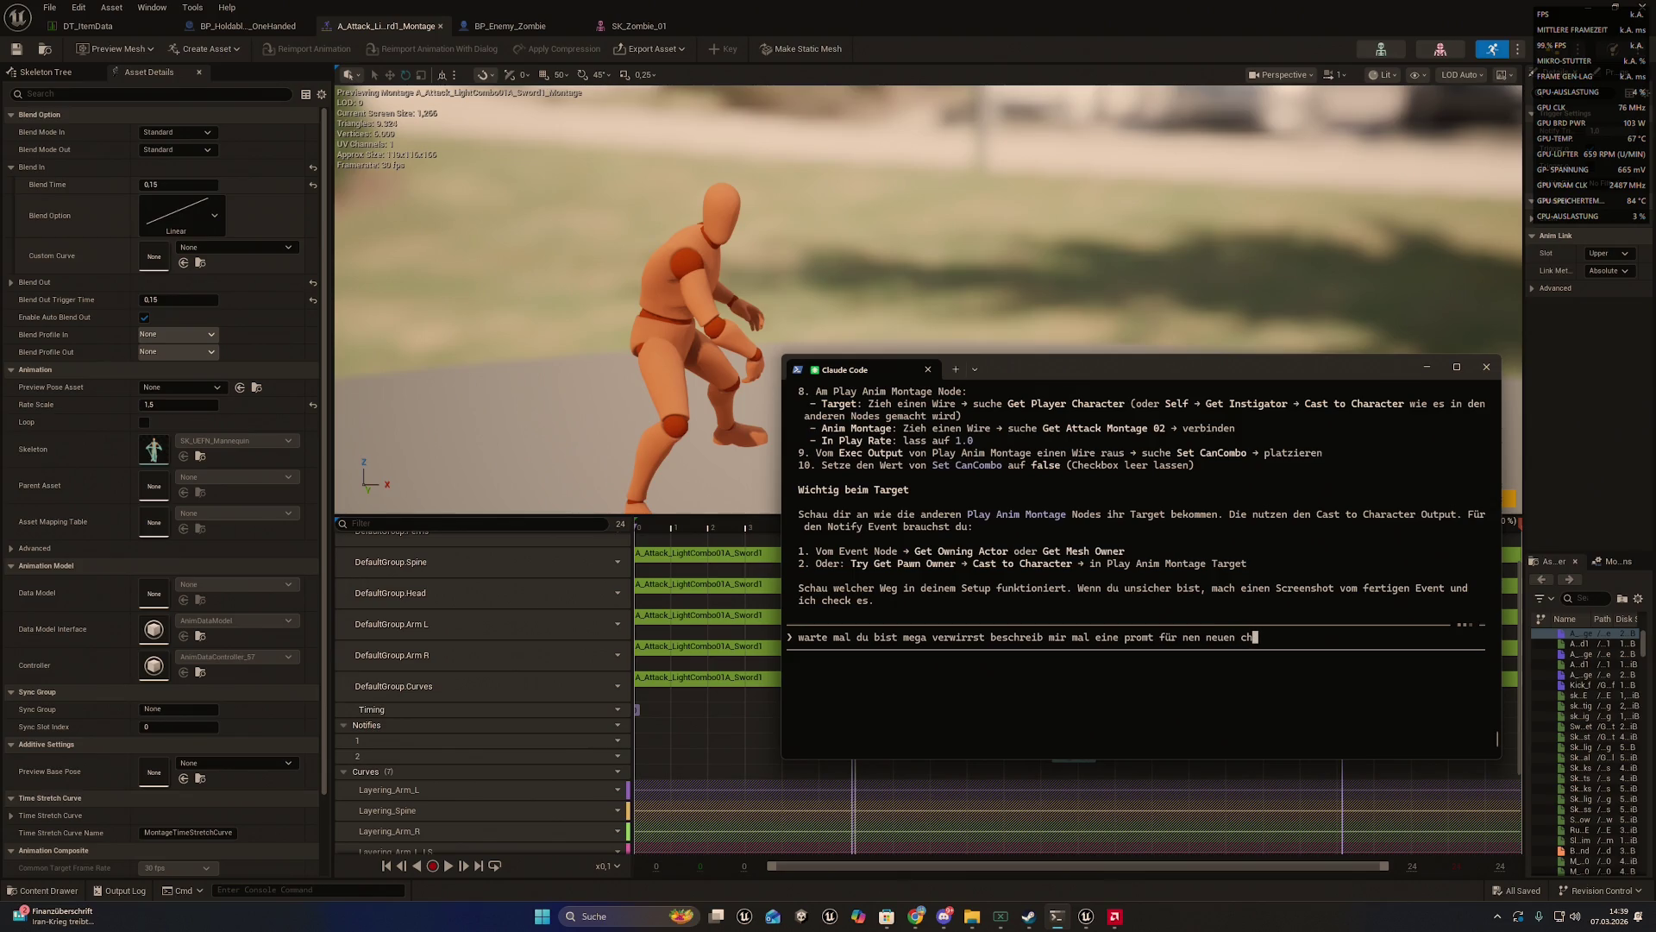
type("at mit den infos ")
type("die du hier gesa")
type("mme")
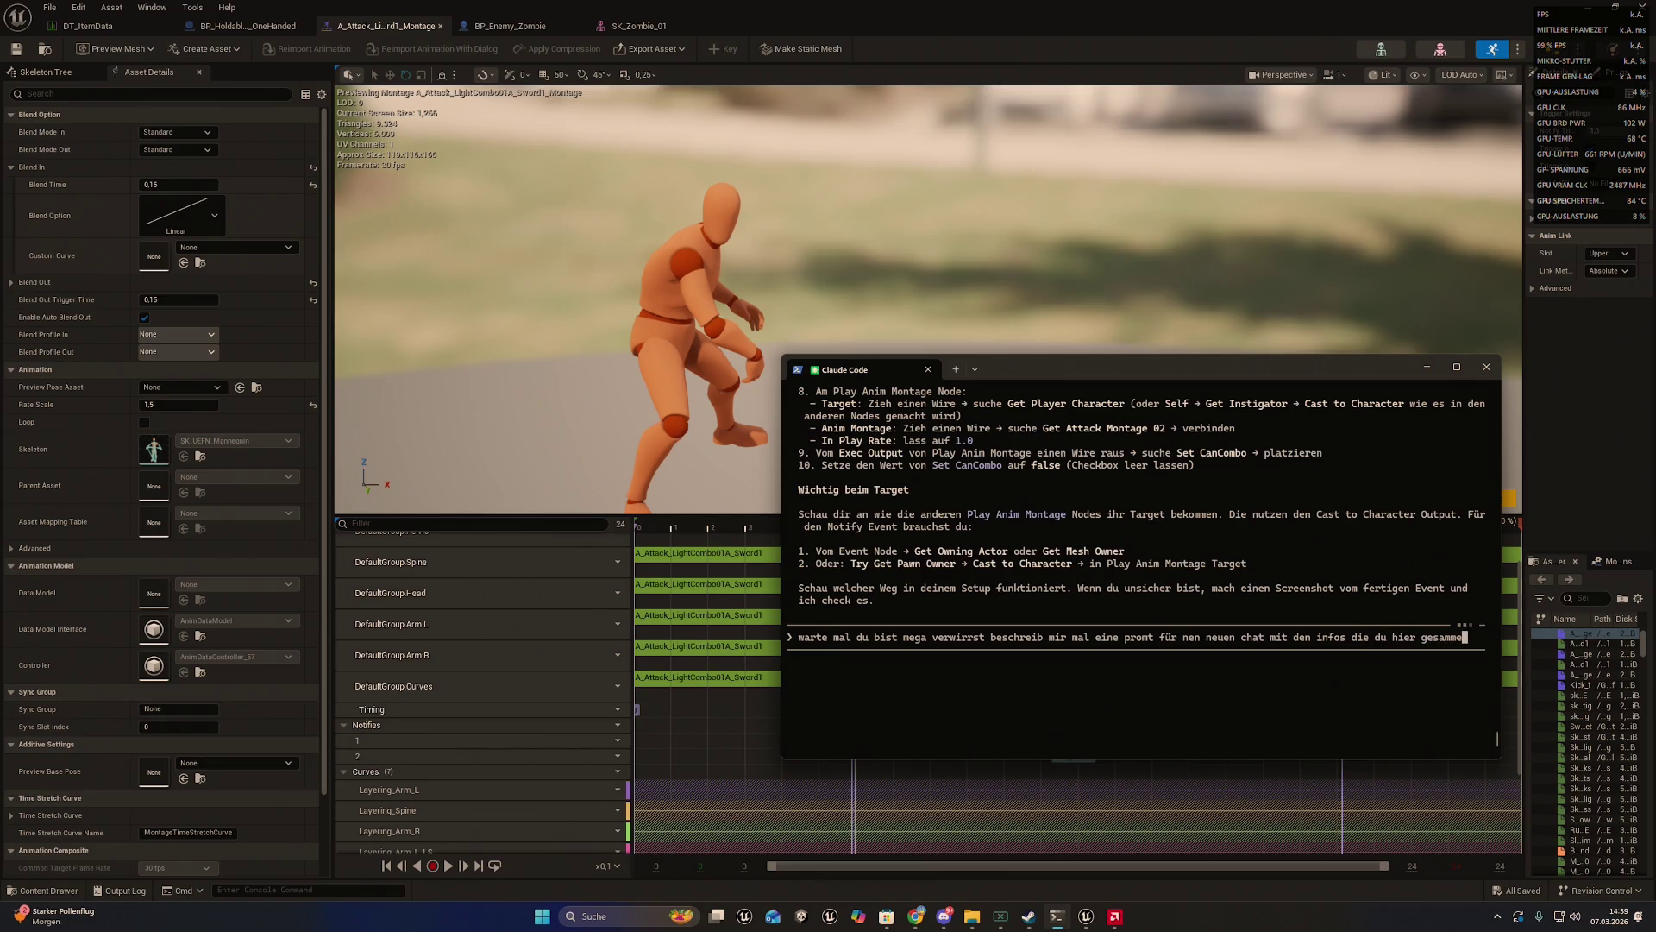
type("lt hast ")
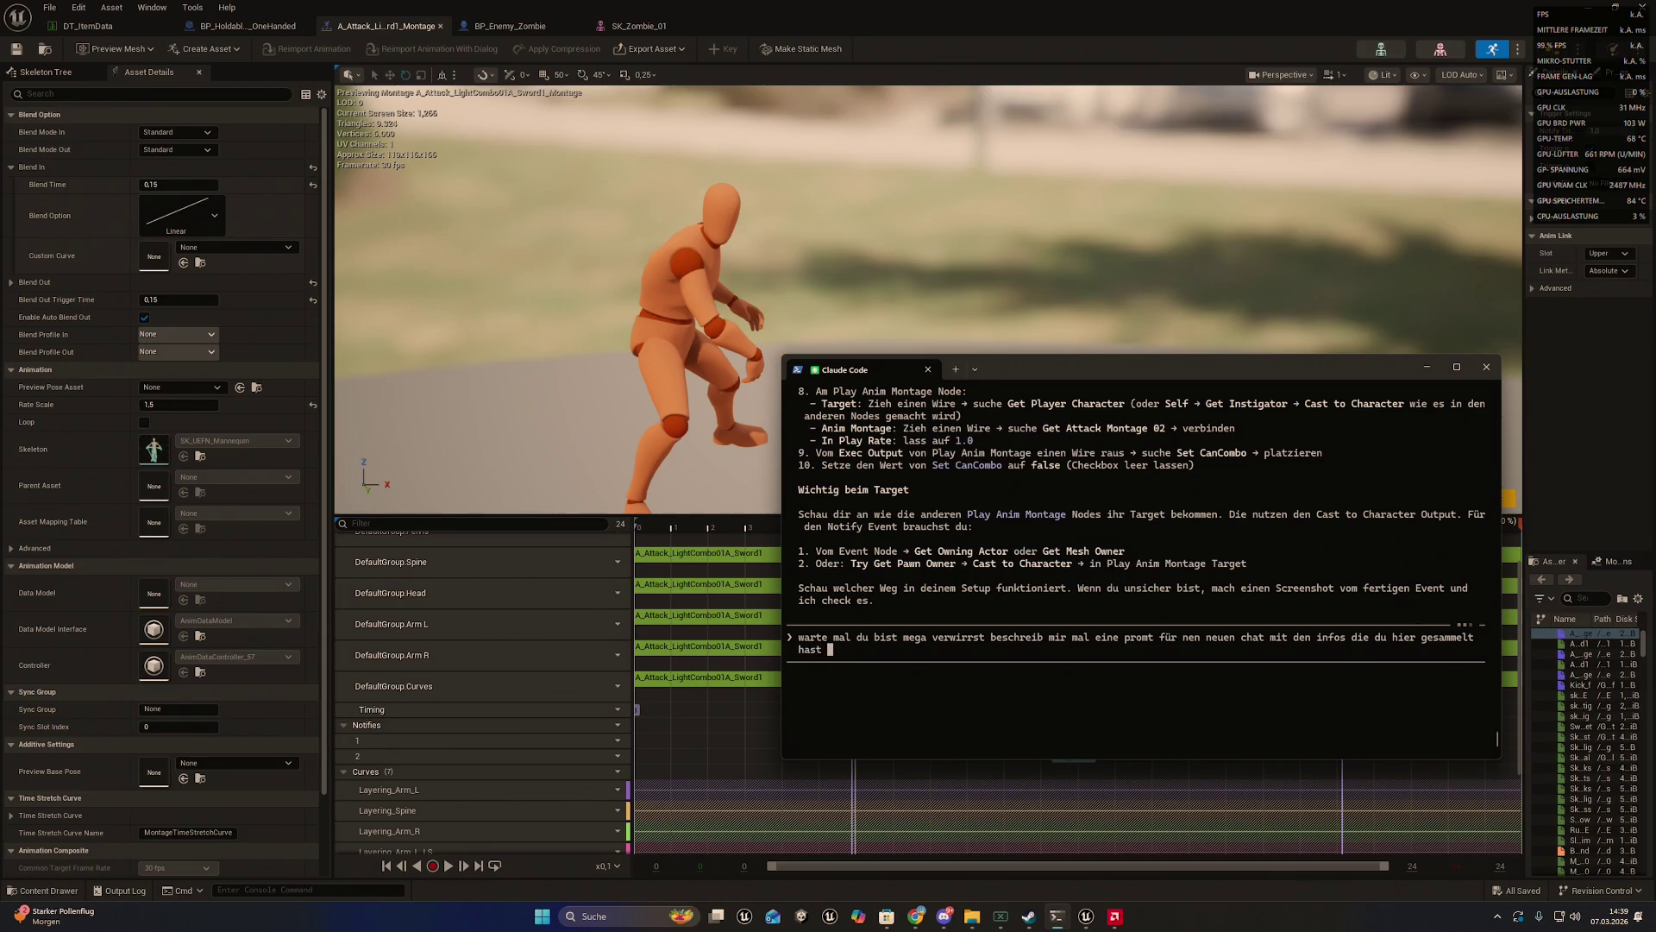
type("und sag mir n")
type("ochmal dam")
type("it genau was ich ")
type("eig von ")
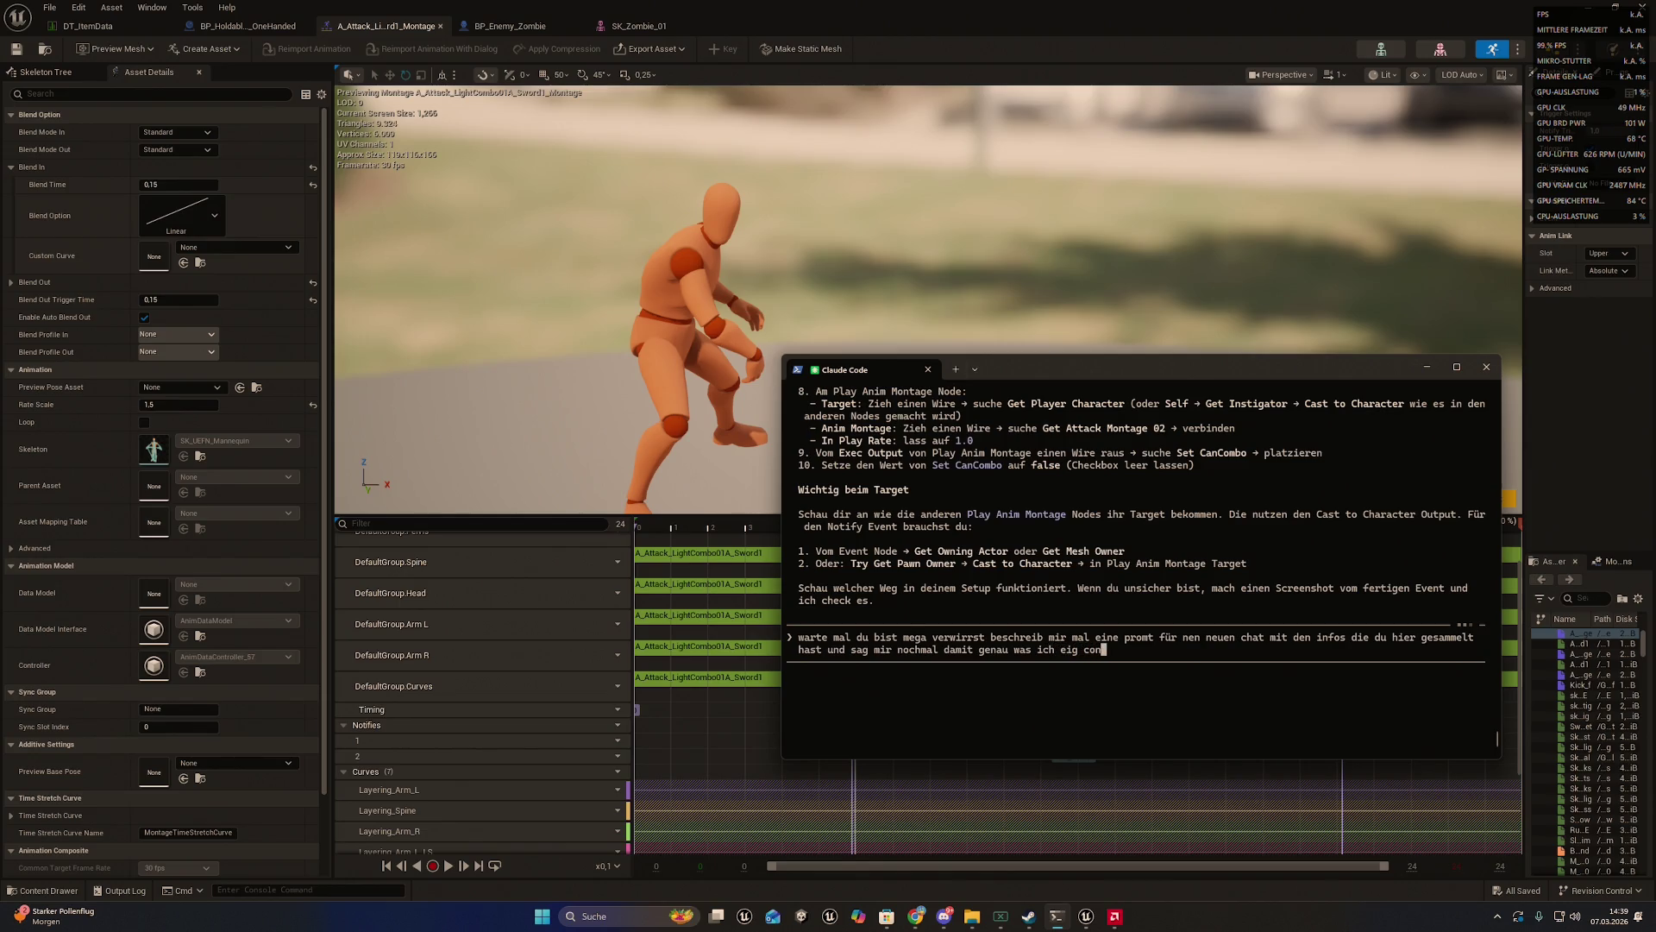
type("dir will")
key("Return")
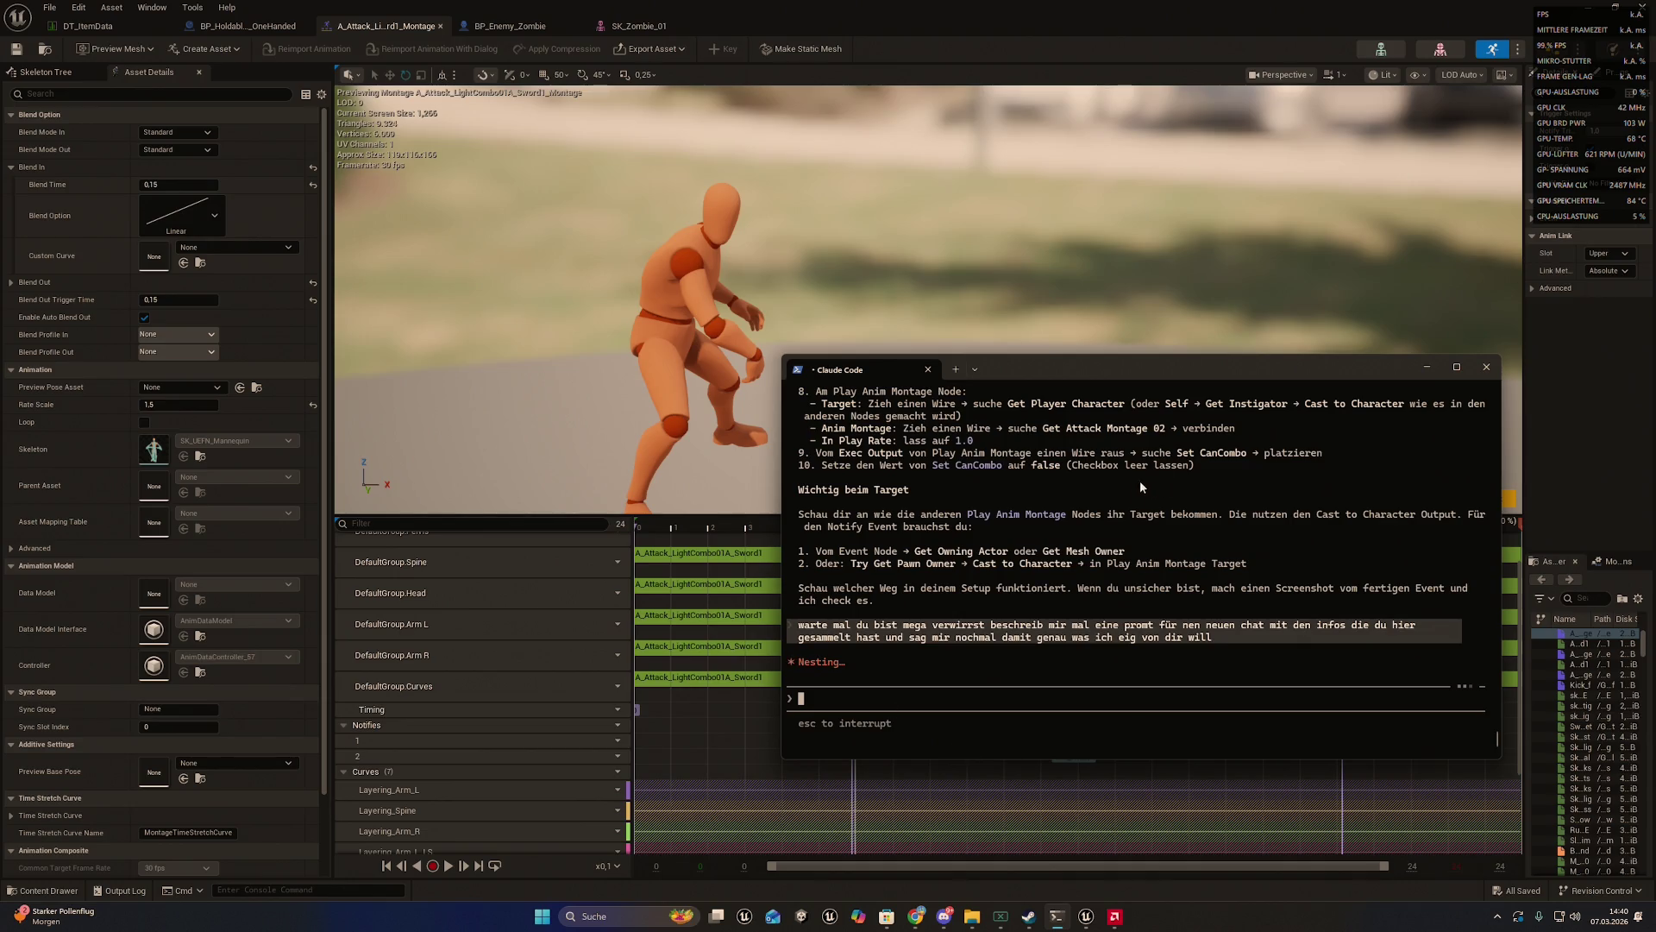
mouse_move(916, 916)
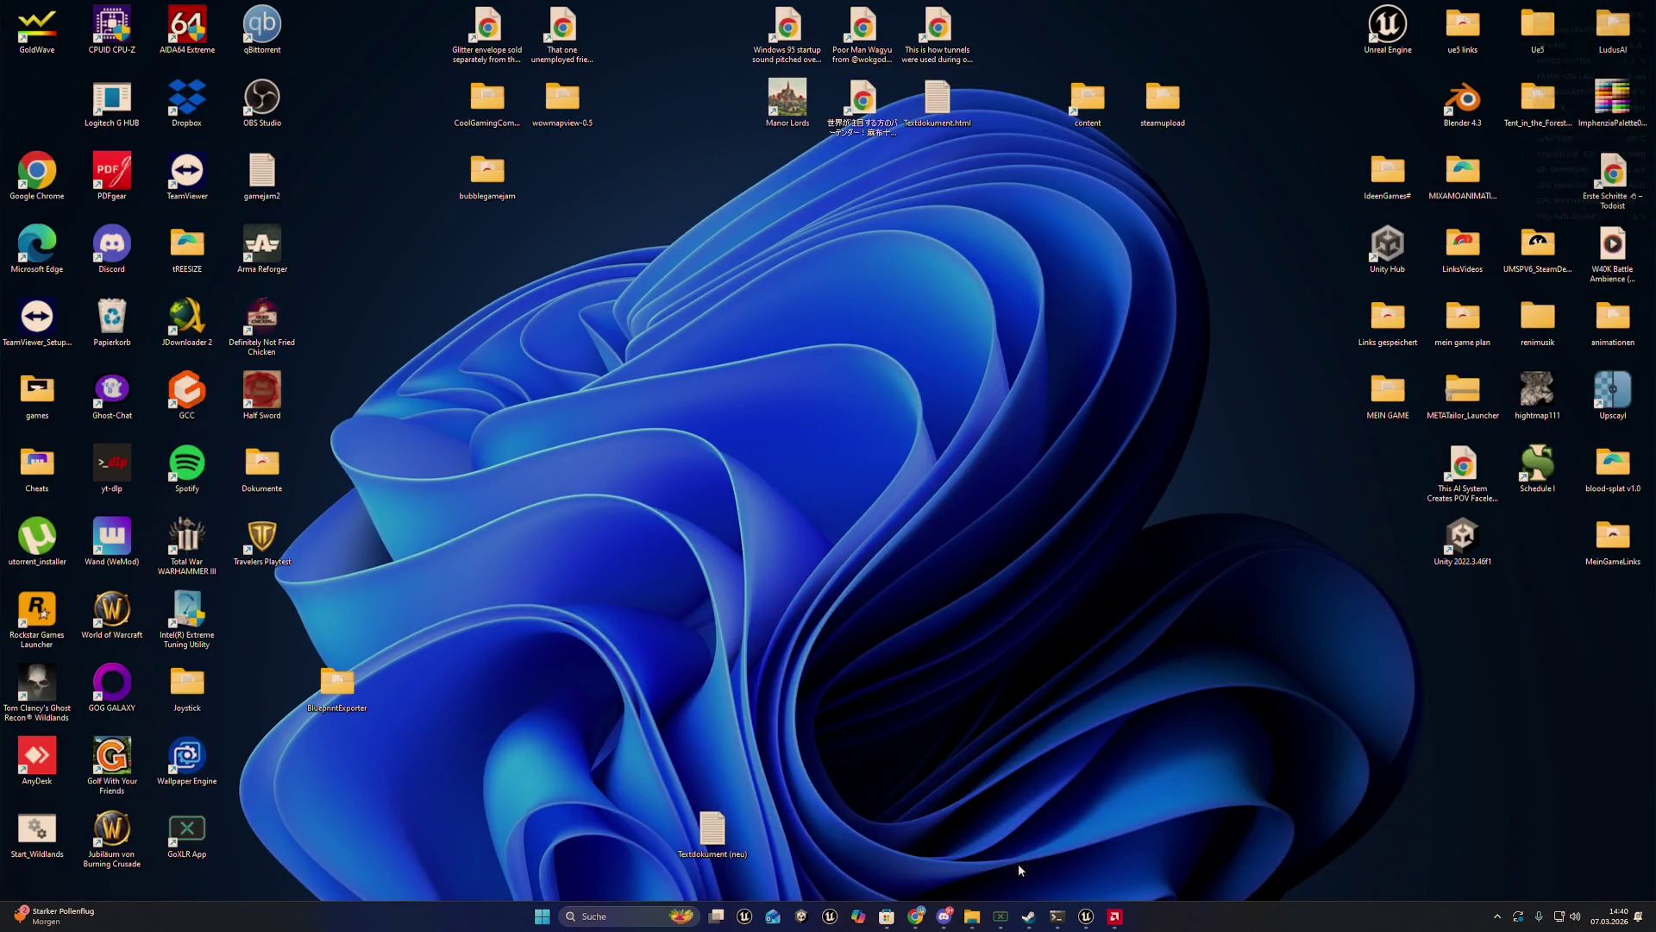
- Switch from the Unreal montage editor to the YouTube combat-system tutorial in Chrome
left_click(1086, 916)
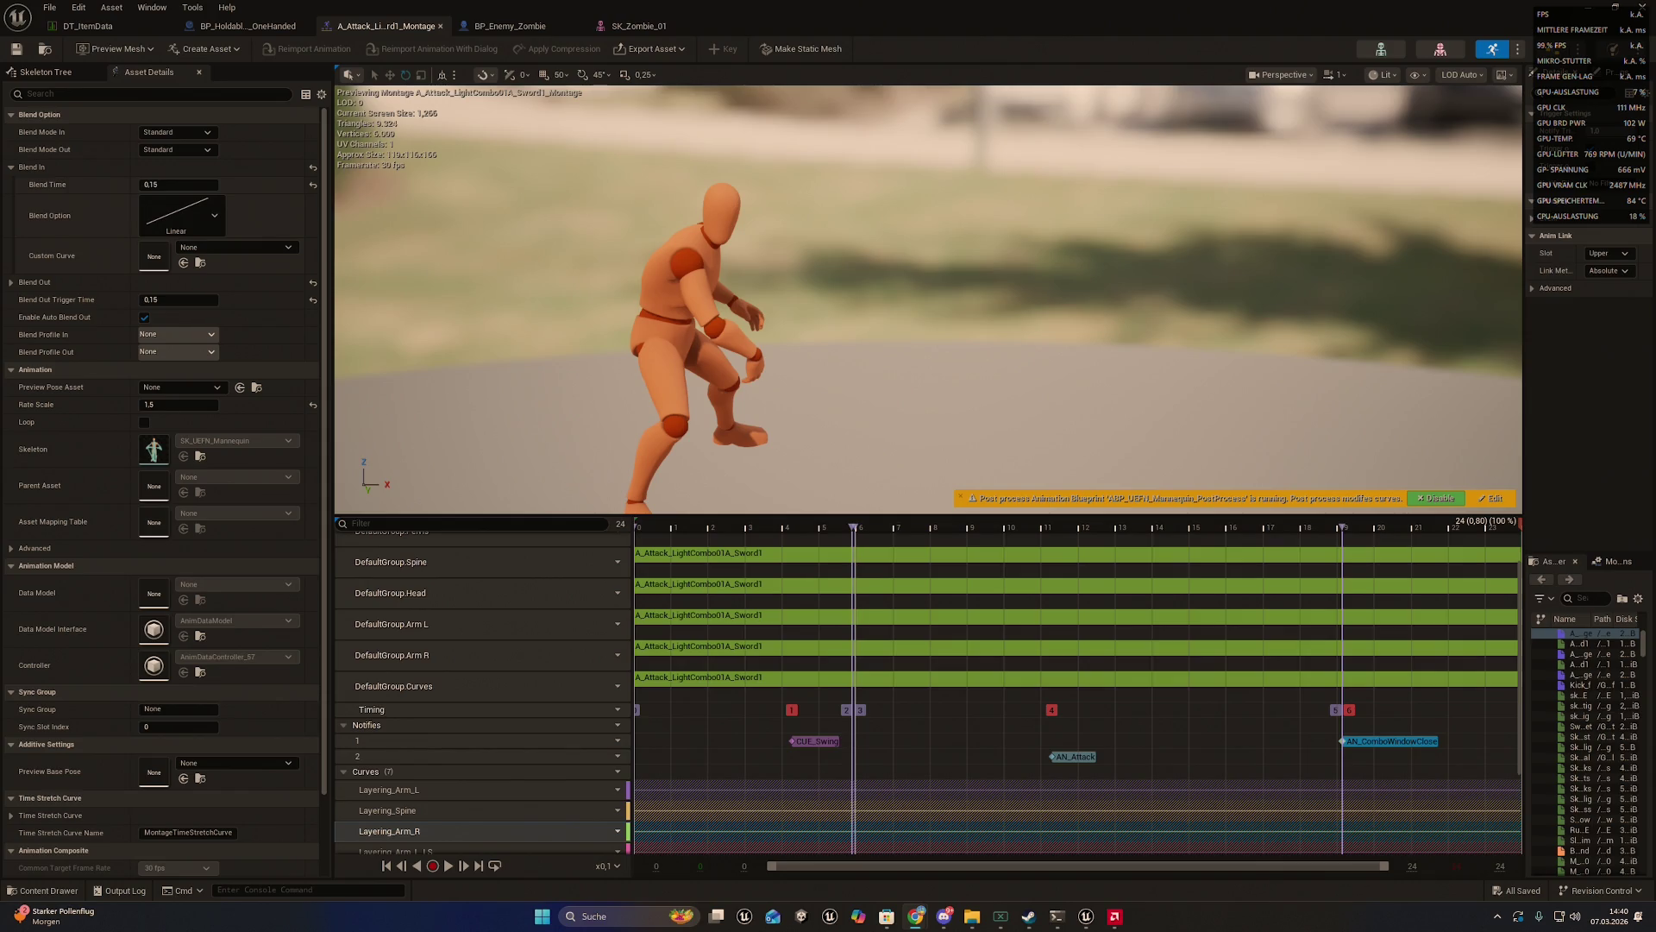
key("alt+Tab")
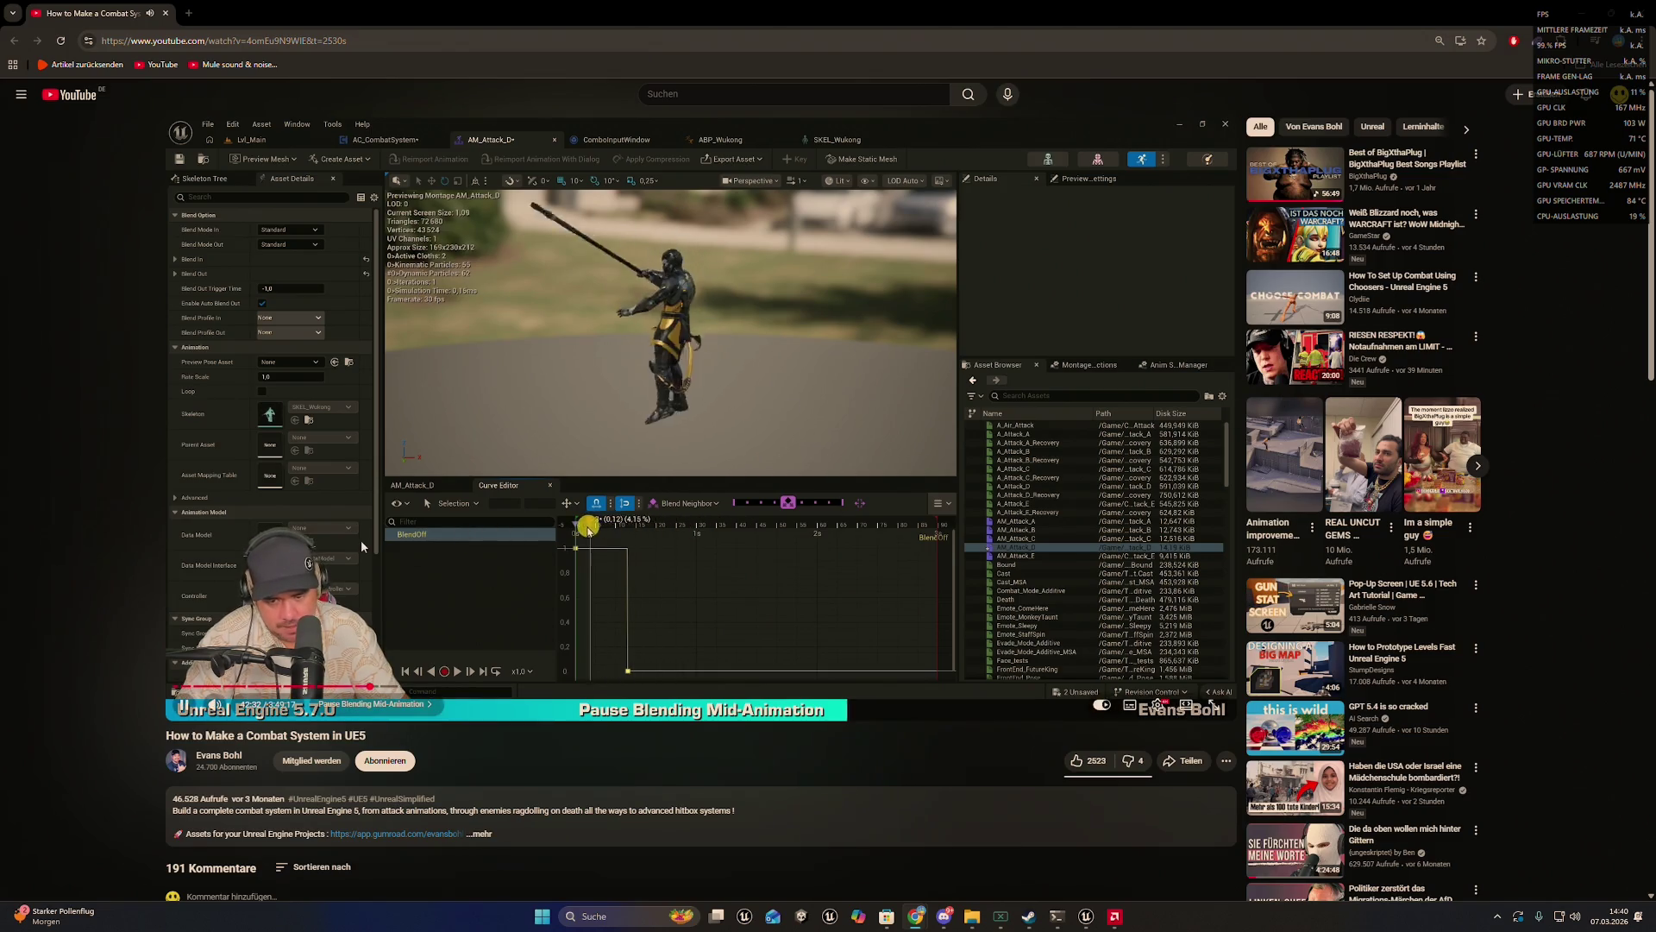
- Pause the combat-system tutorial and switch it to fullscreen
left_click(397, 524)
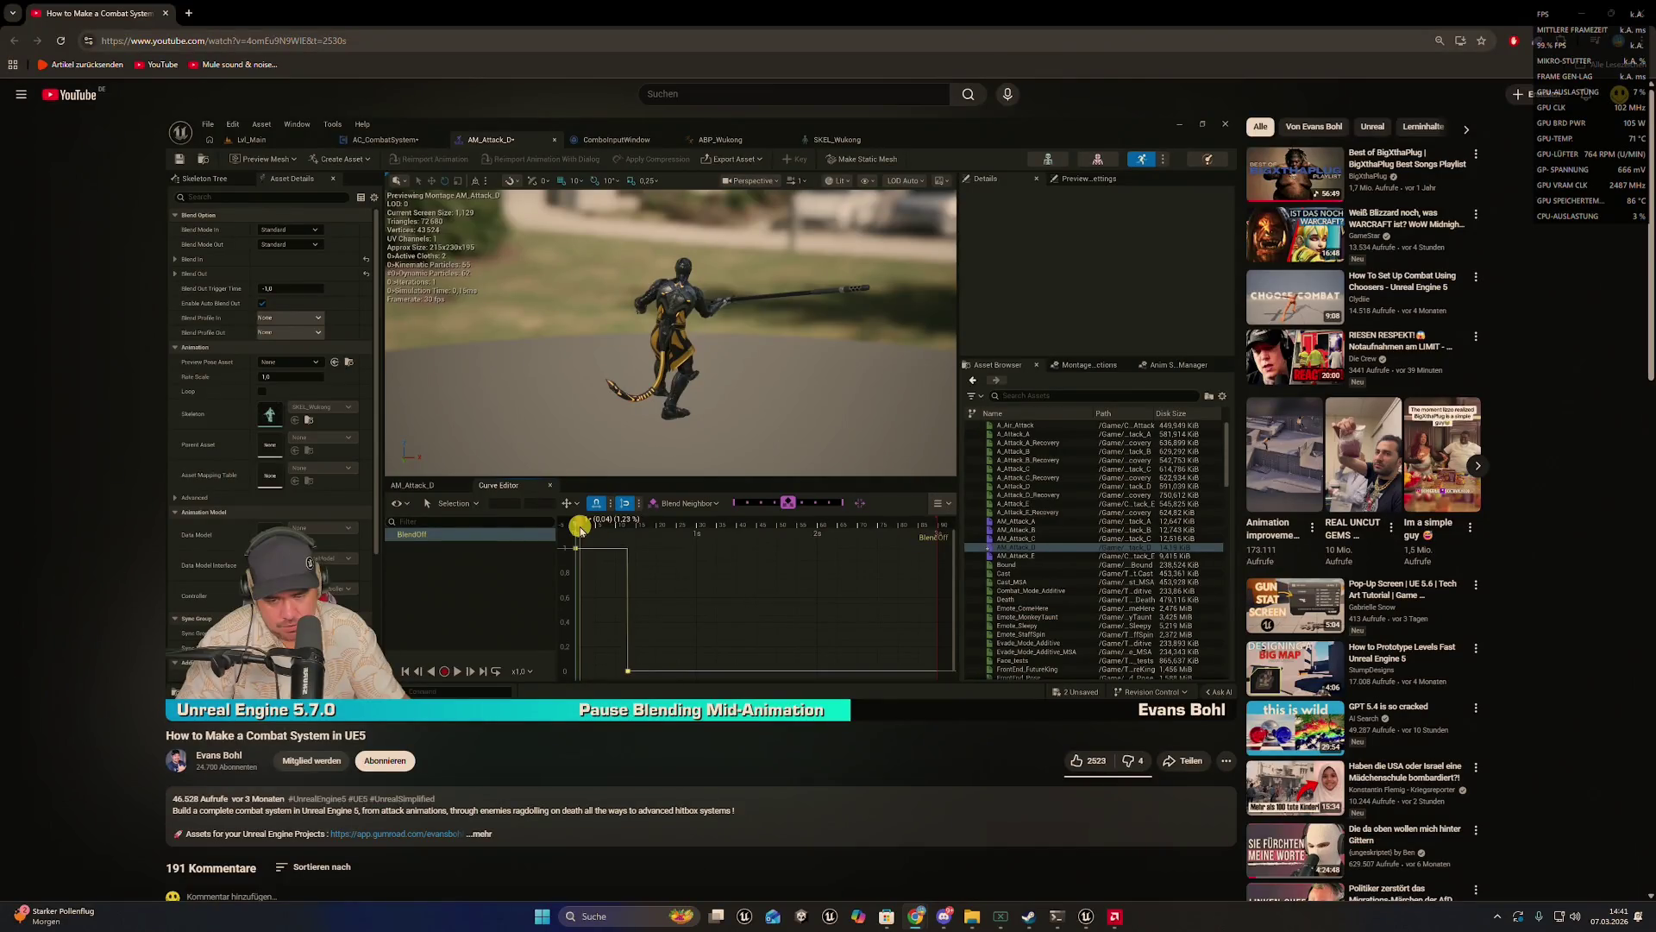
mouse_move(283, 642)
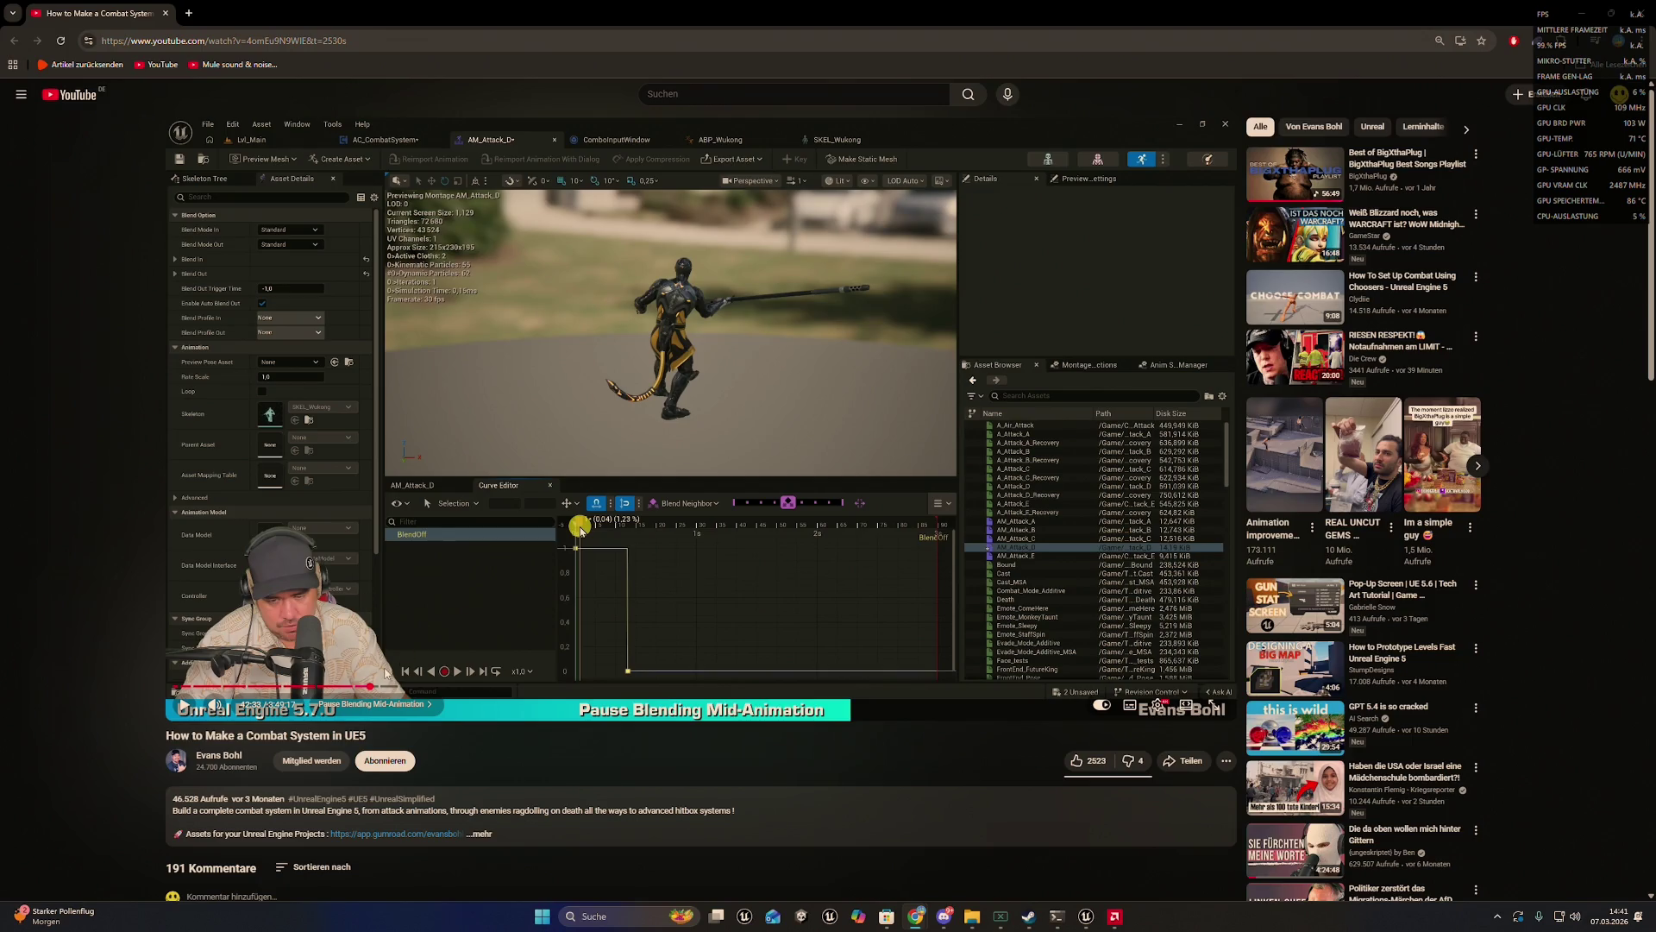
double_click(399, 614)
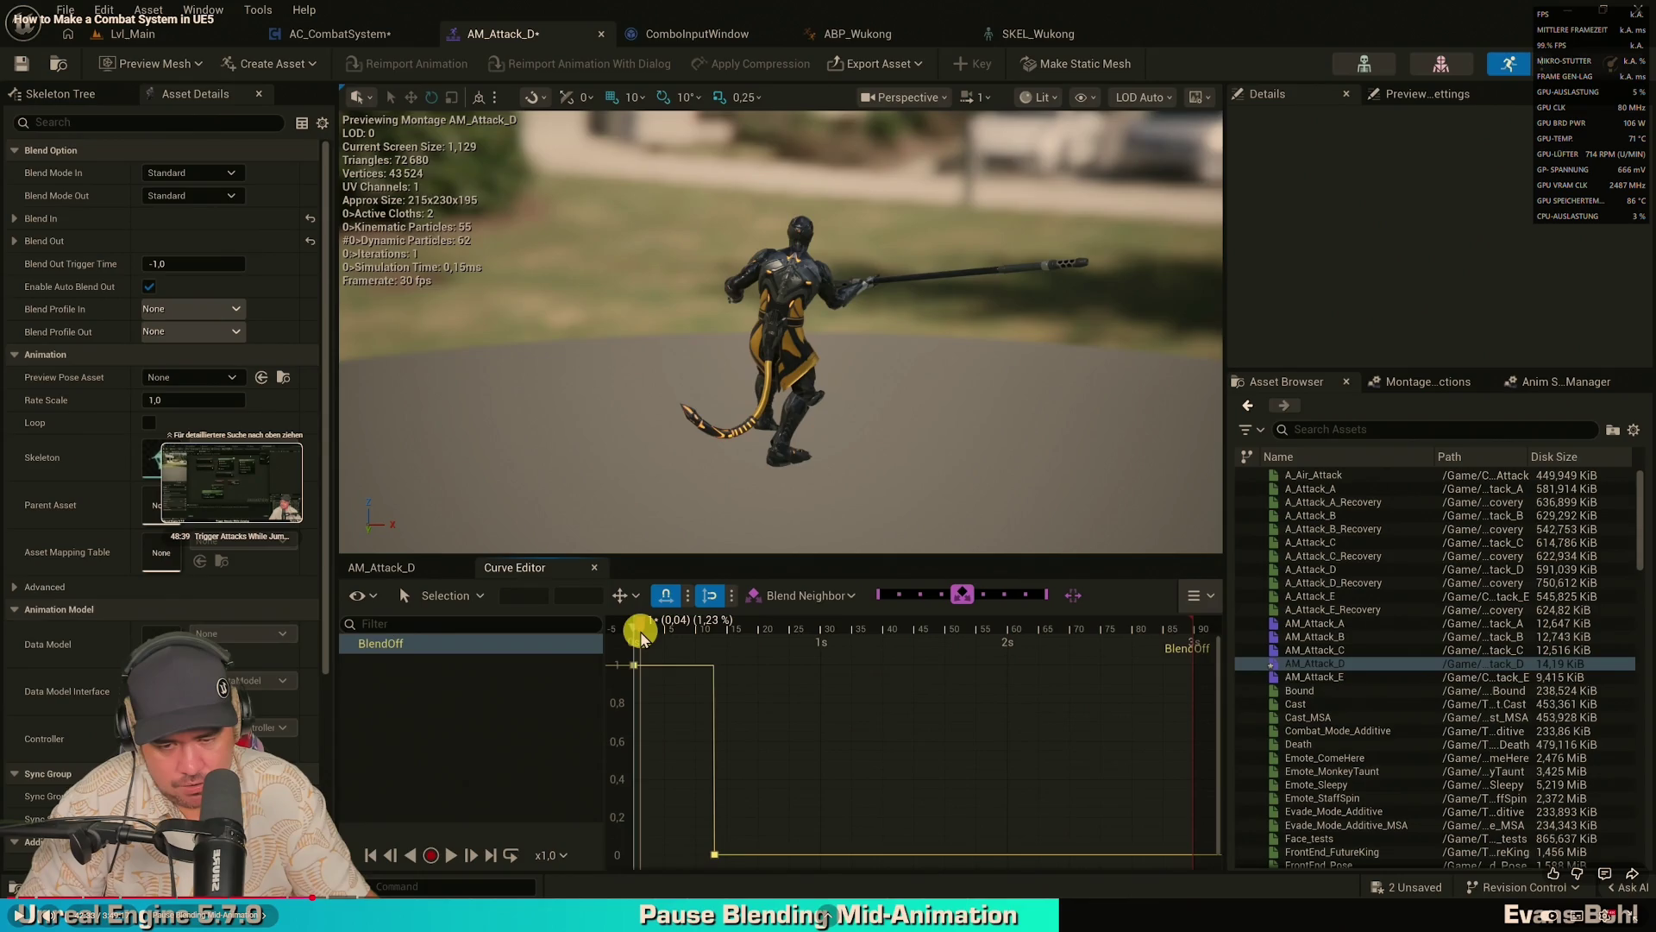
mouse_move(388, 637)
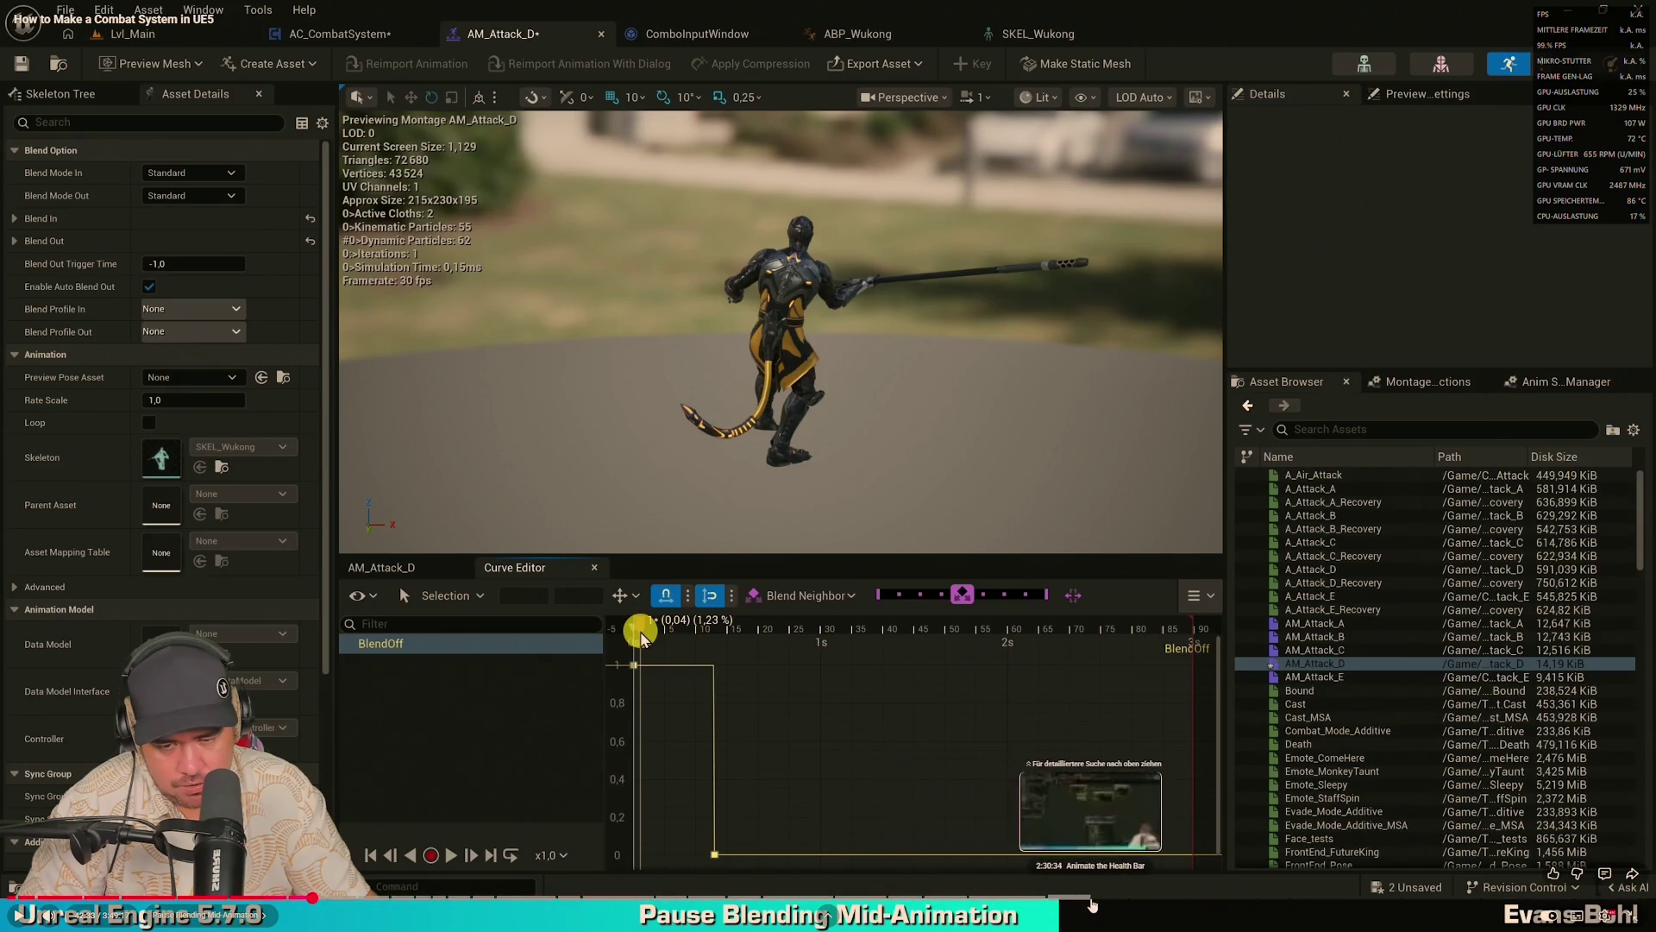
- Jump to the blueprint section, watch past the Accelerating node, pause, and restore the windowed view
left_click(284, 895)
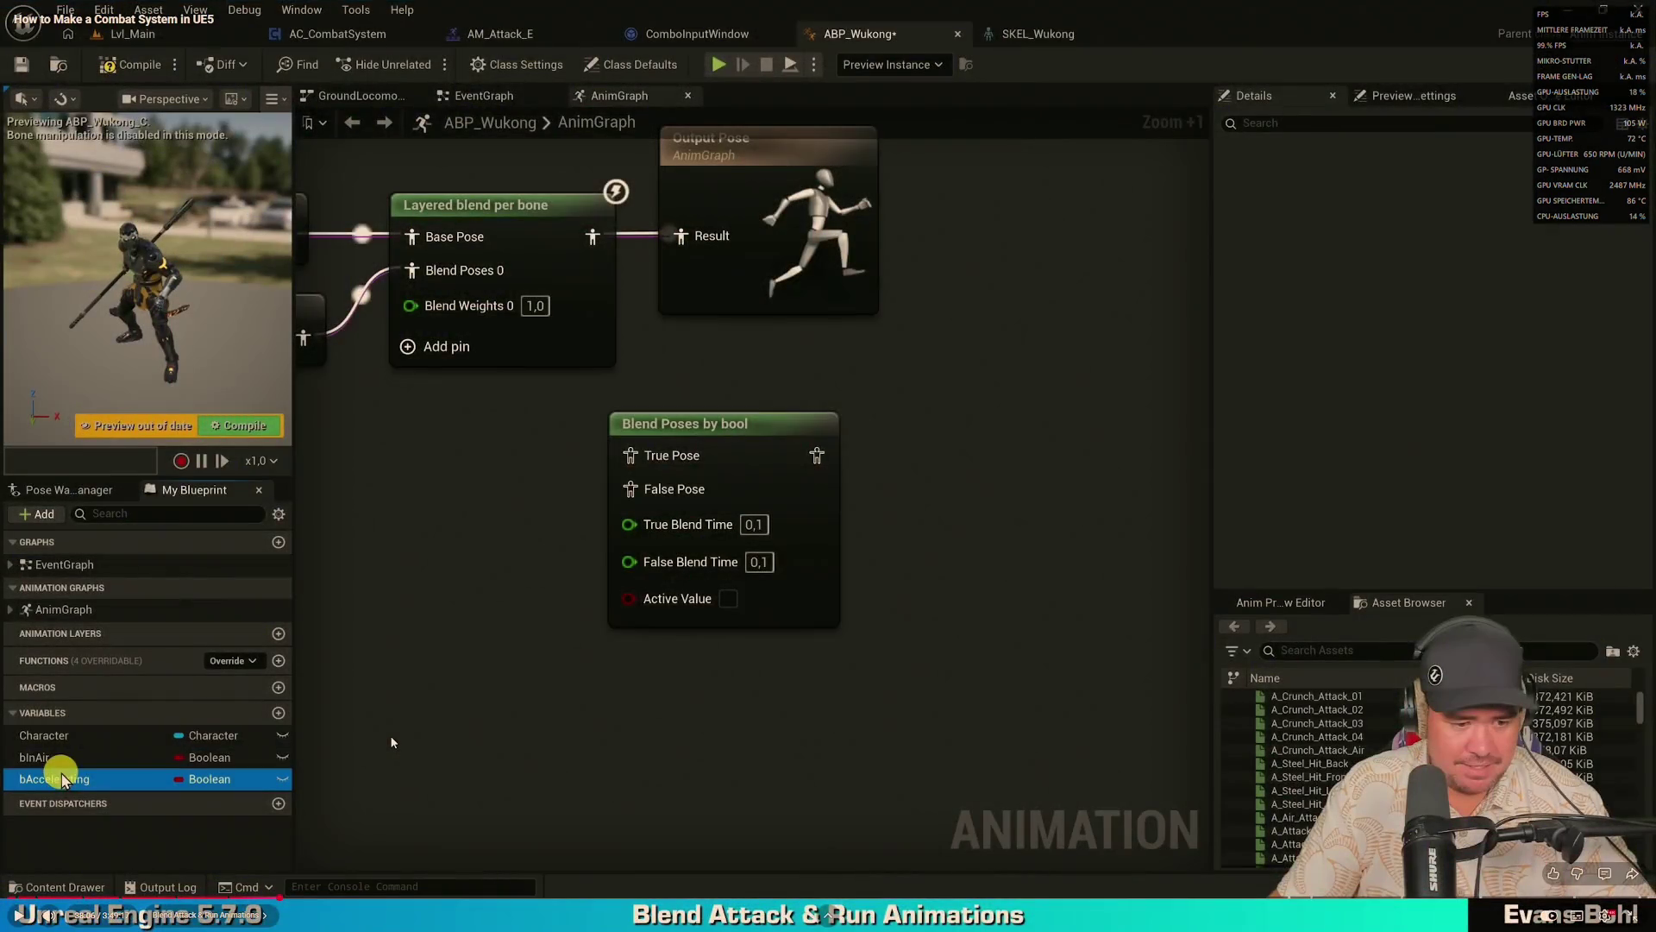
left_click(392, 742)
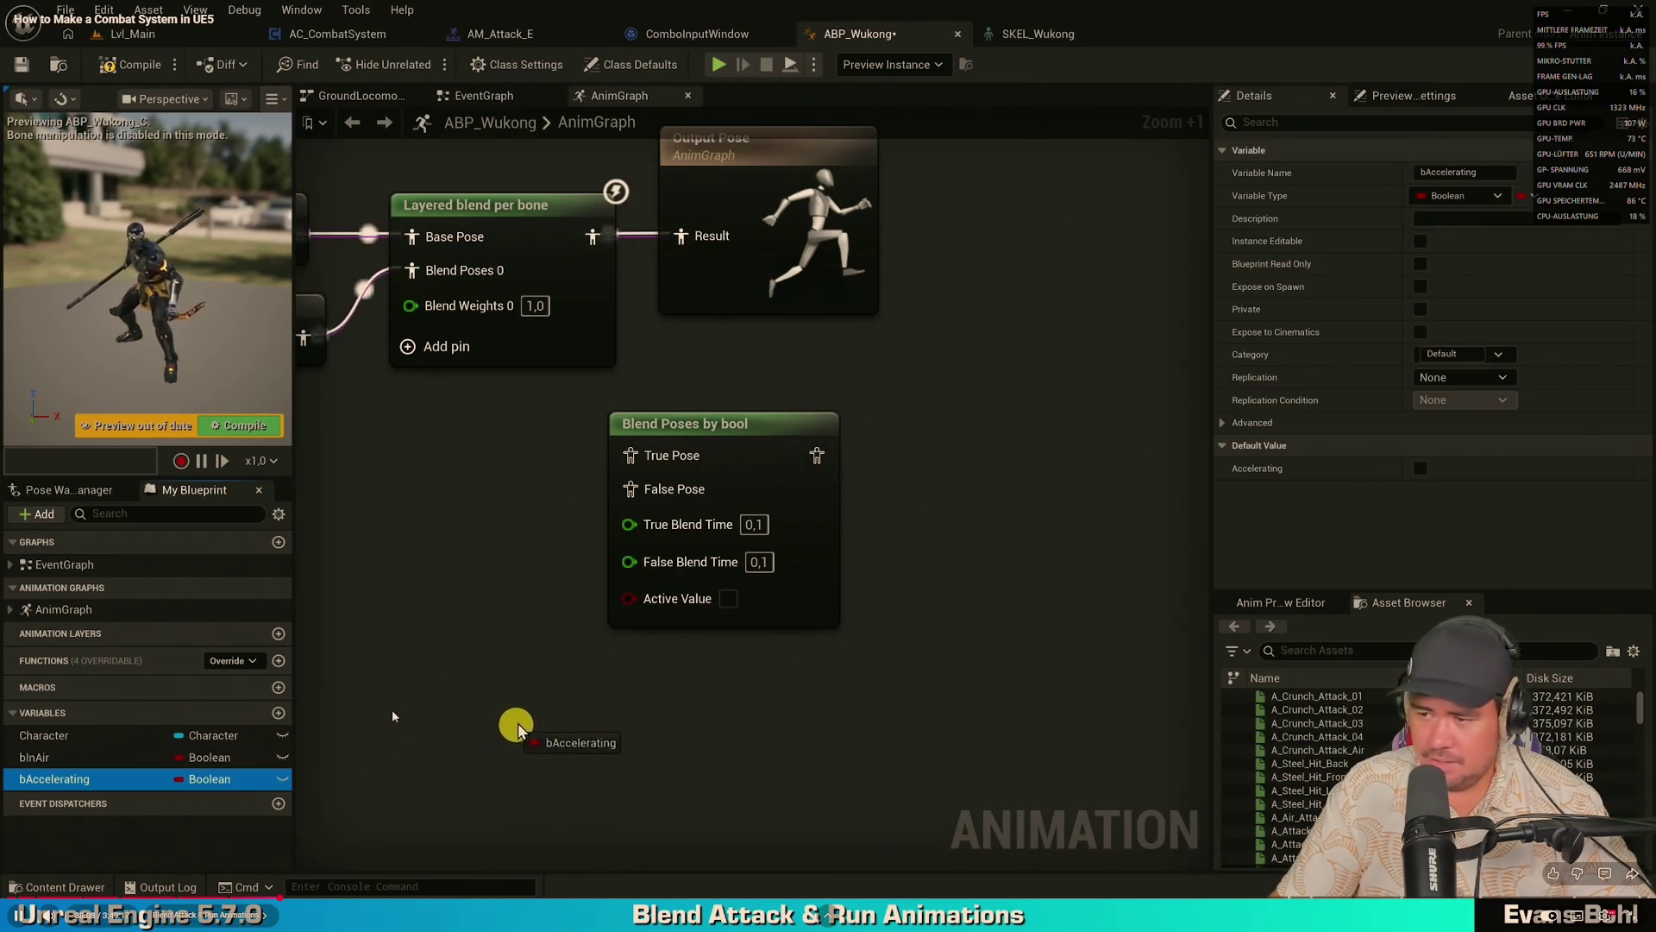
left_click(392, 716)
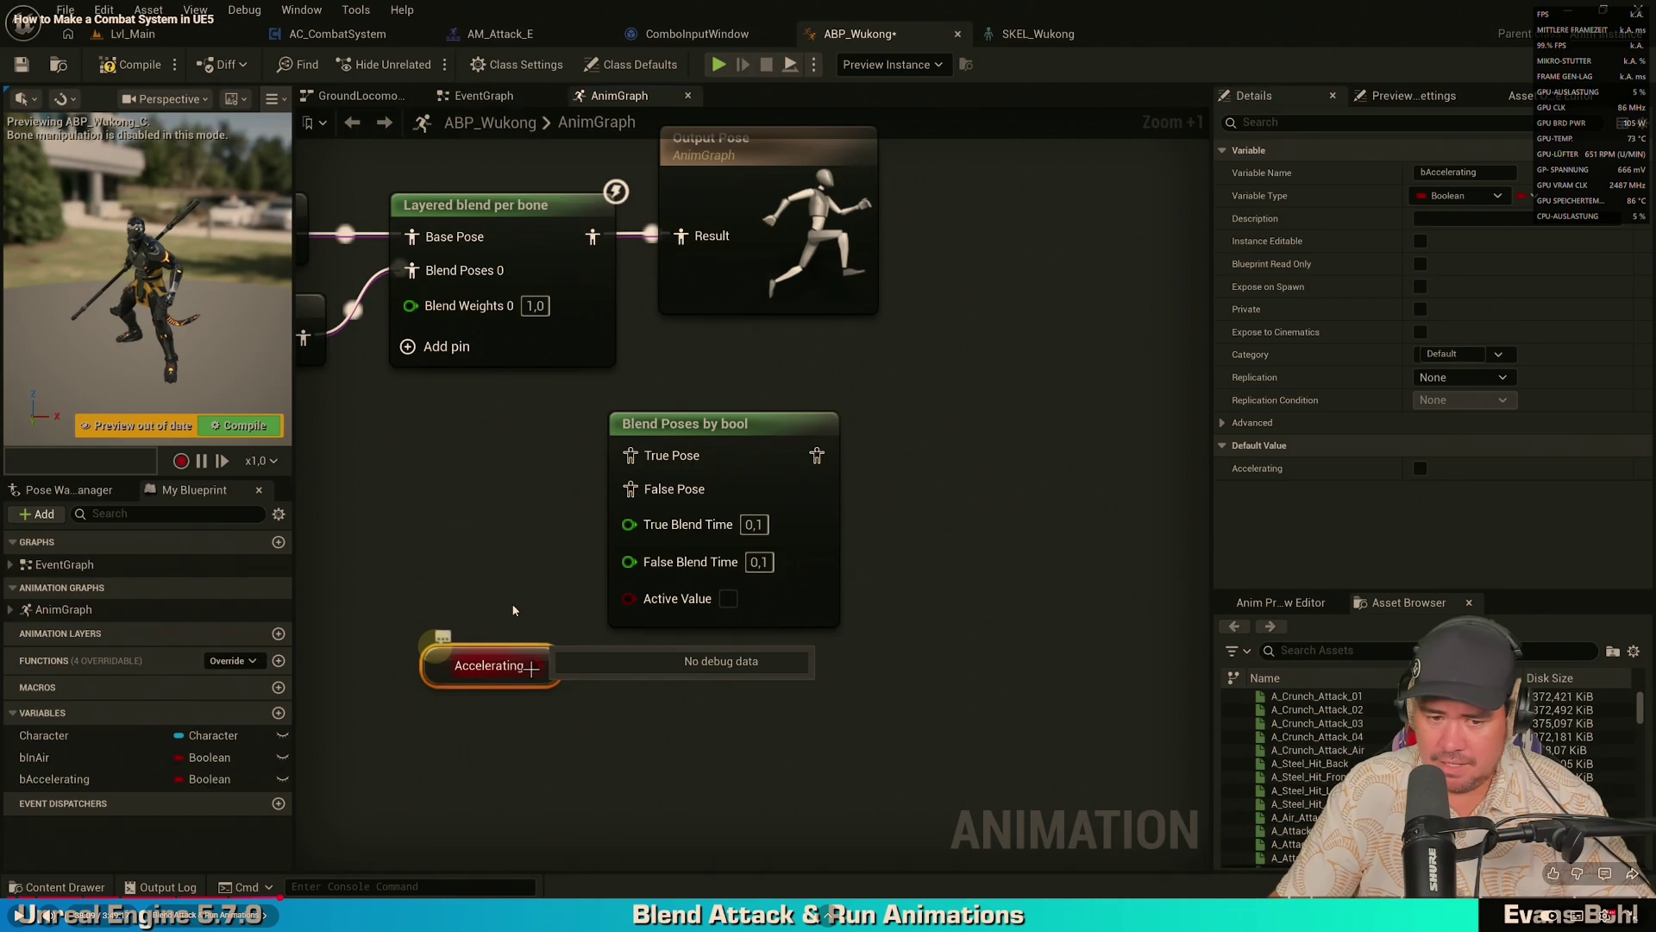
left_click(479, 466)
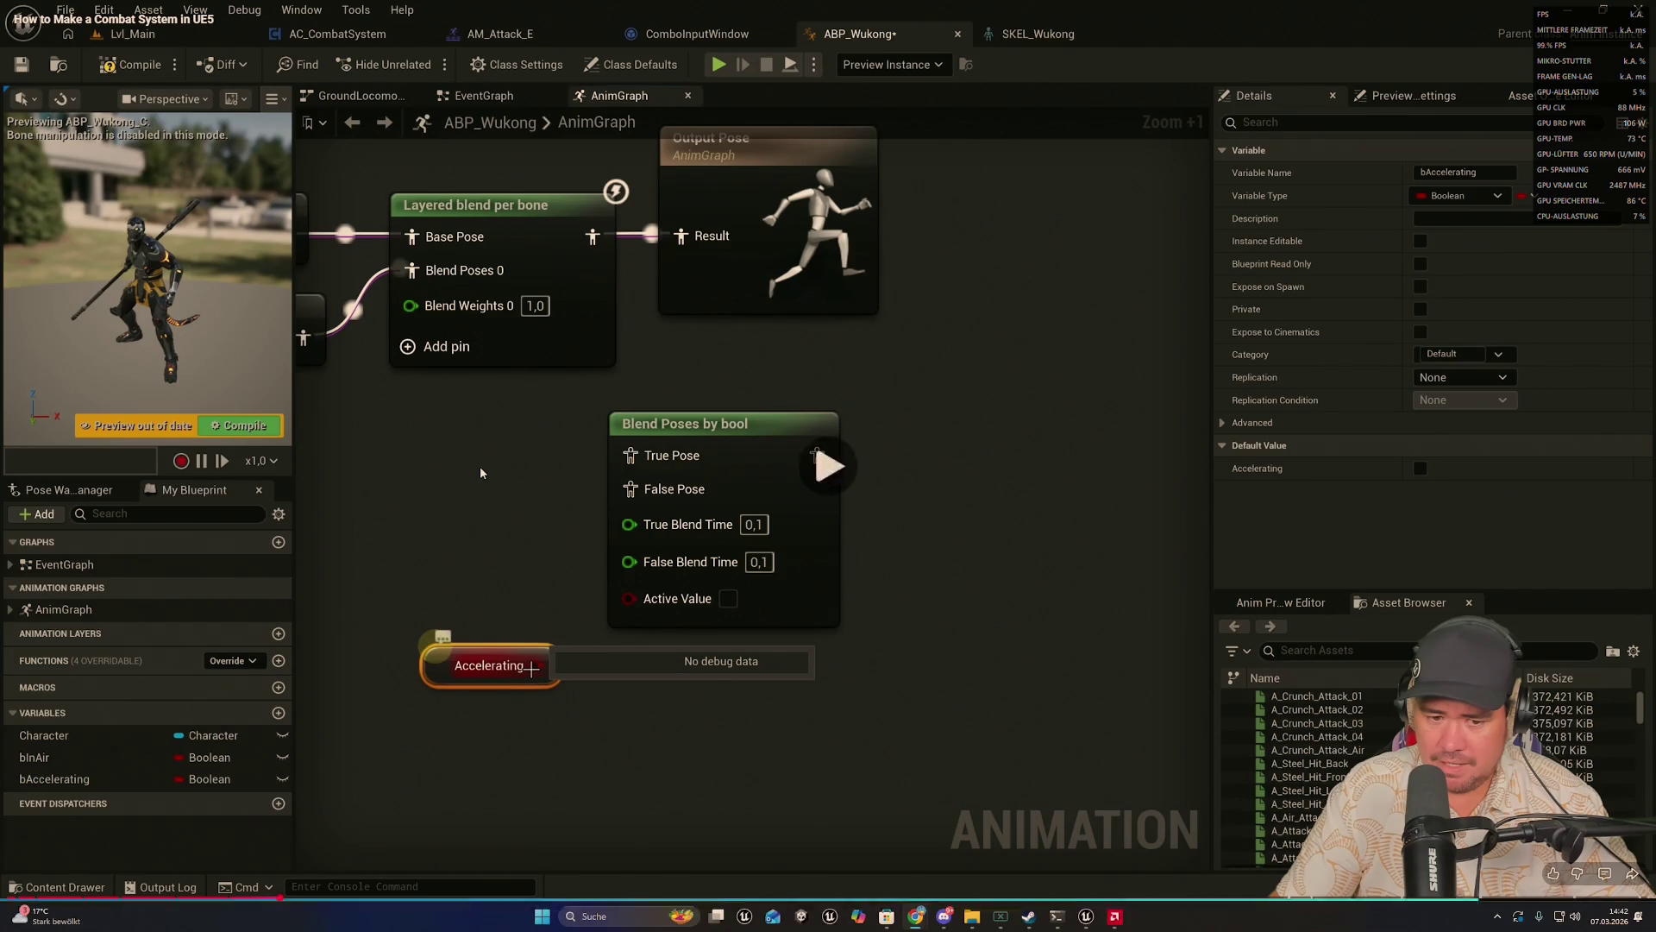
key("Escape")
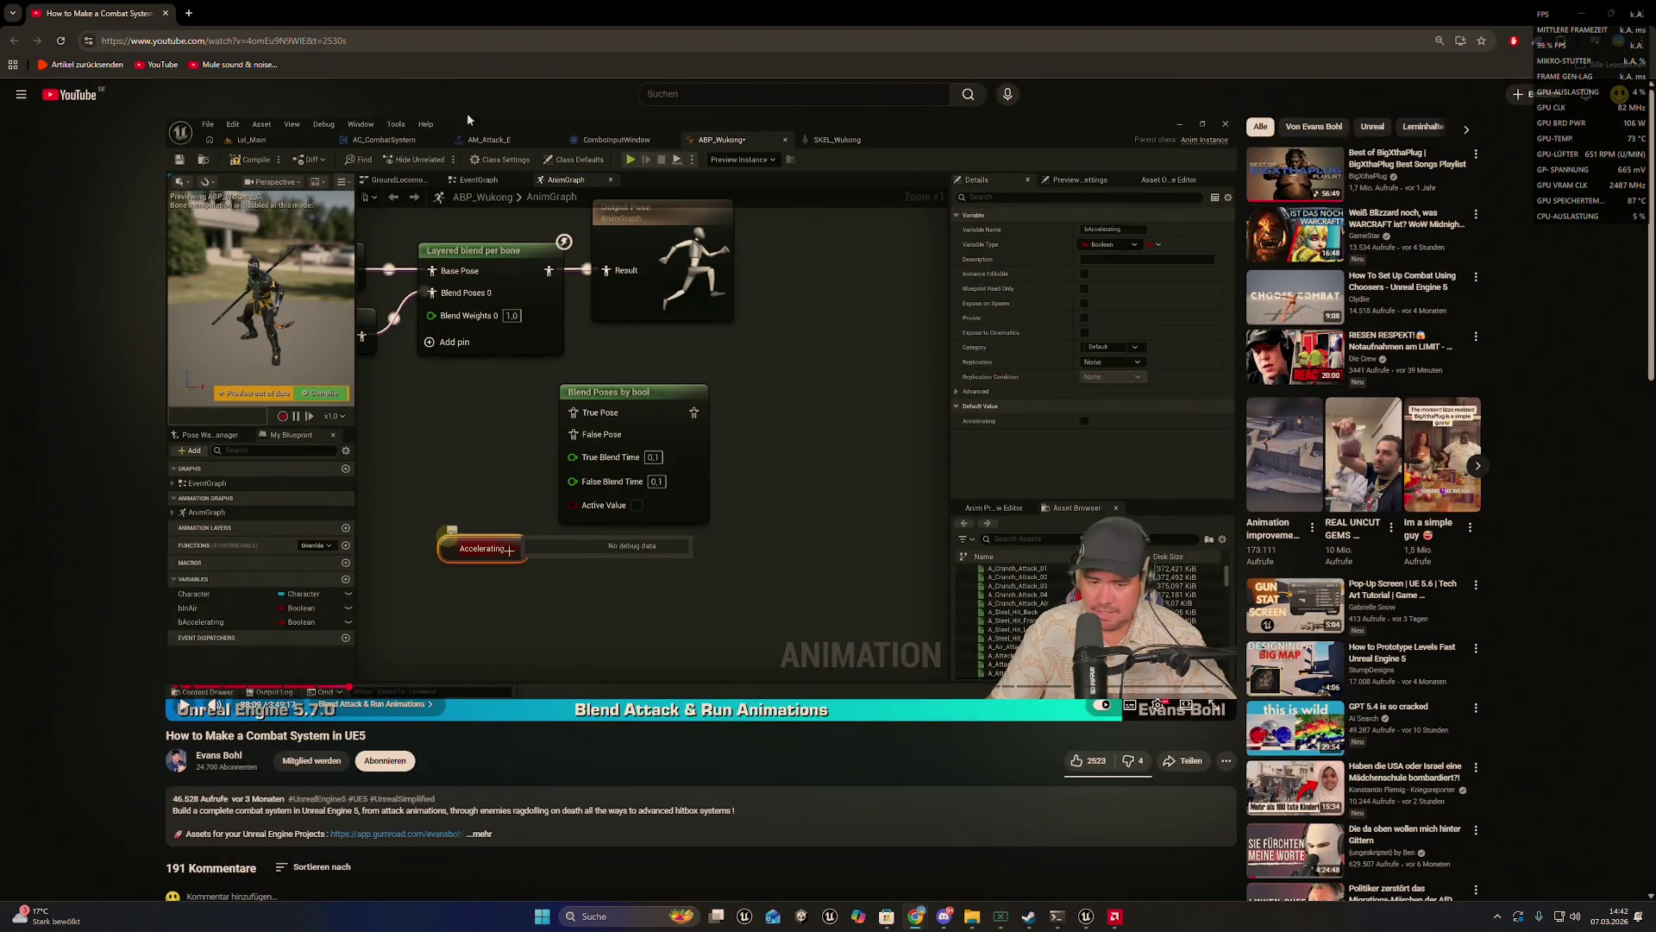
mouse_move(362, 12)
left_mouse_down()
mouse_move(303, 60)
mouse_move(424, 376)
mouse_move(531, 215)
left_mouse_up()
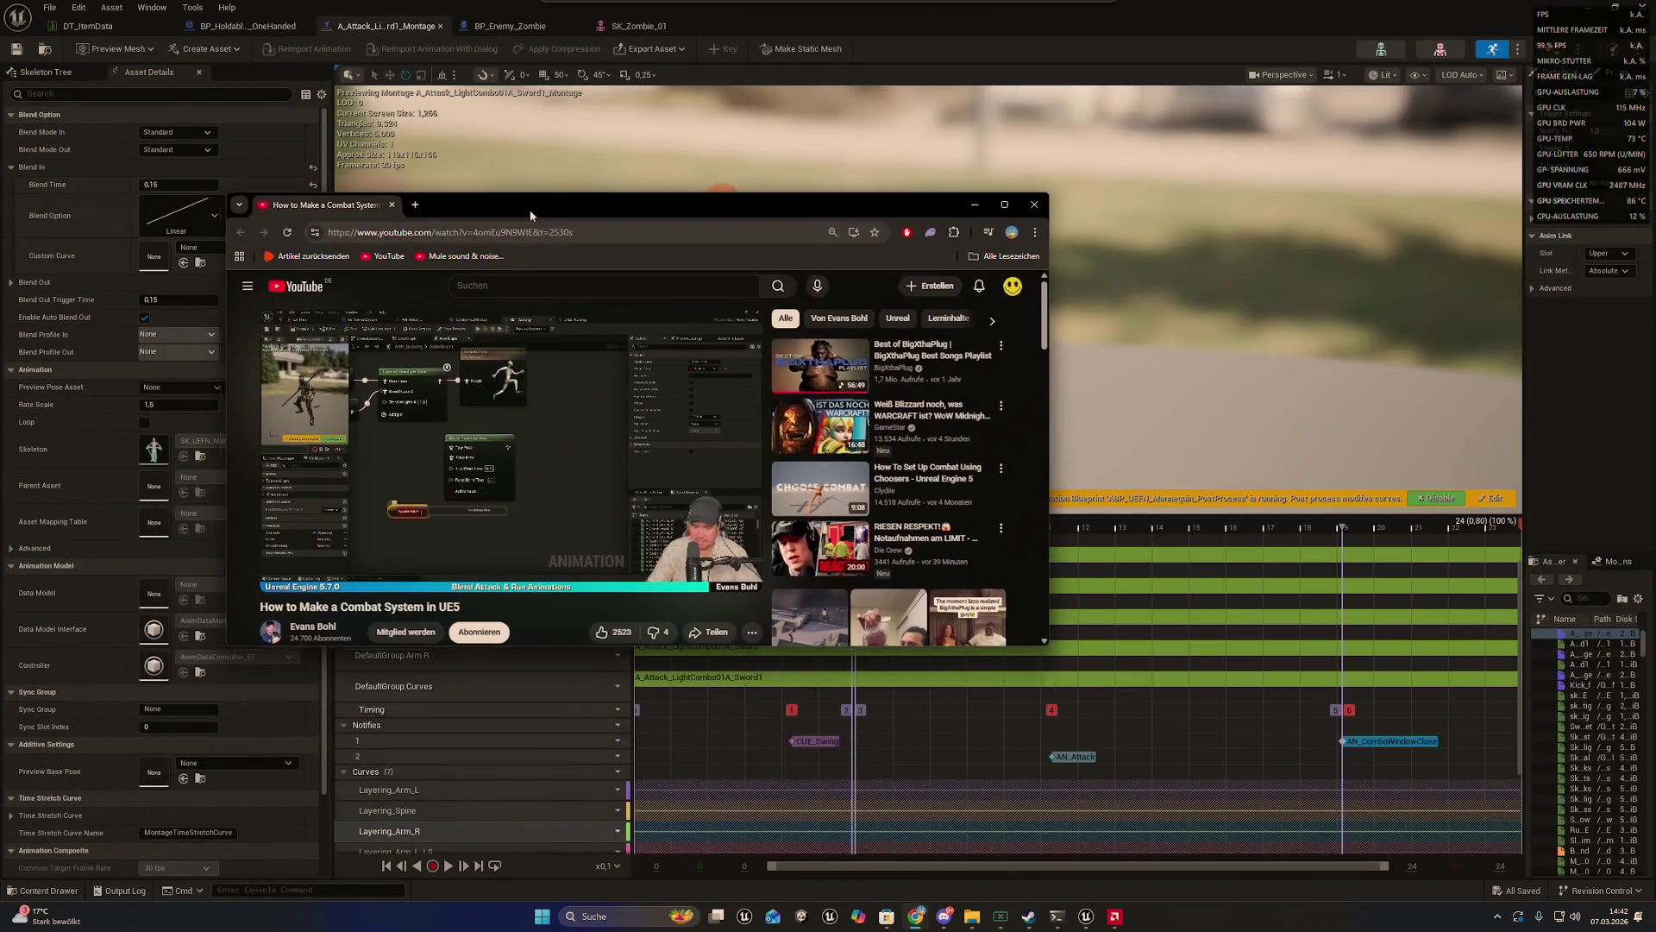
- Close the tutorial window and bring back Chrome with the 'Blueprint Animation COMBOs' video
left_click(391, 205)
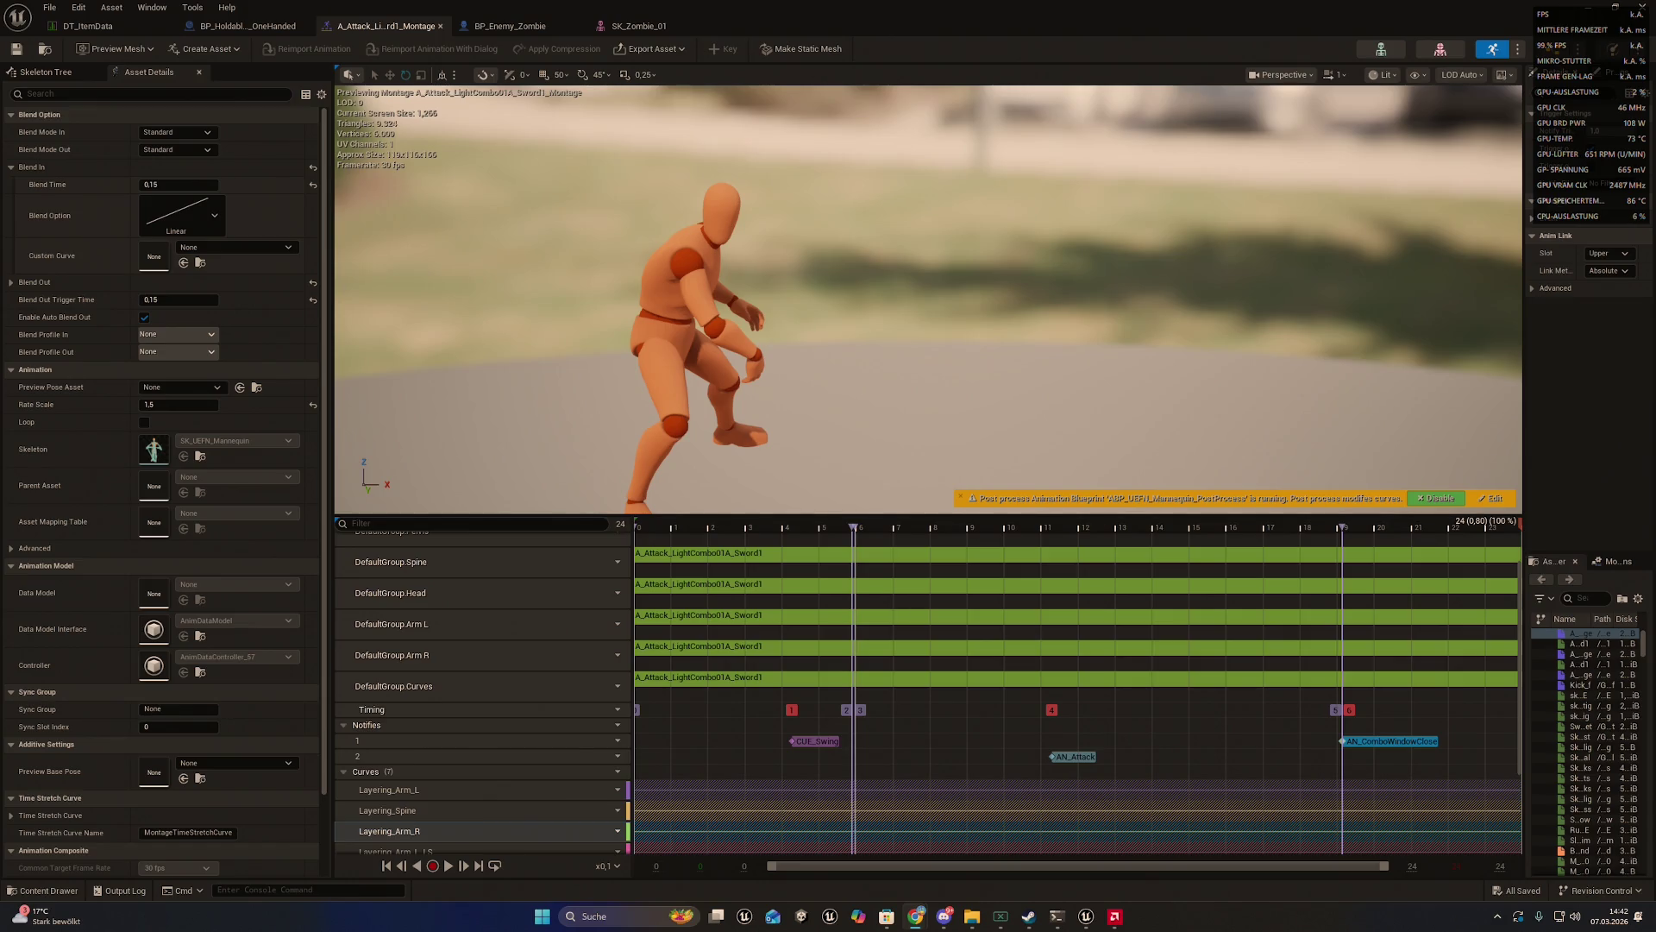
key("ctrl+shift+t")
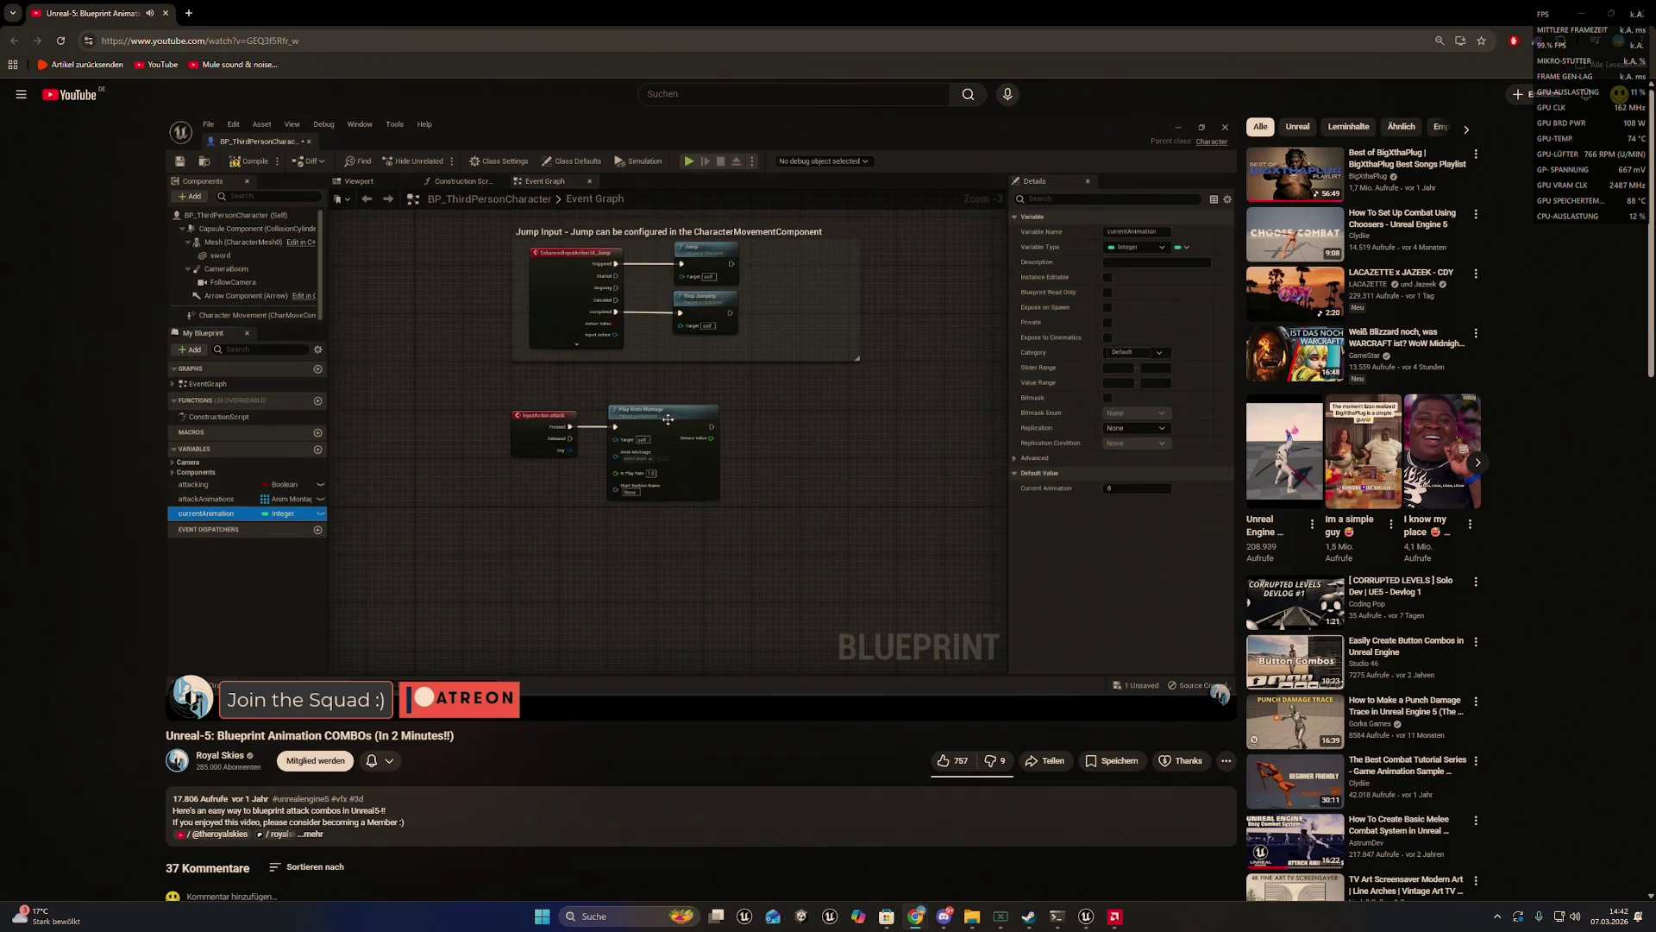
- Restart the combo video from the beginning in fullscreen and watch it, pausing once
double_click(590, 521)
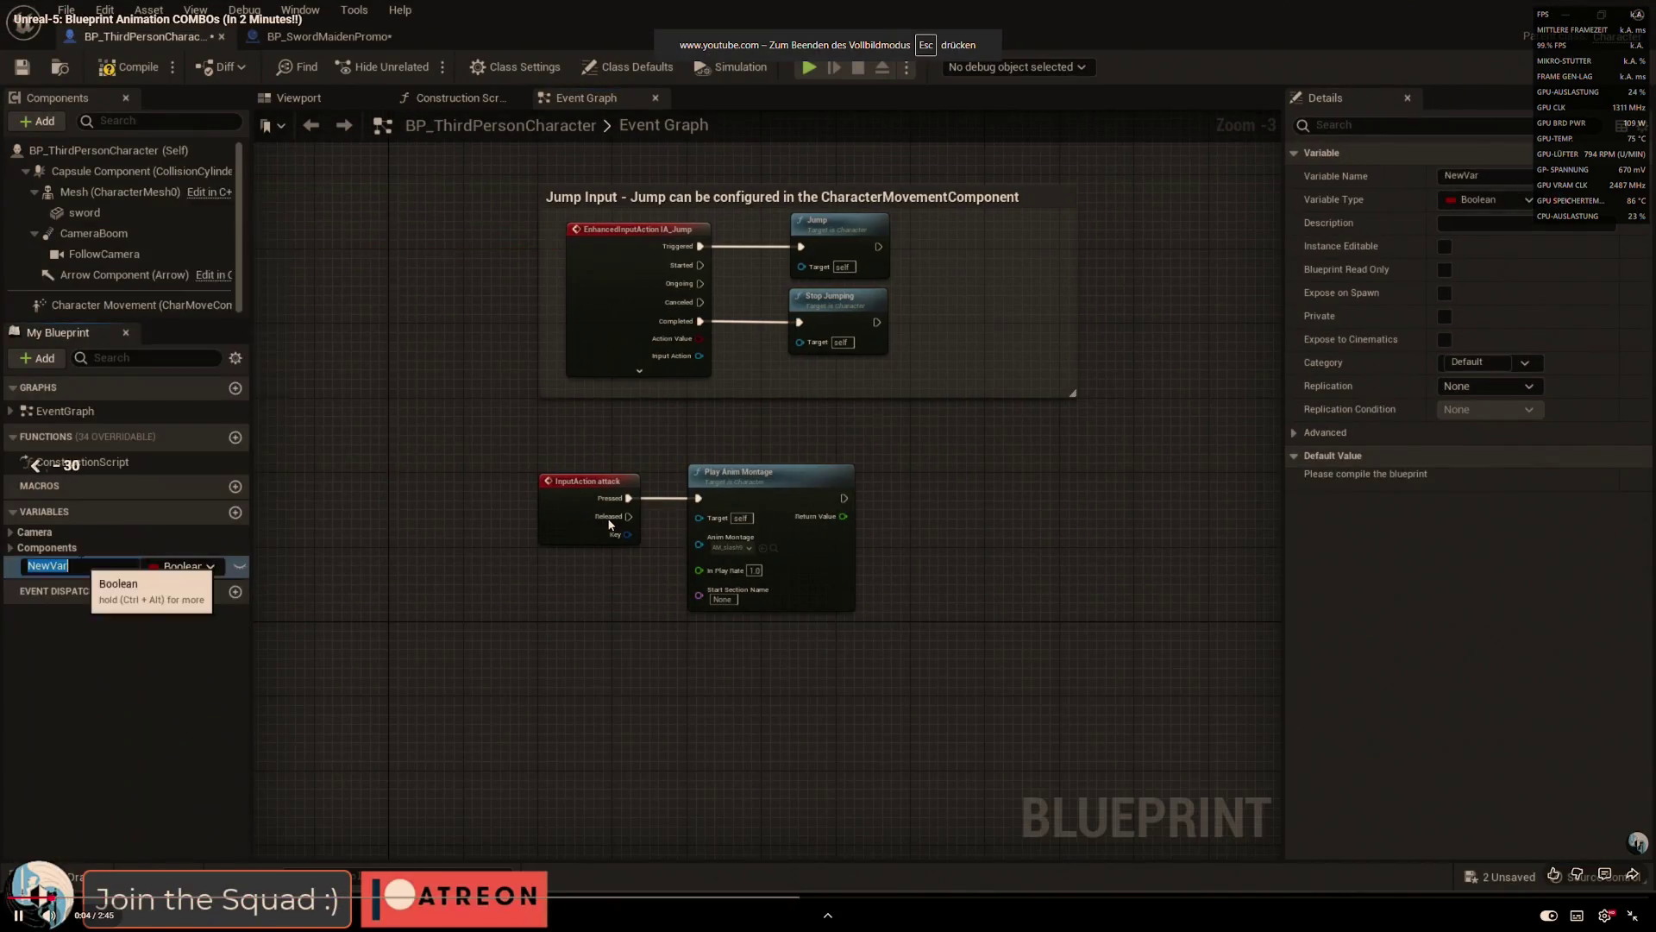
key("0")
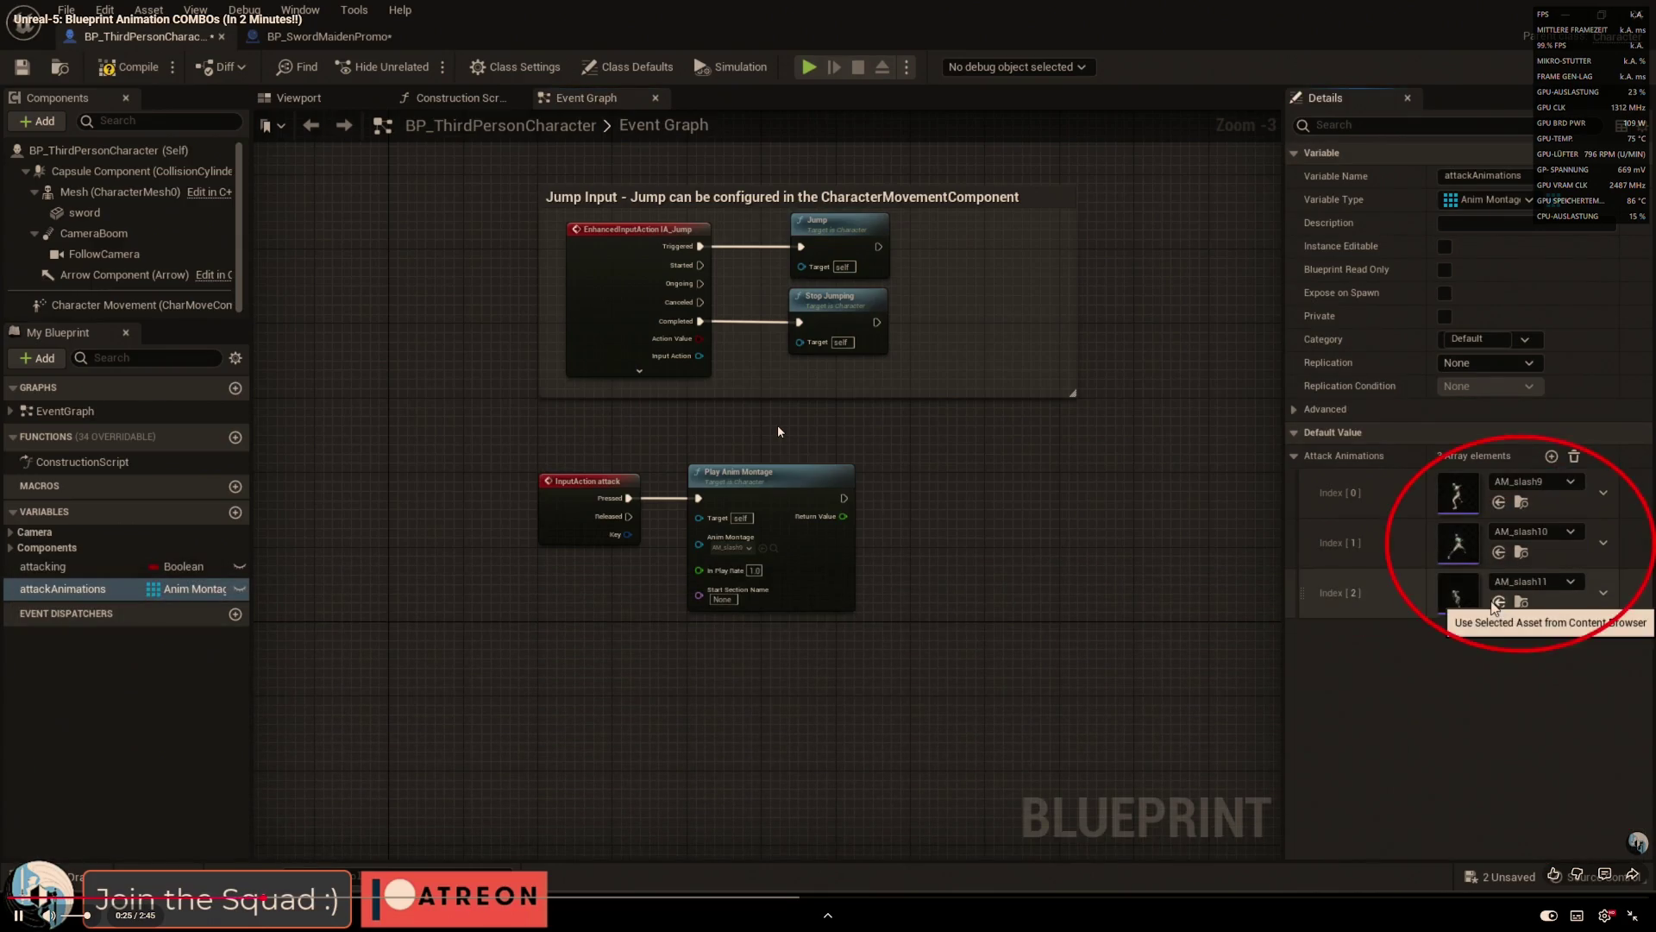
left_click(852, 431)
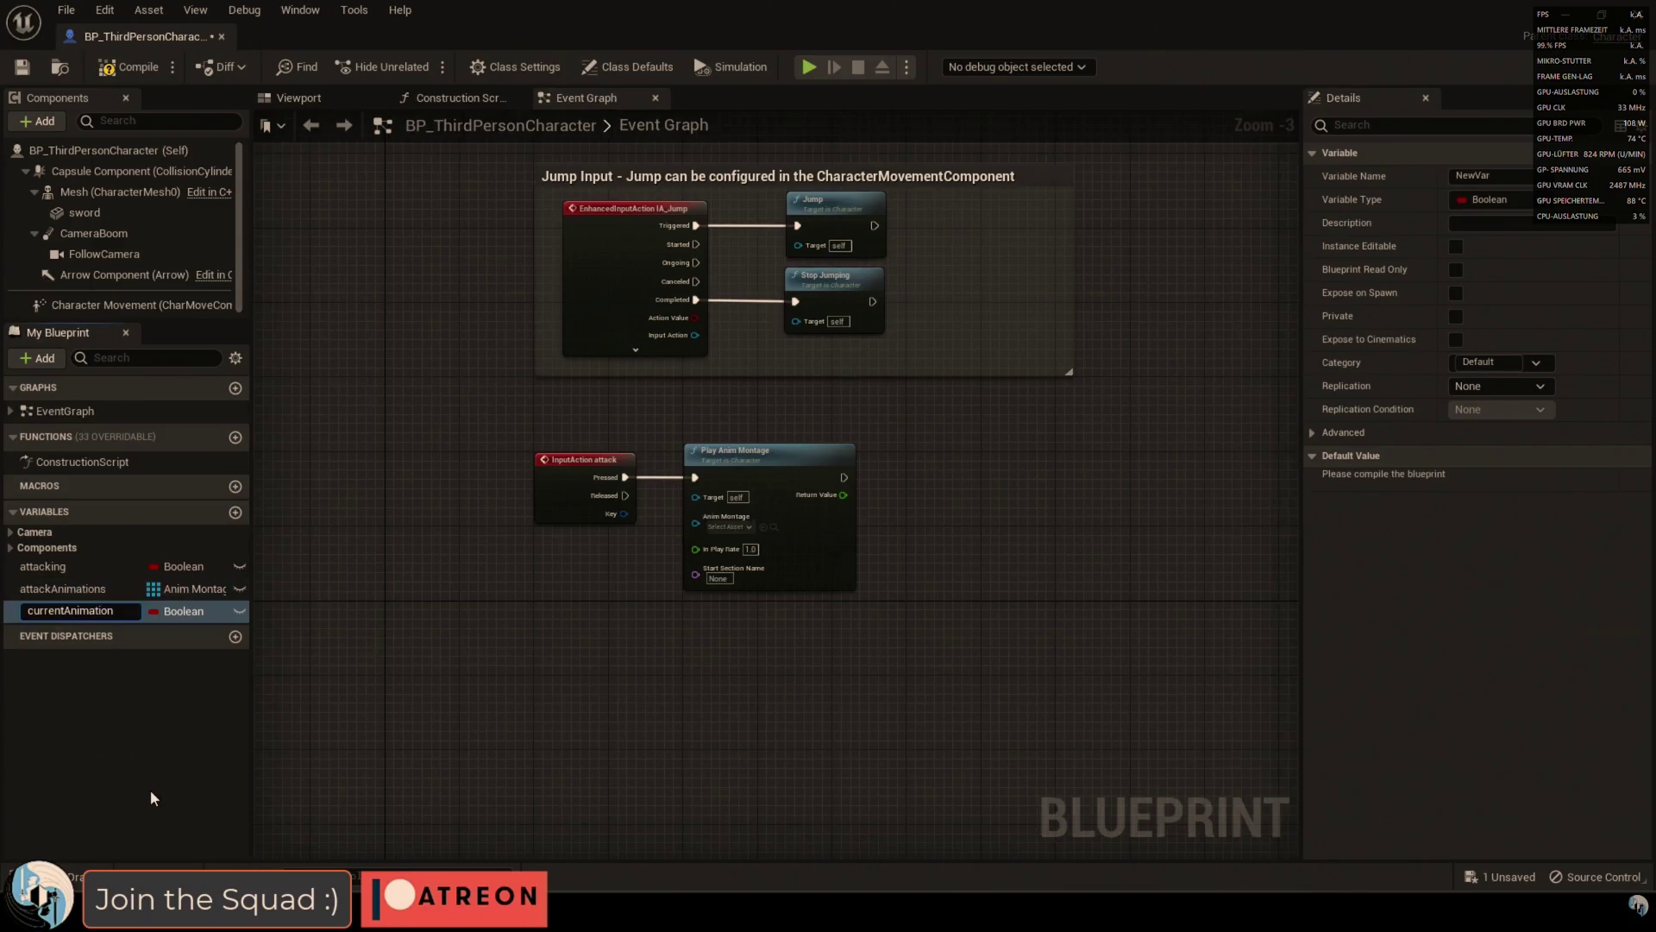
mouse_move(683, 460)
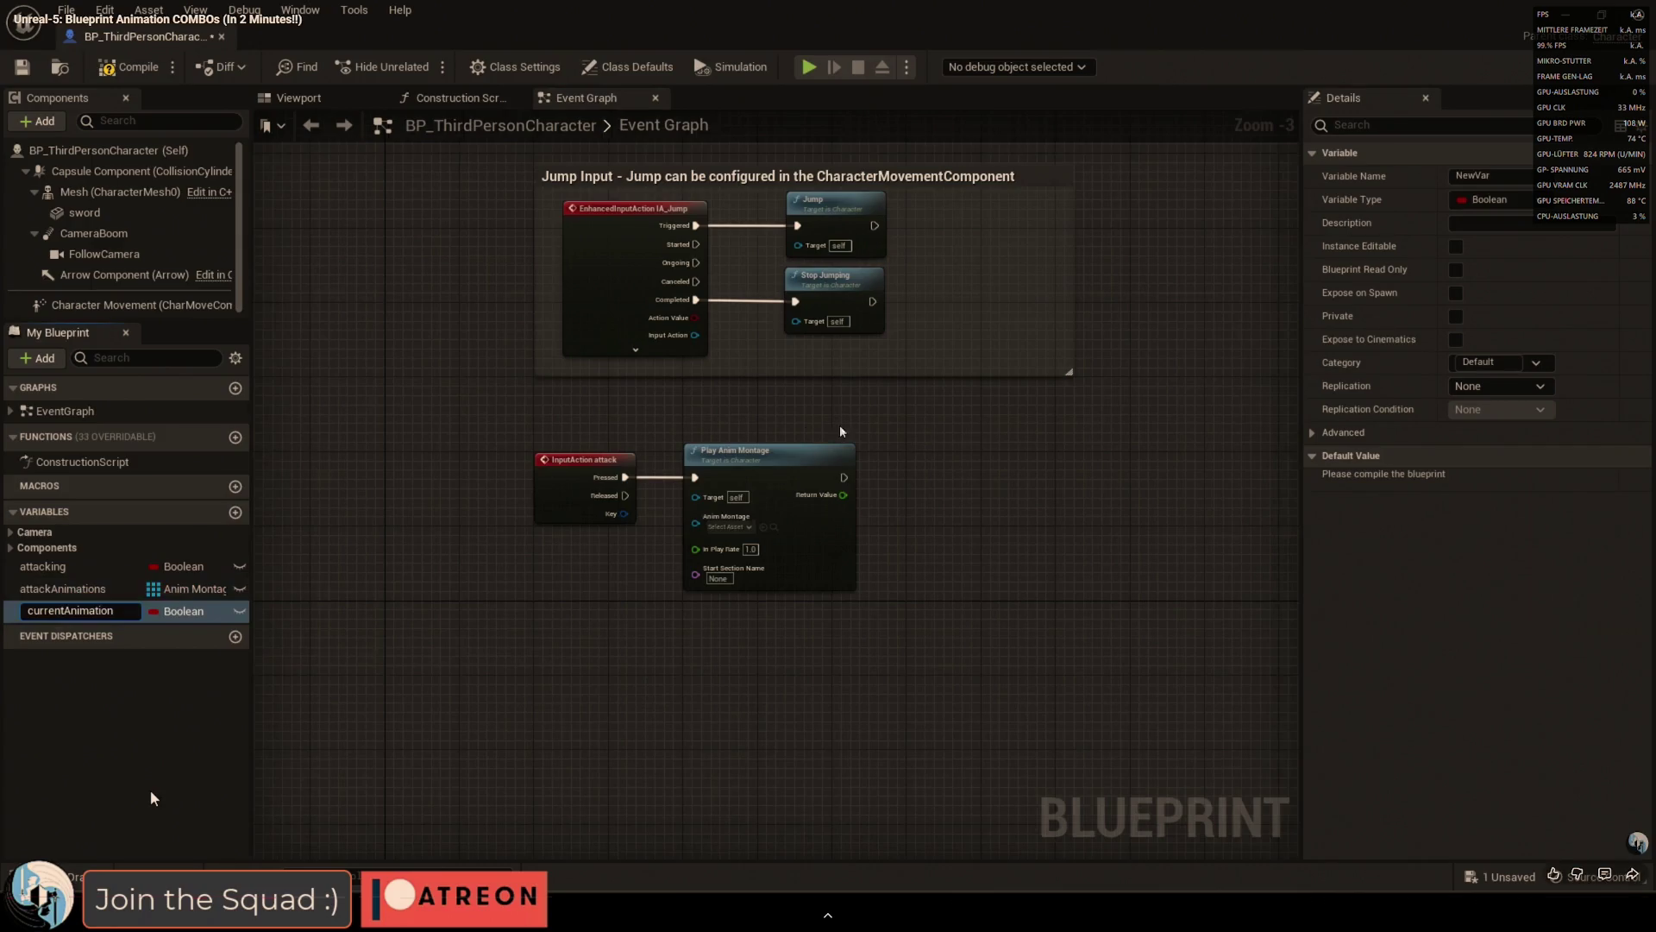
double_click(683, 460)
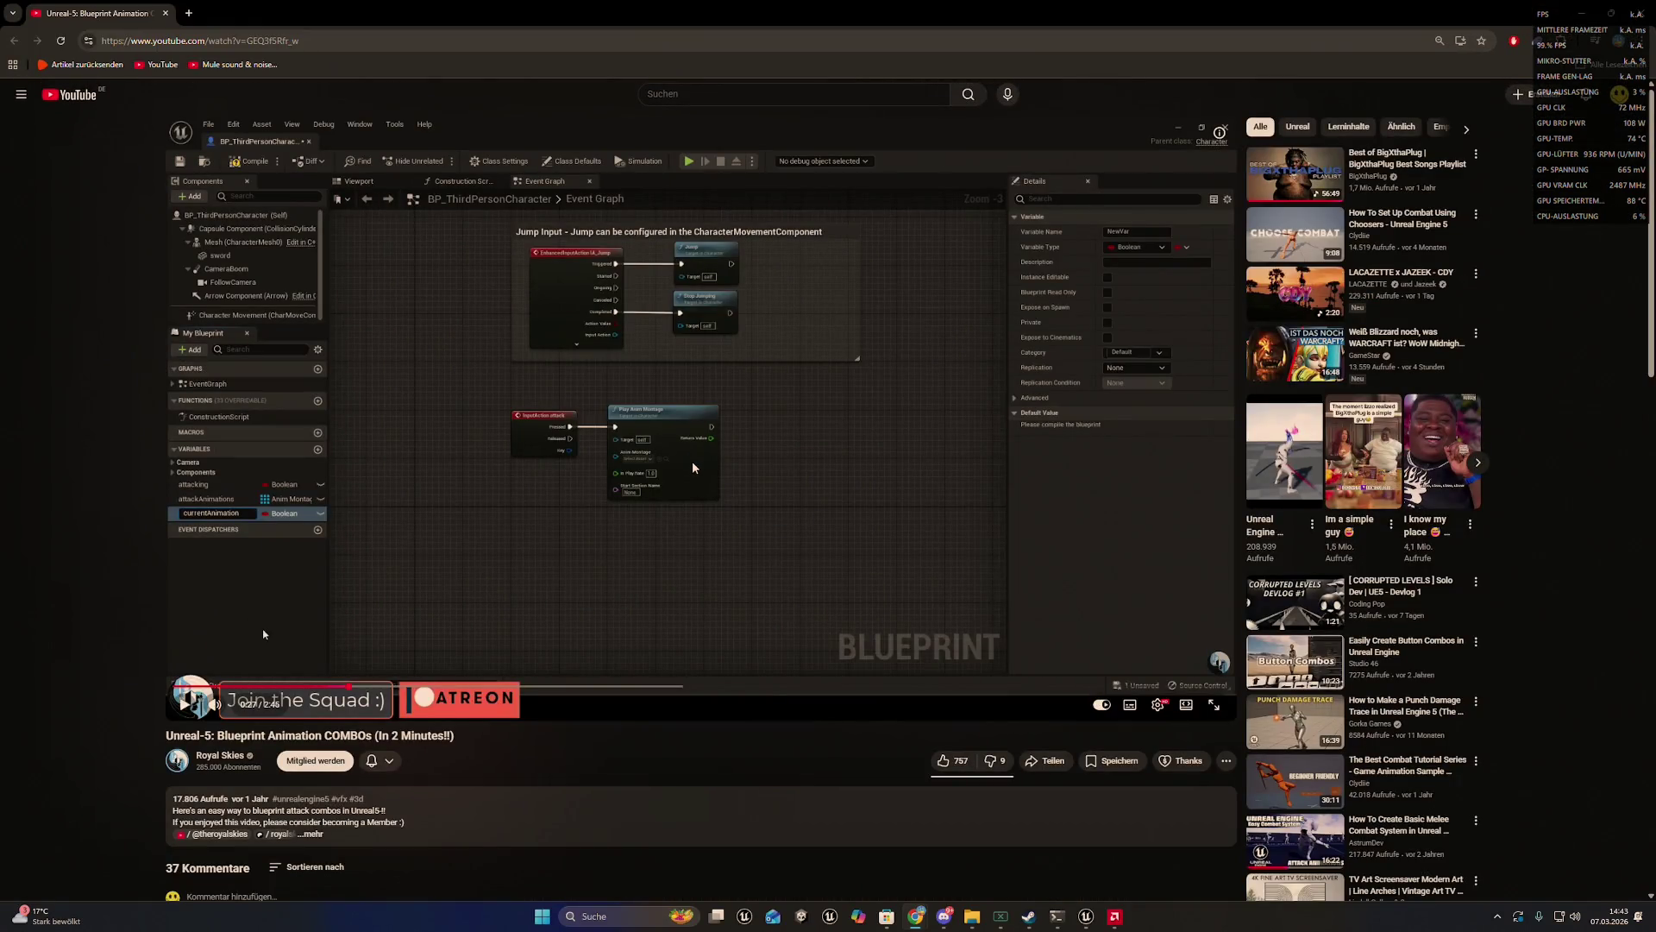
double_click(693, 467)
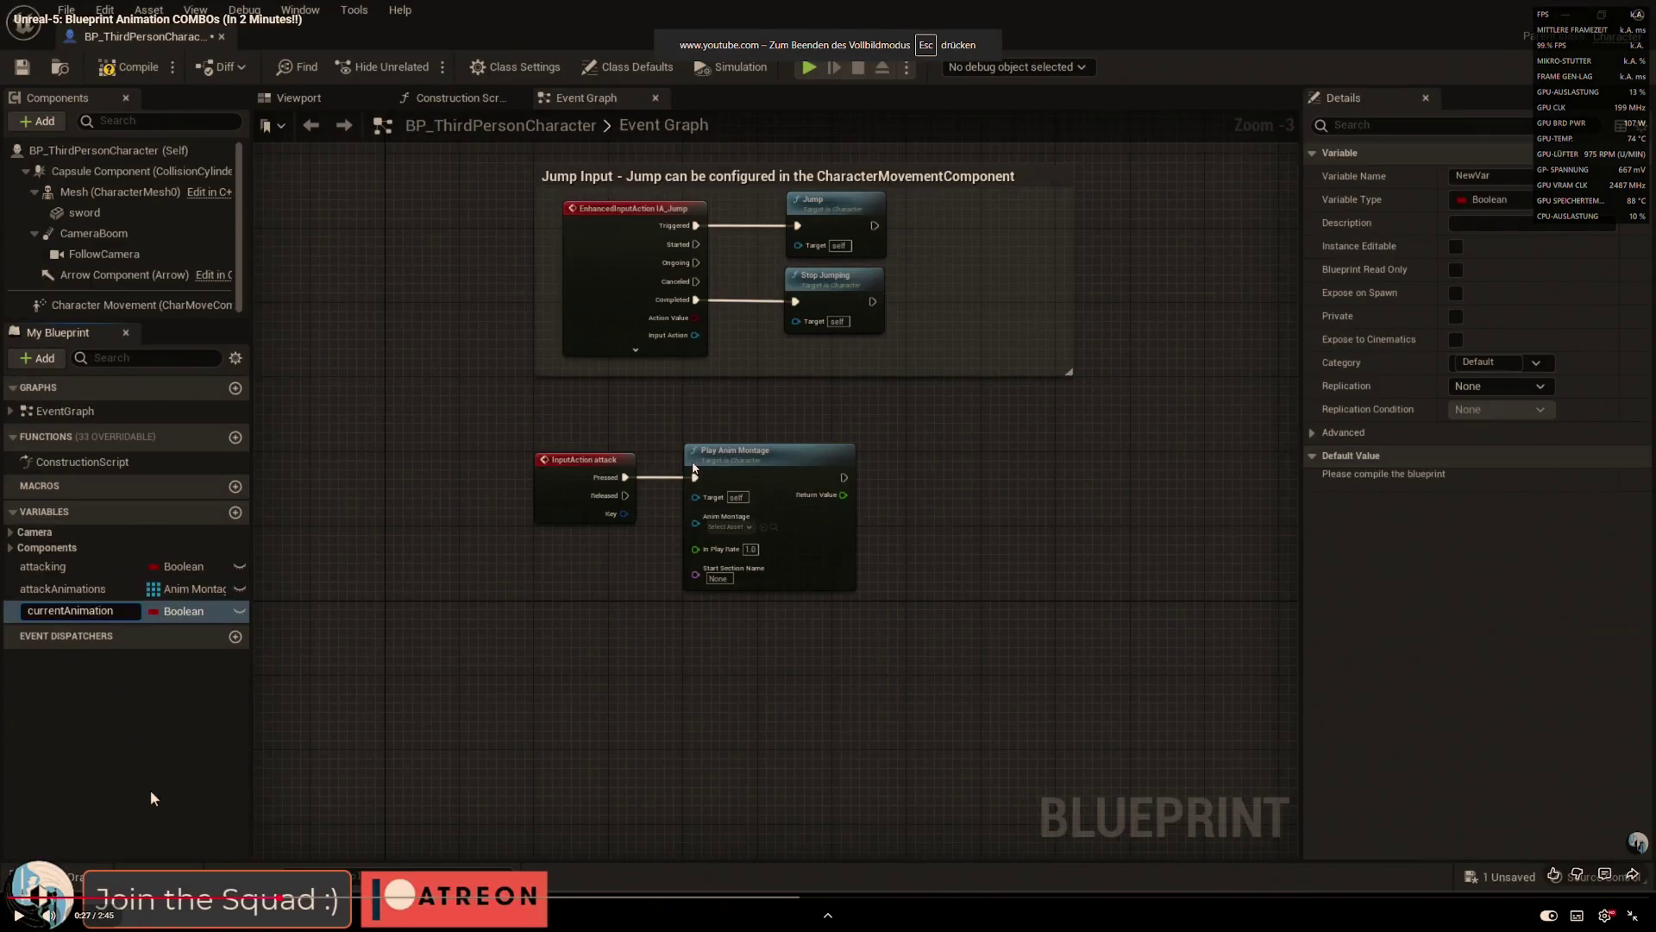
left_click(695, 468)
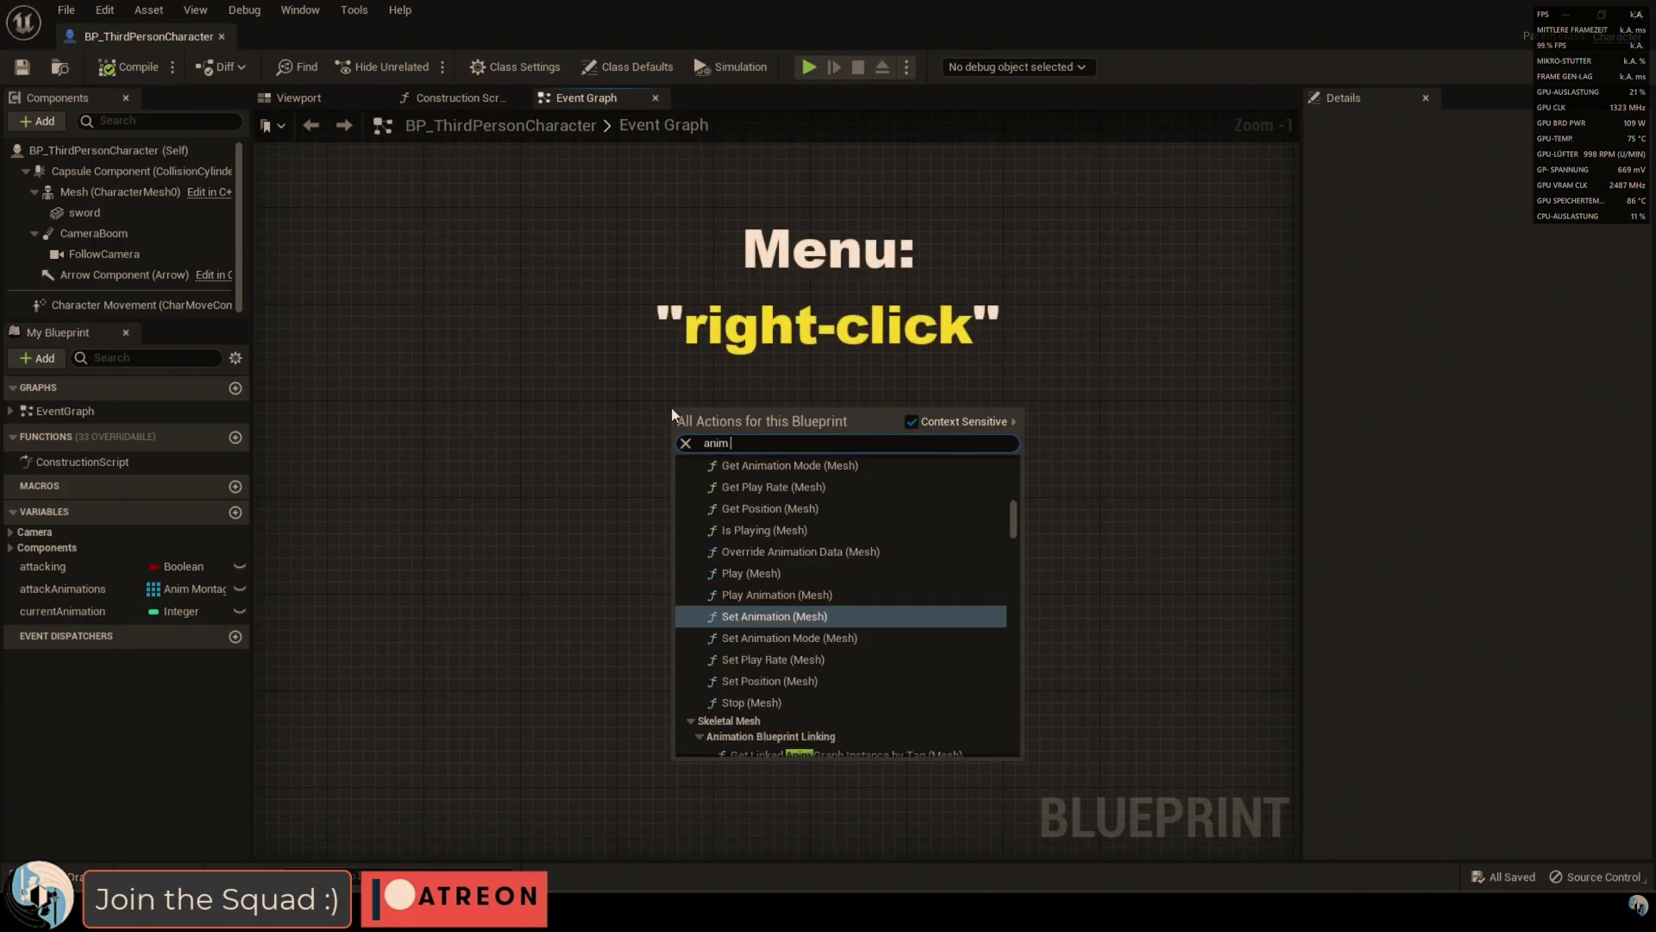
- Enter 'get all actors' and click a result while the video plays
key("Return")
left_click_drag(819, 446, 929, 425)
type("get all actors")
key("Return")
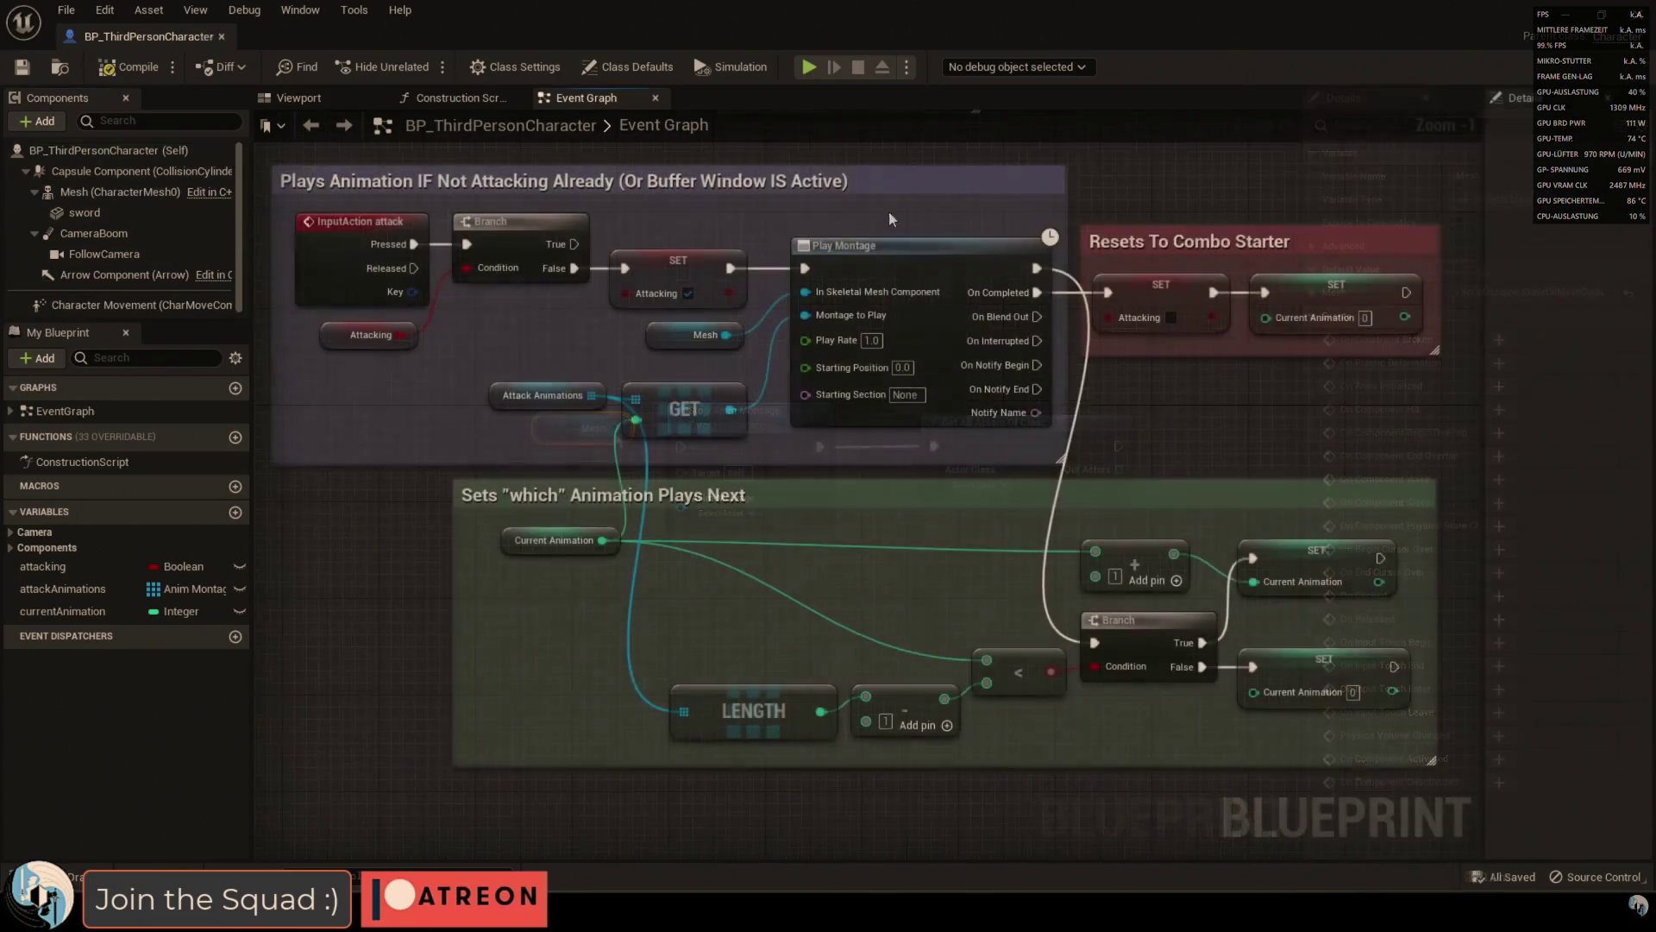
left_click(899, 270)
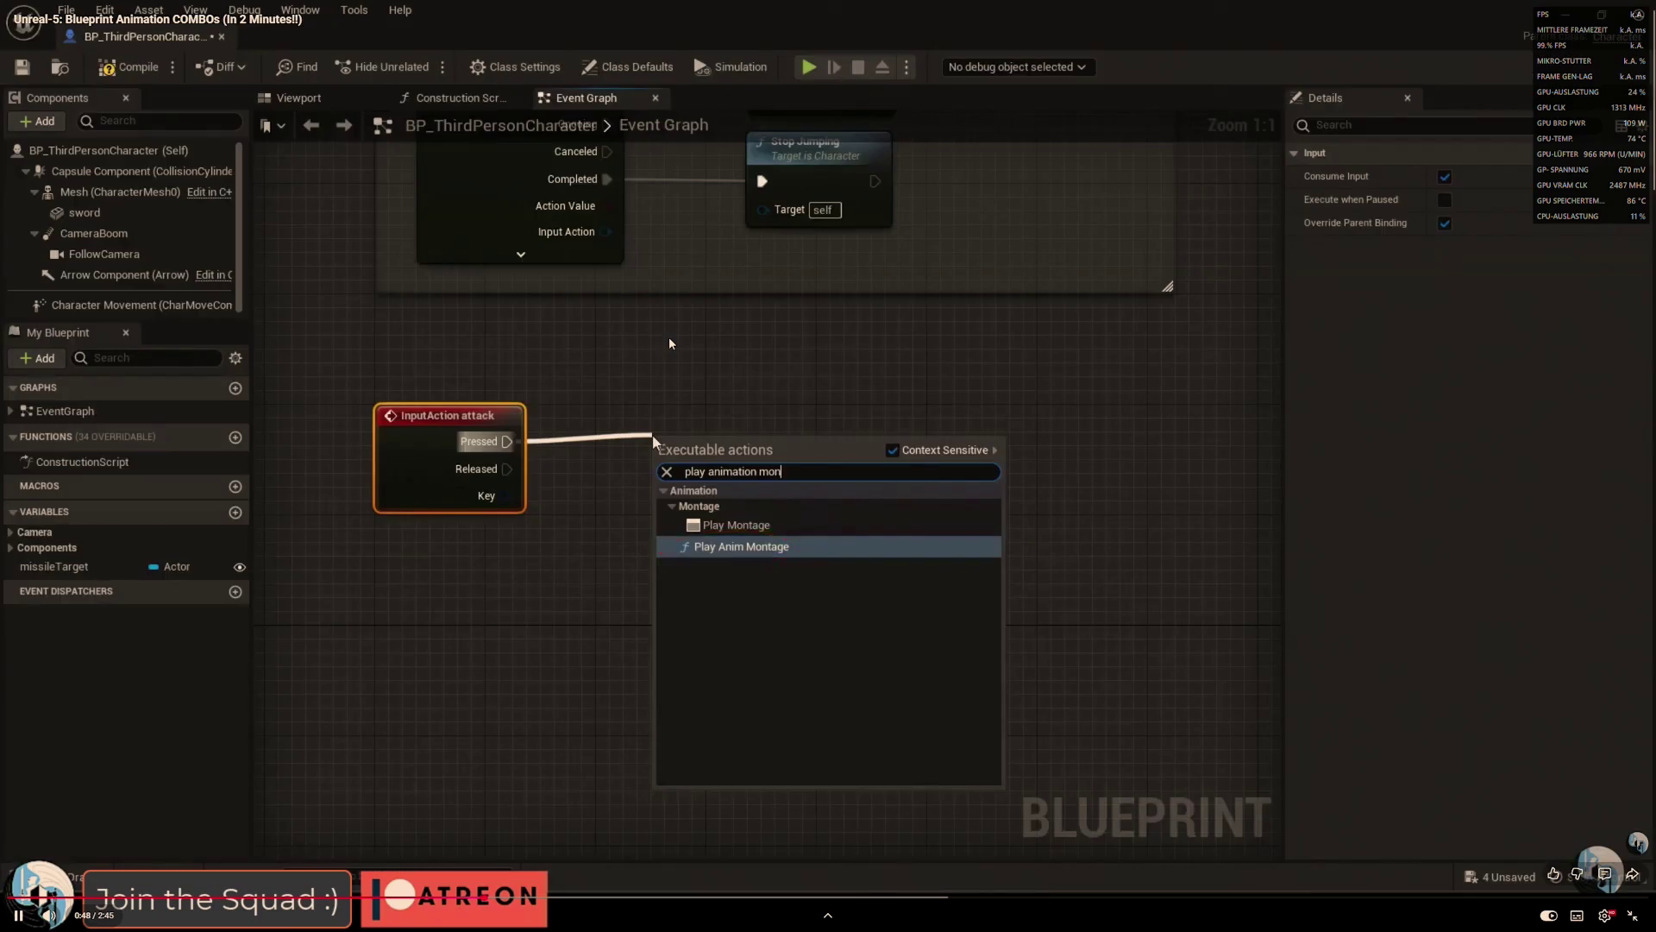
- Pause the video on the finished combo graph and the Play Montage step to study them
key("space")
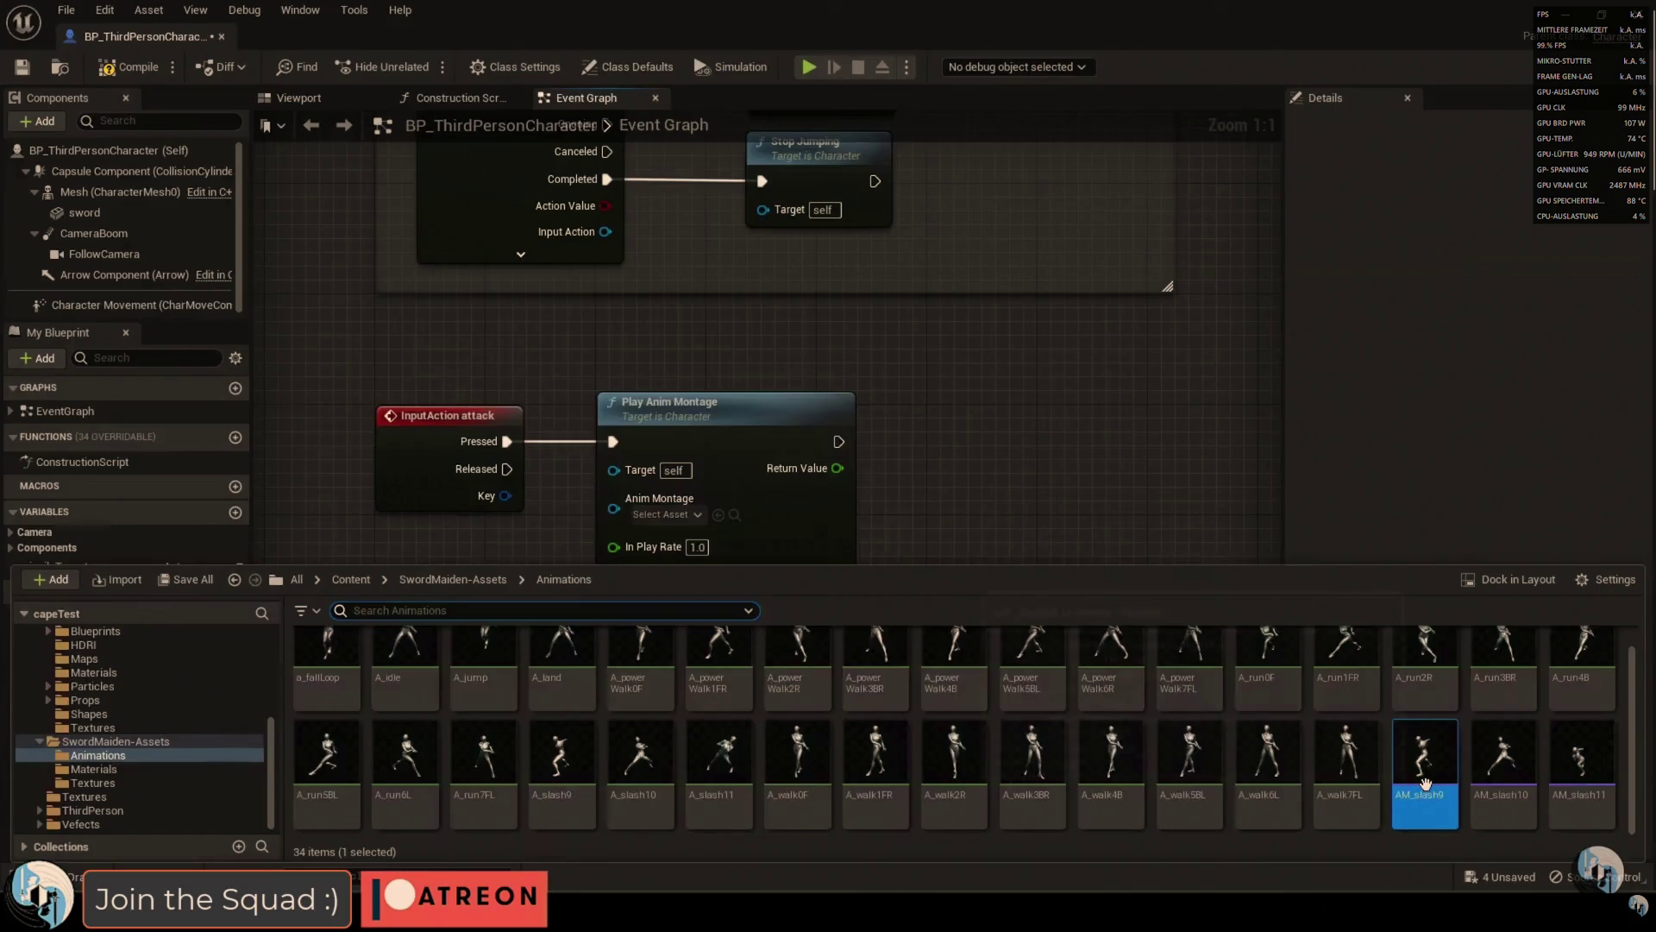
left_click(671, 338)
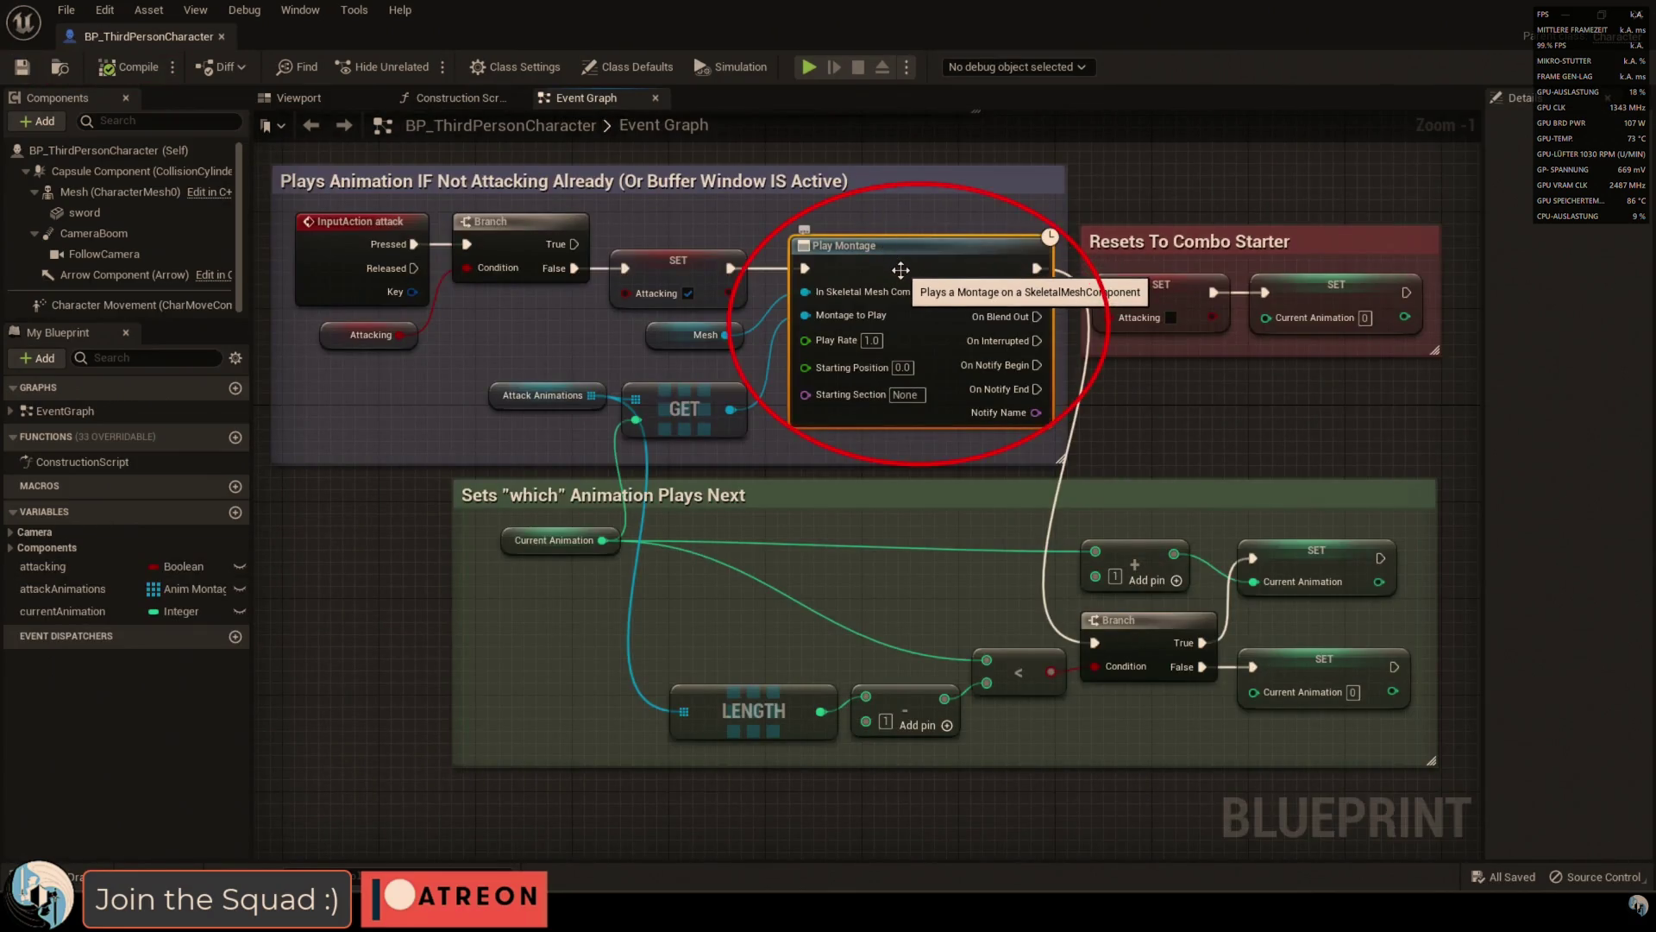
left_click(658, 399)
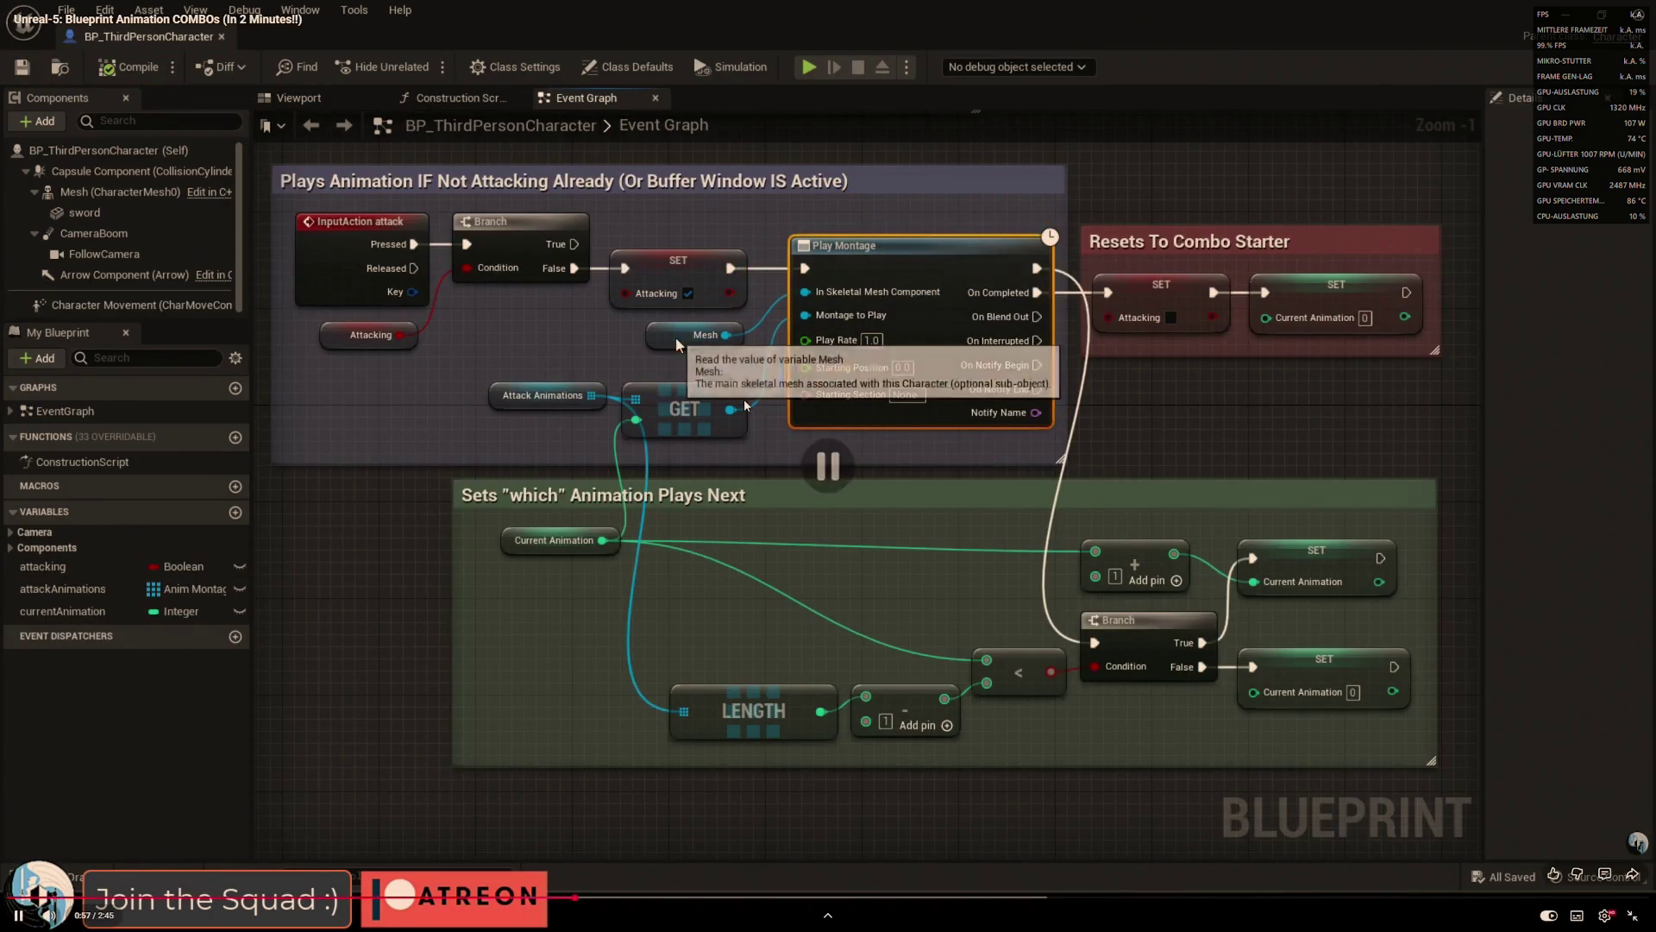
left_click(658, 399)
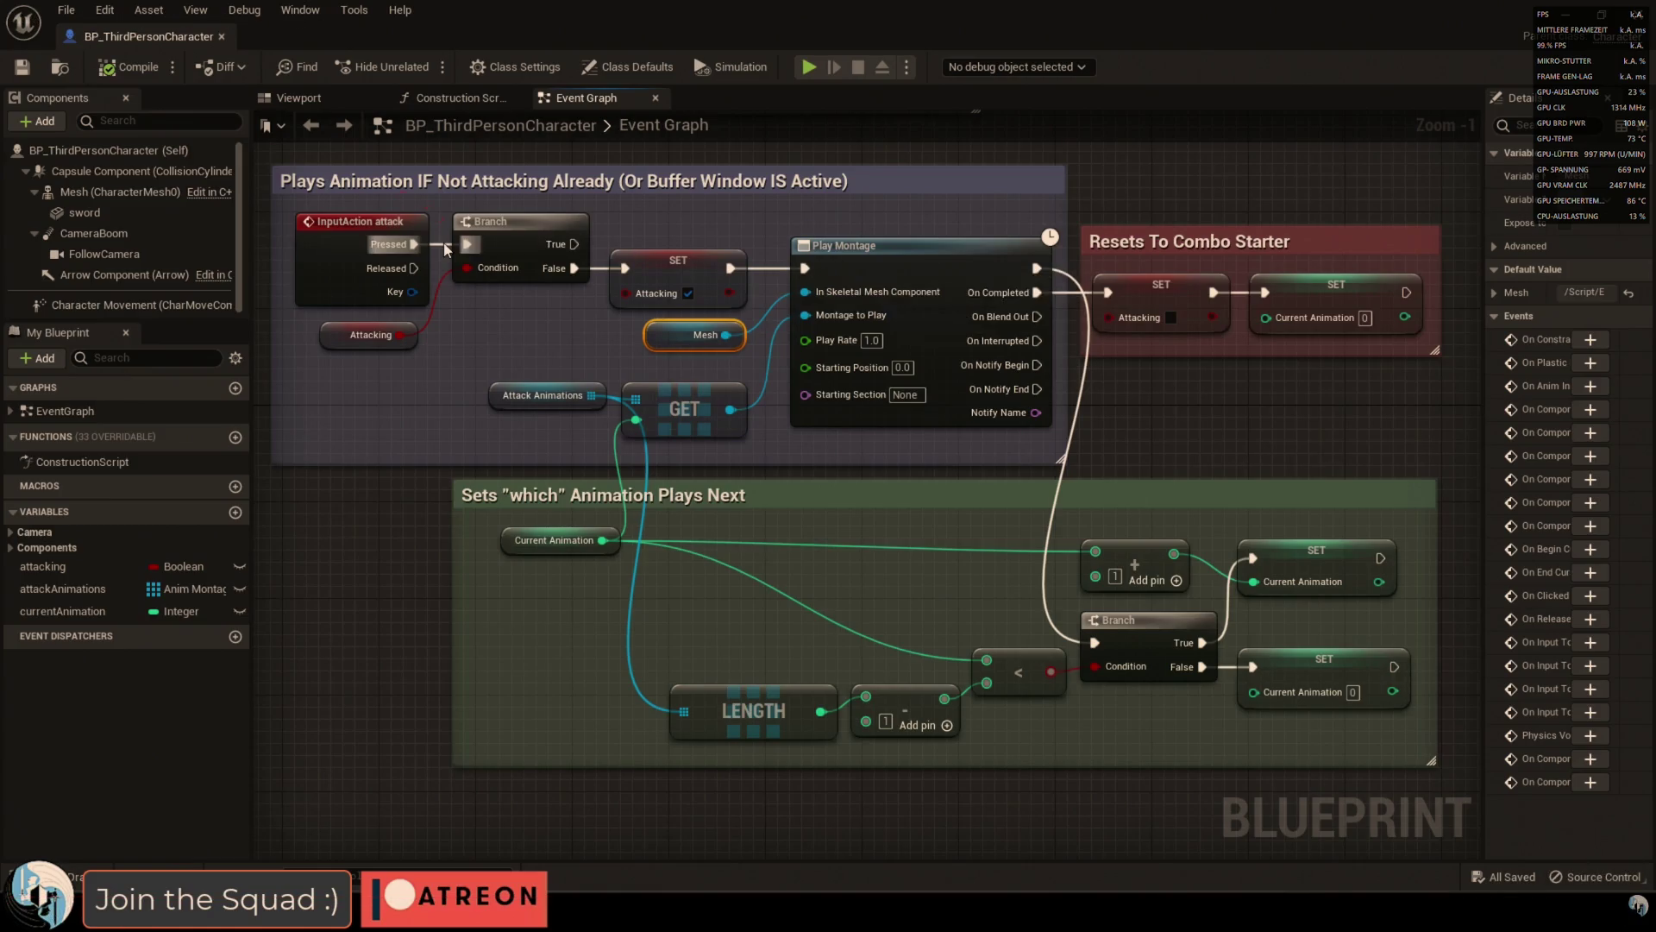
left_click(651, 397)
left_click(651, 396)
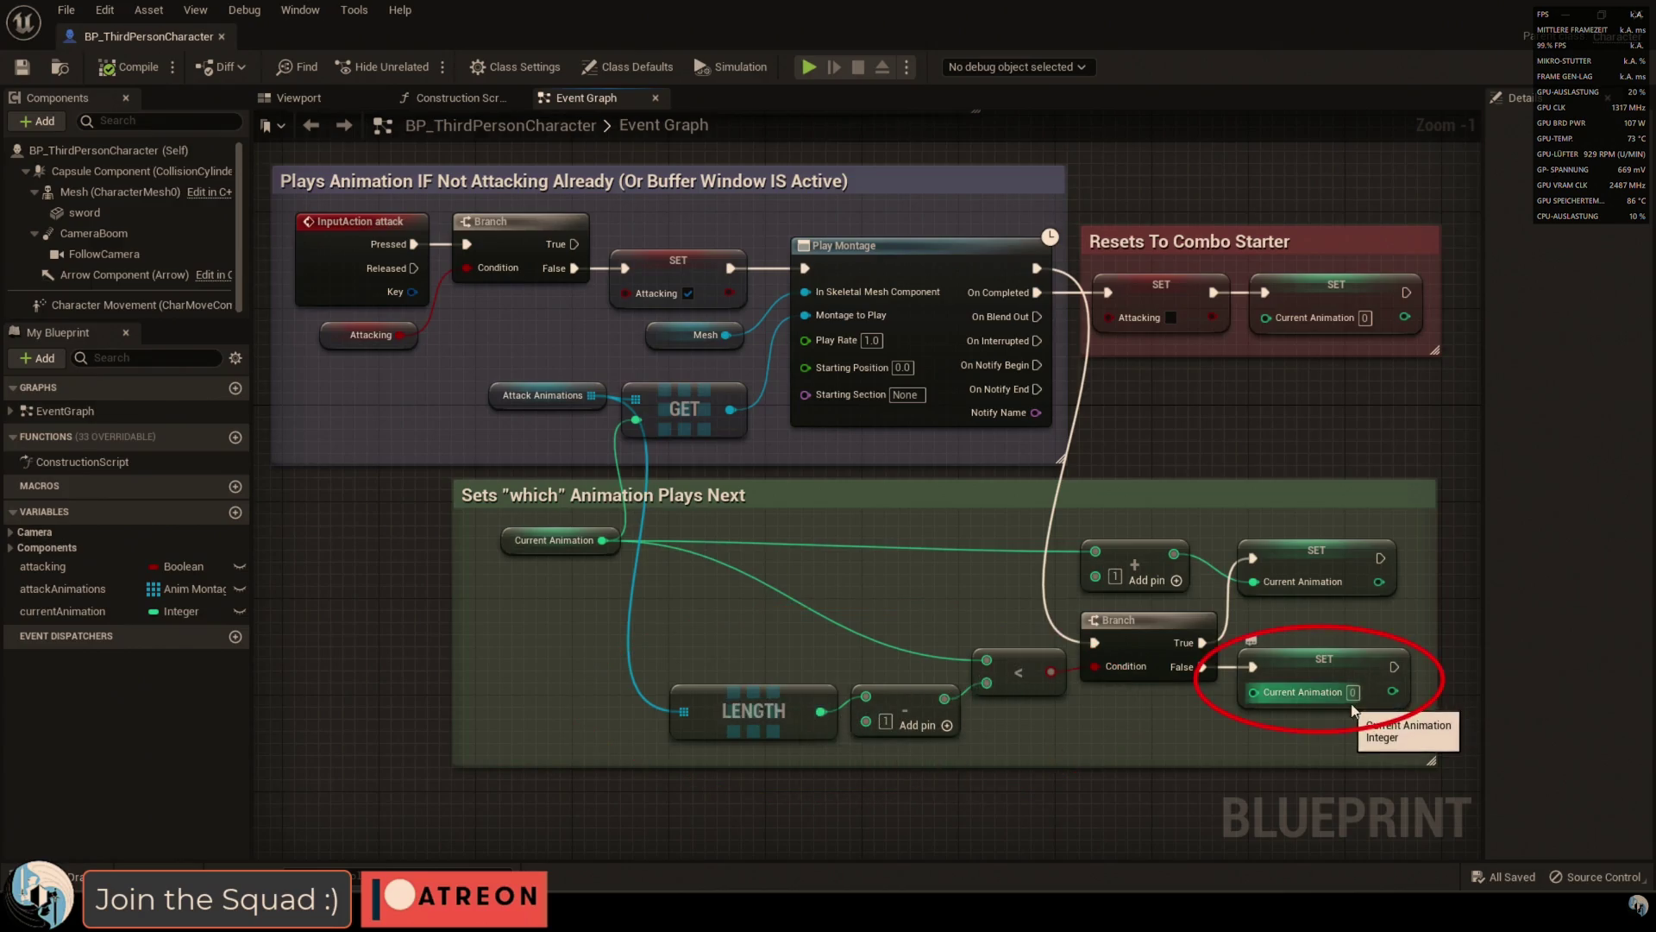
key("alt+Tab")
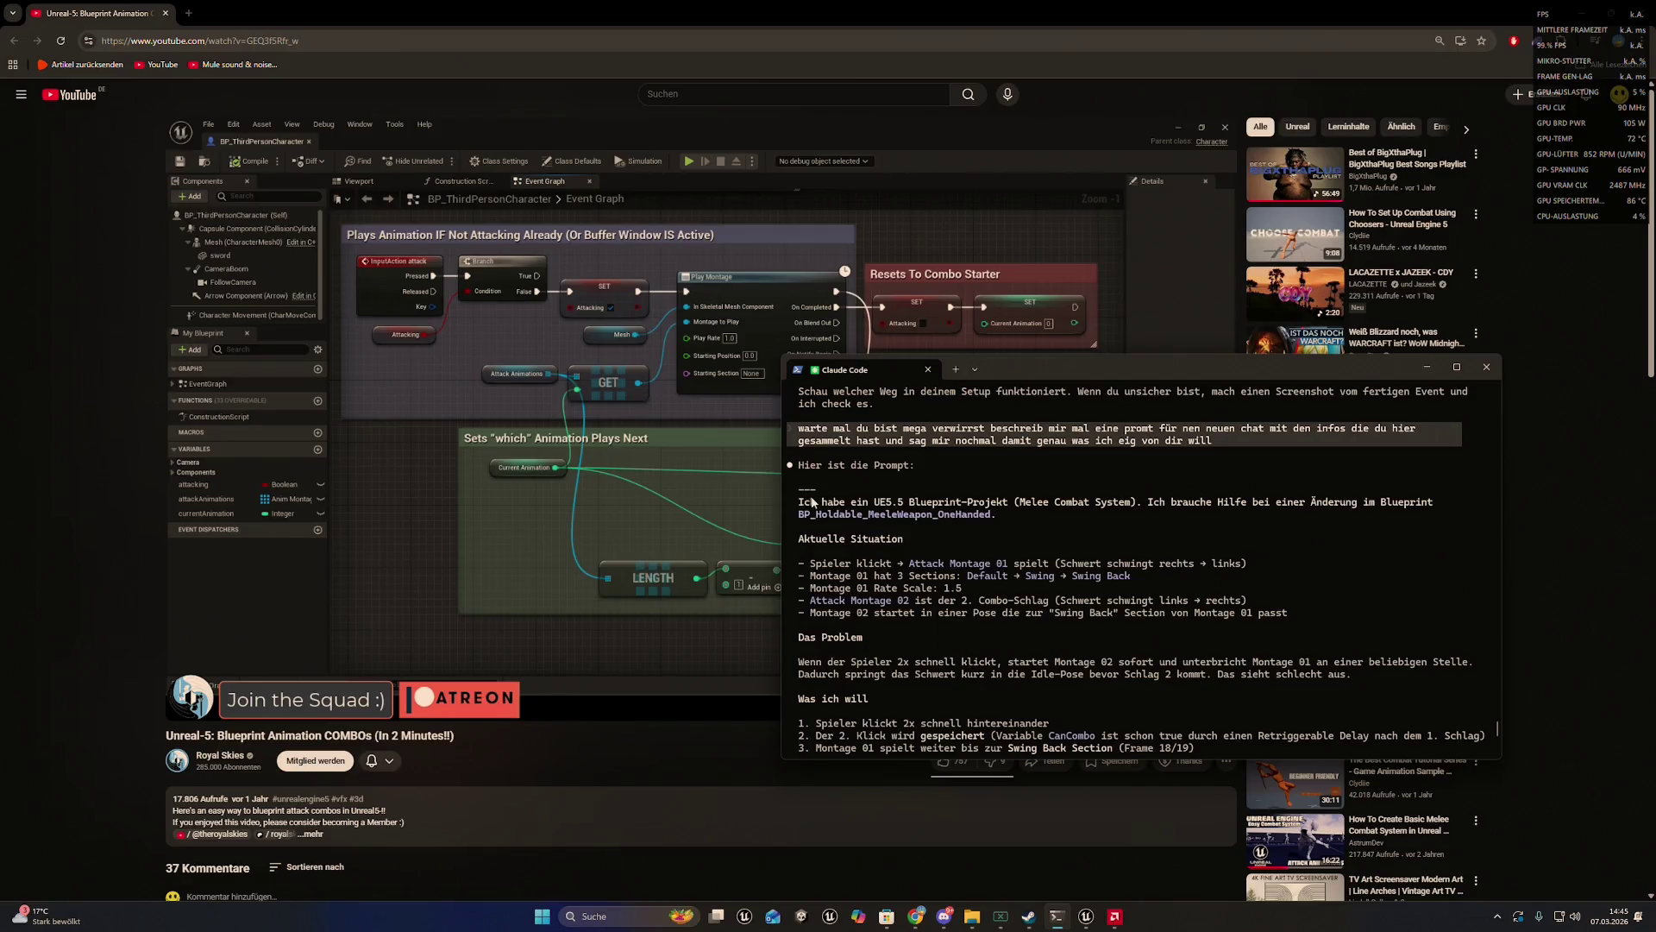
- Copy the drafted melee-combo prompt text, then clear the conversation with /clear
mouse_move(793, 503)
left_mouse_down()
mouse_move(1036, 529)
mouse_move(1005, 569)
mouse_move(1056, 634)
mouse_move(1121, 666)
mouse_move(1341, 654)
mouse_move(1323, 657)
left_mouse_up()
scroll(1046, 611, "down", 2)
scroll(1056, 634, "down", 3)
scroll(1073, 647, "down", 1)
scroll(1078, 652, "down", 3)
left_click(1046, 720)
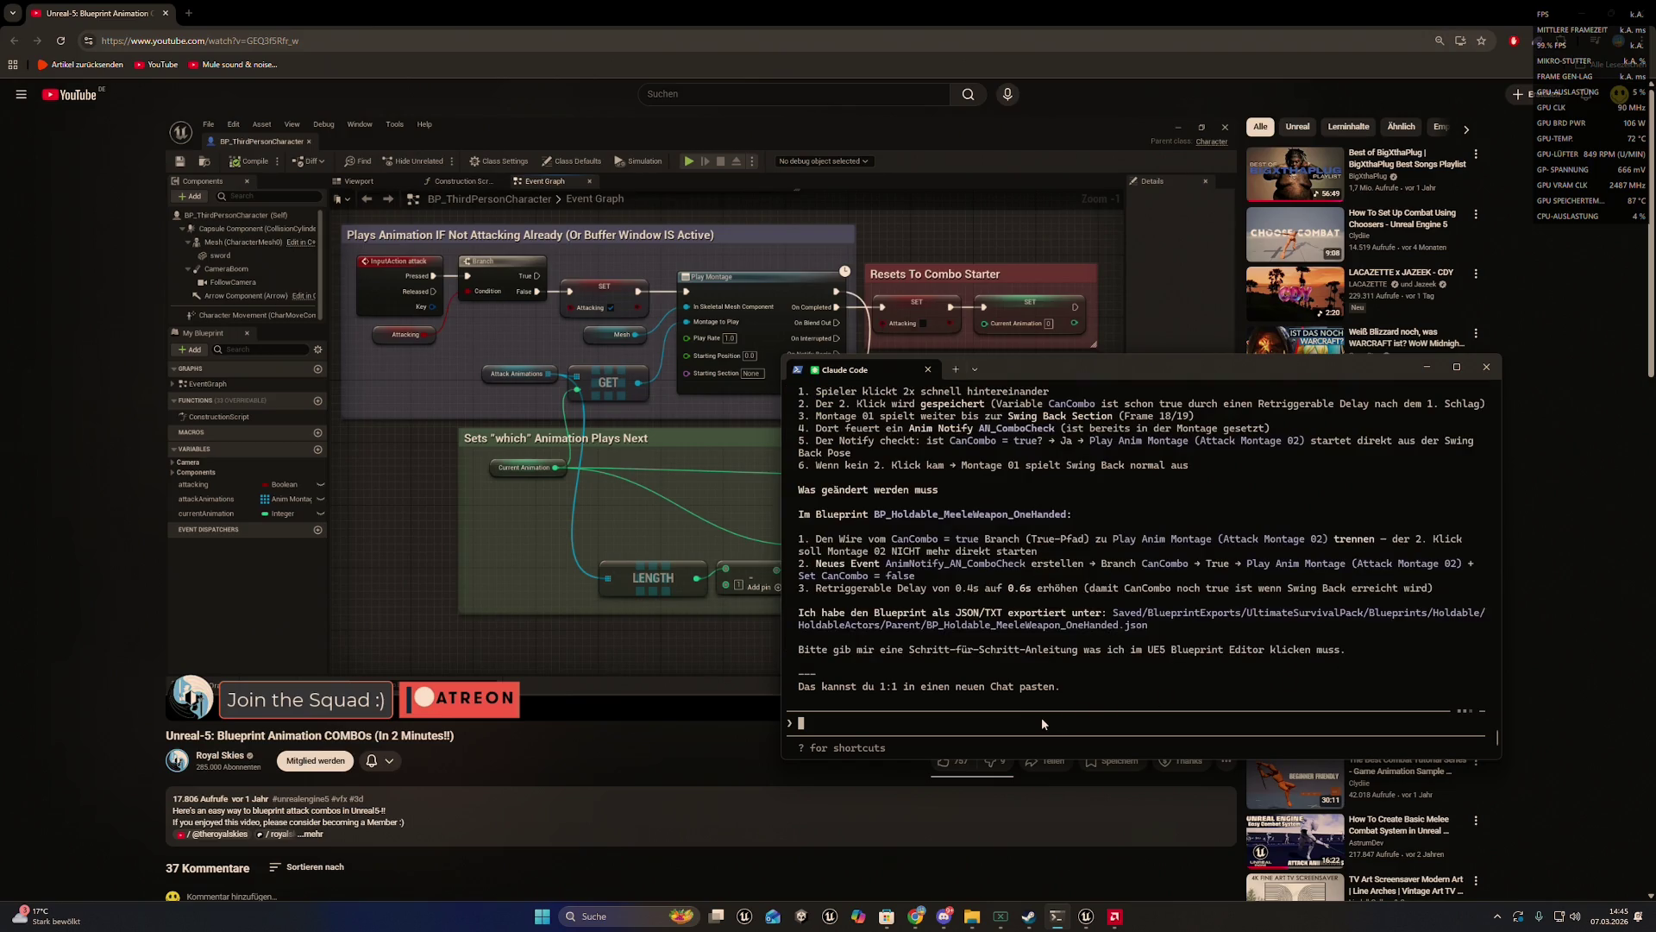
type("/cle")
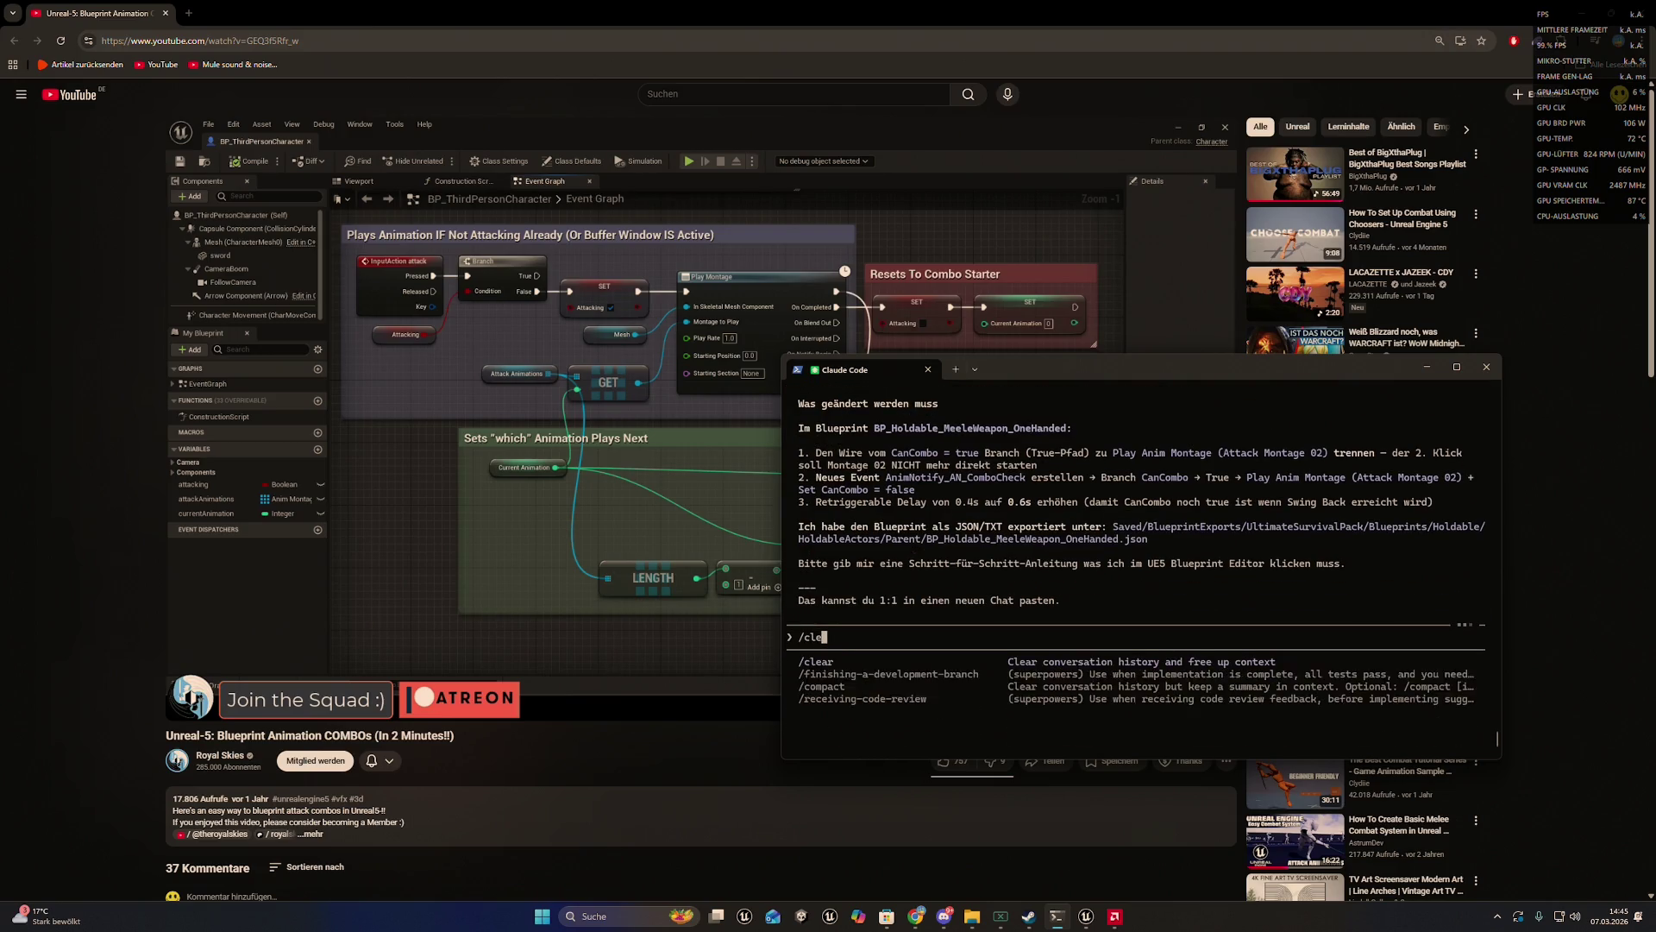
type("ar")
key("Return")
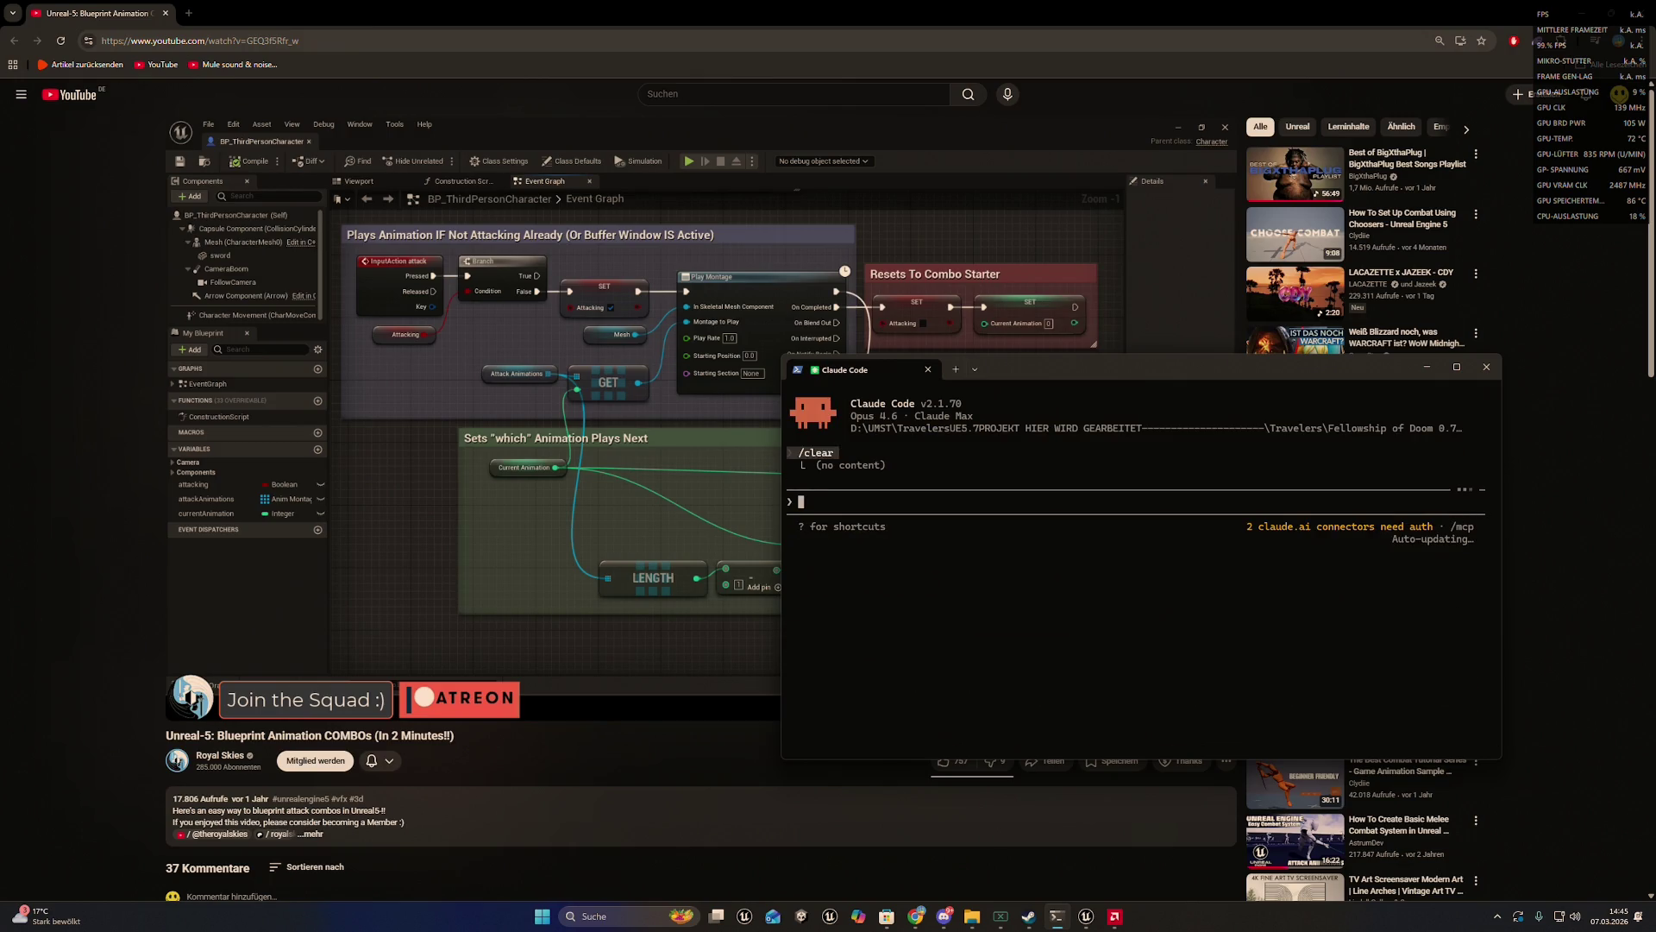
- Paste the combo prompt, add a note about the tutorial's logic, attach the screenshot and send
key("ctrl+v")
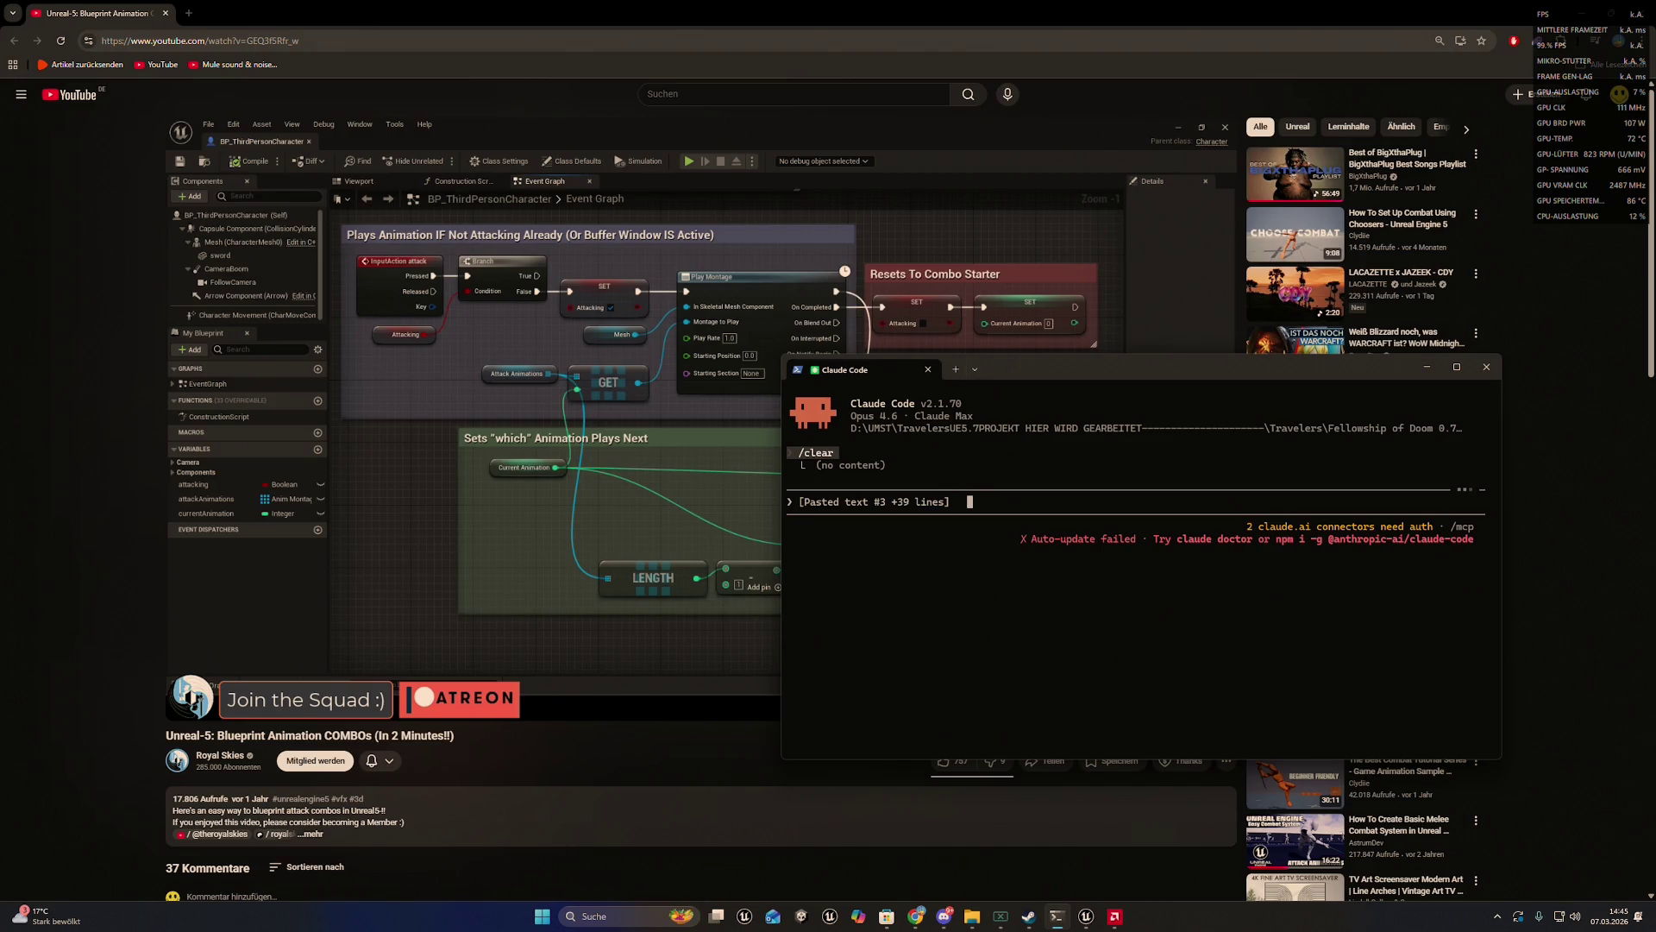
type("aber pass auf ")
type("ich habe hier ei")
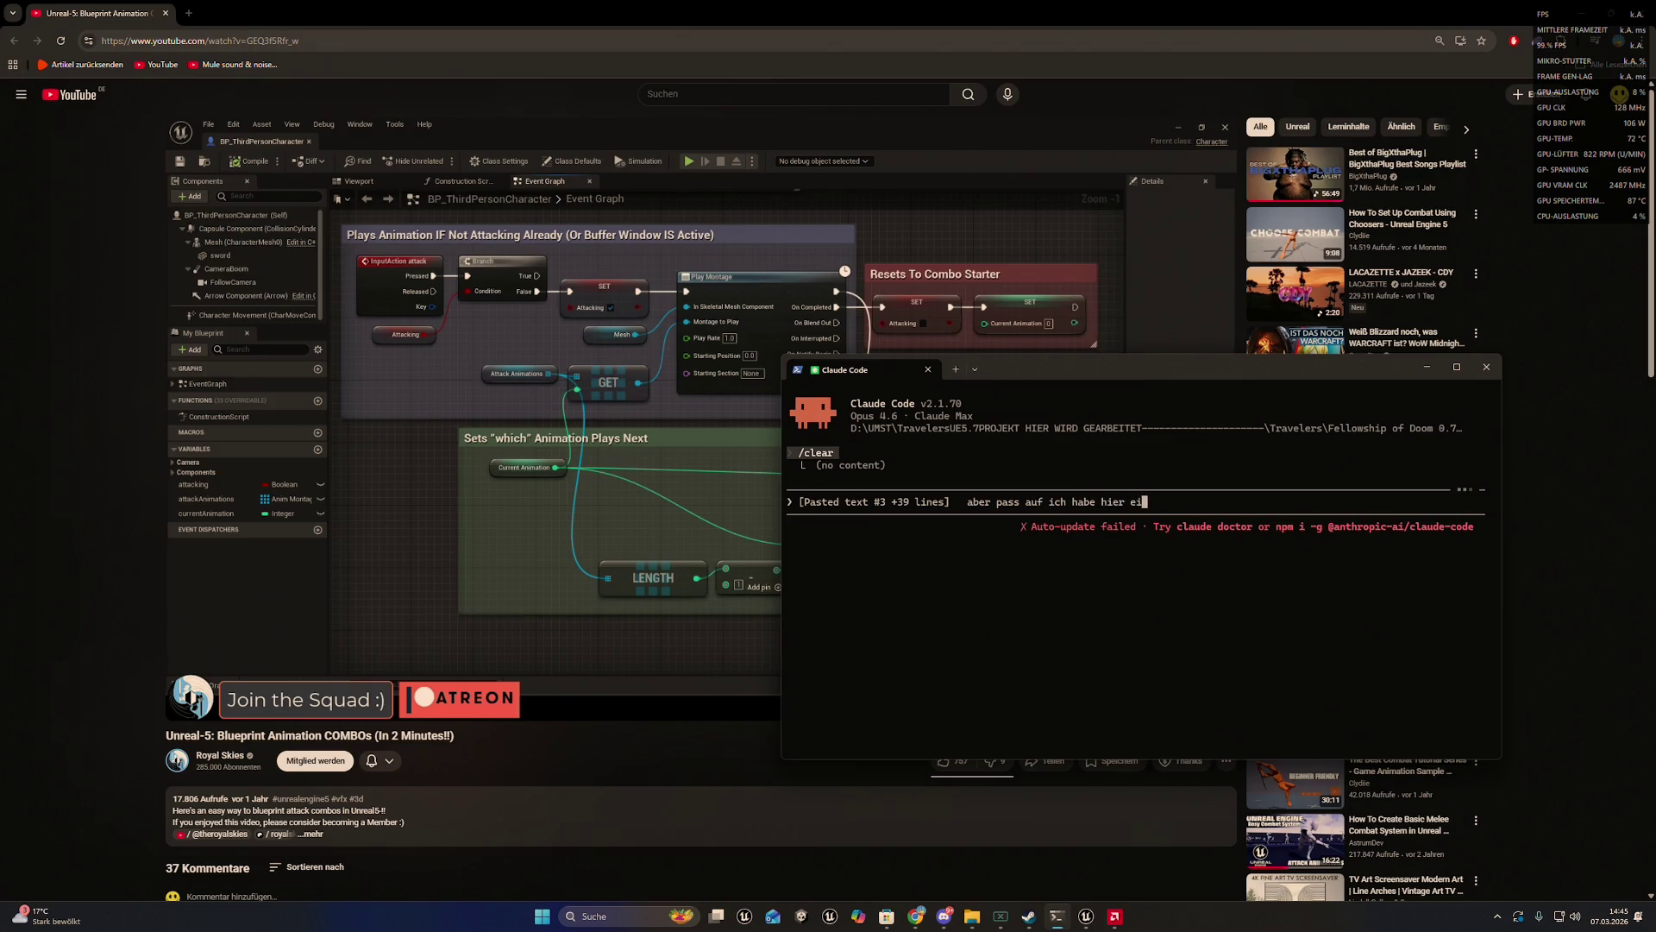
type("n cooles tuto")
type("rial gefunden und ")
type("guck mal die logic ")
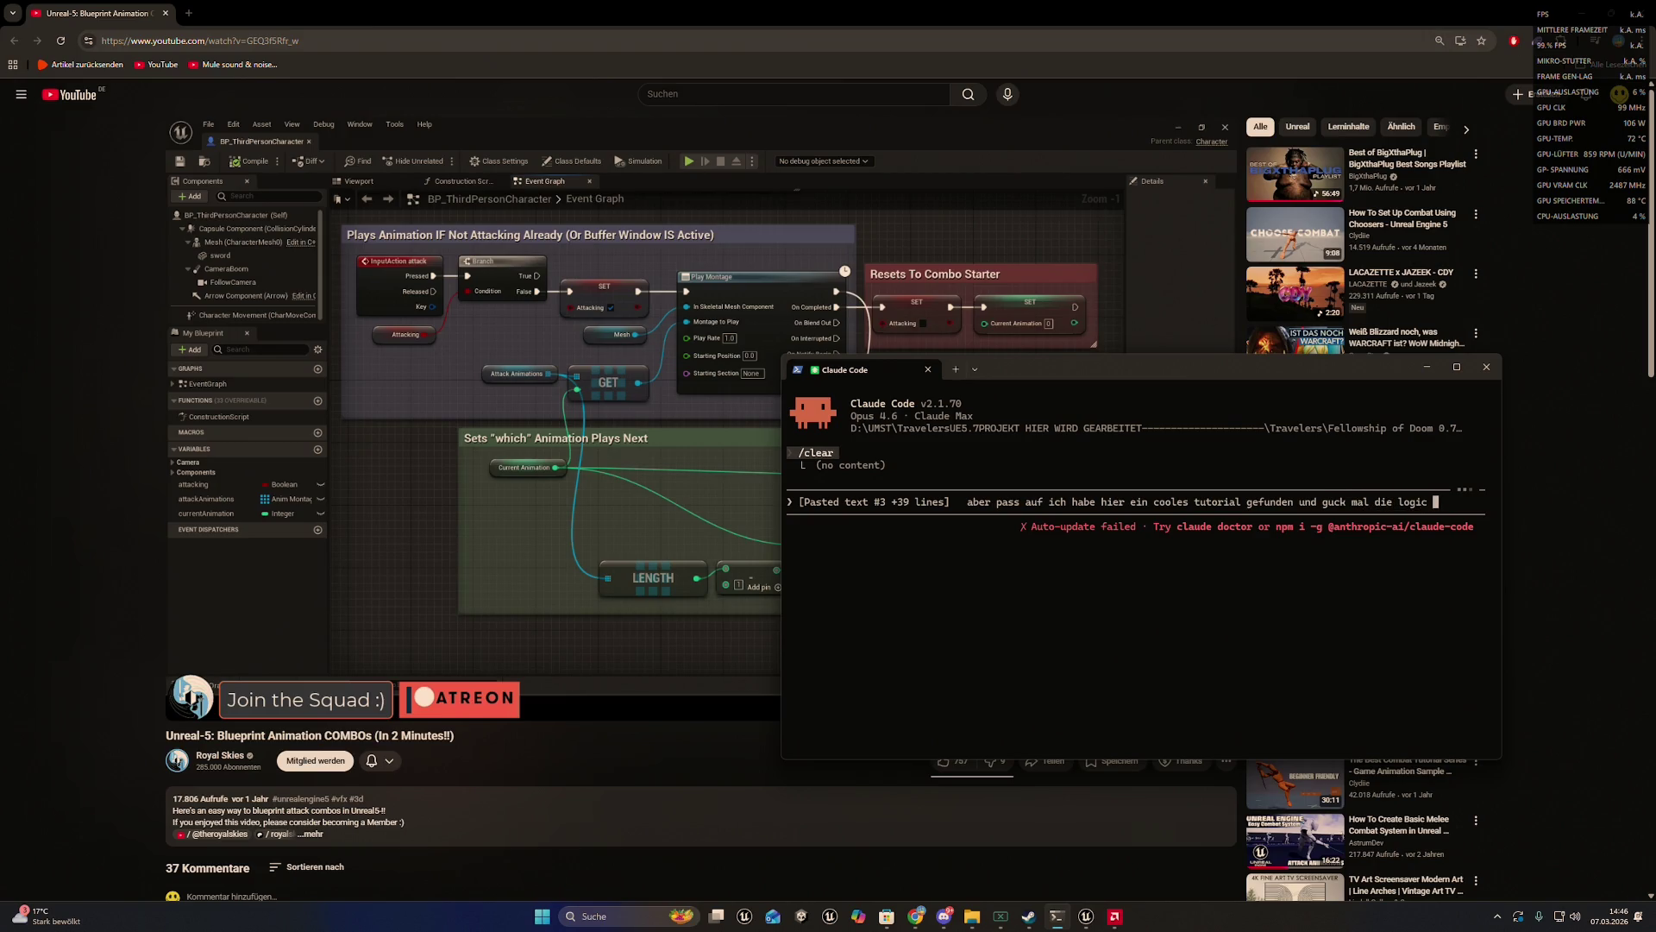
type("auf dem")
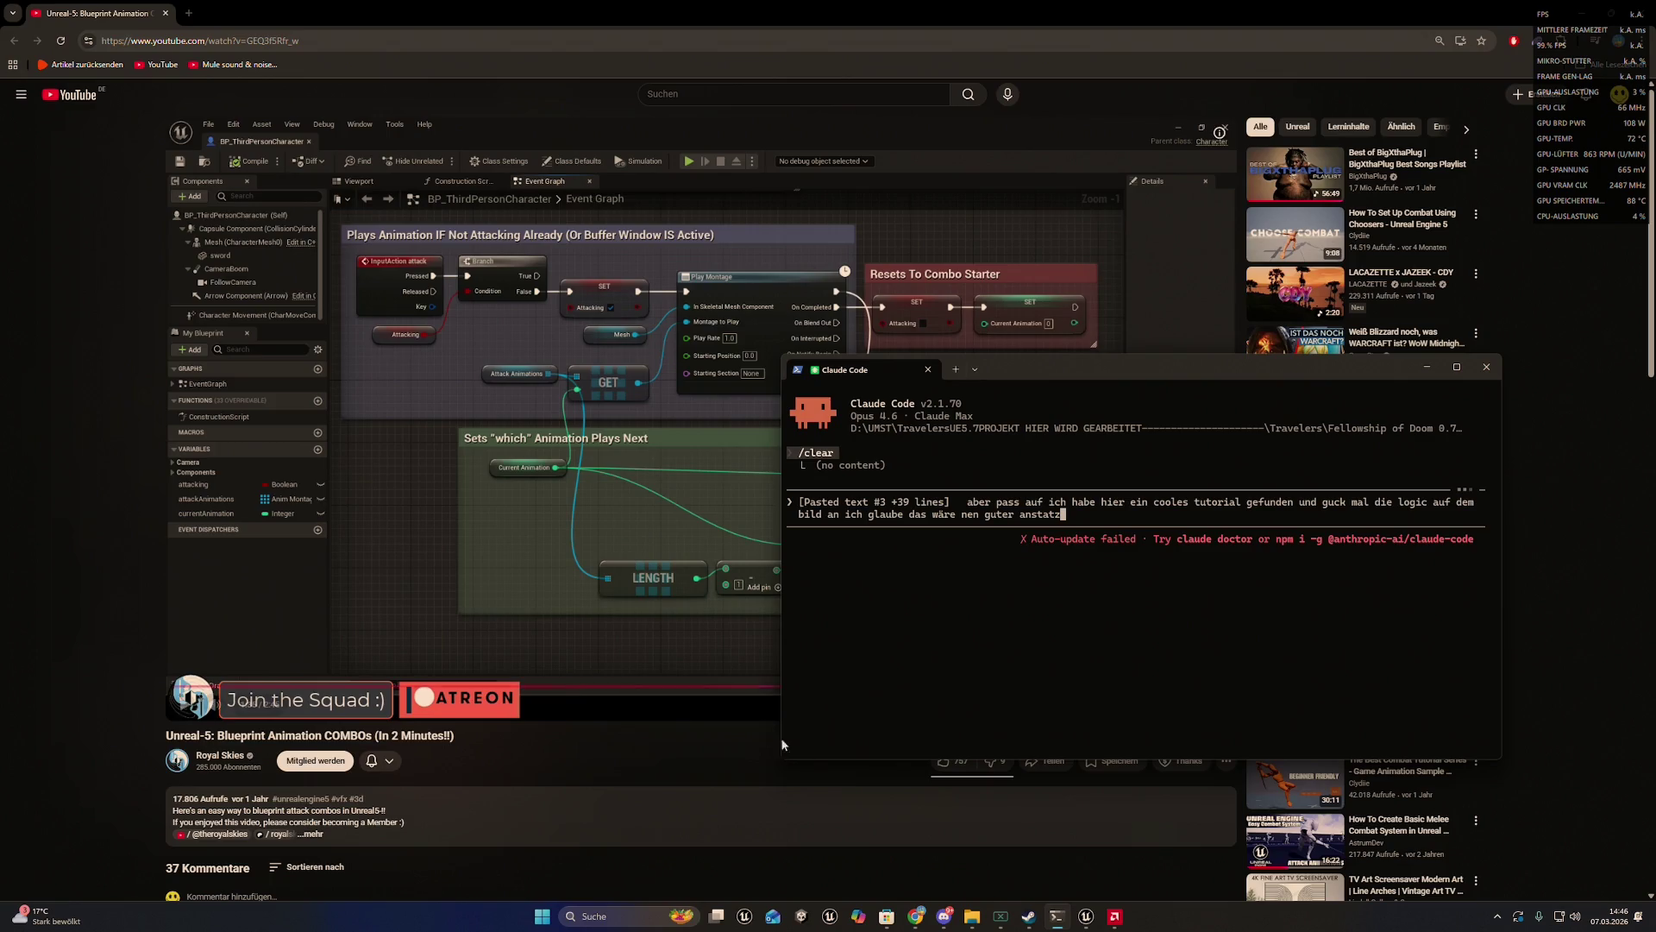
mouse_move(972, 916)
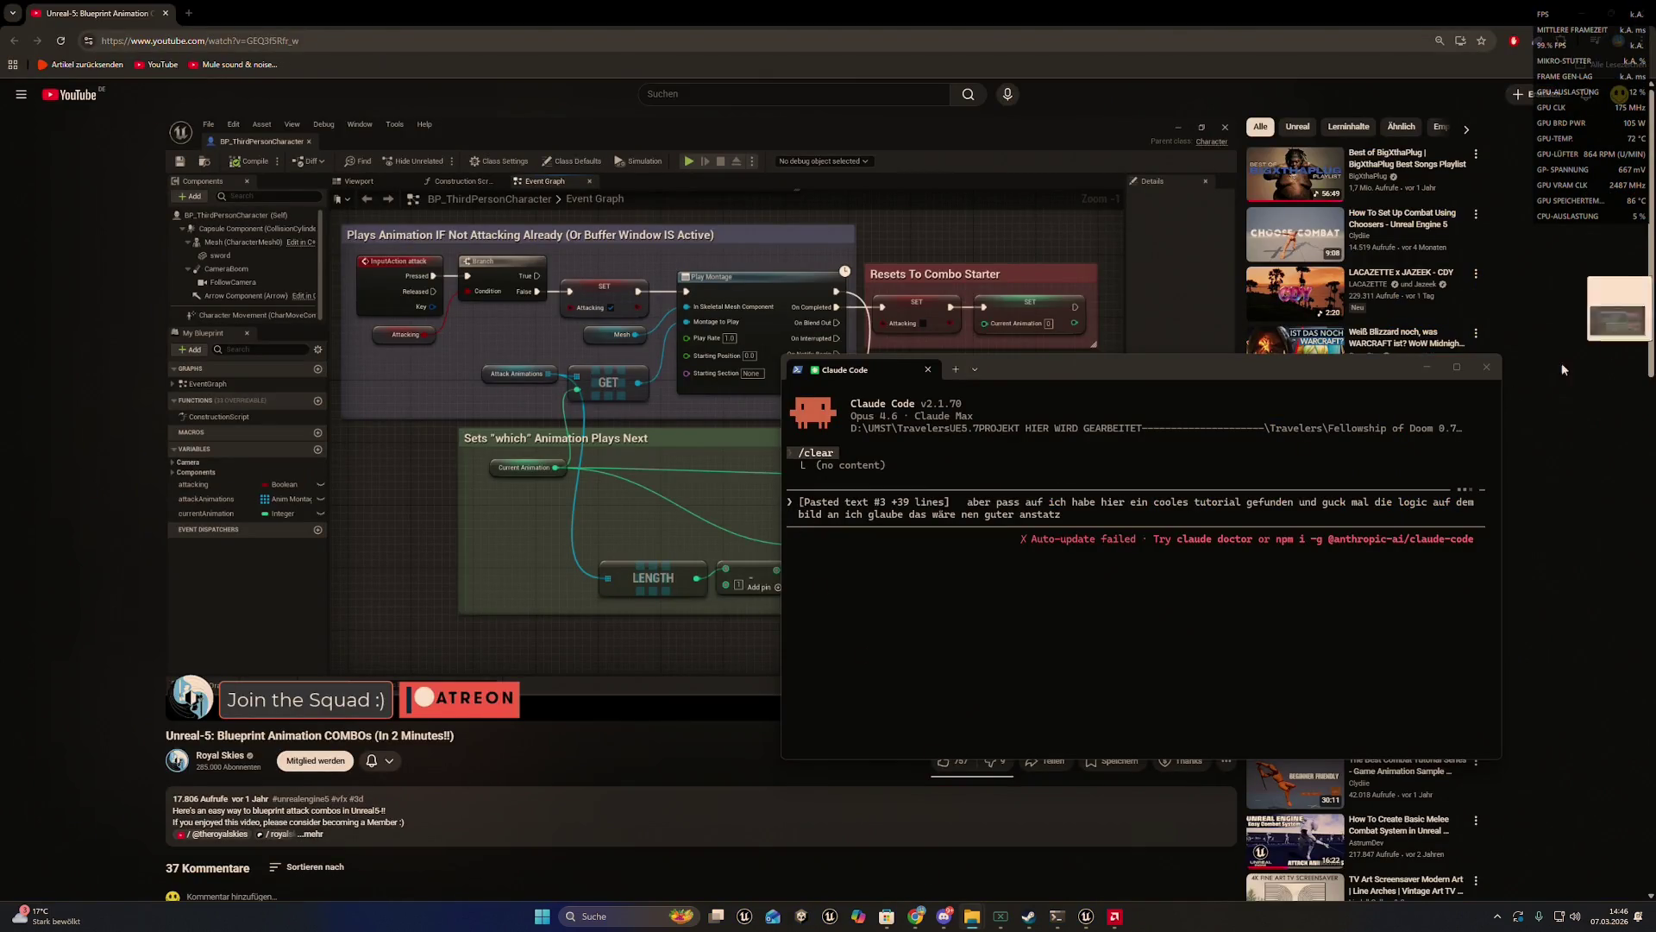
key("alt+v")
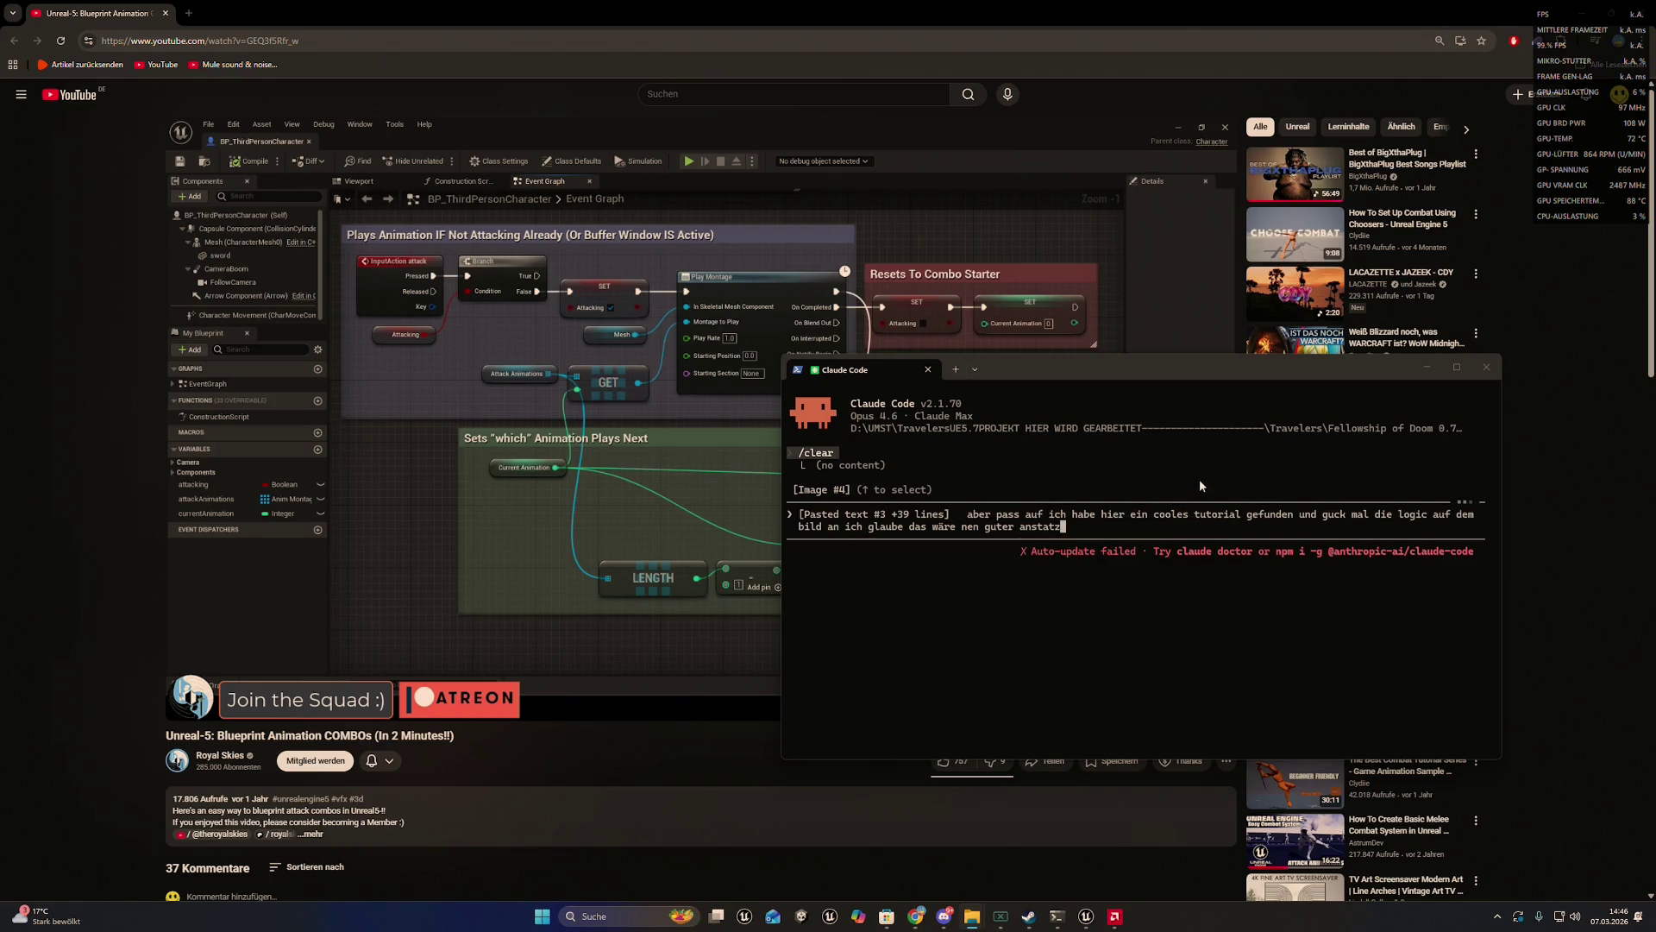
left_click(1098, 523)
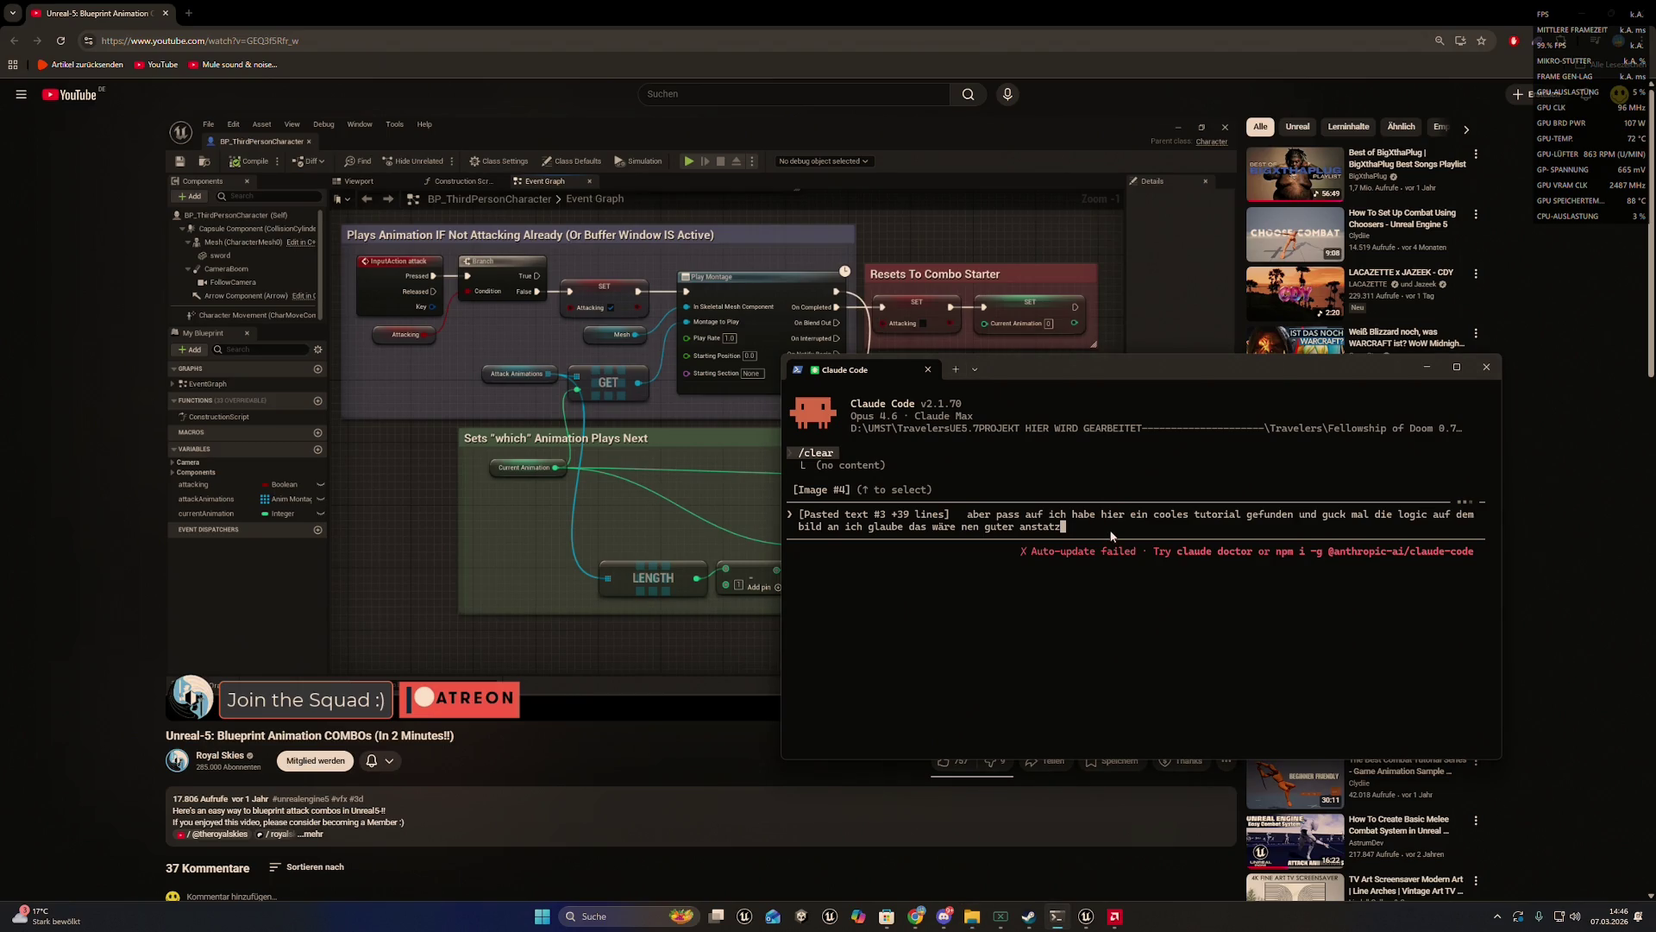
key("Return")
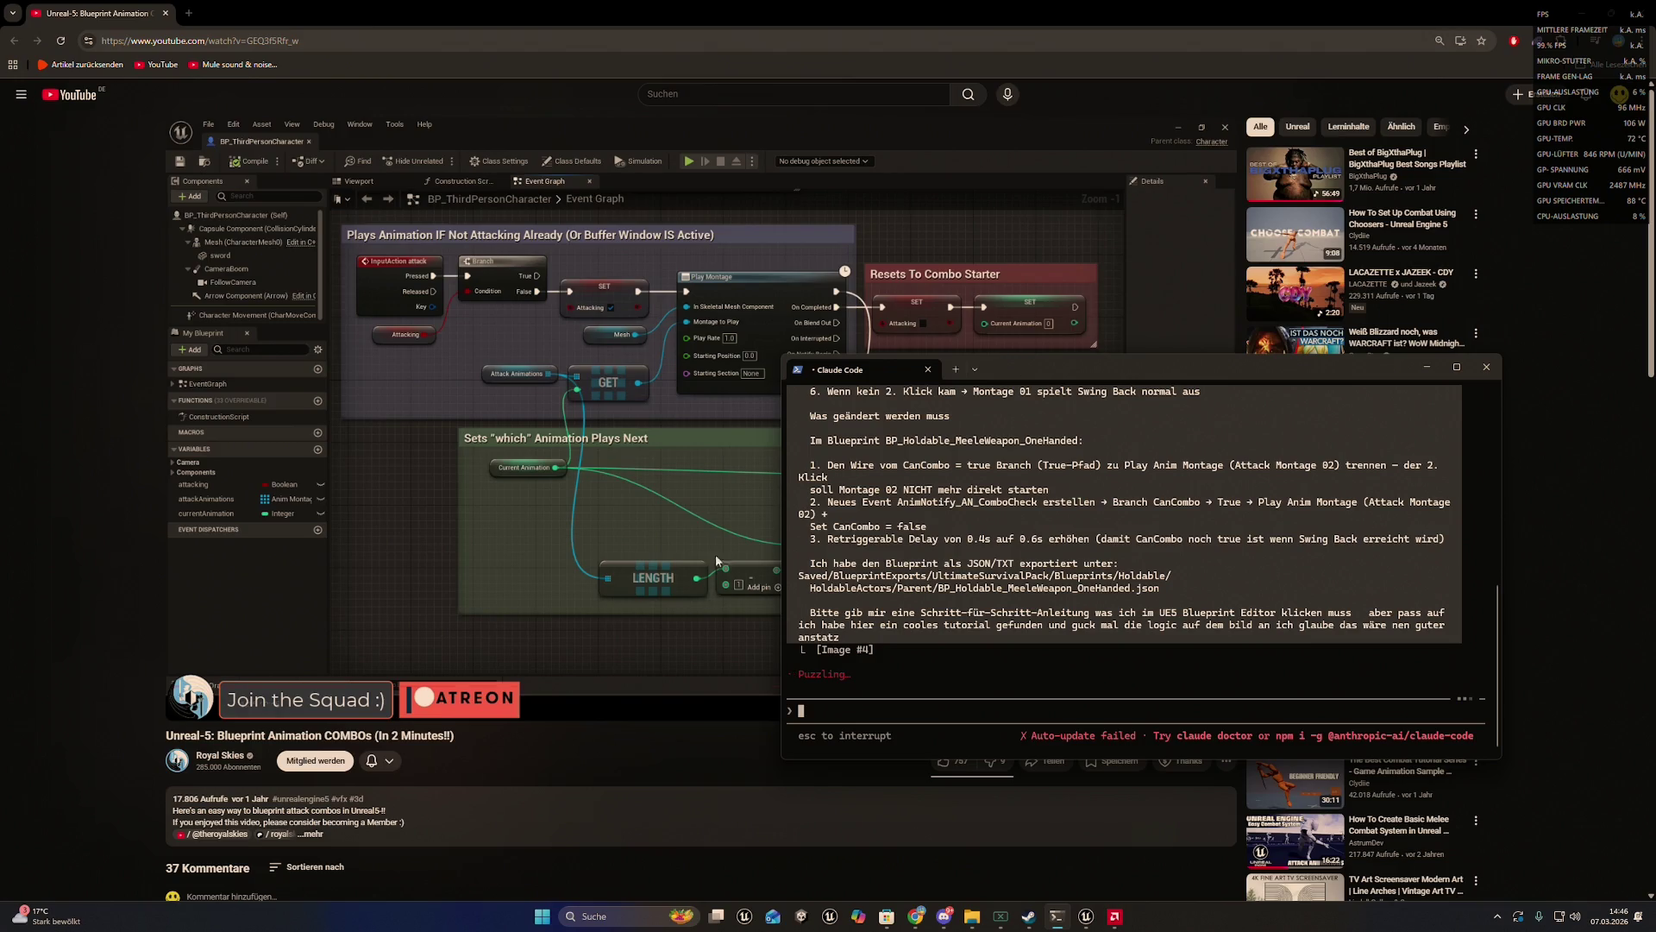
left_click(604, 916)
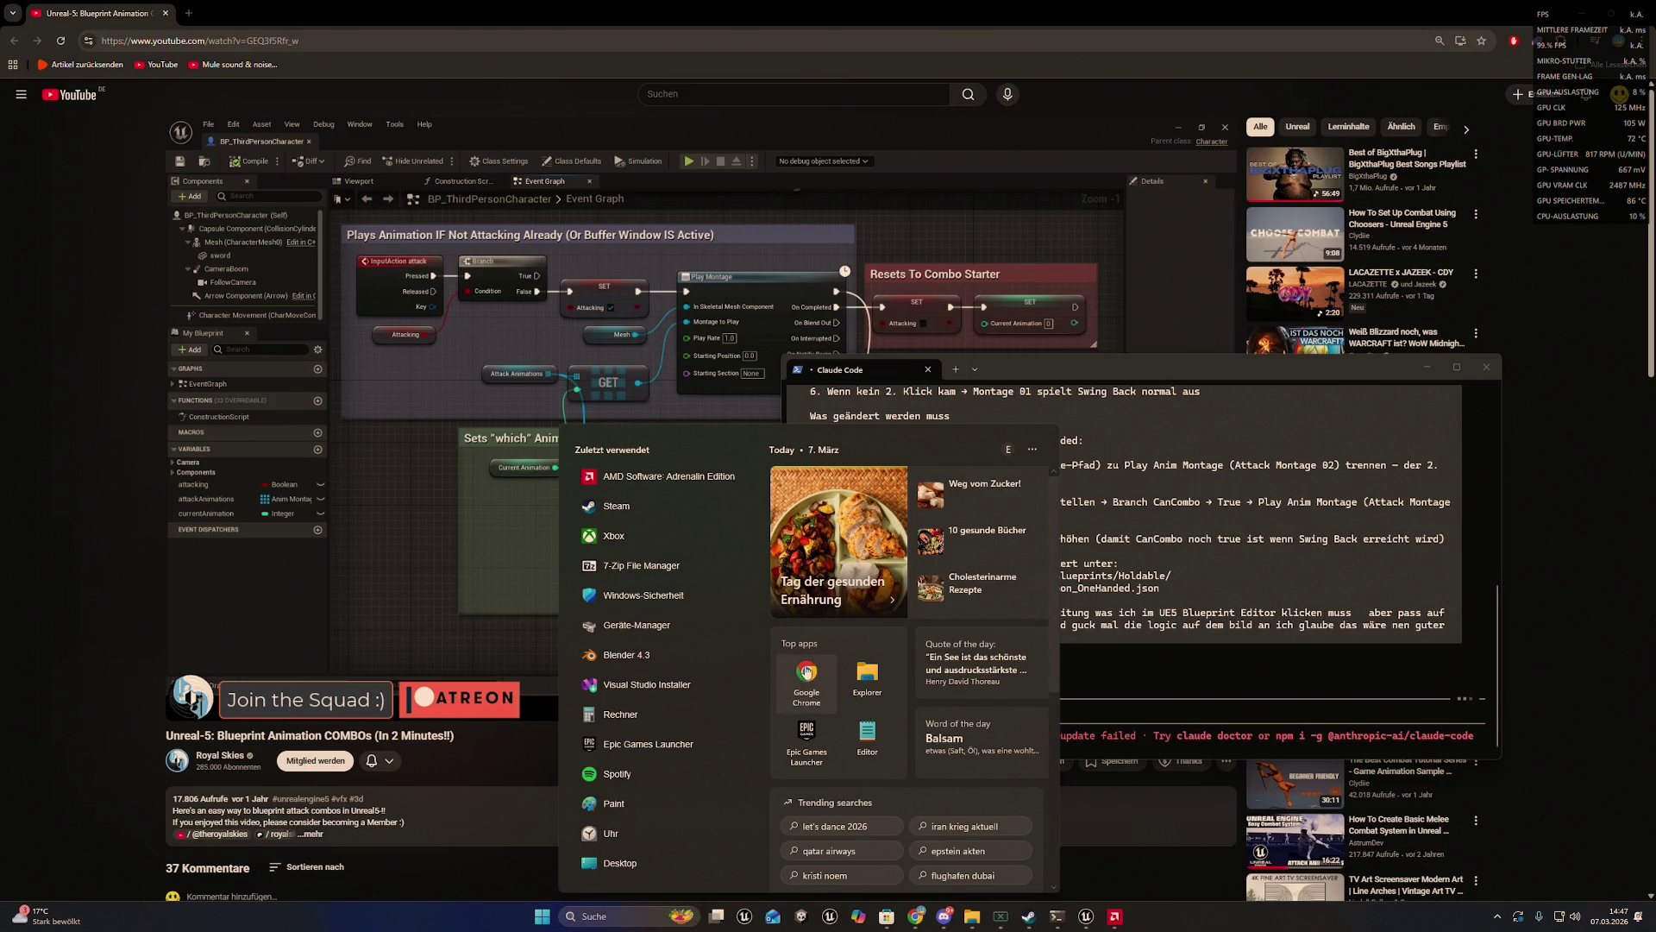
- Open Steamworks in Chrome, sign in, and check the Travelers app's 220 wishlists
left_click(807, 672)
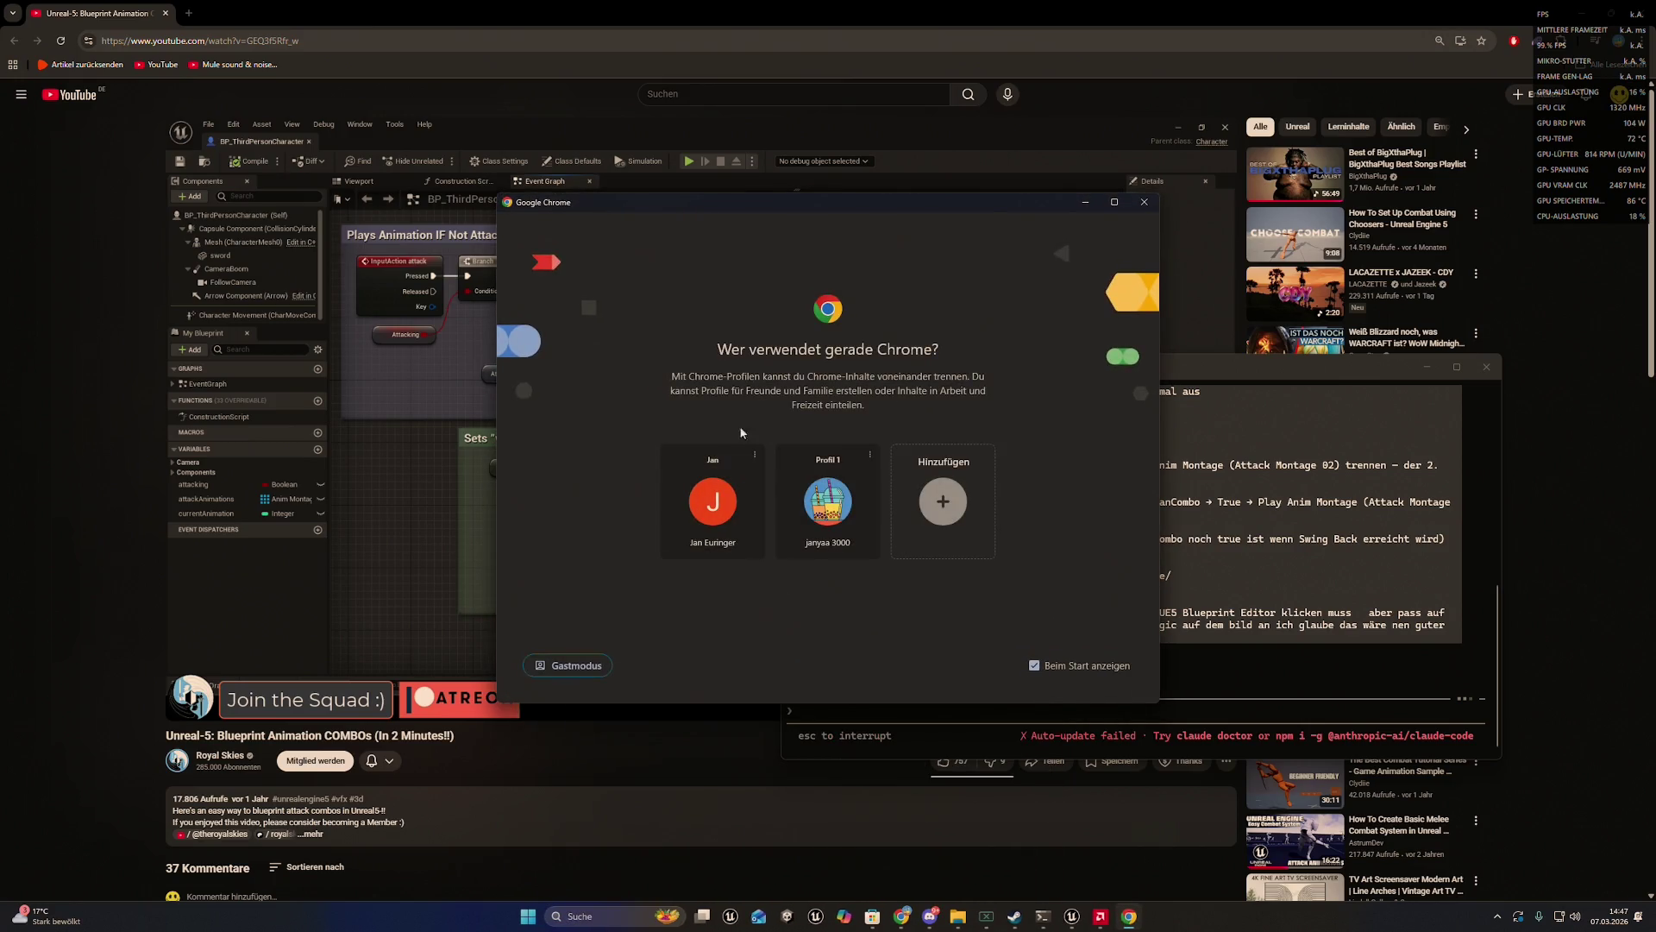
left_click(691, 504)
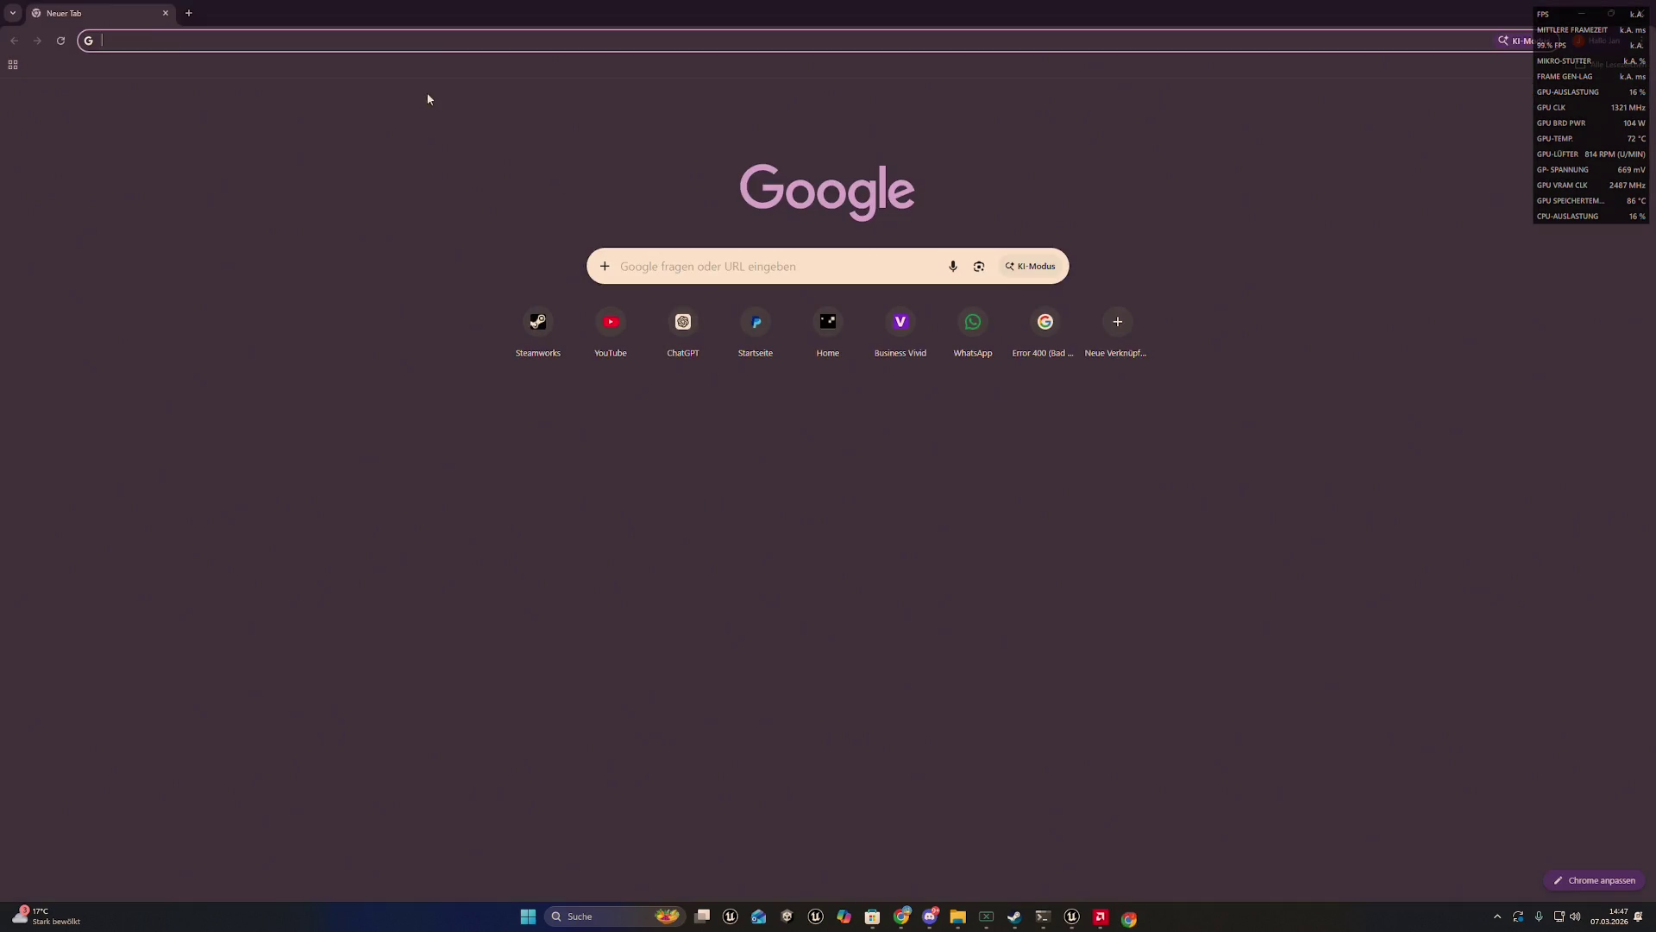
left_click(537, 321)
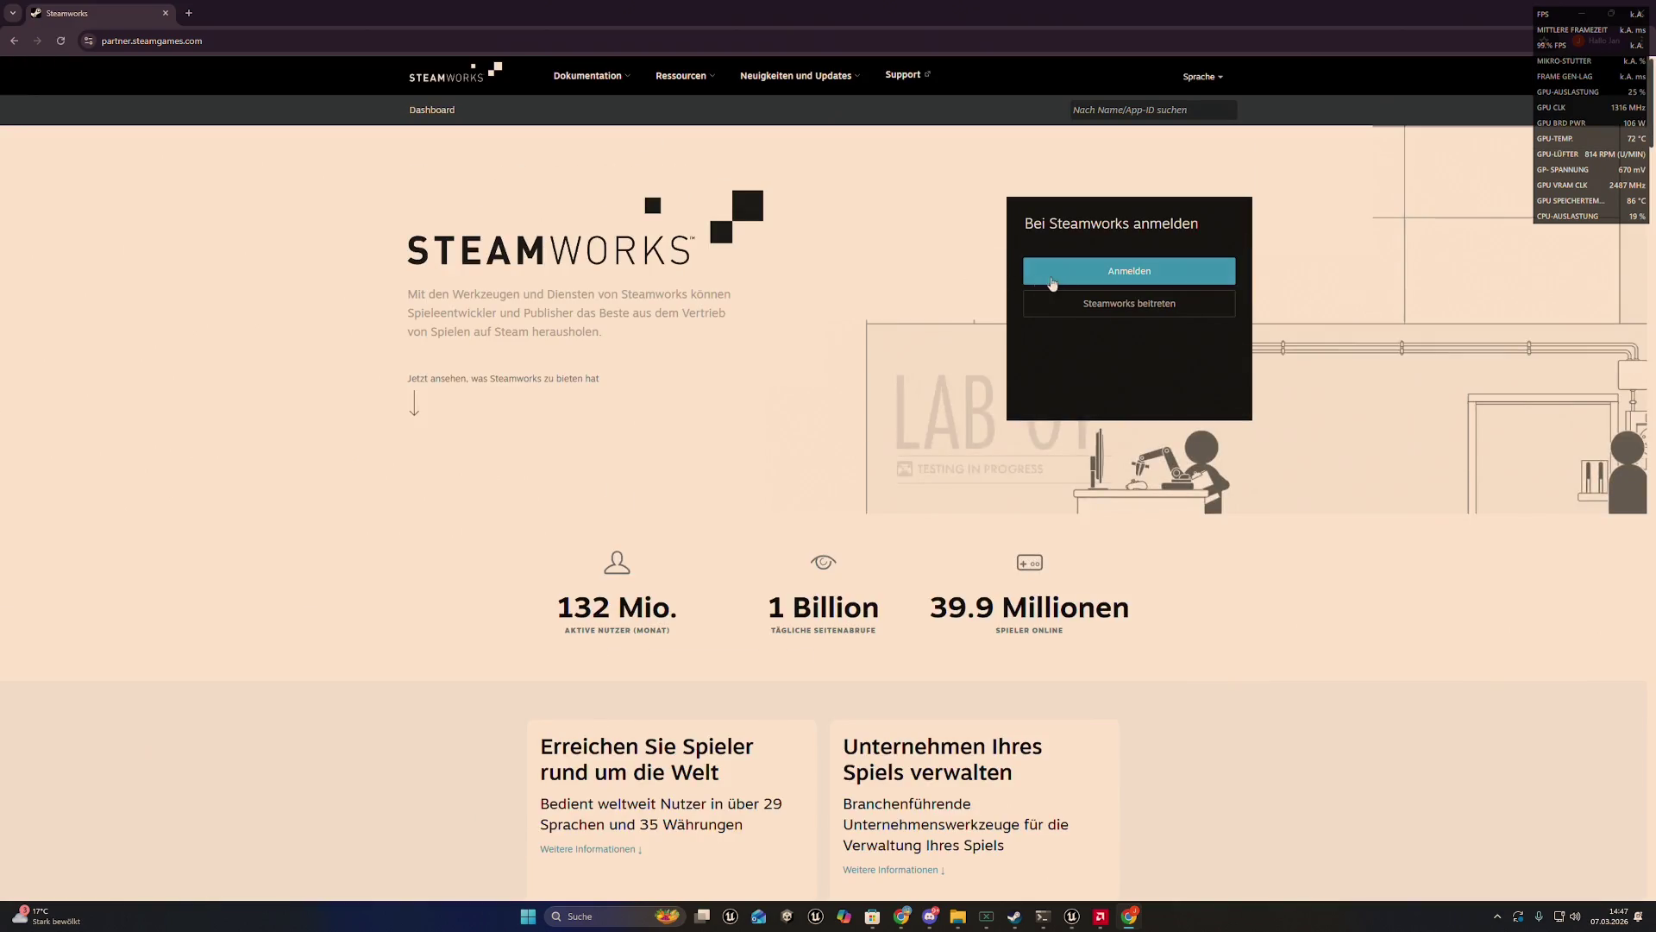
left_click(1051, 283)
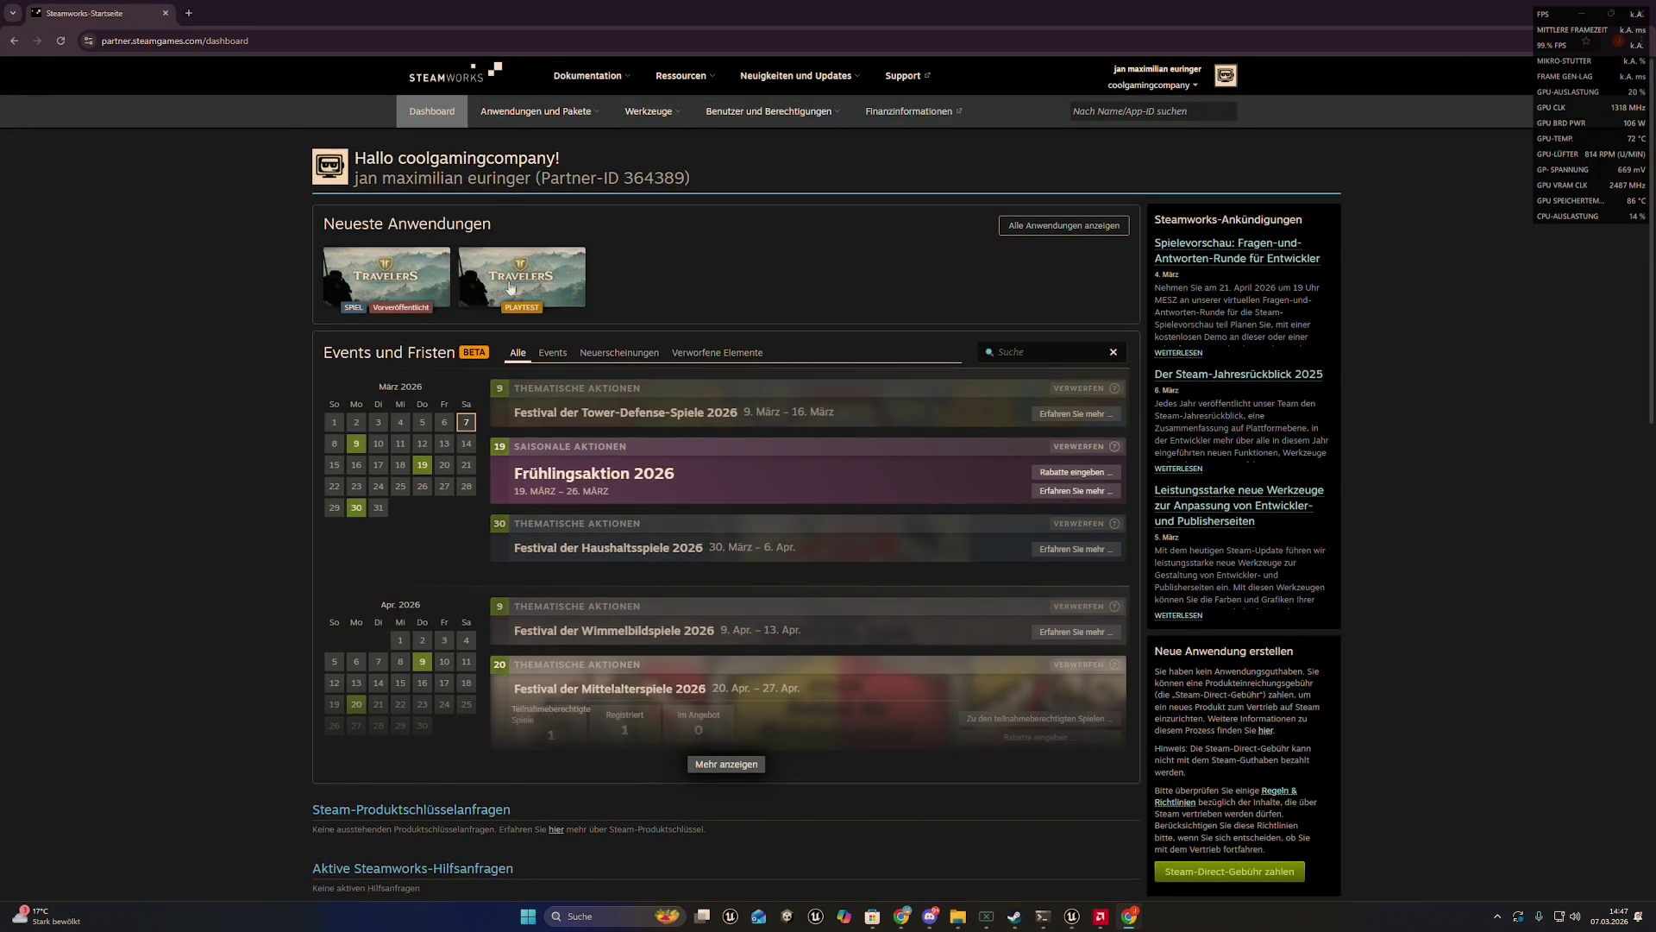
left_click(399, 281)
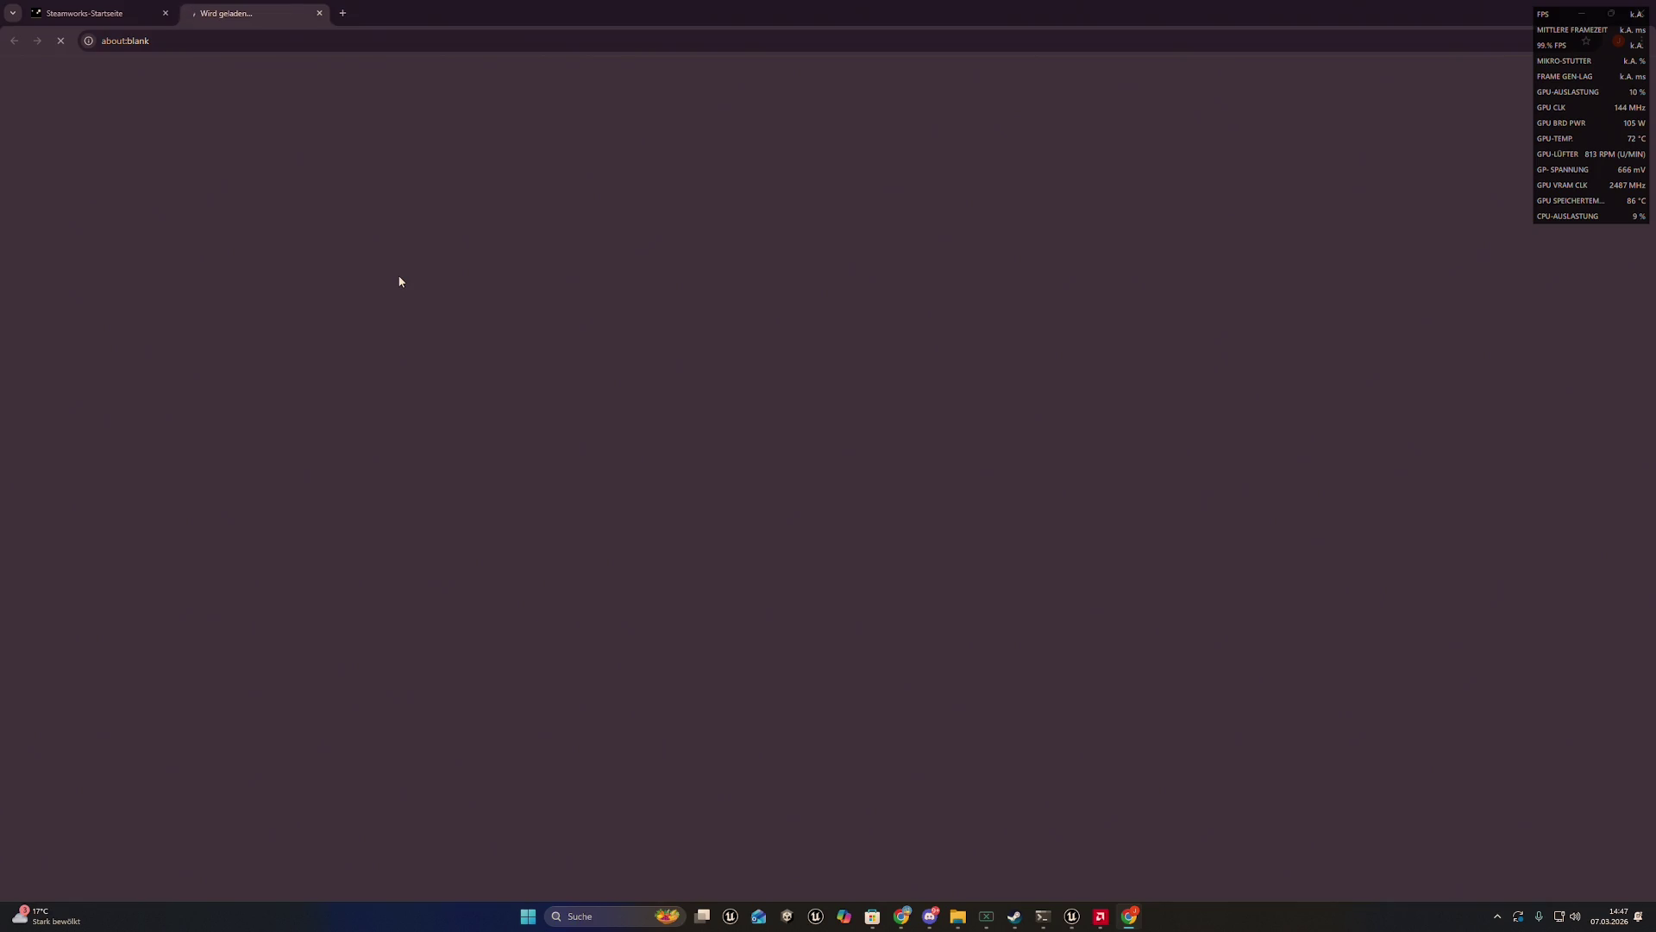
scroll(493, 275, "down", 15)
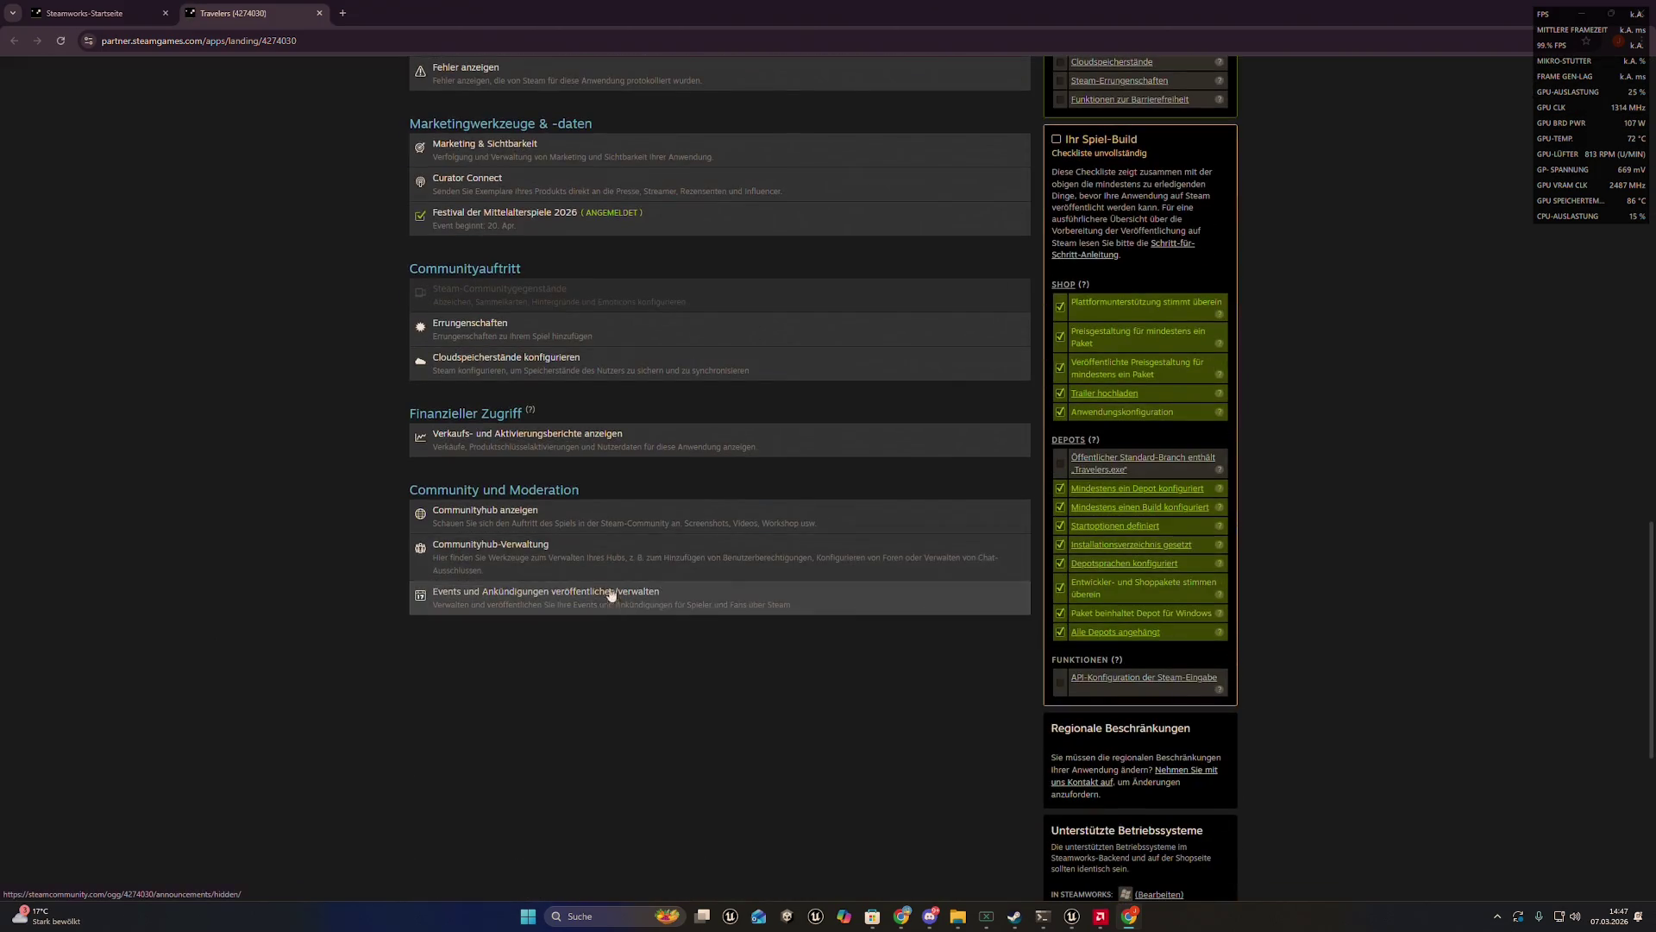
left_click(489, 446)
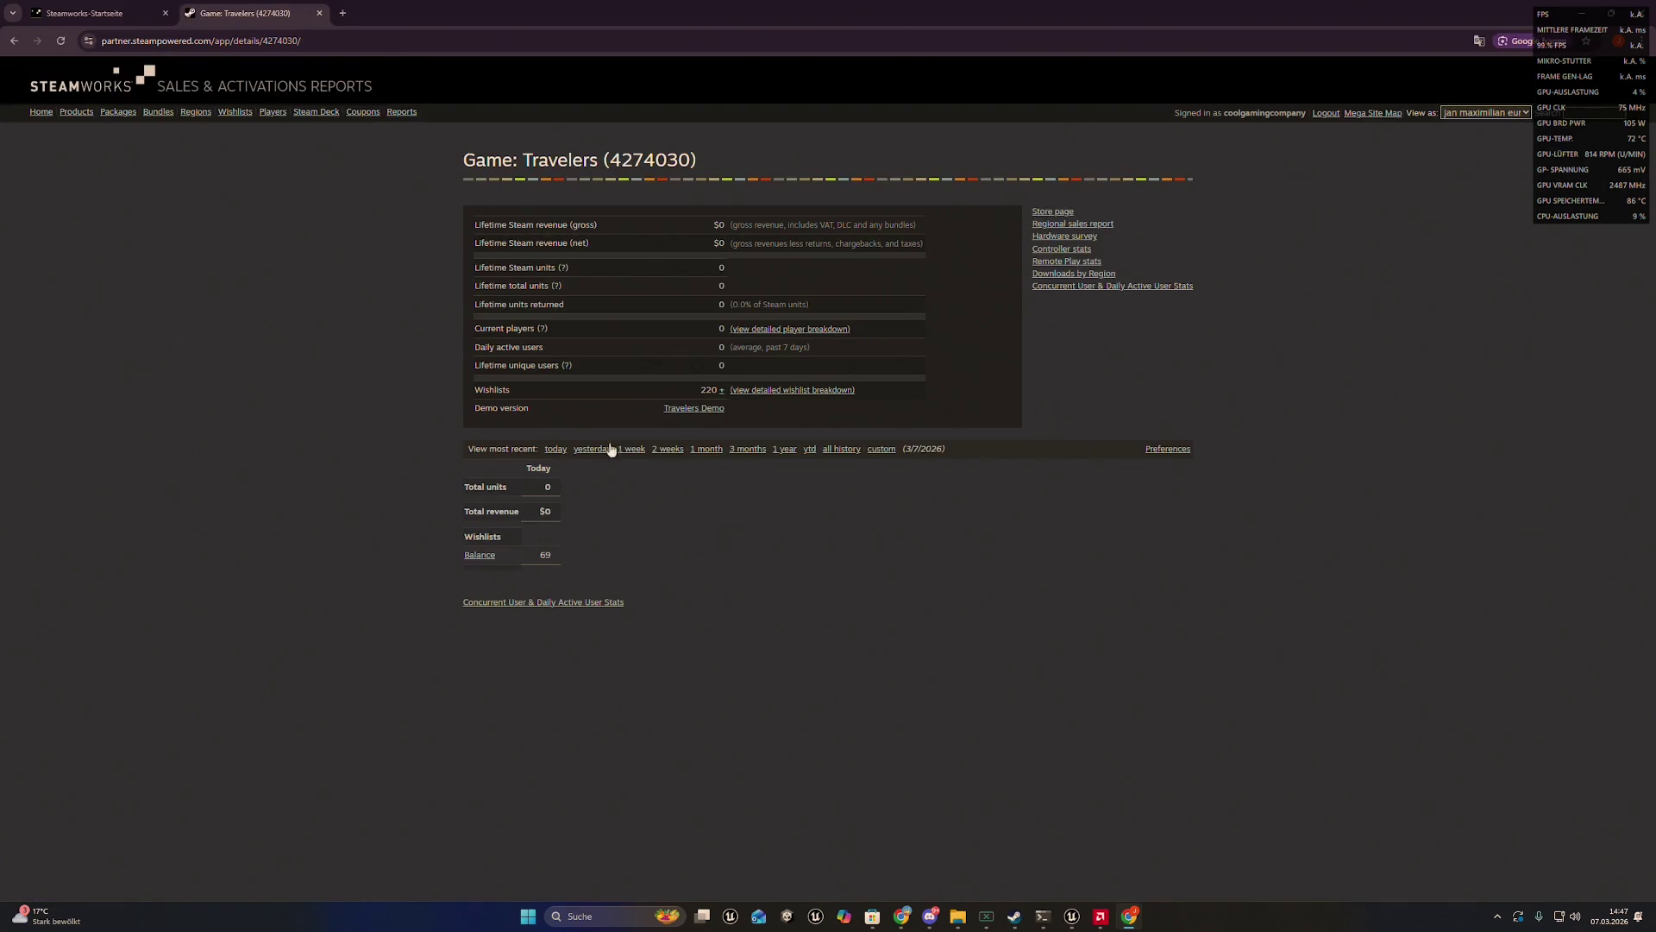
left_click_drag(680, 386, 720, 390)
- Compare the Travelers sales reports for today, yesterday and the past week
left_click(558, 450)
left_click(585, 450)
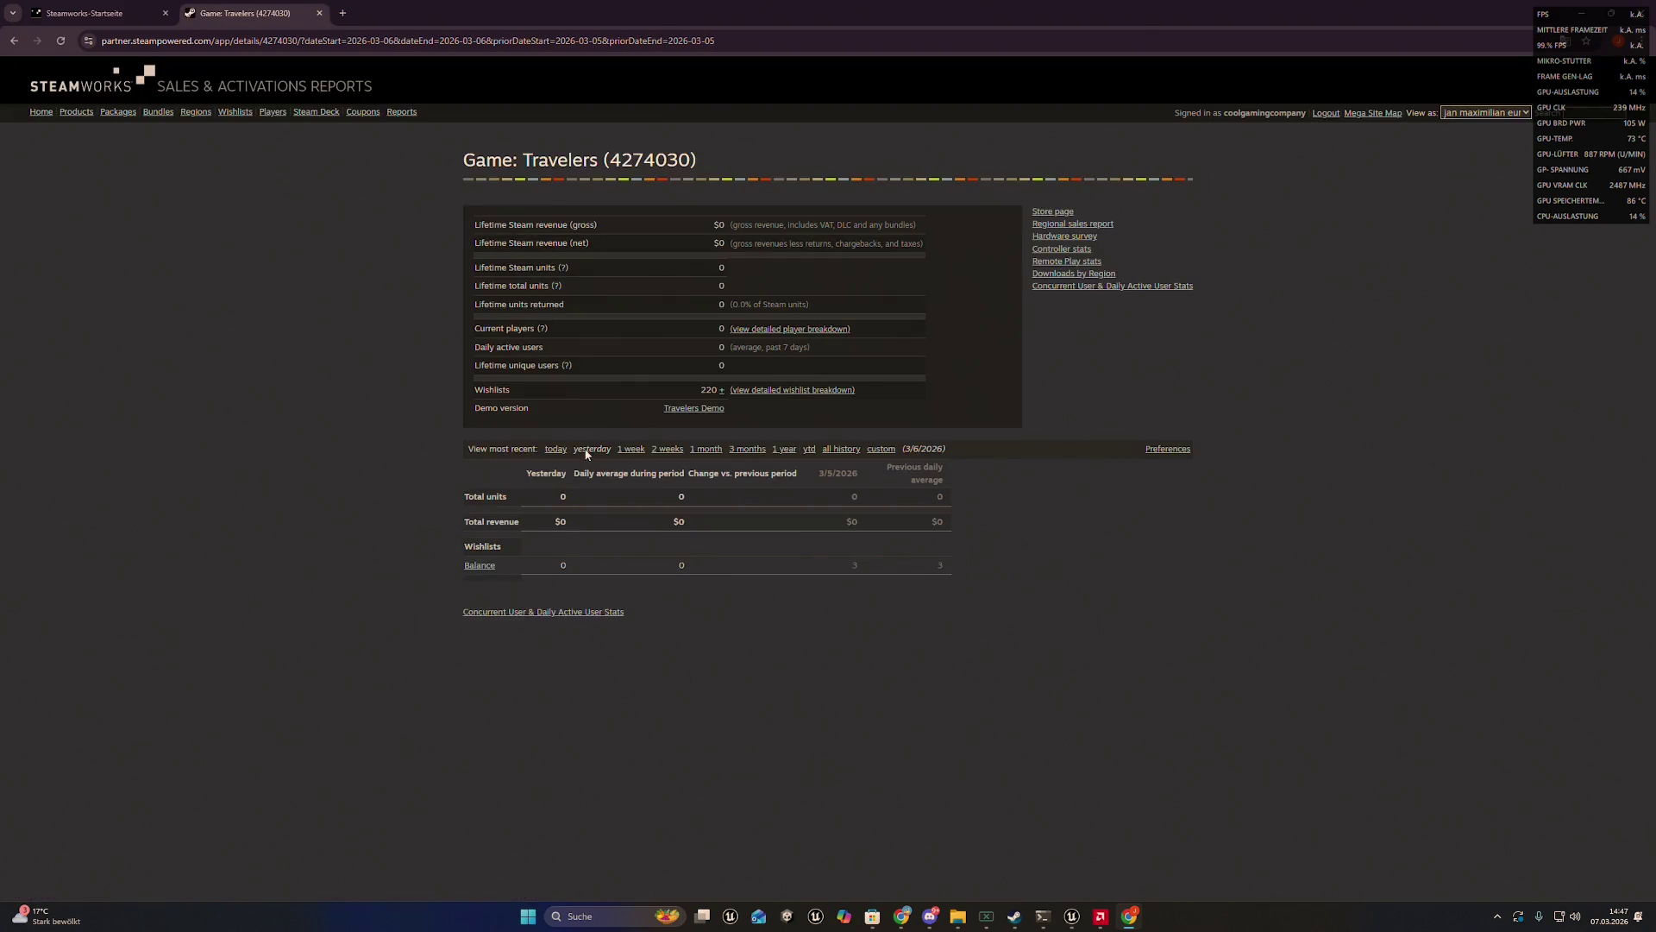
left_click(628, 453)
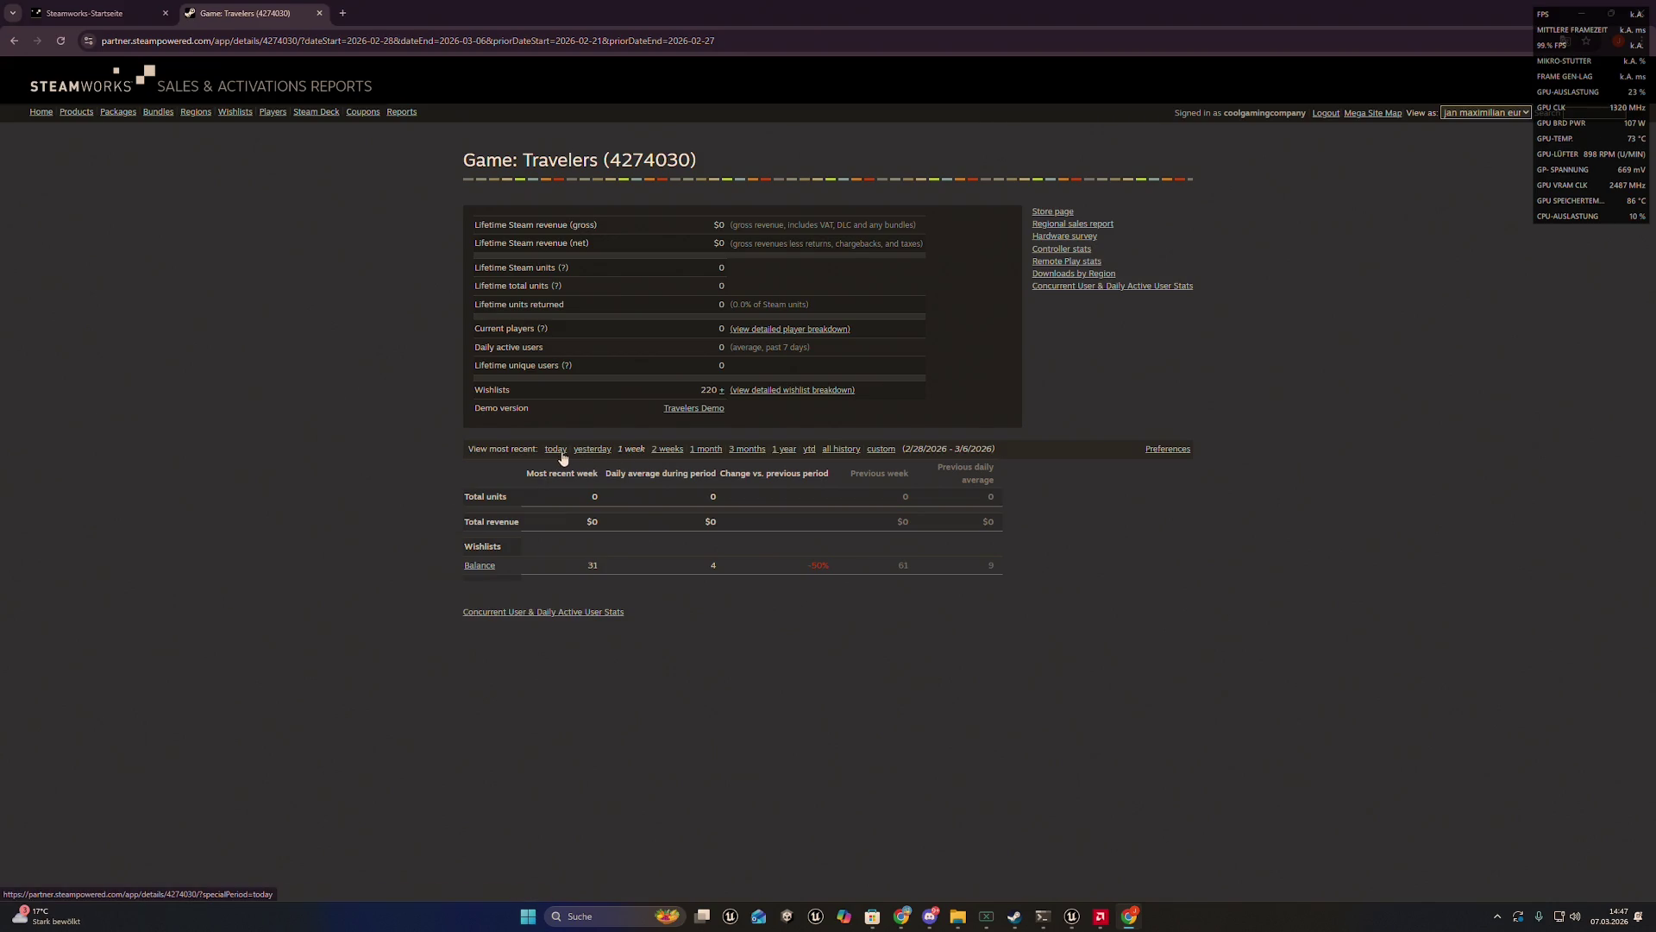
left_click(587, 452)
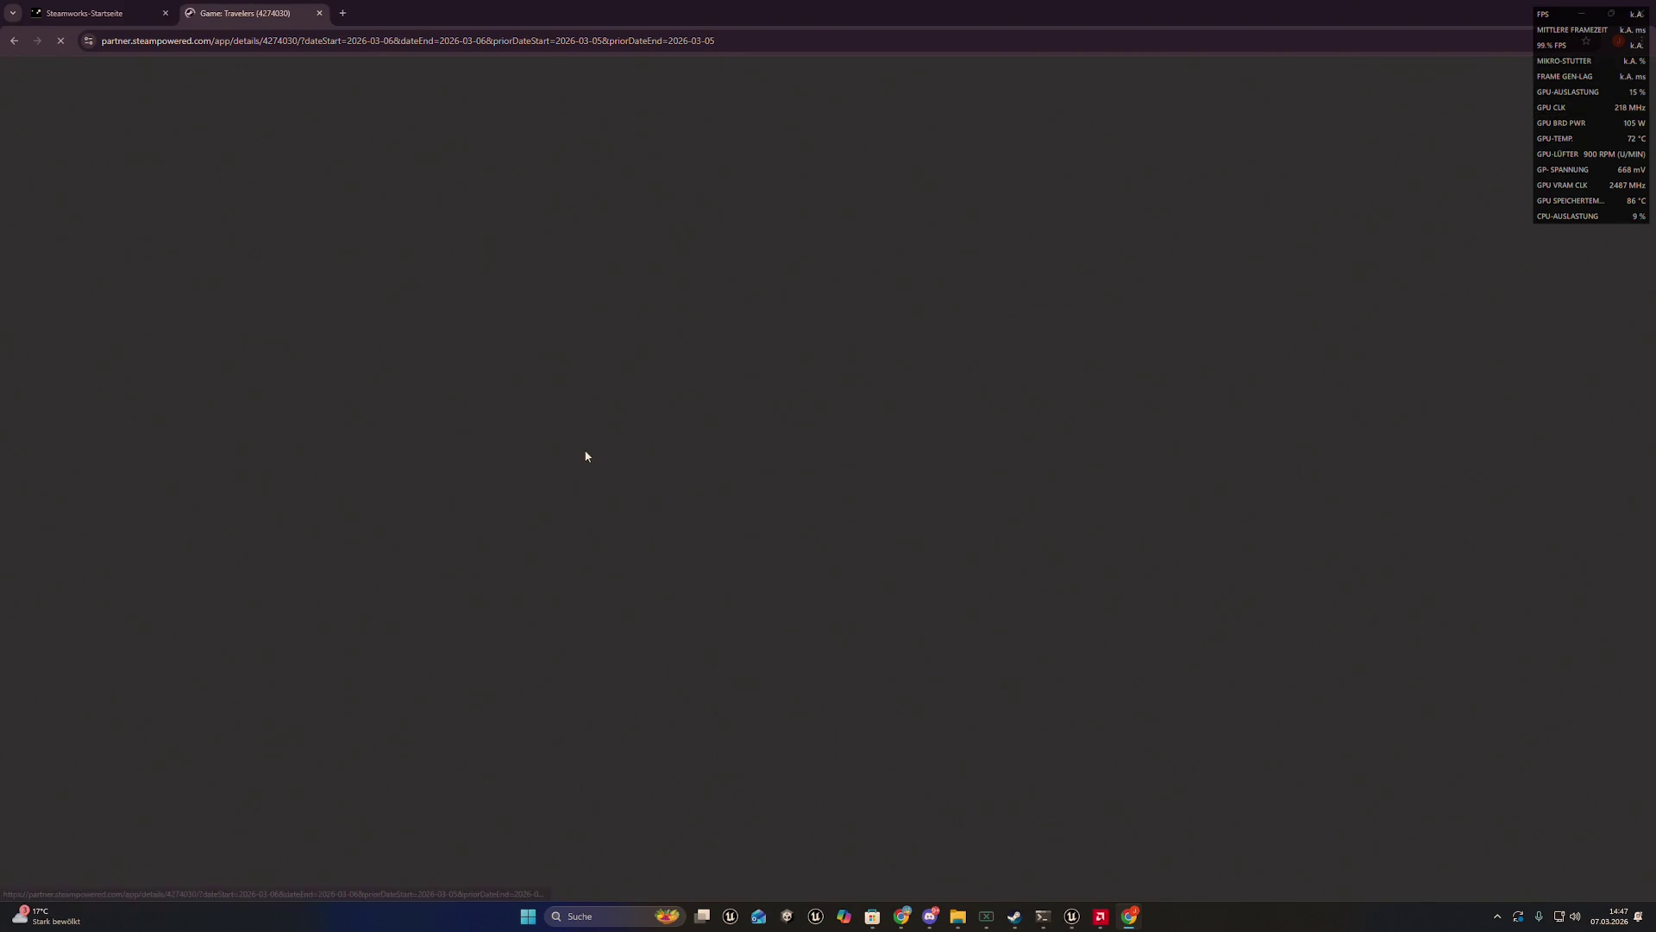
left_click(554, 449)
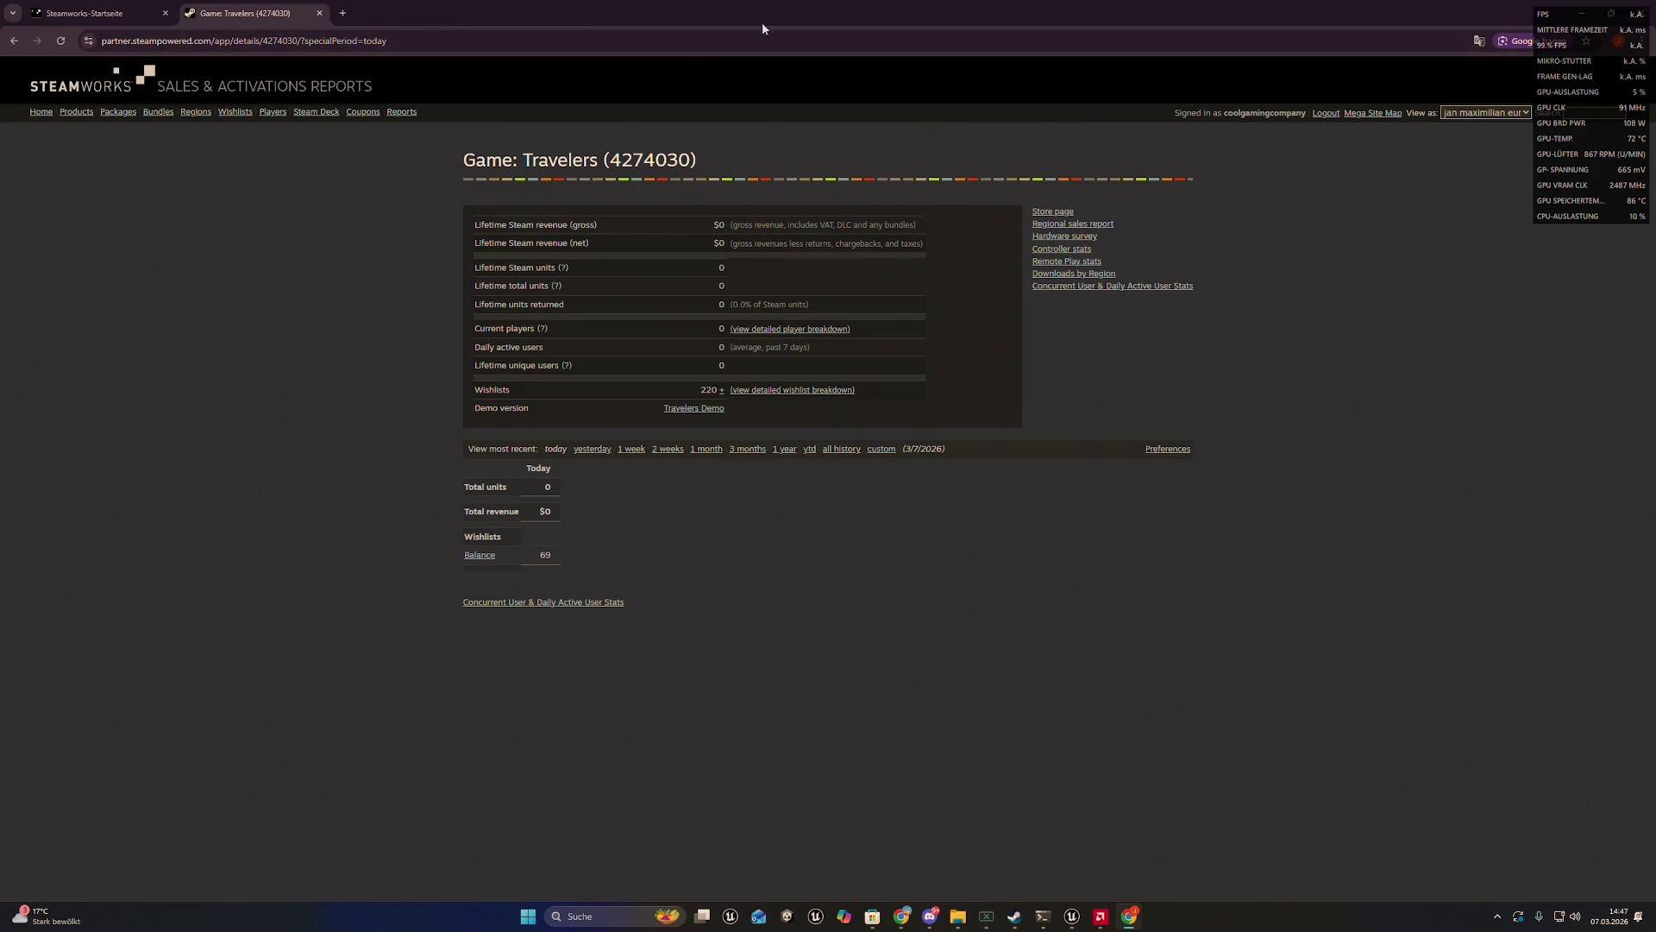
key("alt+Tab")
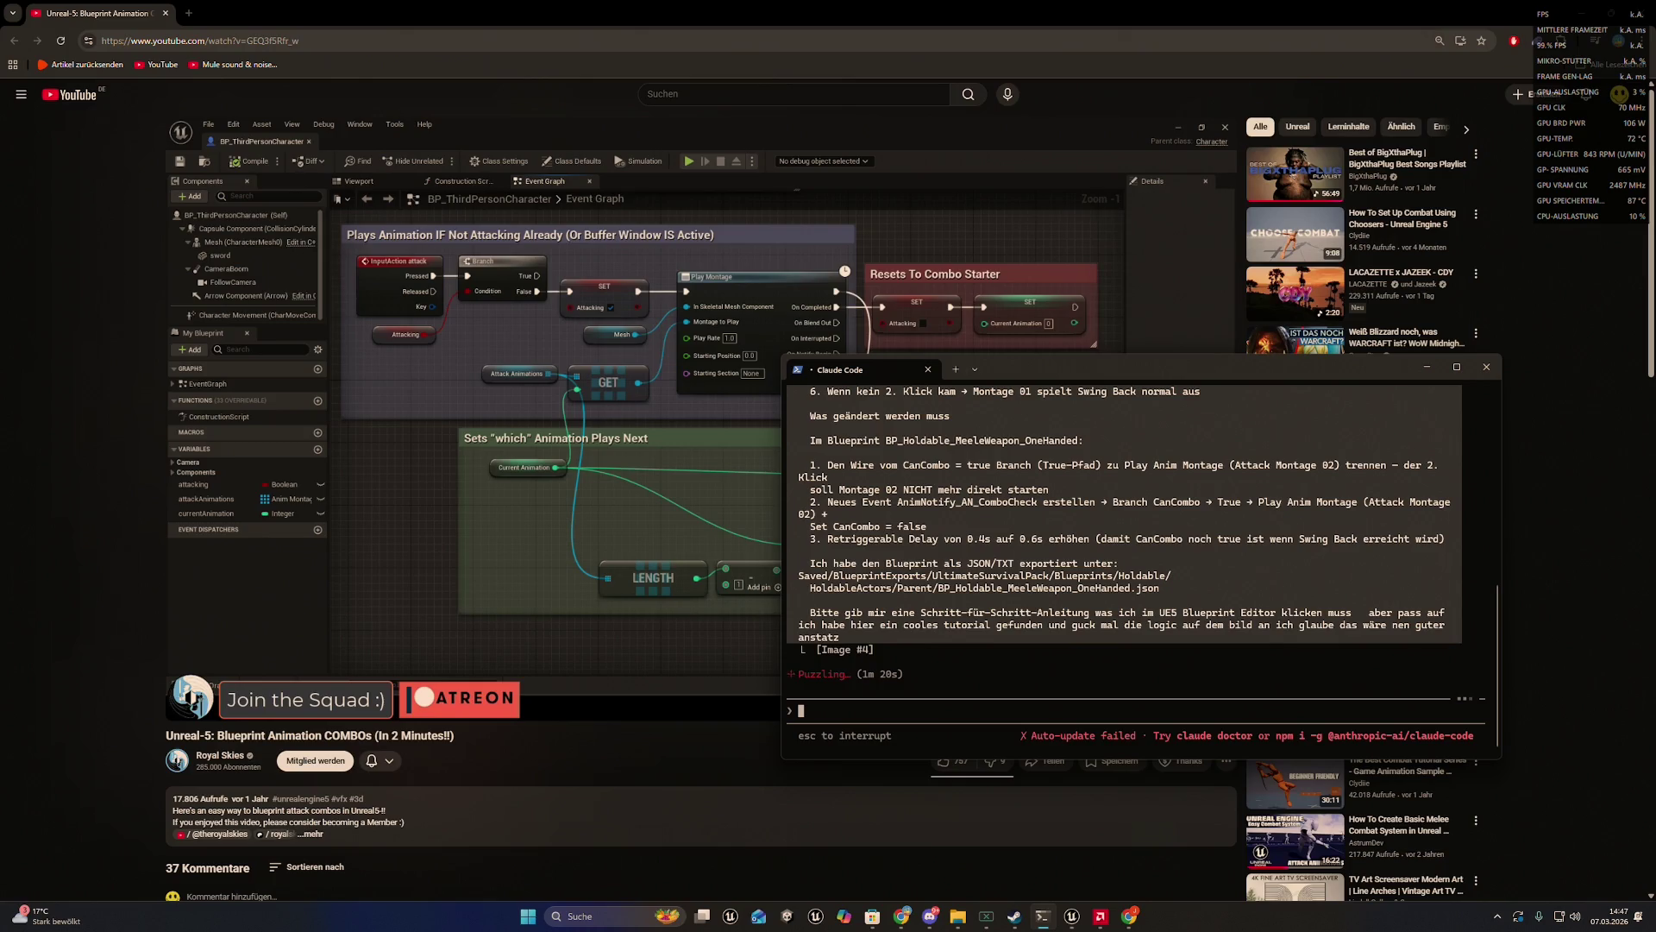
- Briefly show the desktop, restore the windows, and bring the Reddit browser window forward
key("super+d")
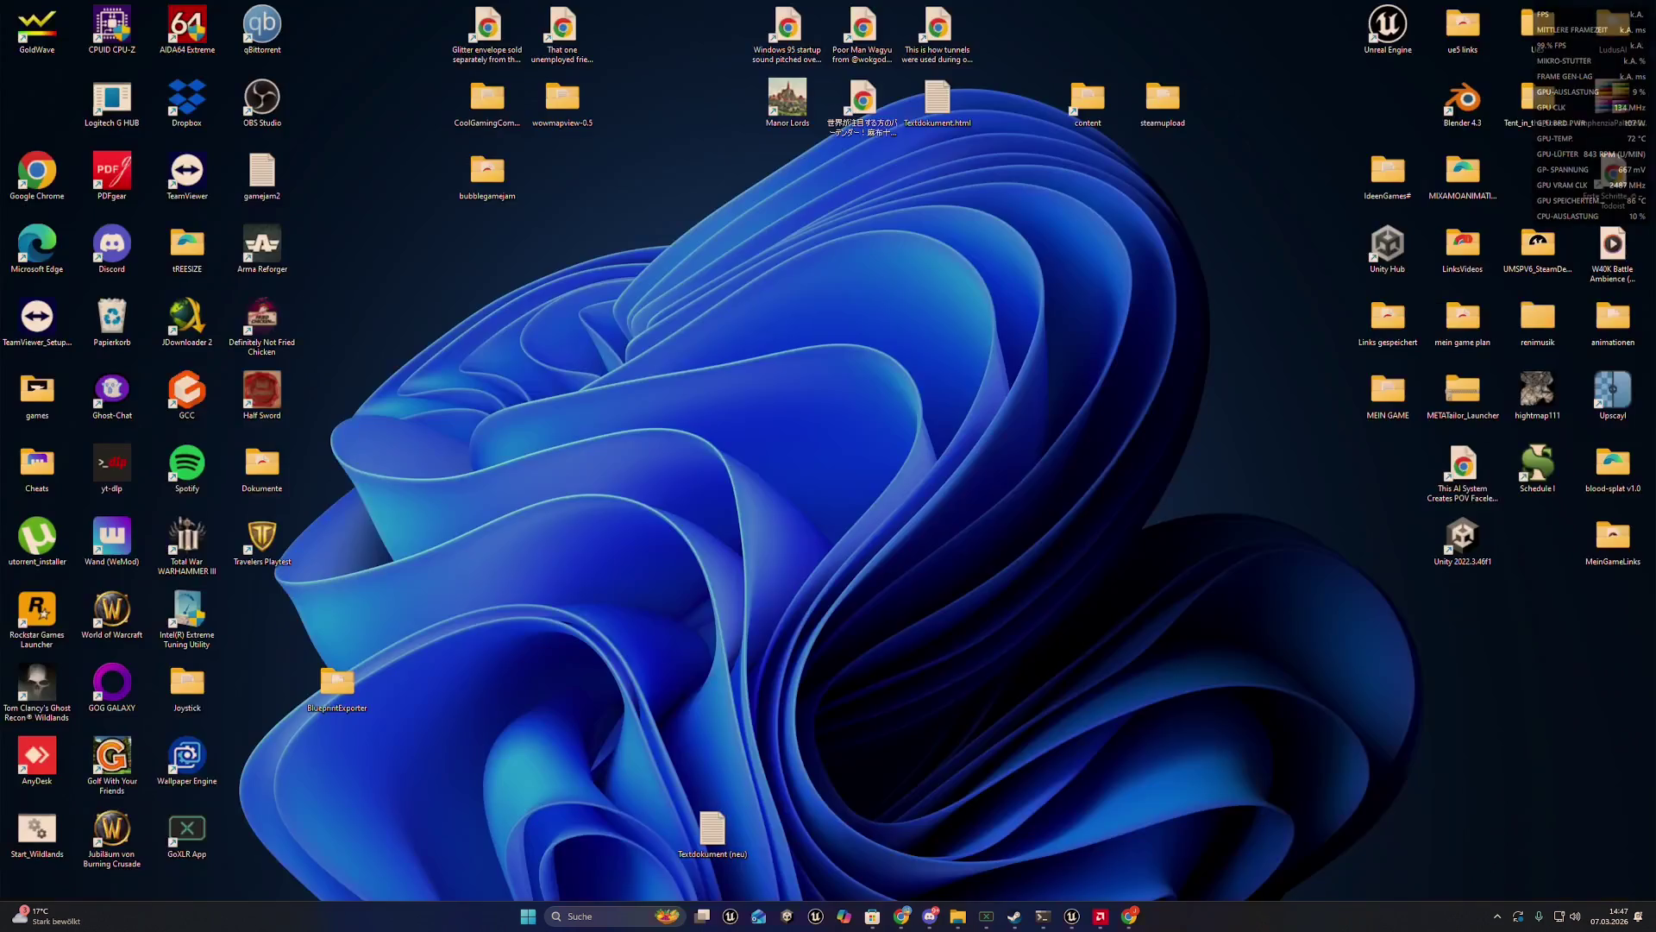
key("super+d")
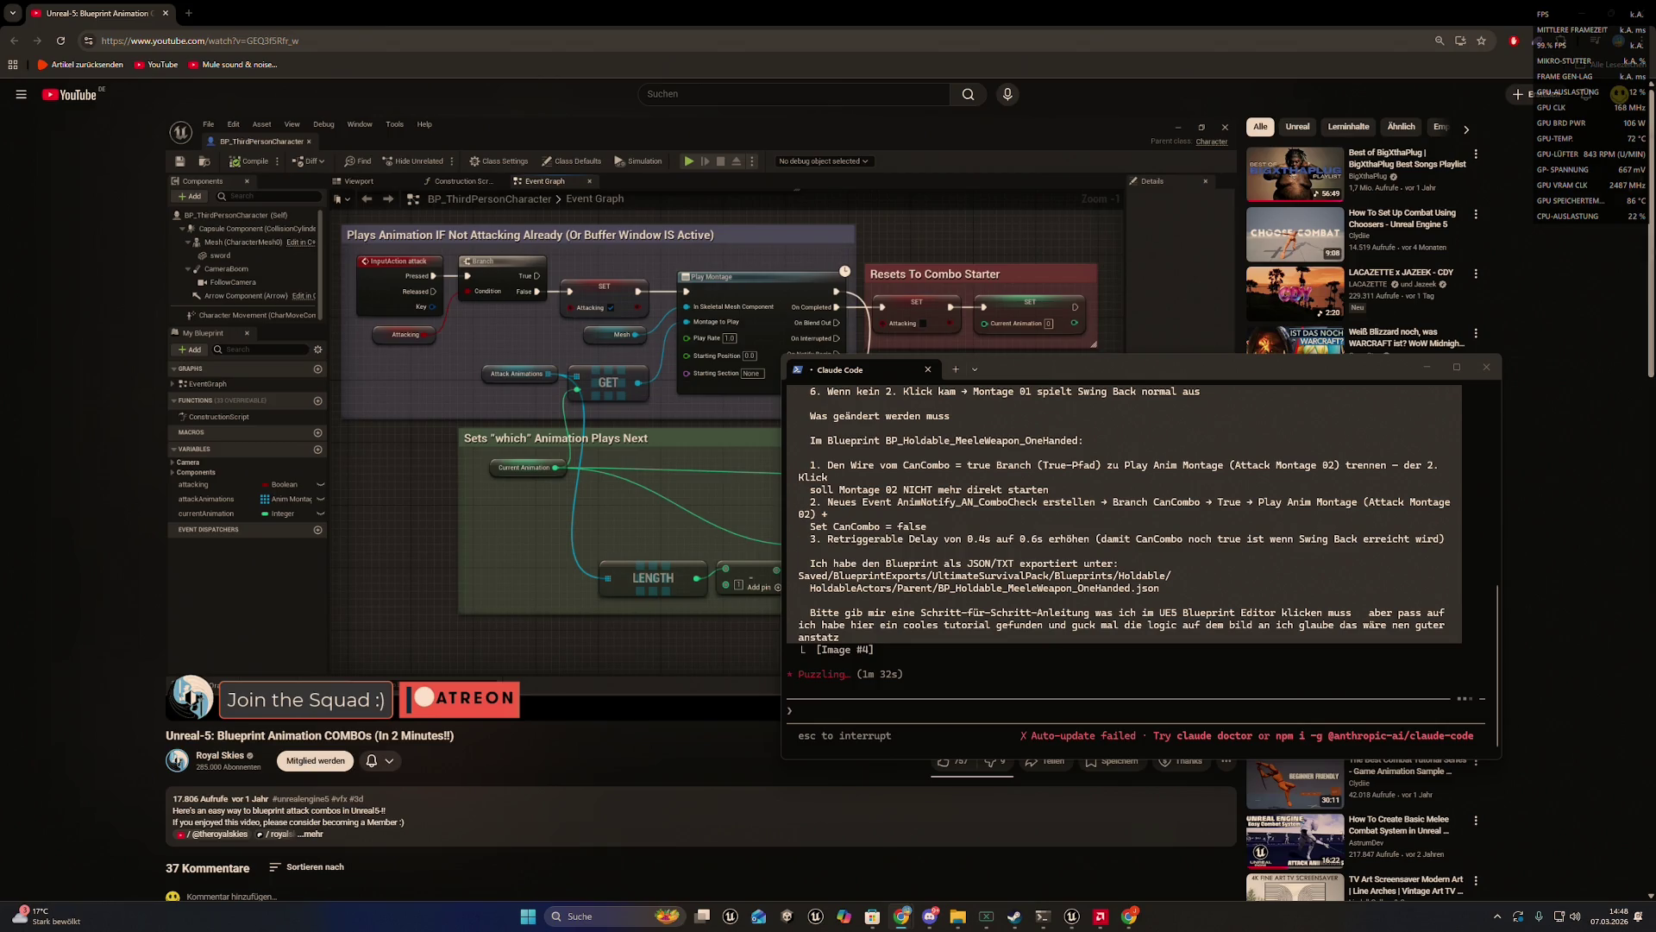
key("alt+Tab")
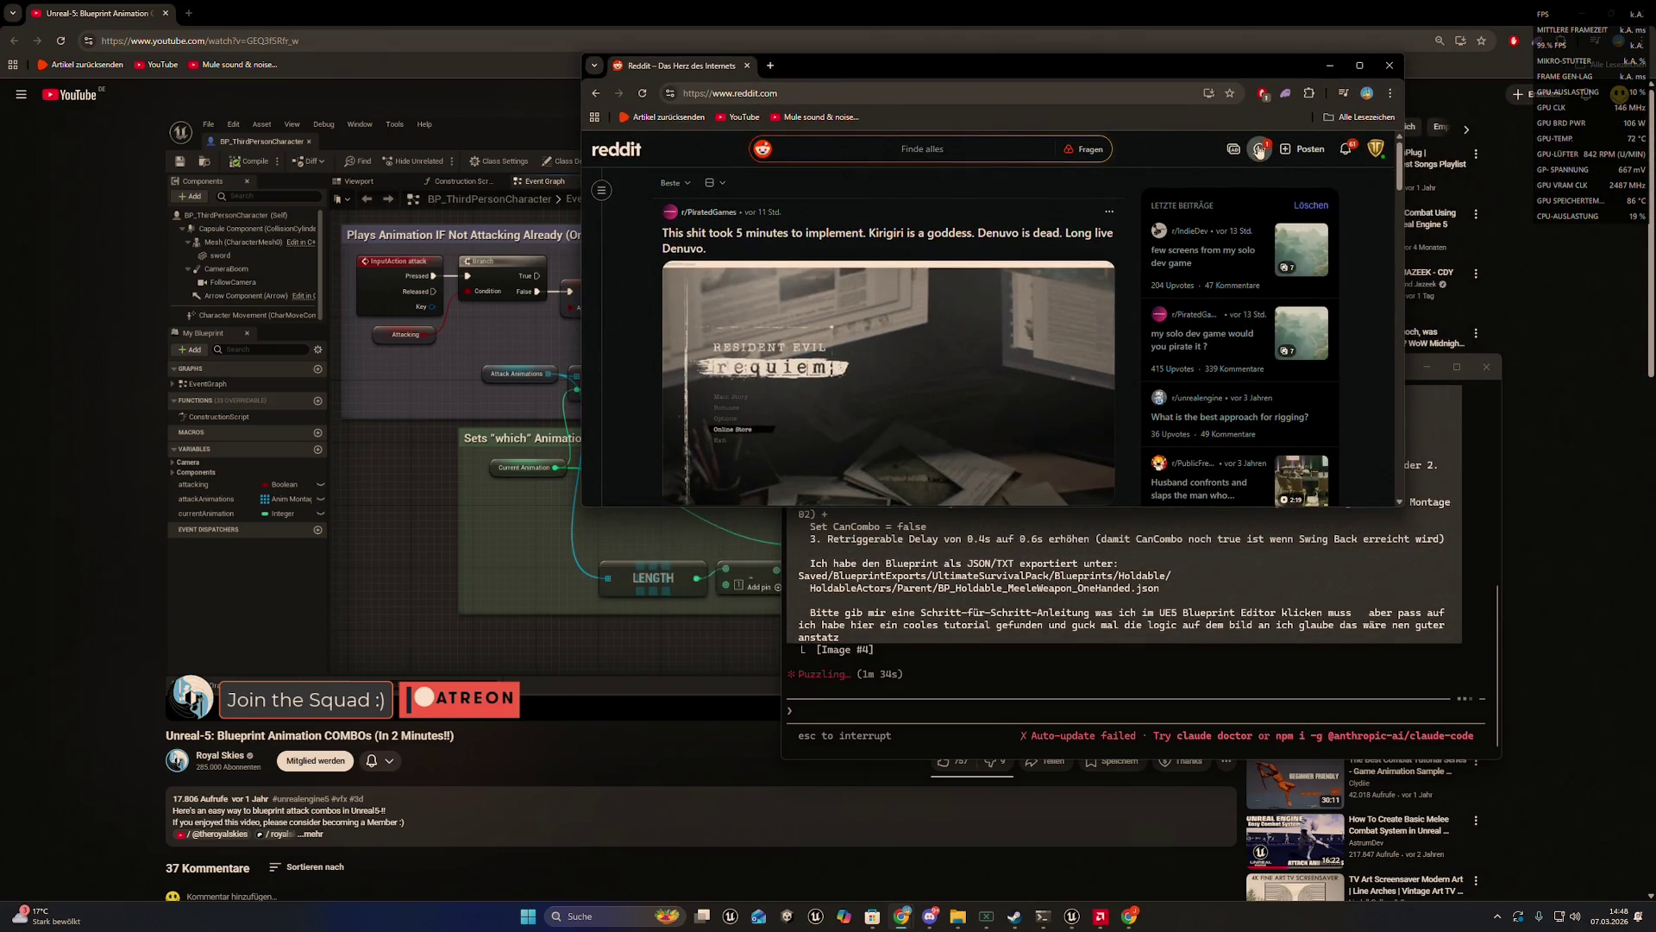
- Open the r/PiratedGames reply notification from the inbox and maximize the browser
left_click(1258, 149)
left_click(1259, 149)
left_click(1344, 148)
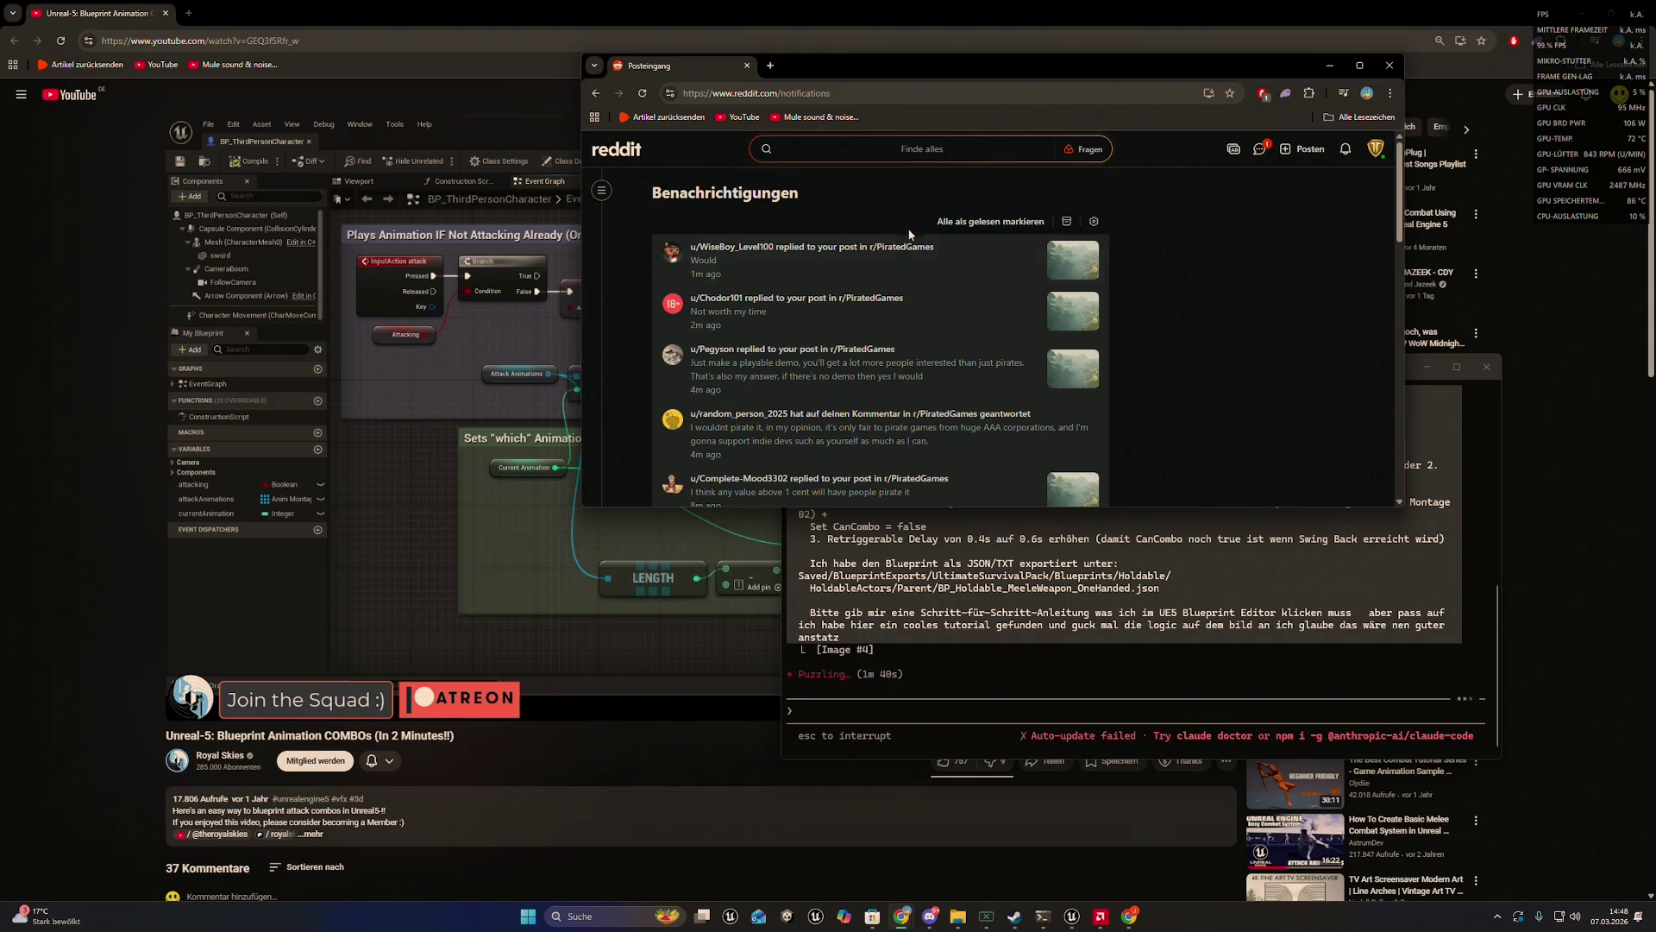
left_click(828, 305)
mouse_move(889, 69)
left_mouse_down()
mouse_move(983, 69)
mouse_move(843, 5)
left_mouse_up()
- Answer the 'Not worth my time' comment with 'you not worth my game >:O'
scroll(768, 363, "down", 10)
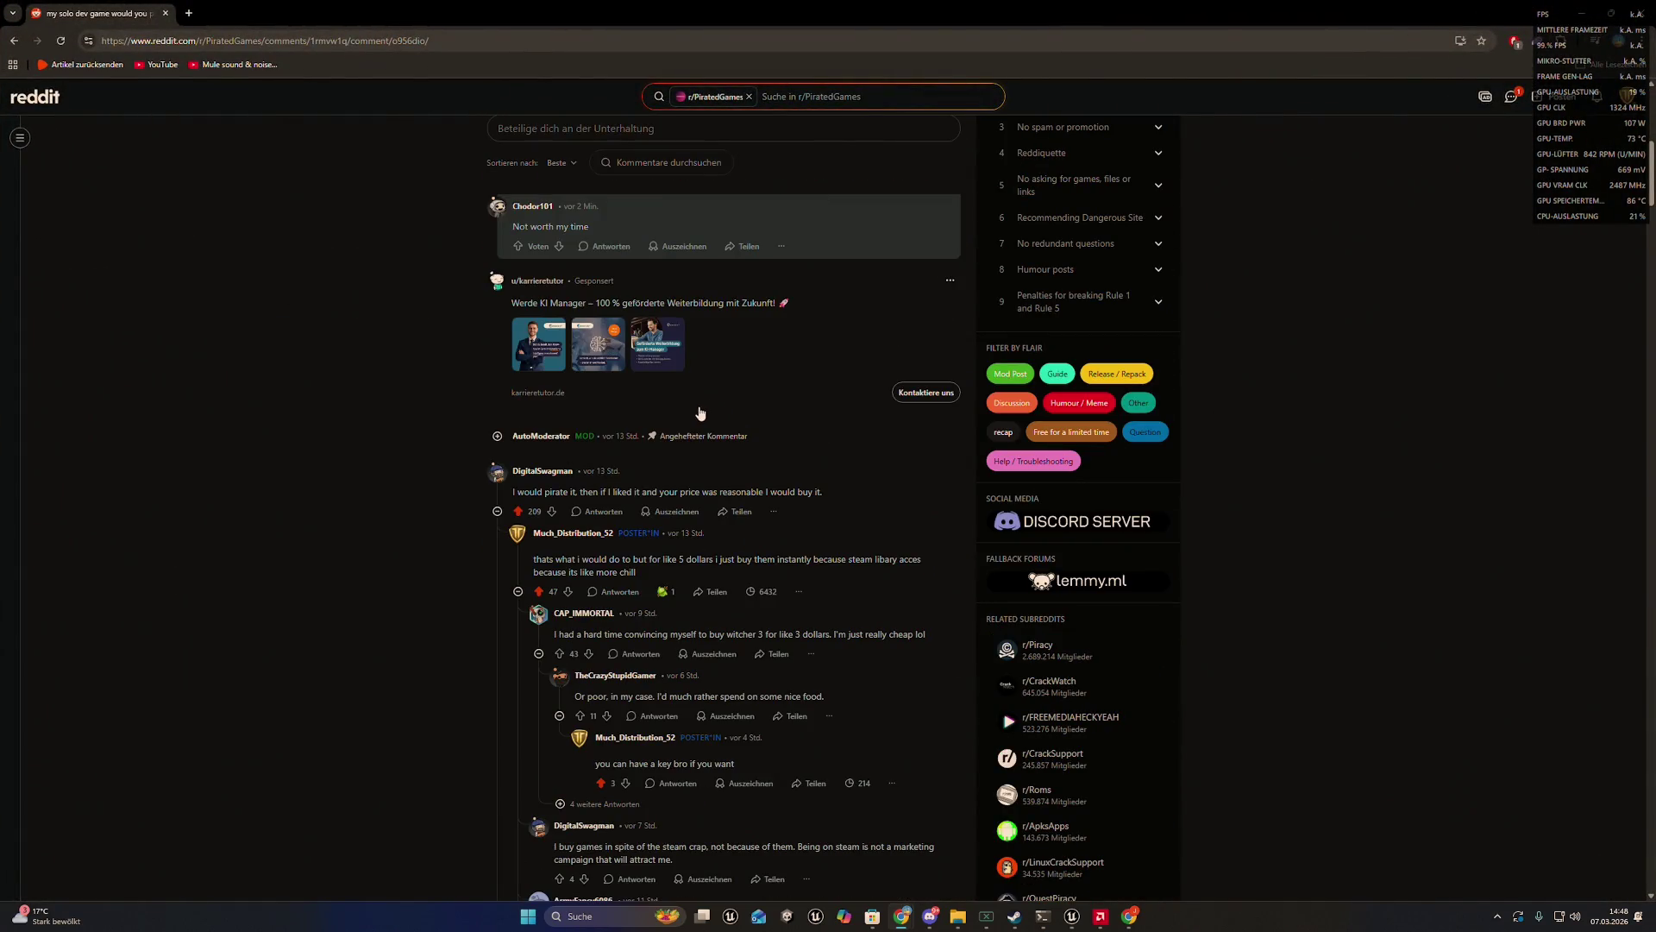
left_click(607, 247)
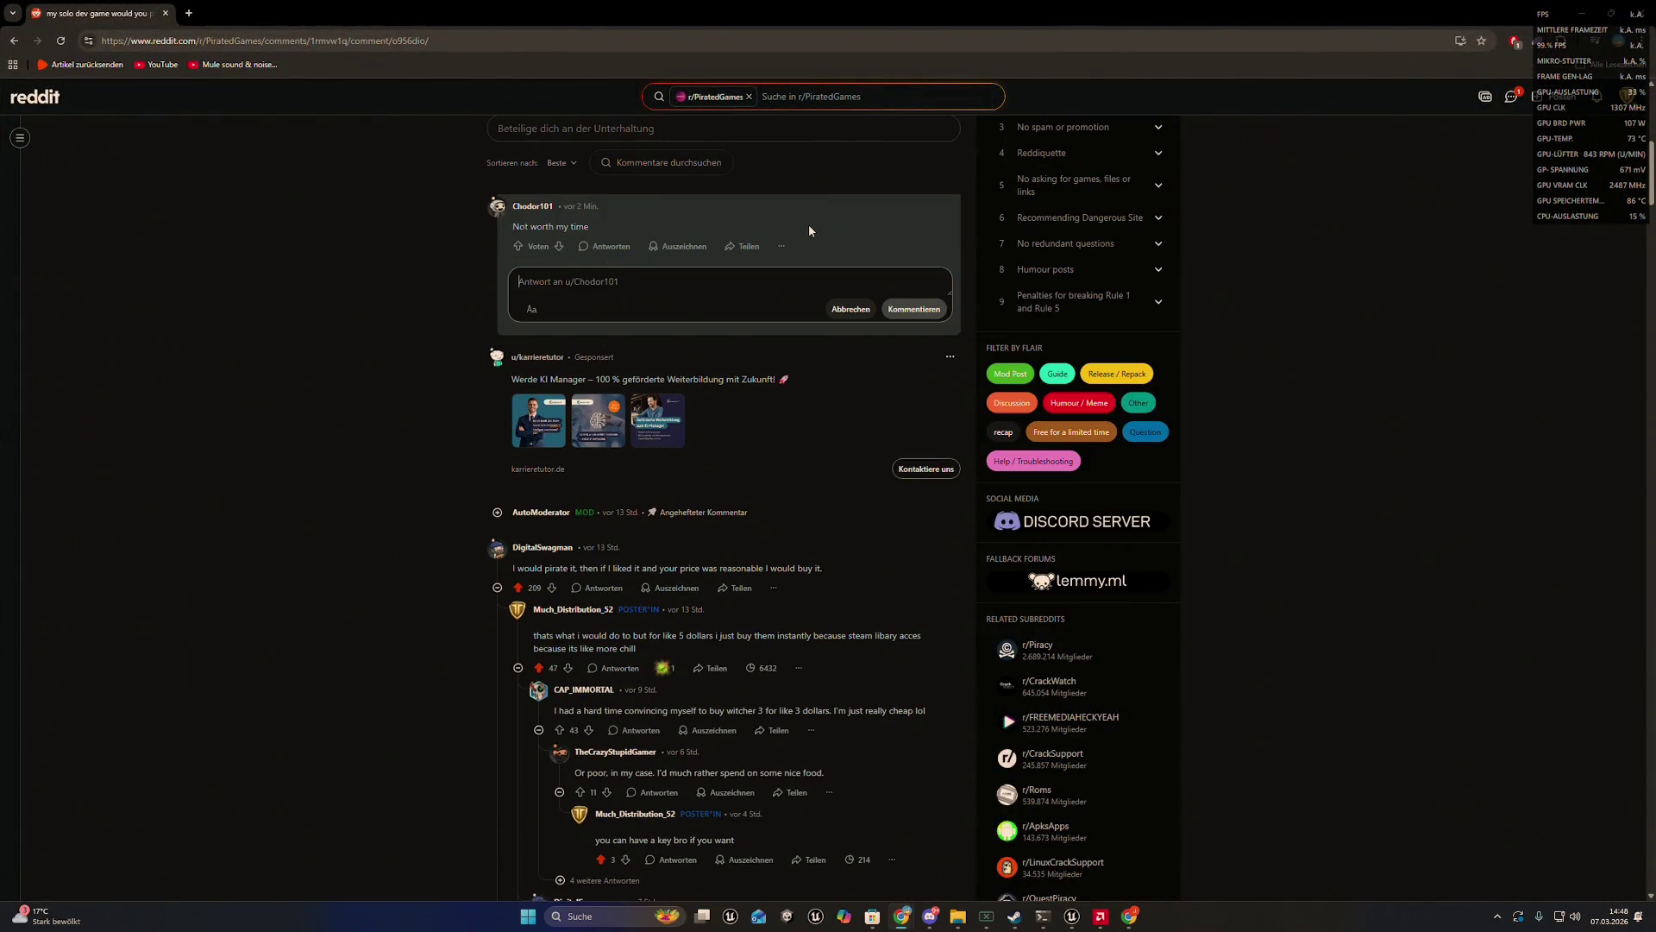
type("yiu ")
type("u t")
type("ot w")
type("my gam")
type("D")
key("BackSpace")
type("O")
left_click(897, 318)
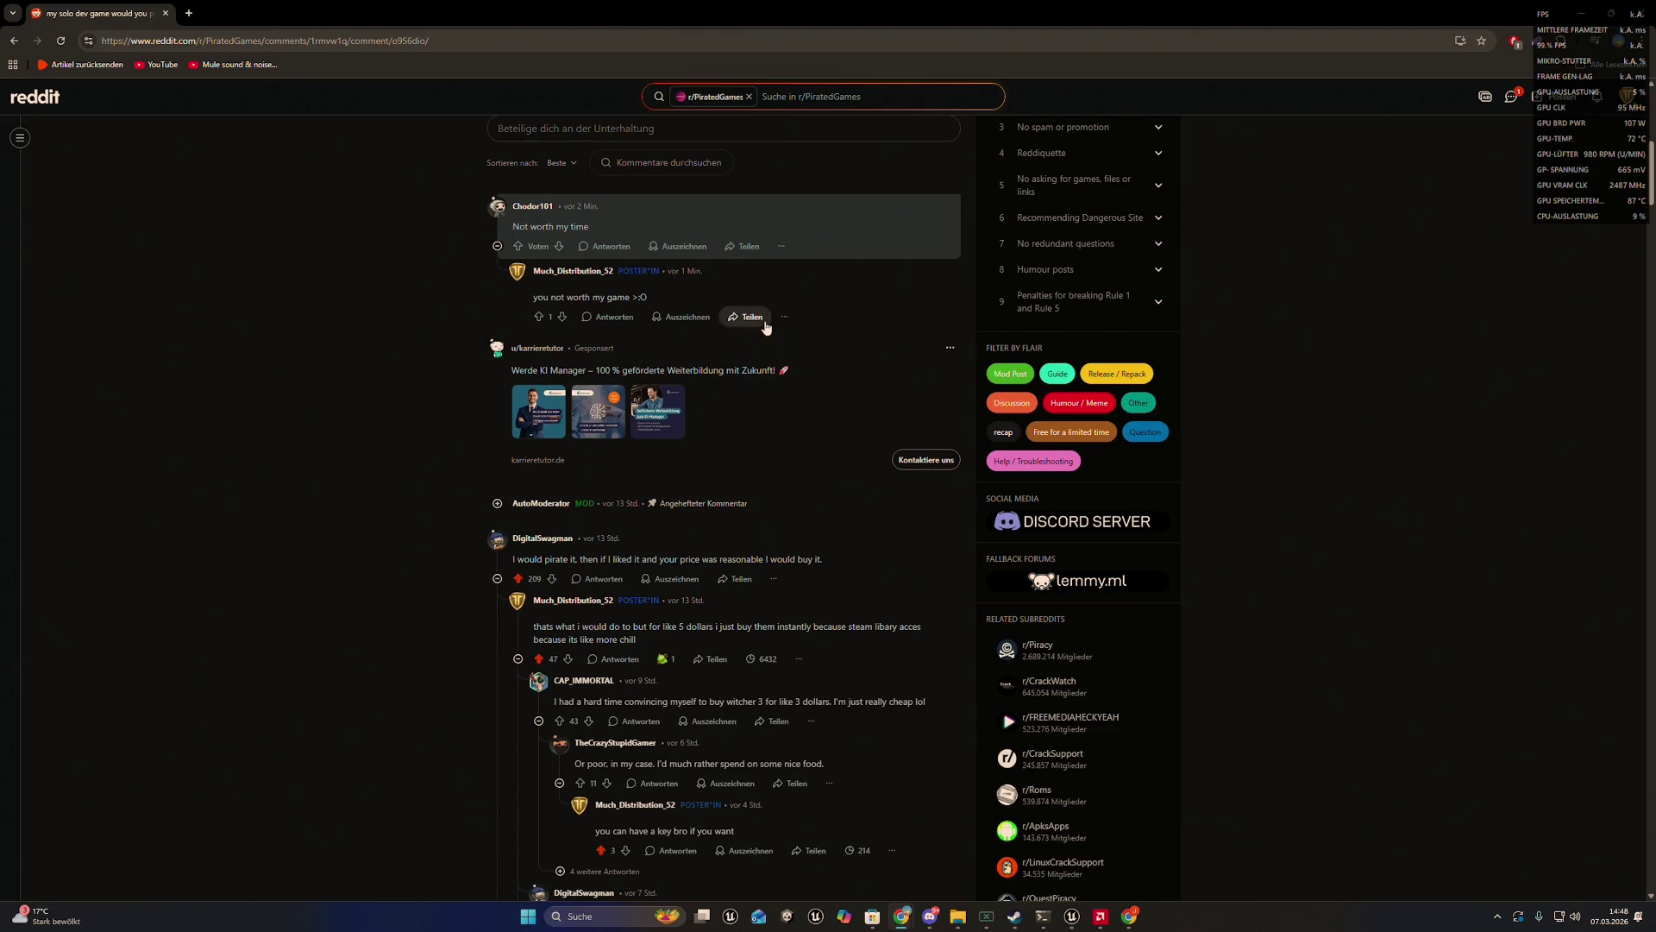
scroll(801, 326, "down", 7)
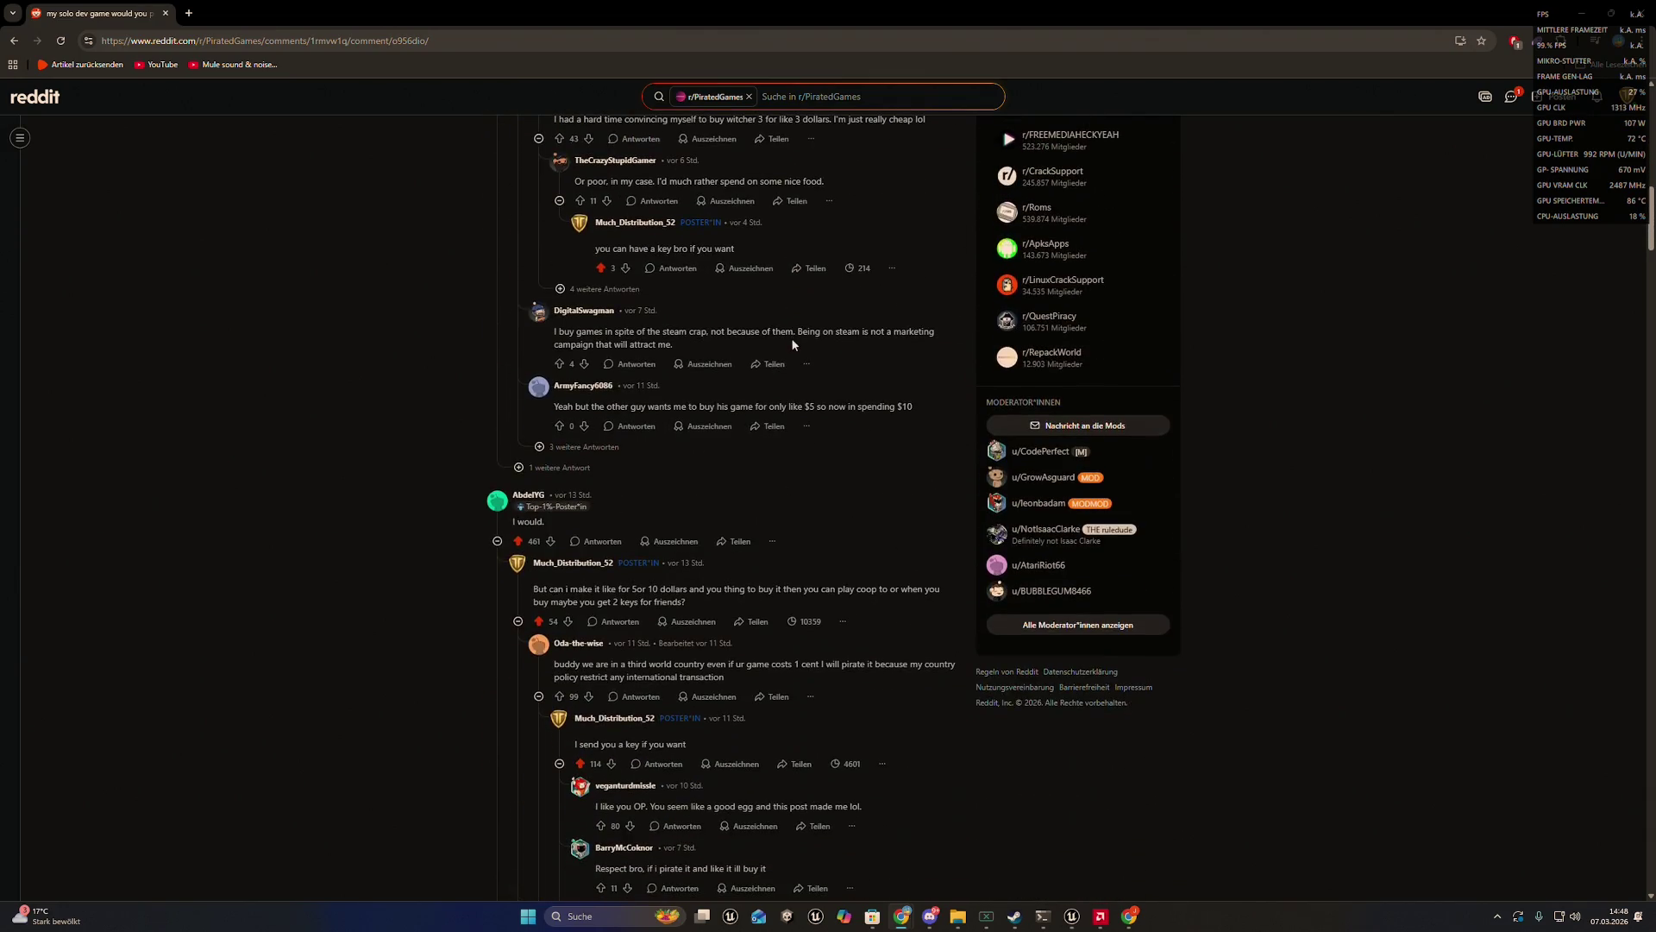
scroll(949, 276, "up", 7)
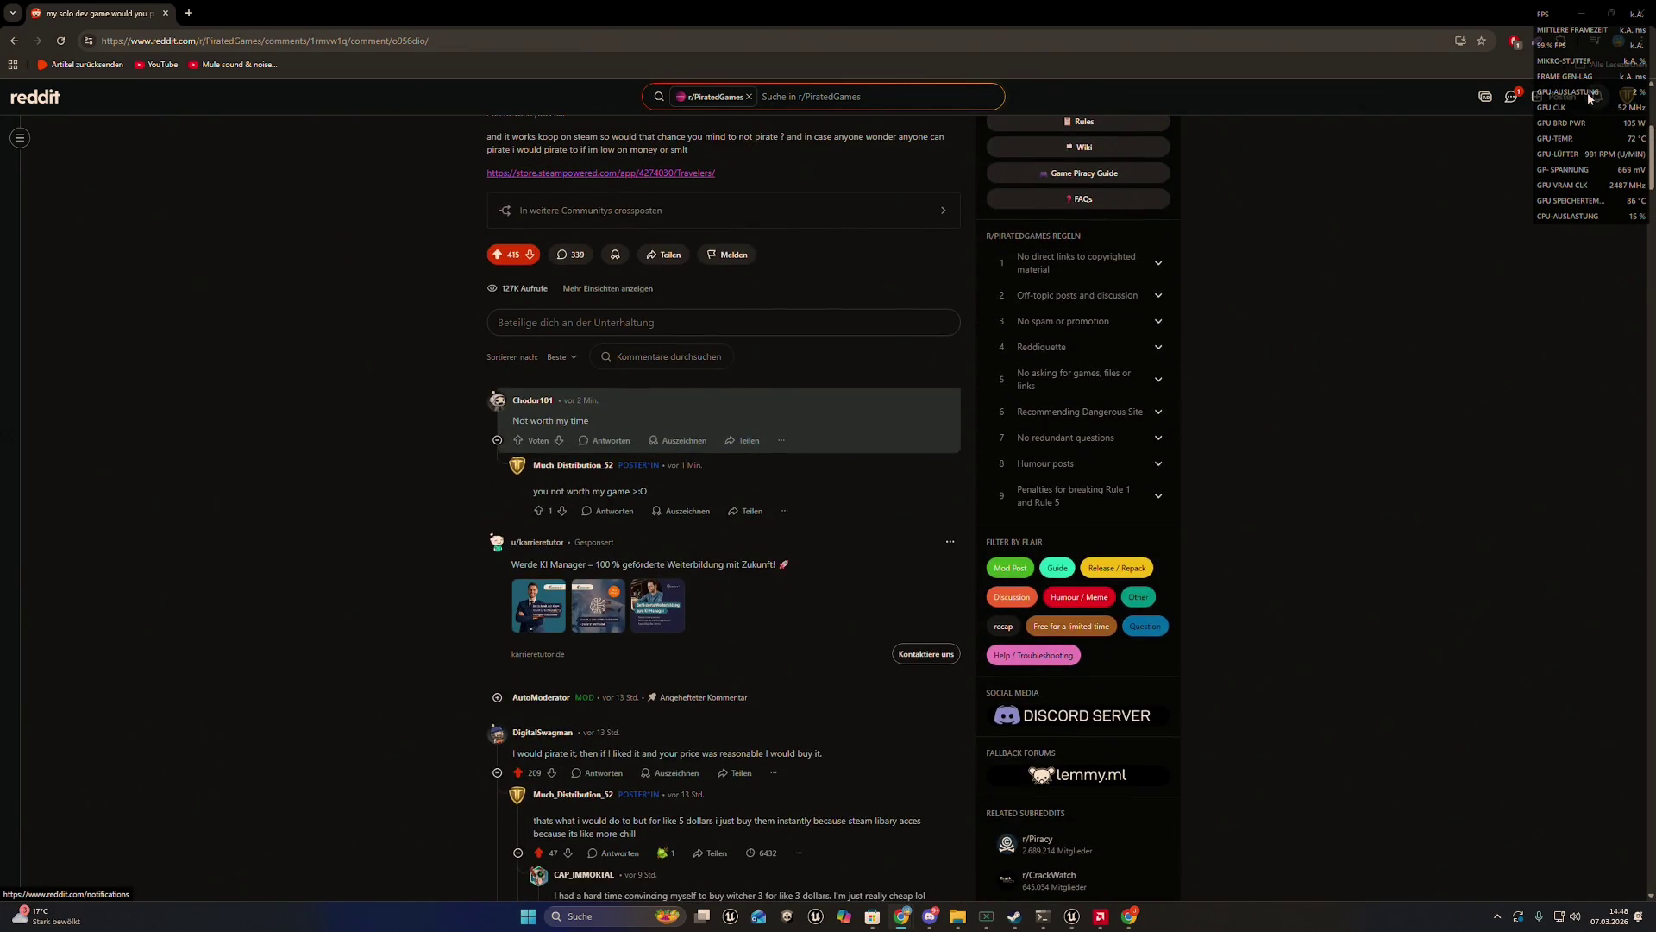
- Open the notification for the comment suggesting a playable demo
left_click(1589, 97)
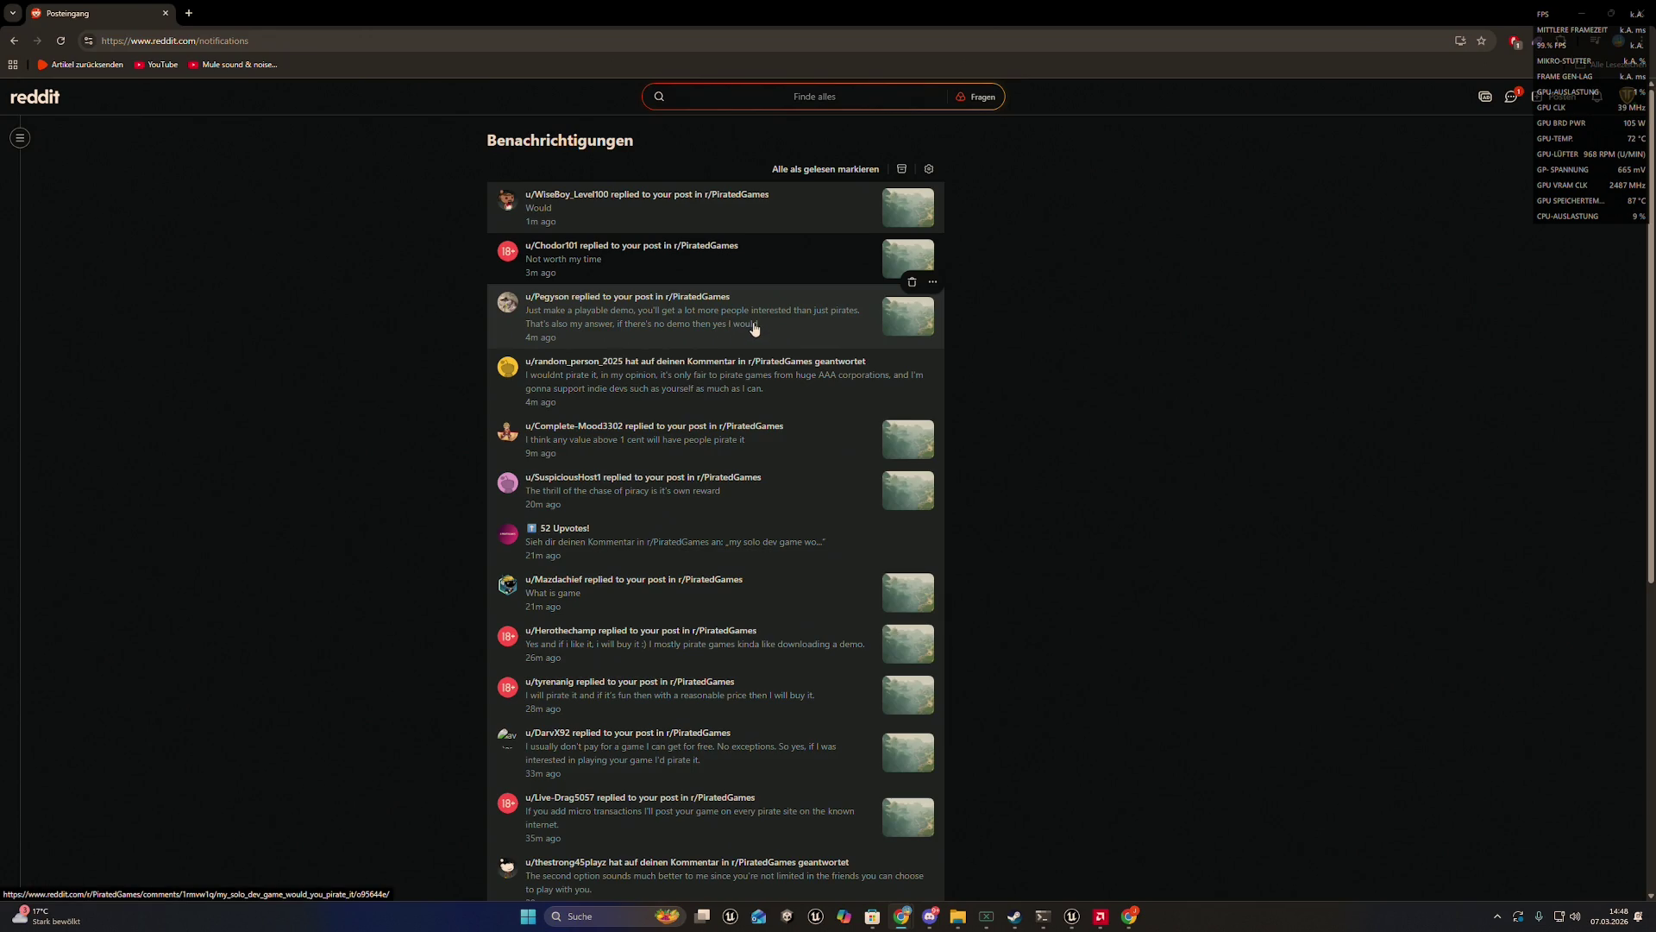
left_click(632, 332)
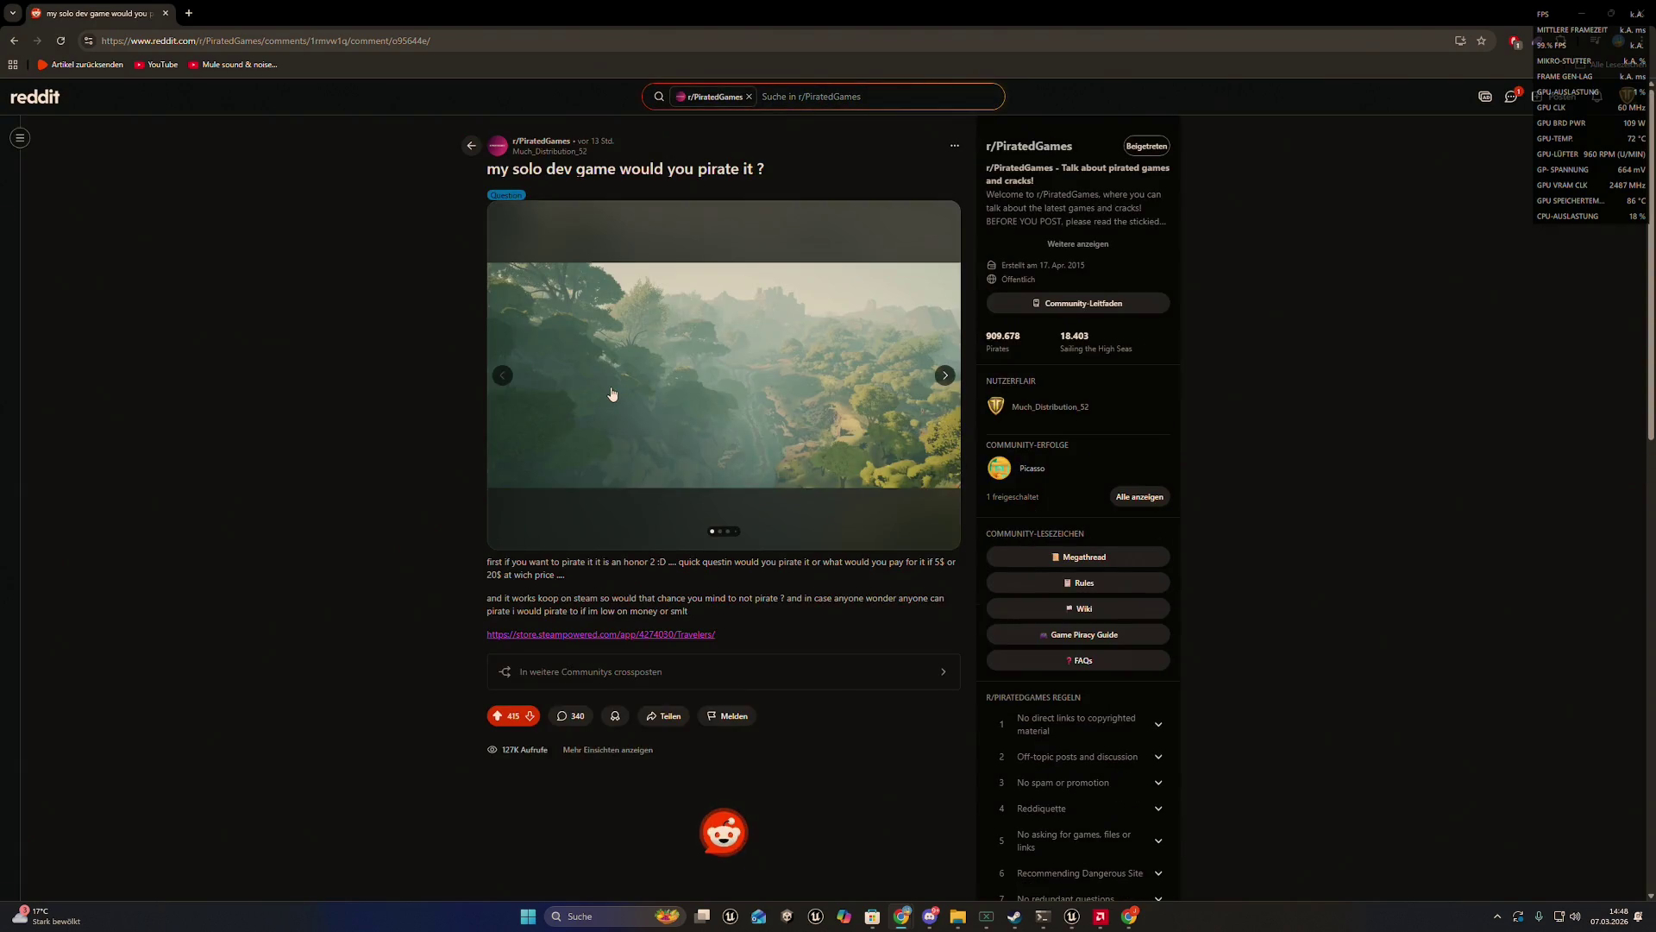
scroll(611, 394, "down", 2)
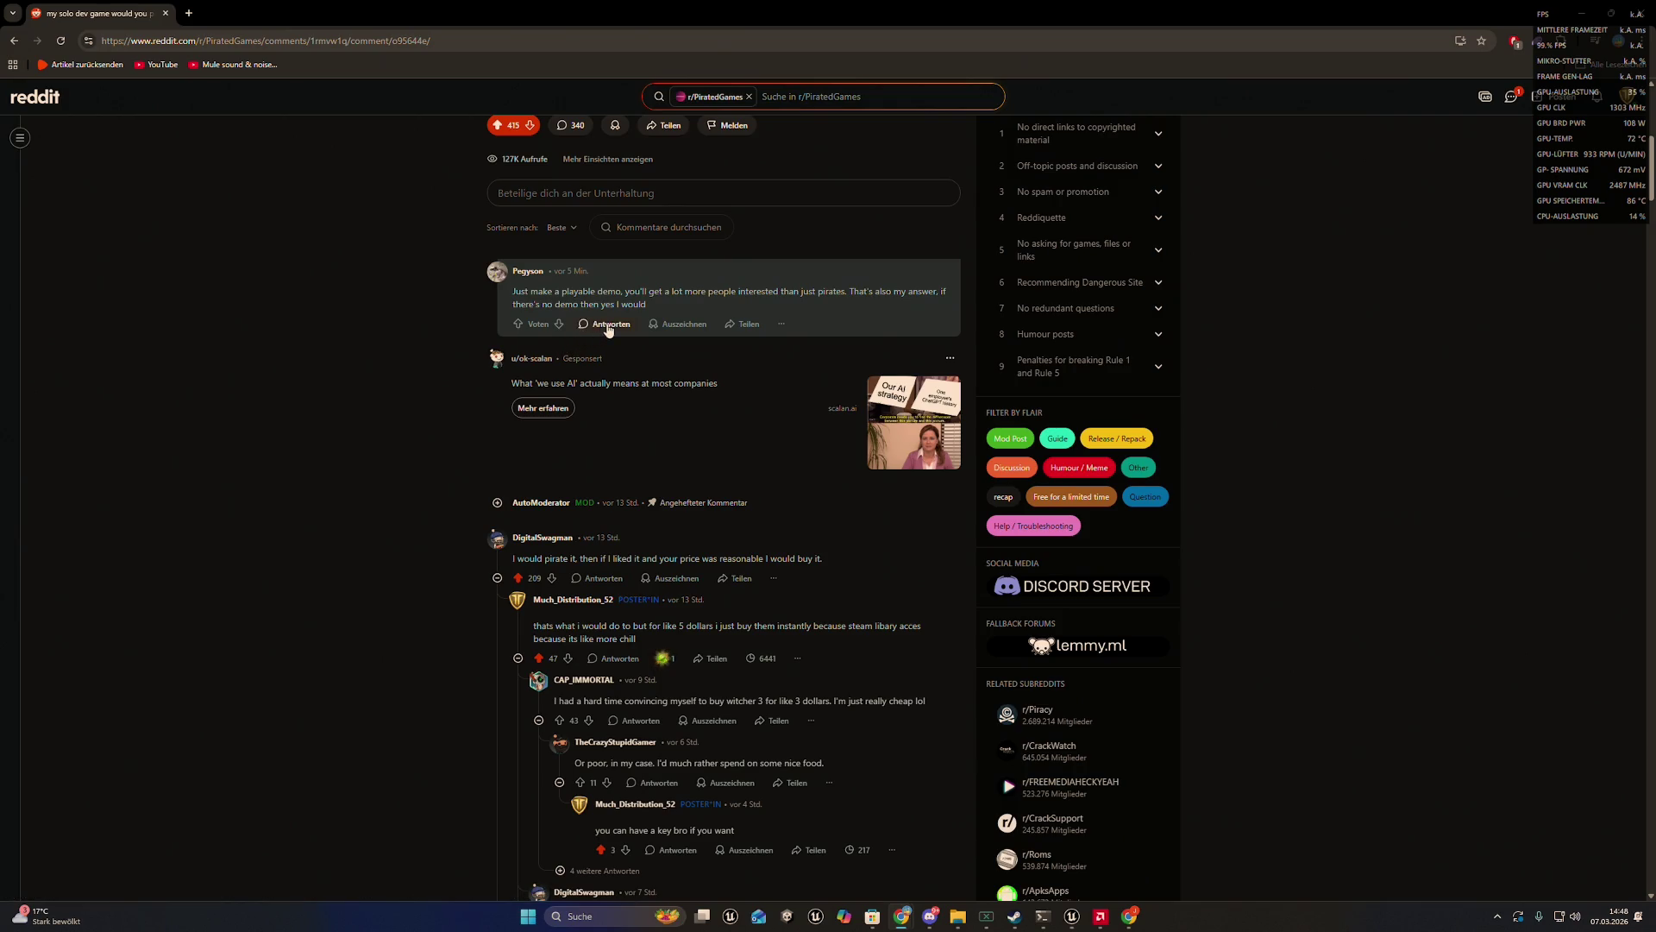
- Reply that a demo/playtest is ready right now for everyone to play
left_click(607, 325)
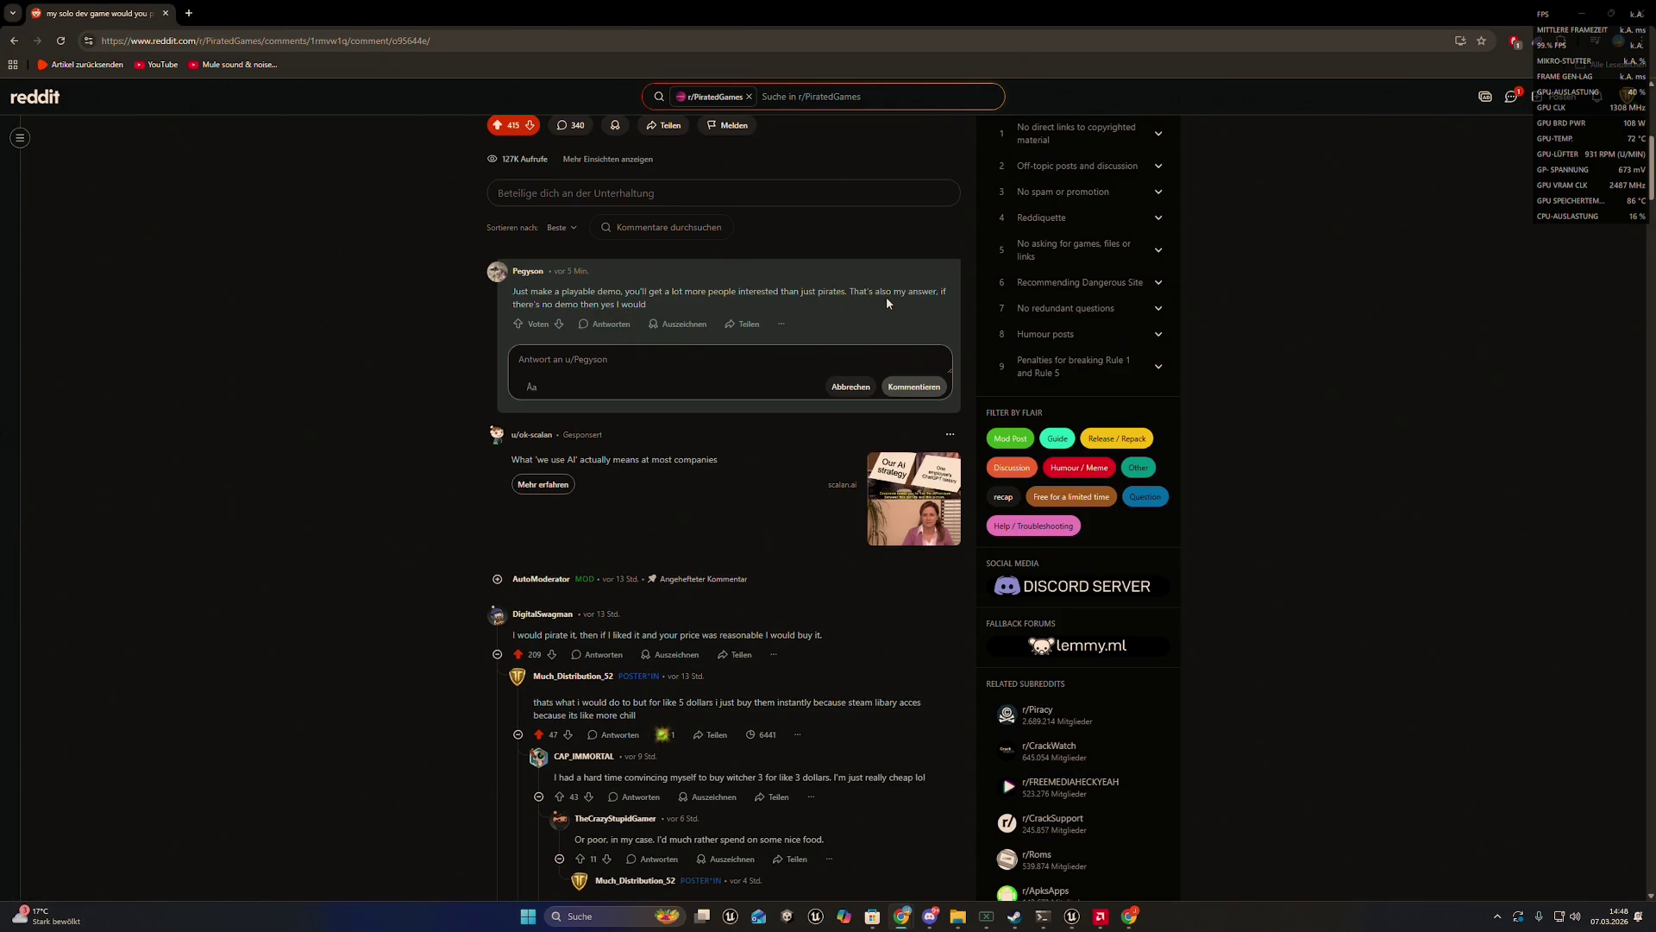
type("yeah there")
type(" is a demo")
type("/ playtest ")
type("rdy right ")
type("now evc")
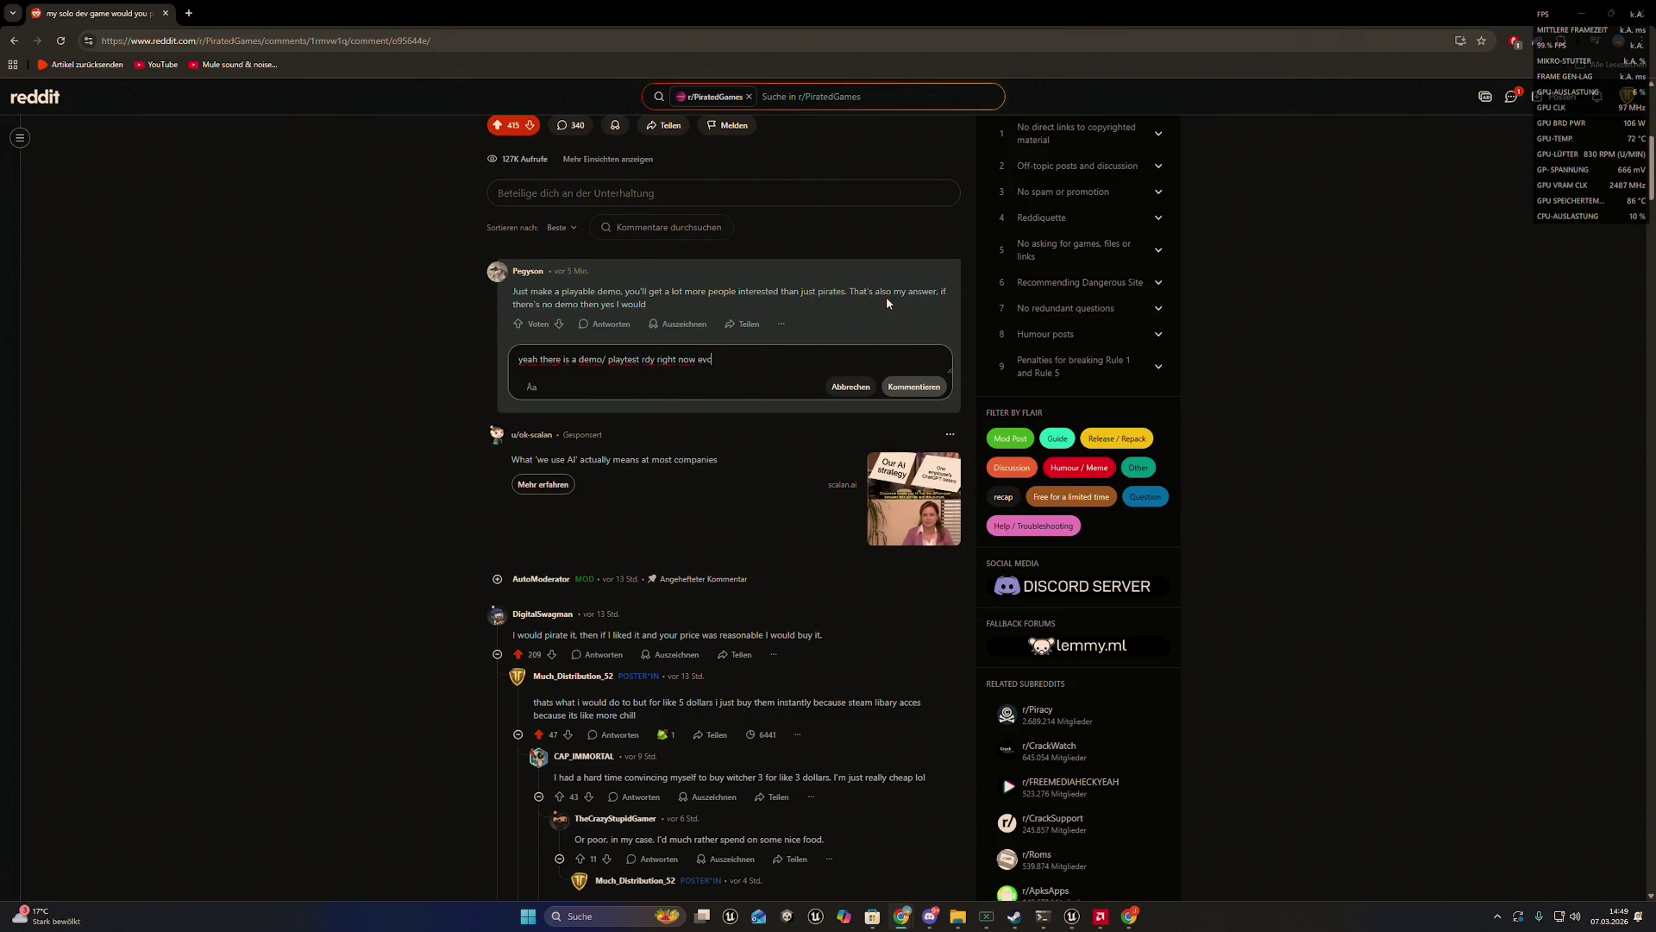
type("one can p")
type("lay it")
left_click(914, 386)
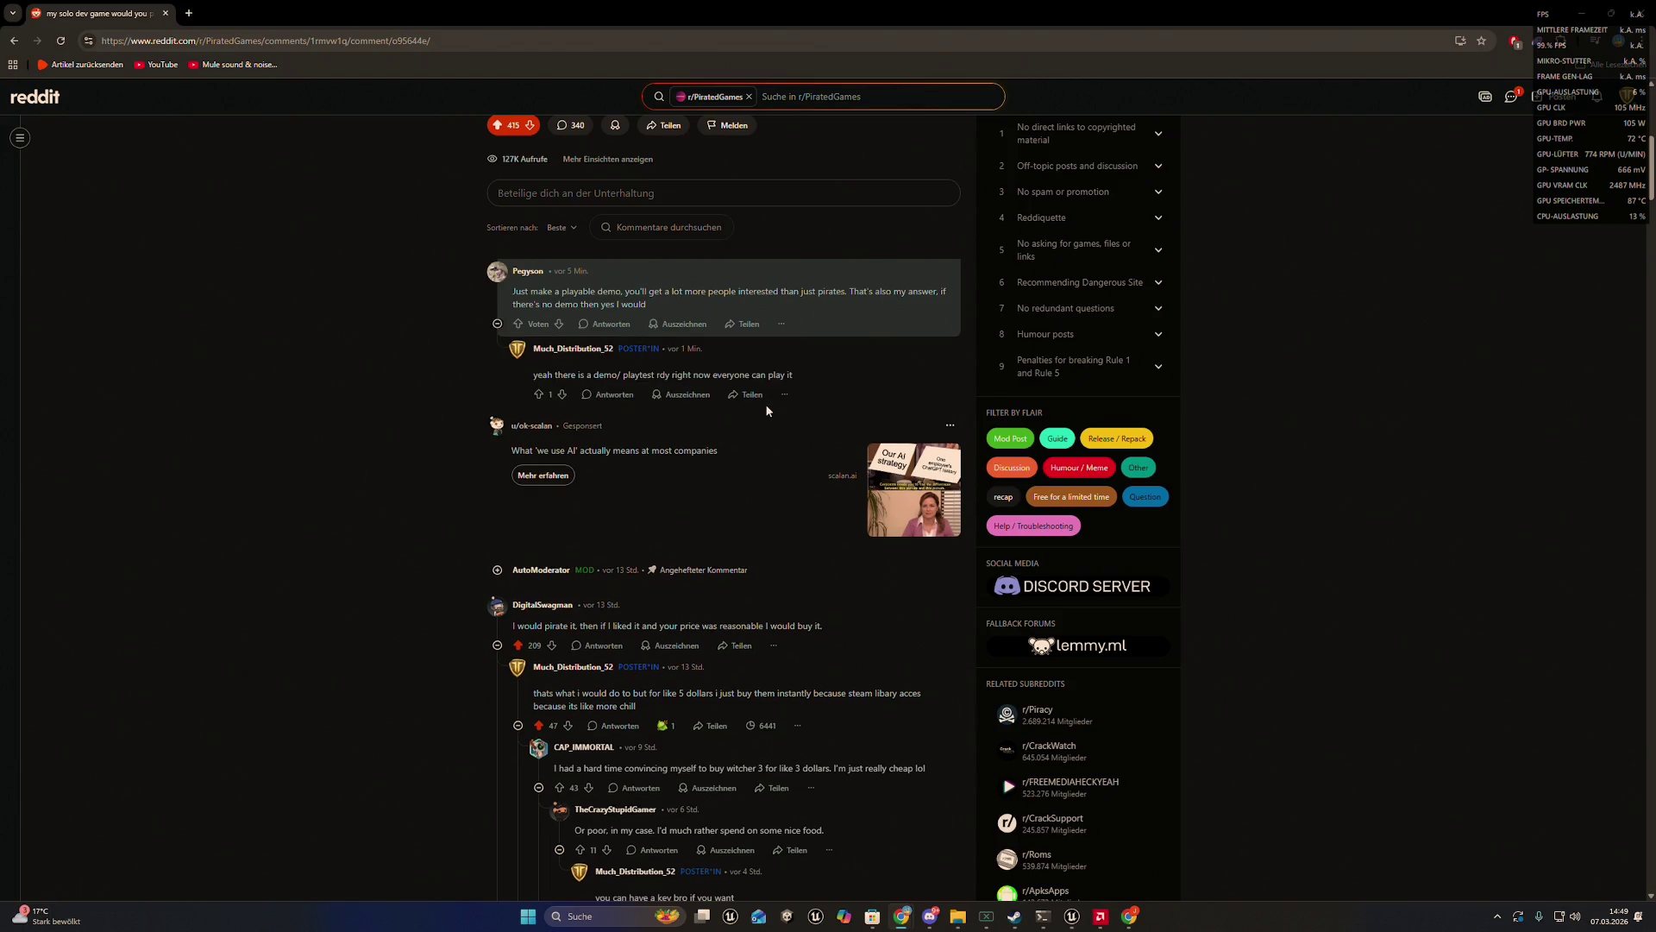
scroll(759, 439, "down", 15)
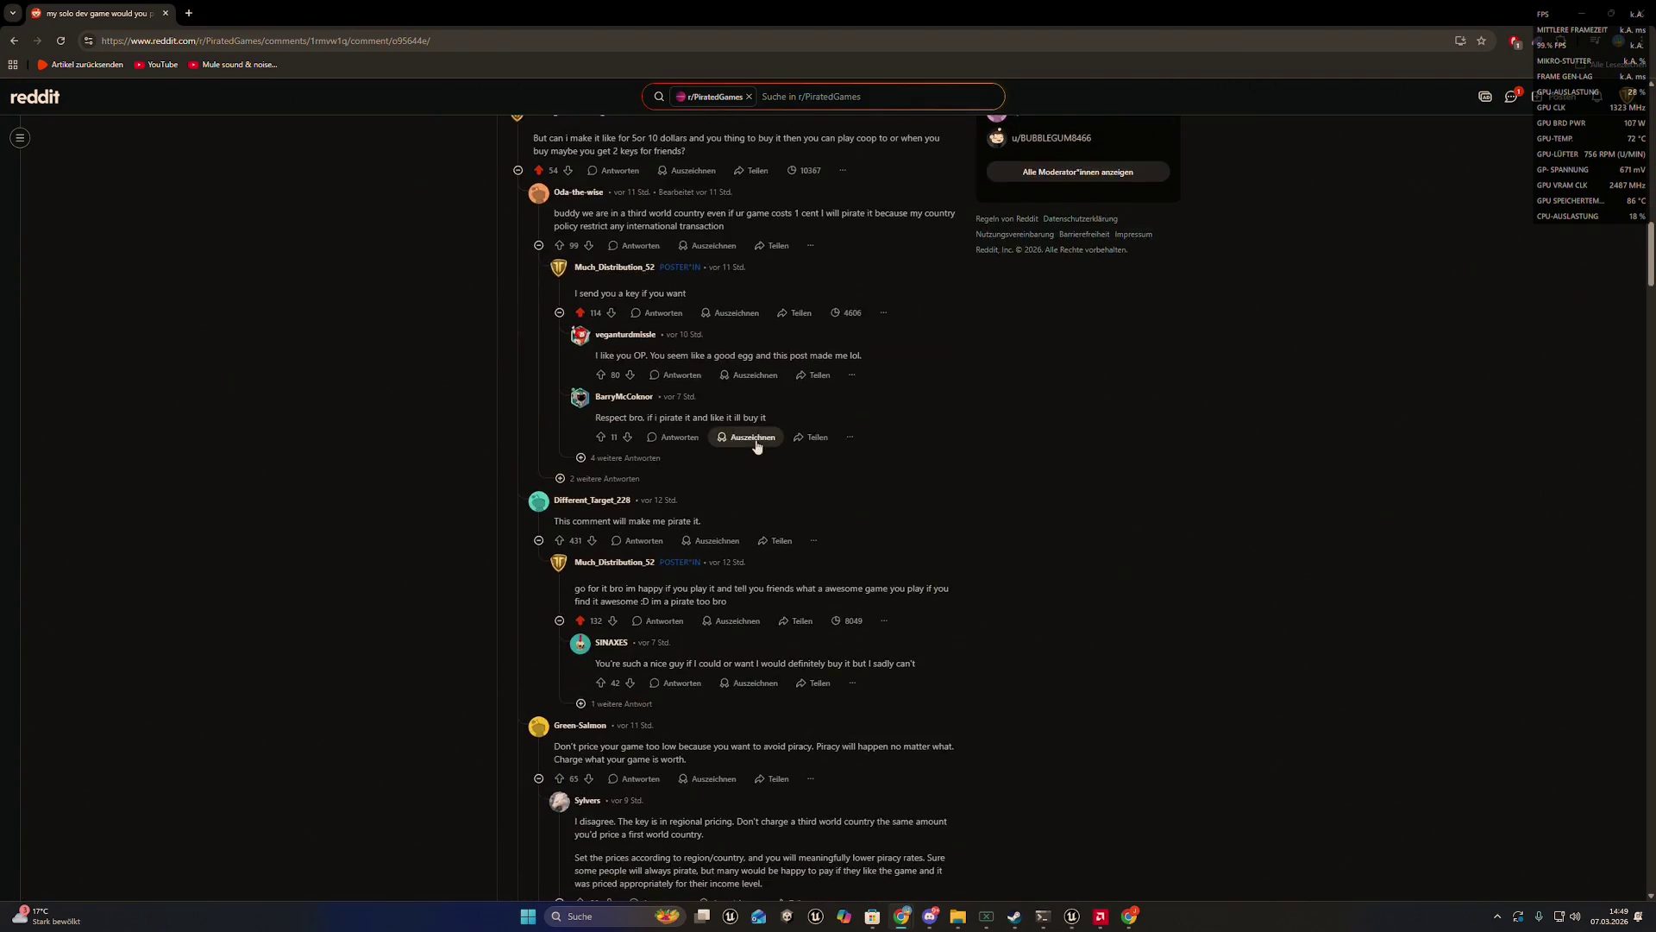
- Scroll through the remaining comments on the r/PiratedGames post
scroll(757, 444, "down", 8)
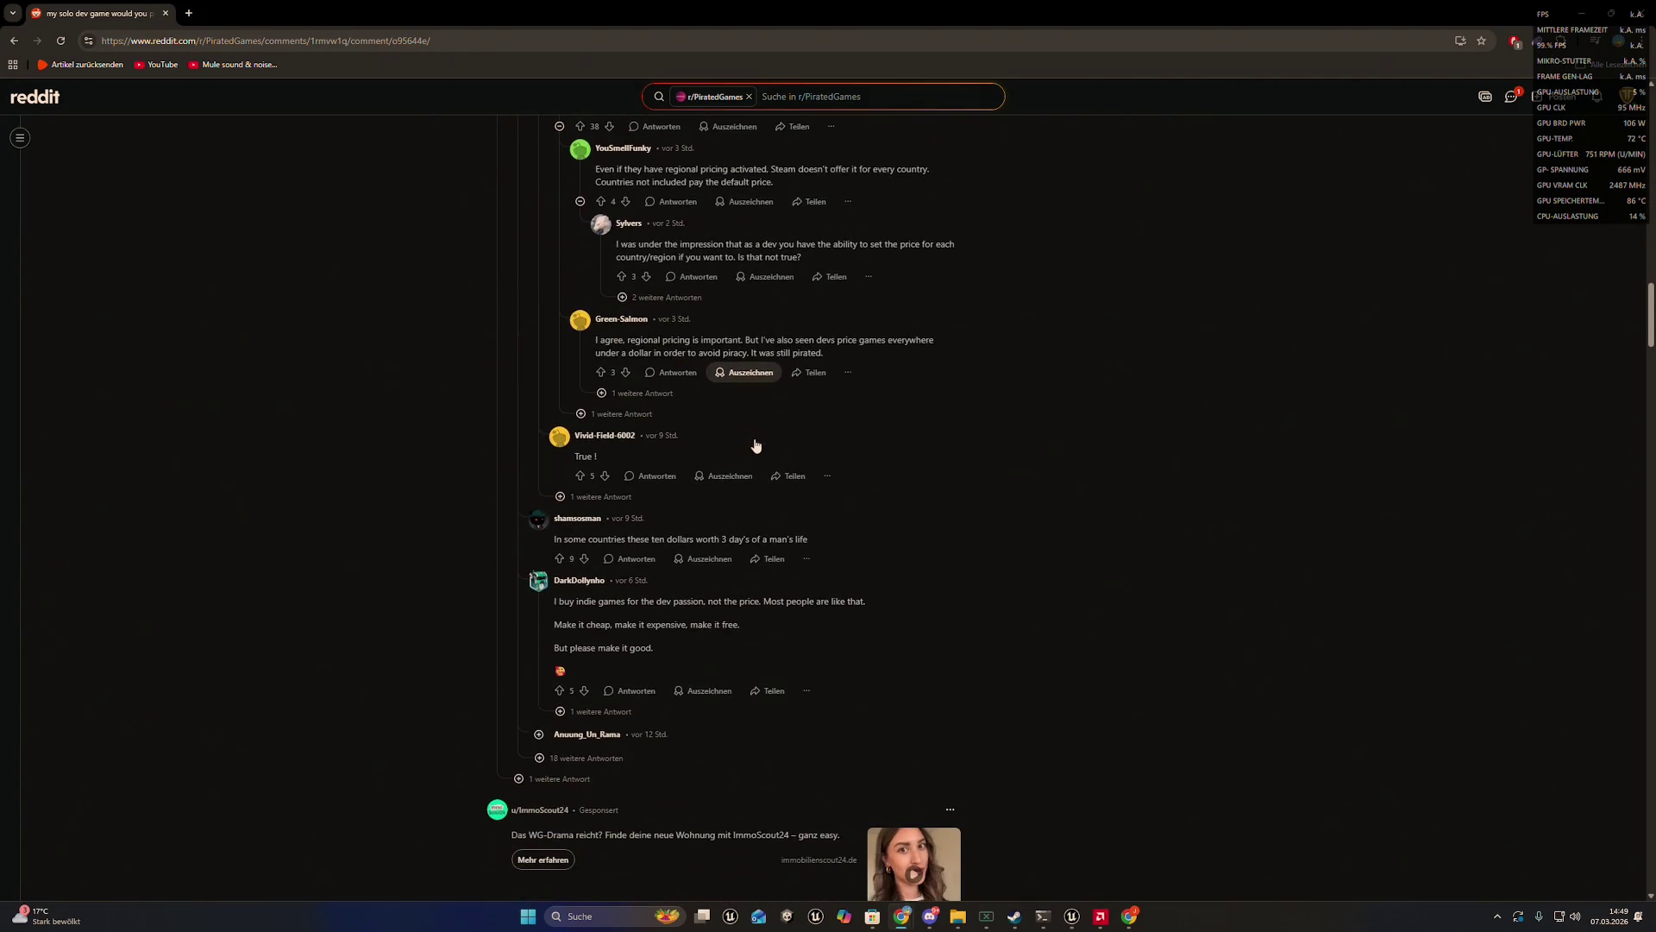
scroll(756, 445, "down", 10)
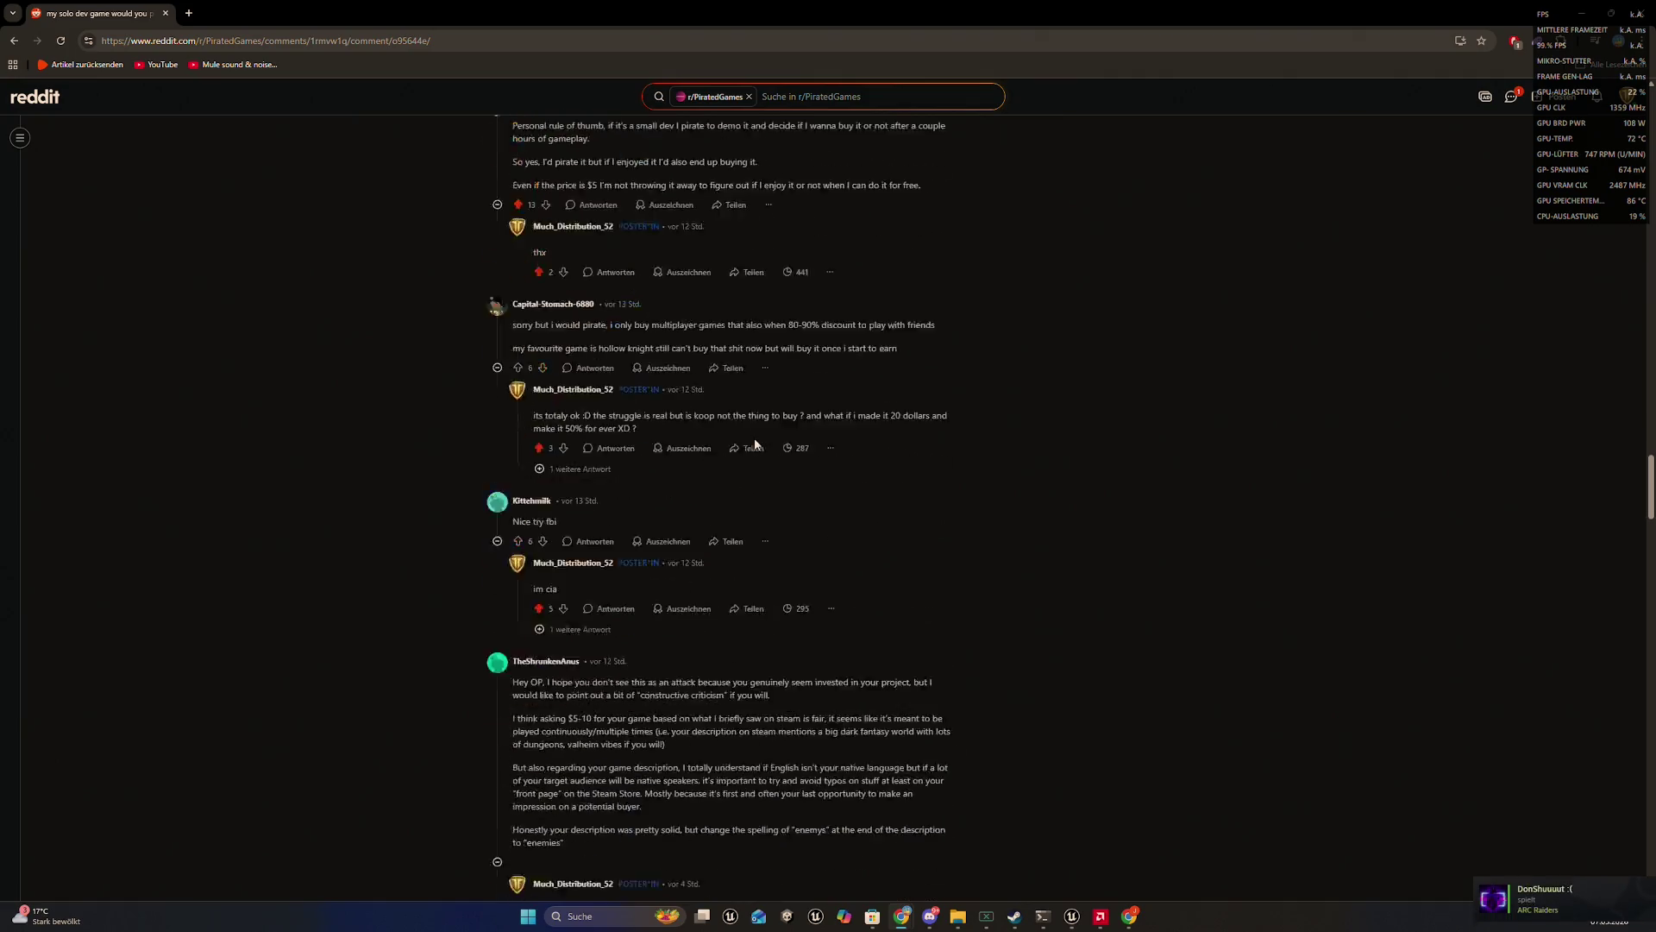
scroll(754, 437, "down", 10)
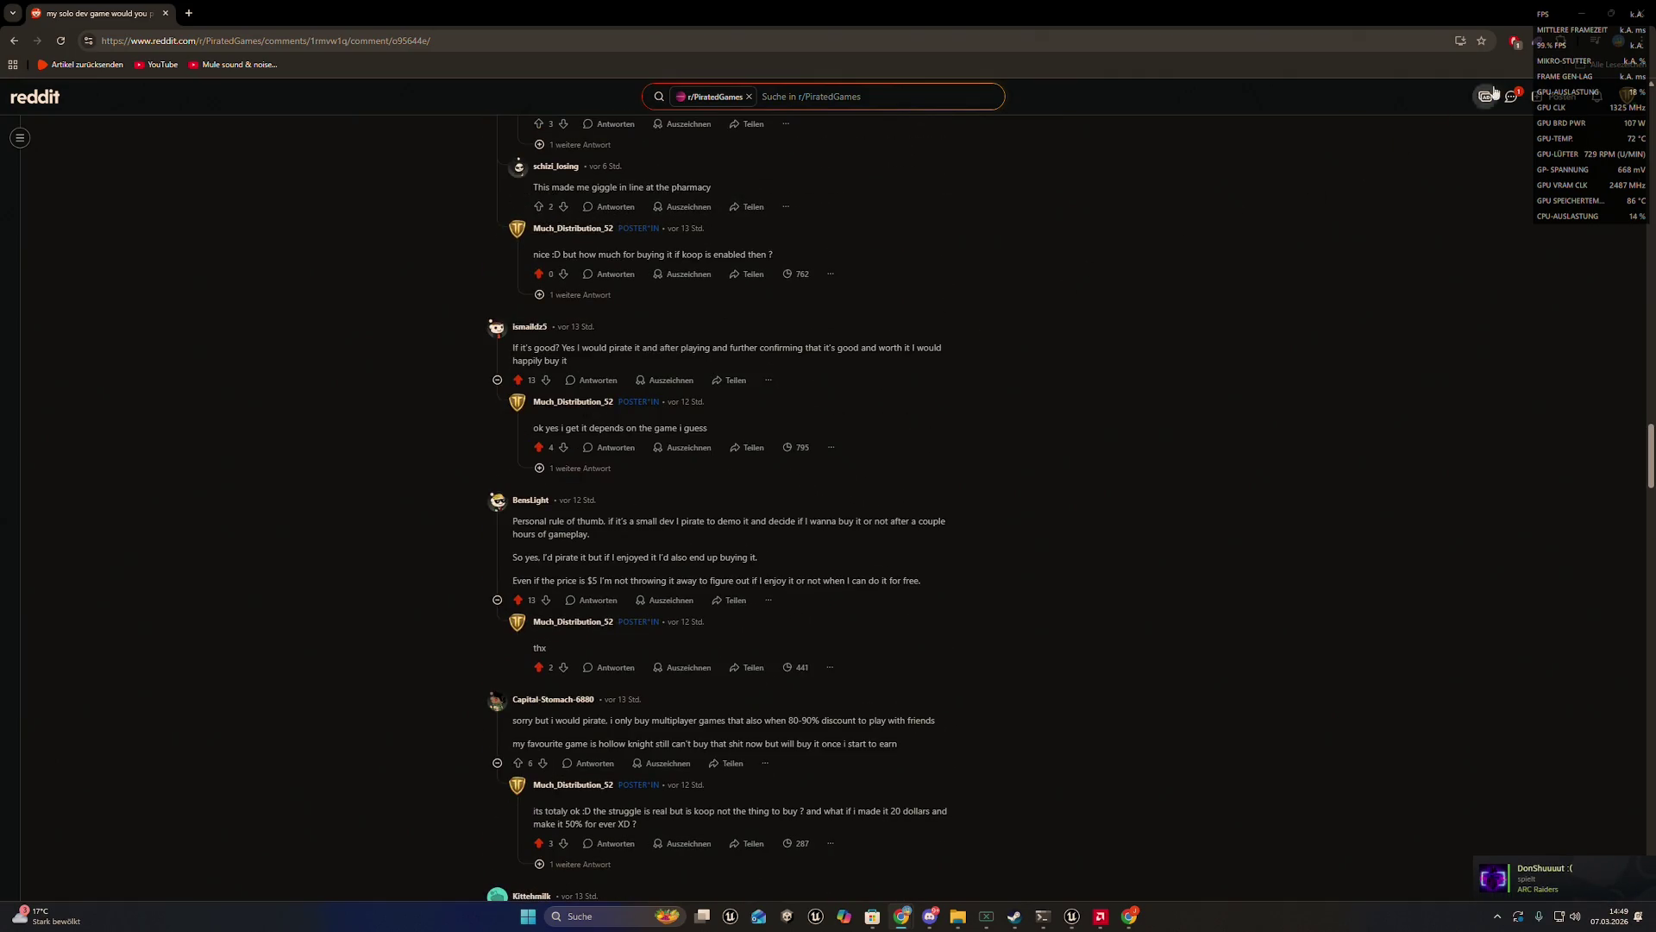
- Open the r/IndieDev 'few screens from my solo dev game' post from its 'Looking good!' notification
left_click(1597, 97)
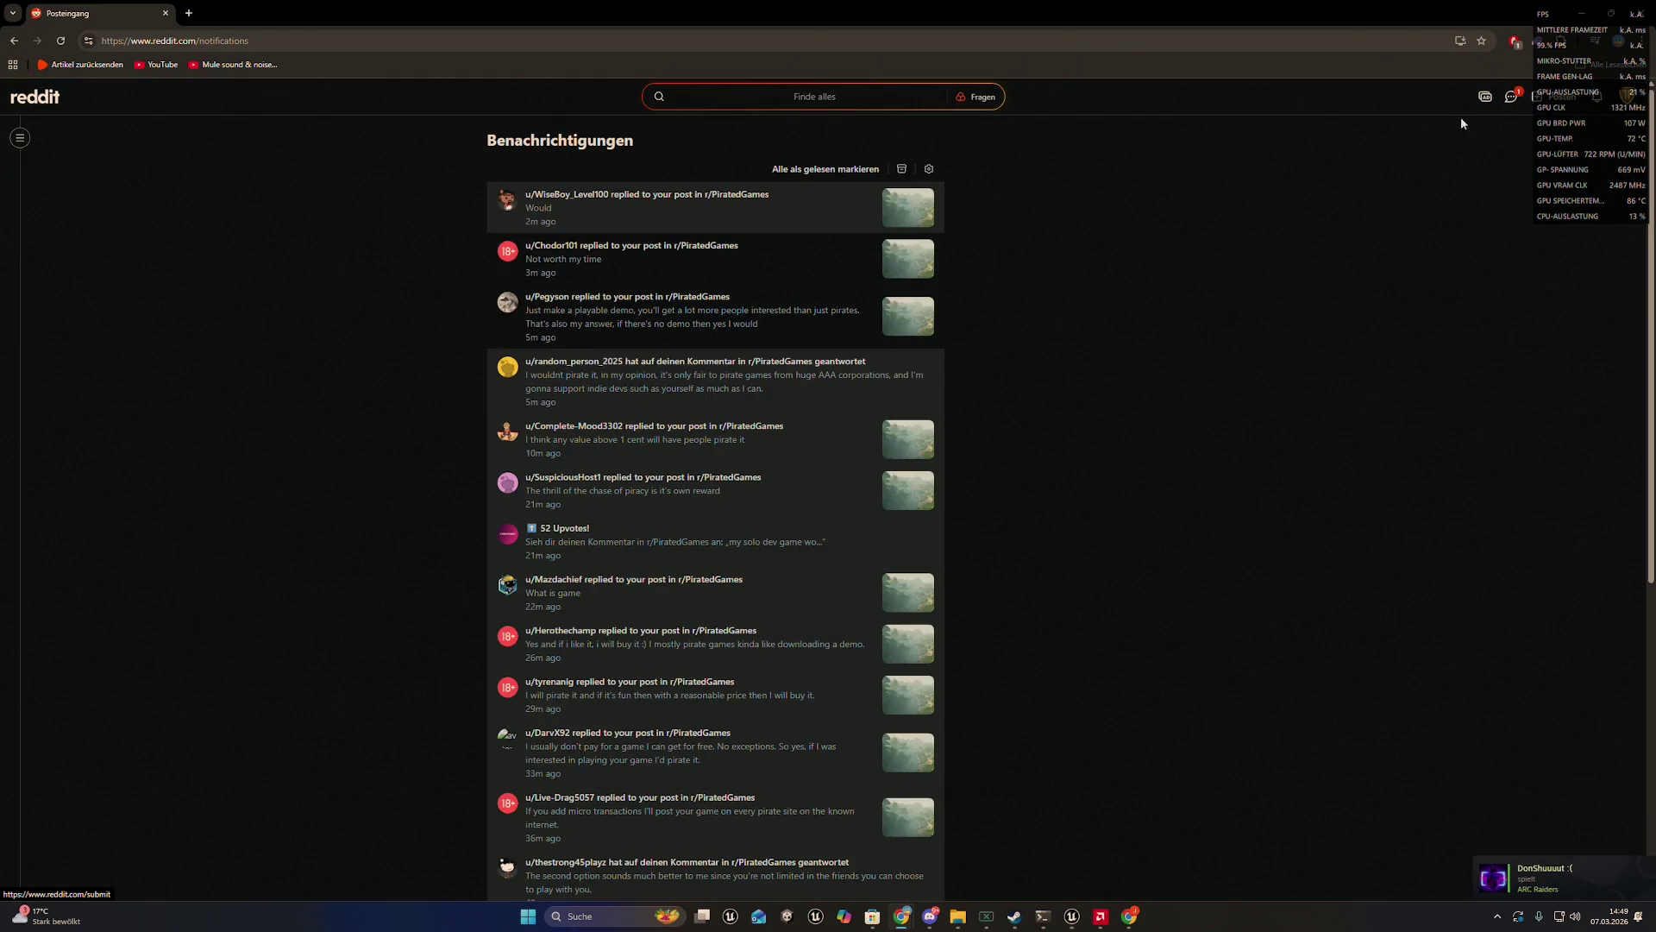
mouse_move(880, 218)
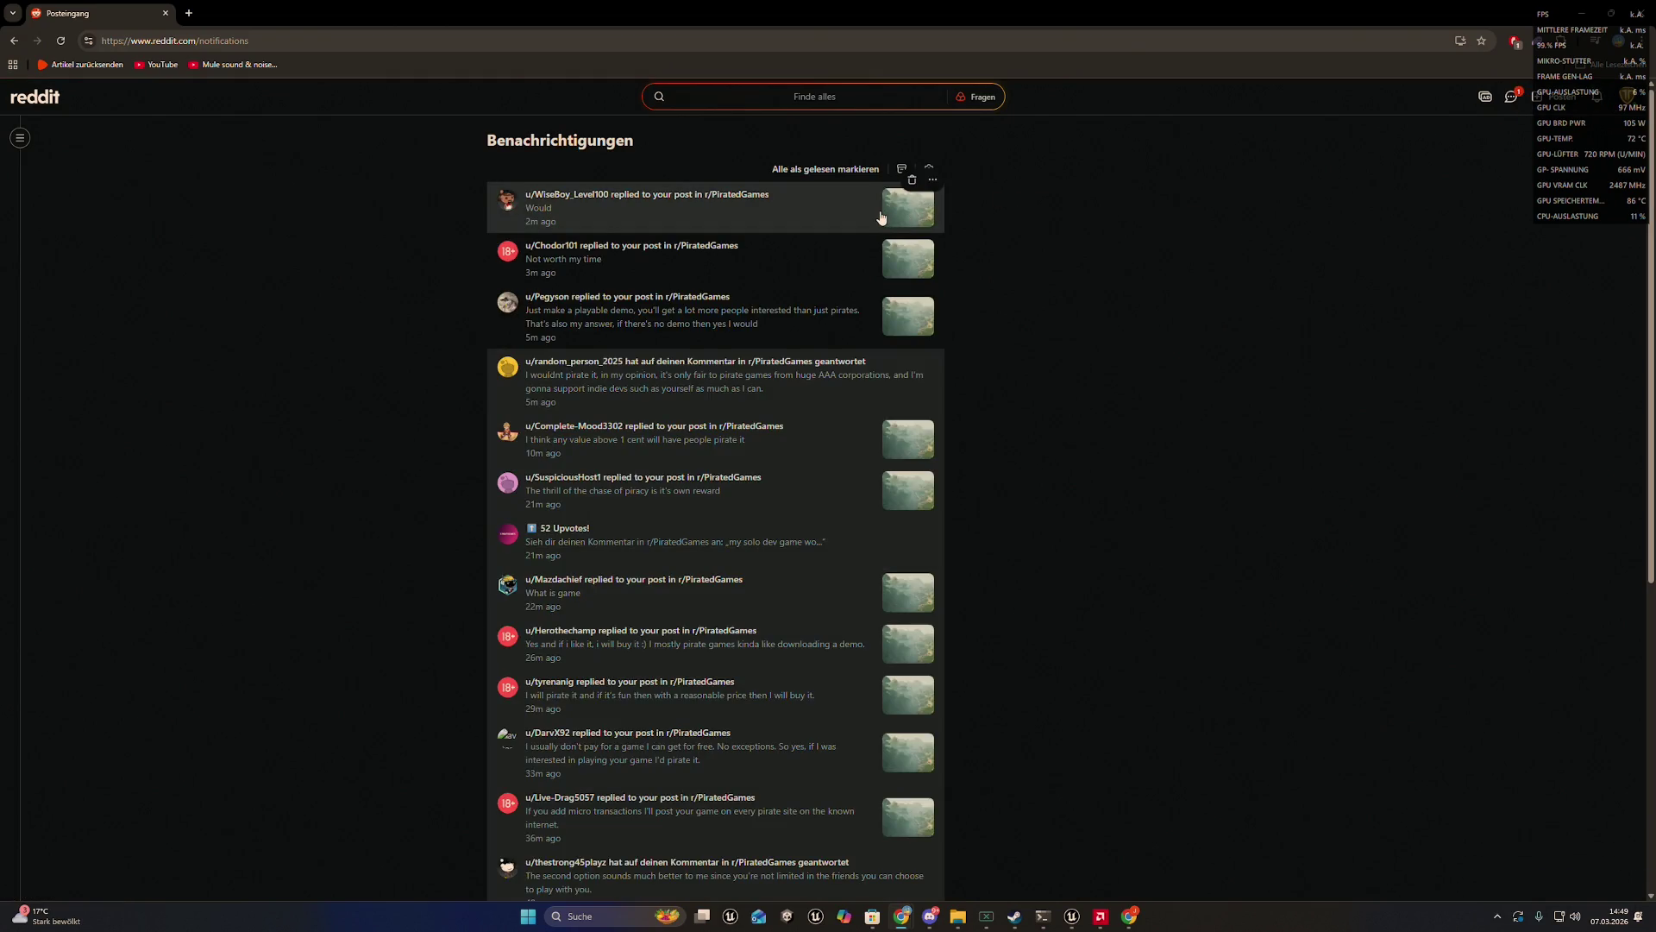
scroll(822, 299, "down", 5)
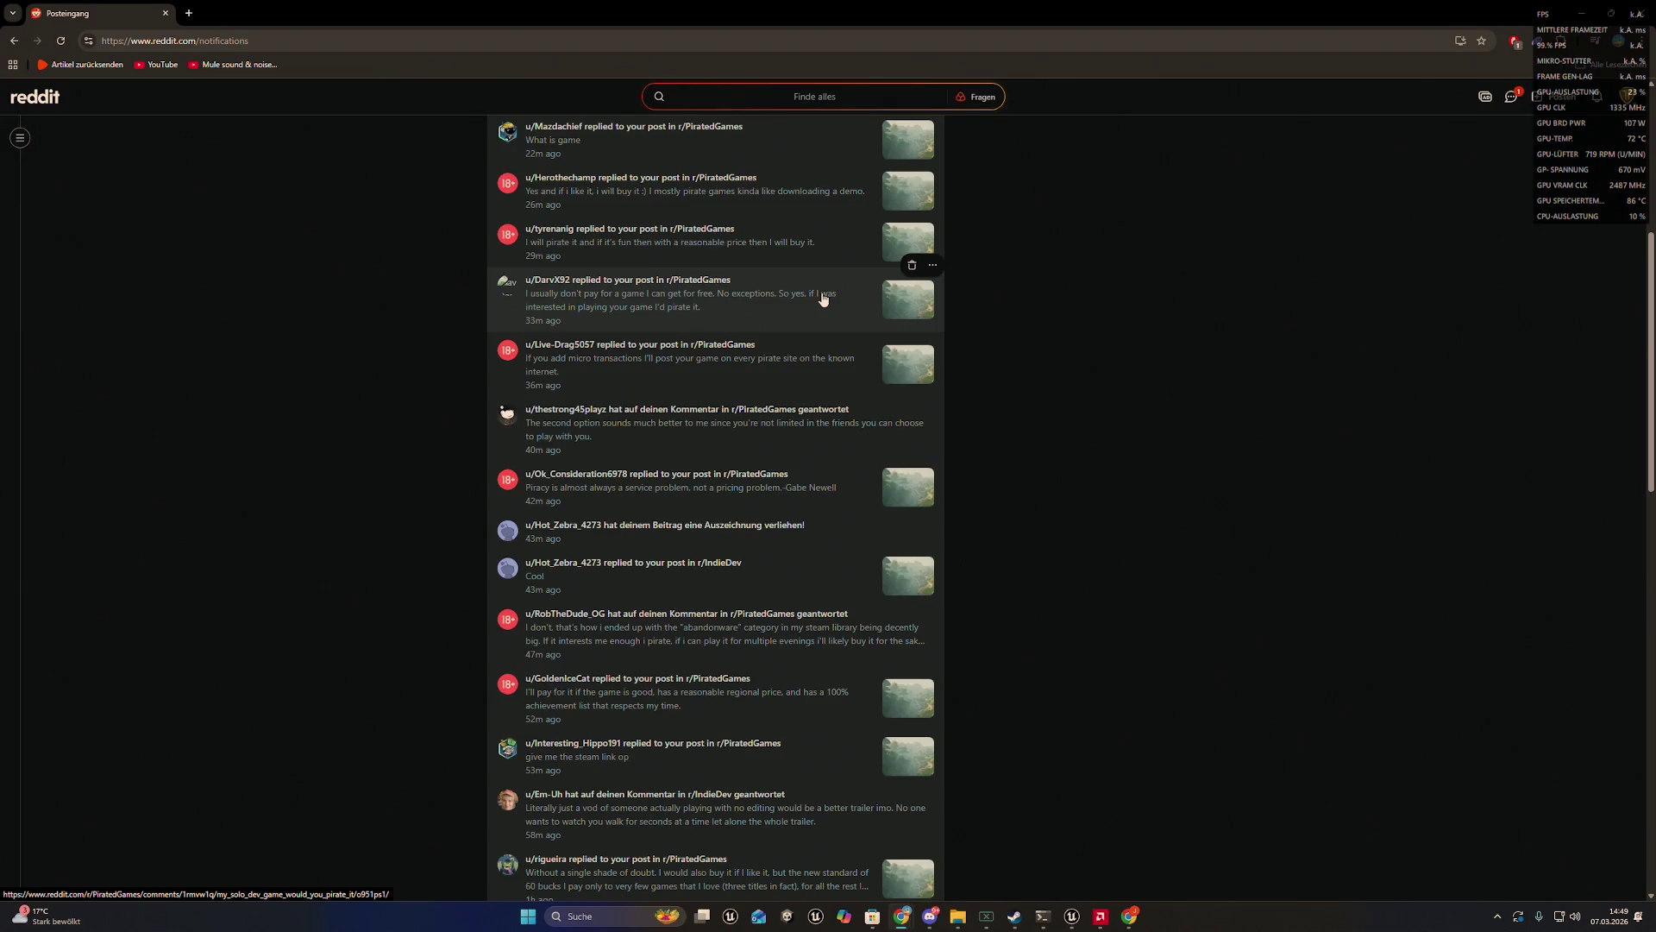
scroll(822, 298, "down", 10)
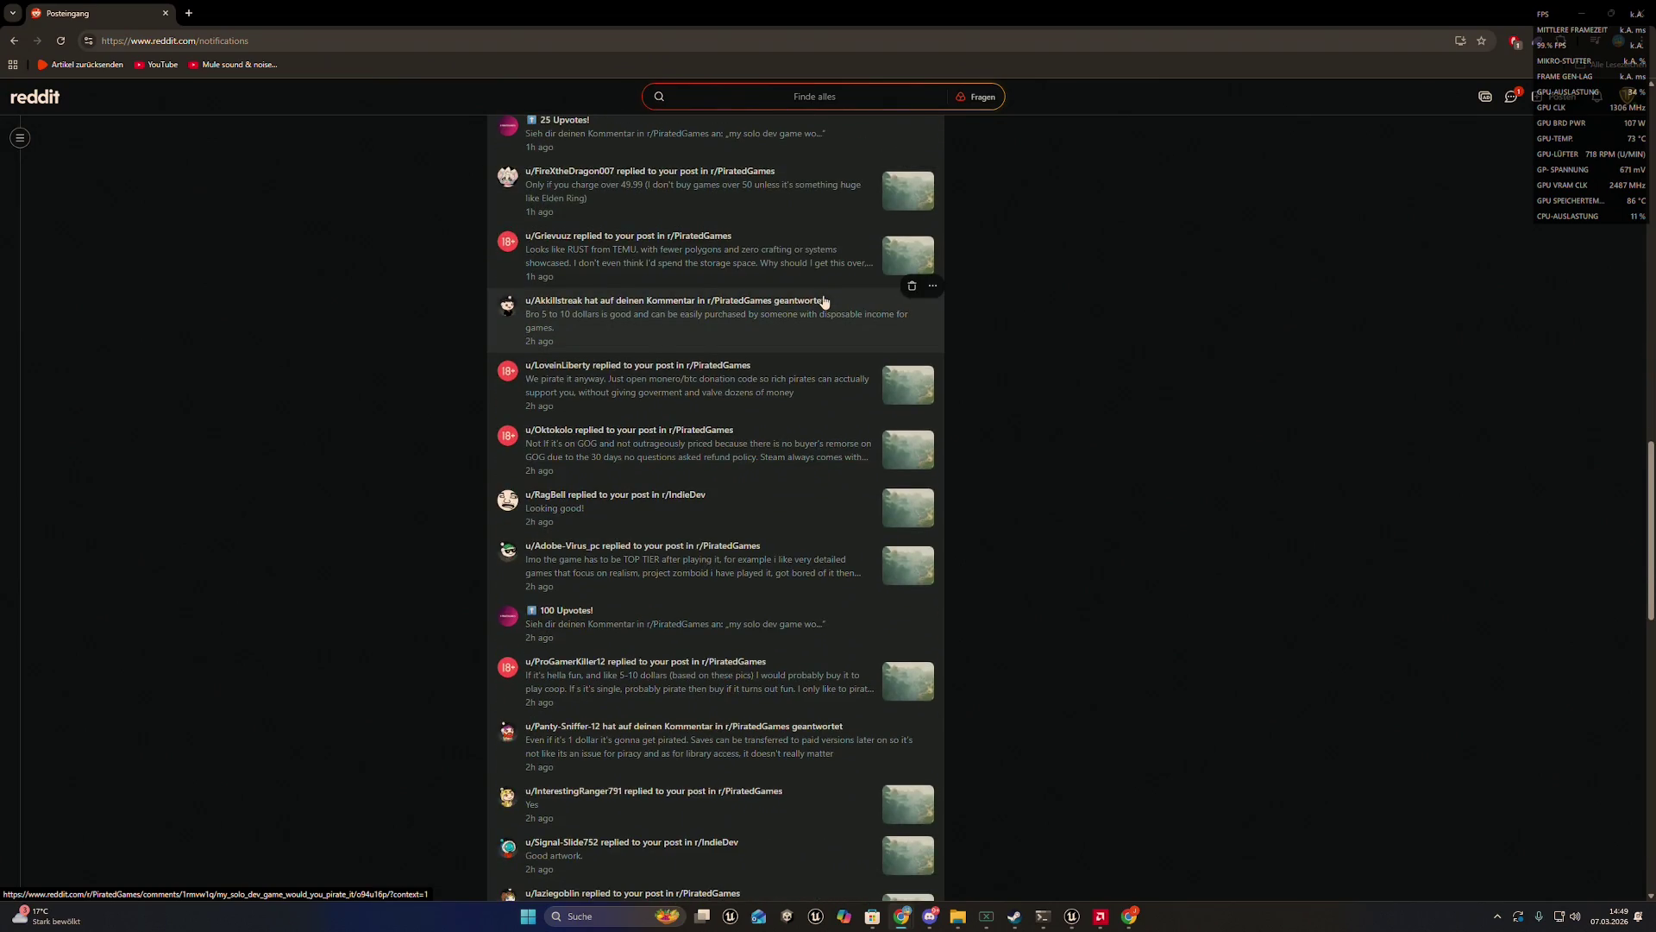
left_click(759, 436)
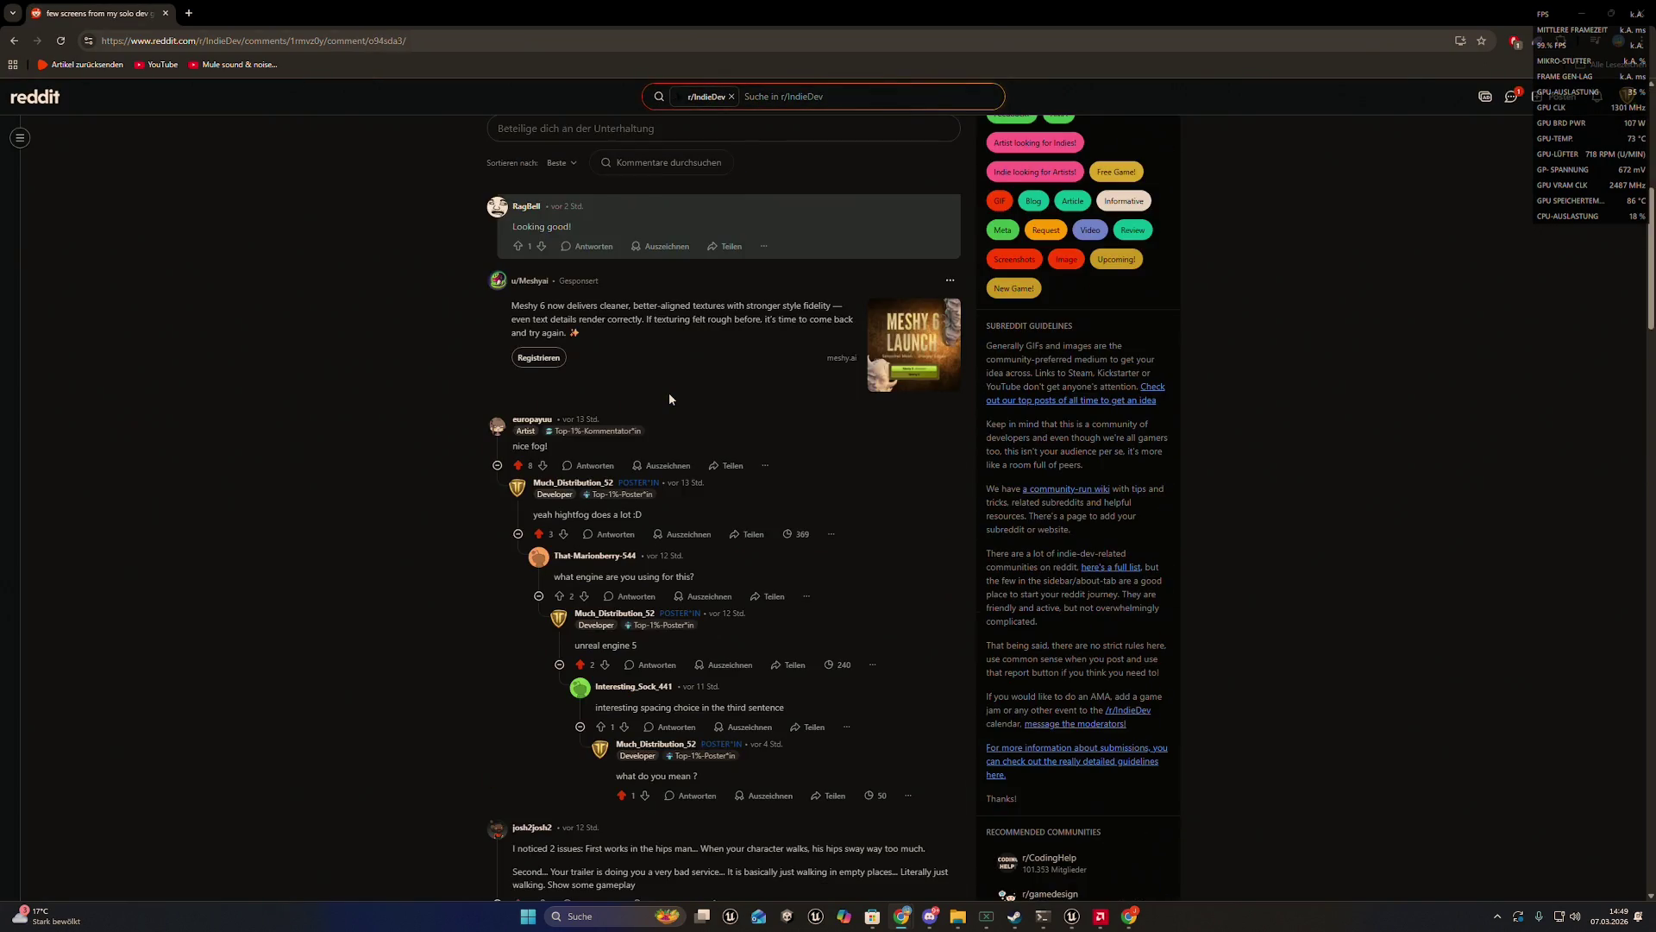
- Reply 'thank you mate' to the 'Looking good!' comment
scroll(604, 349, "up", 2)
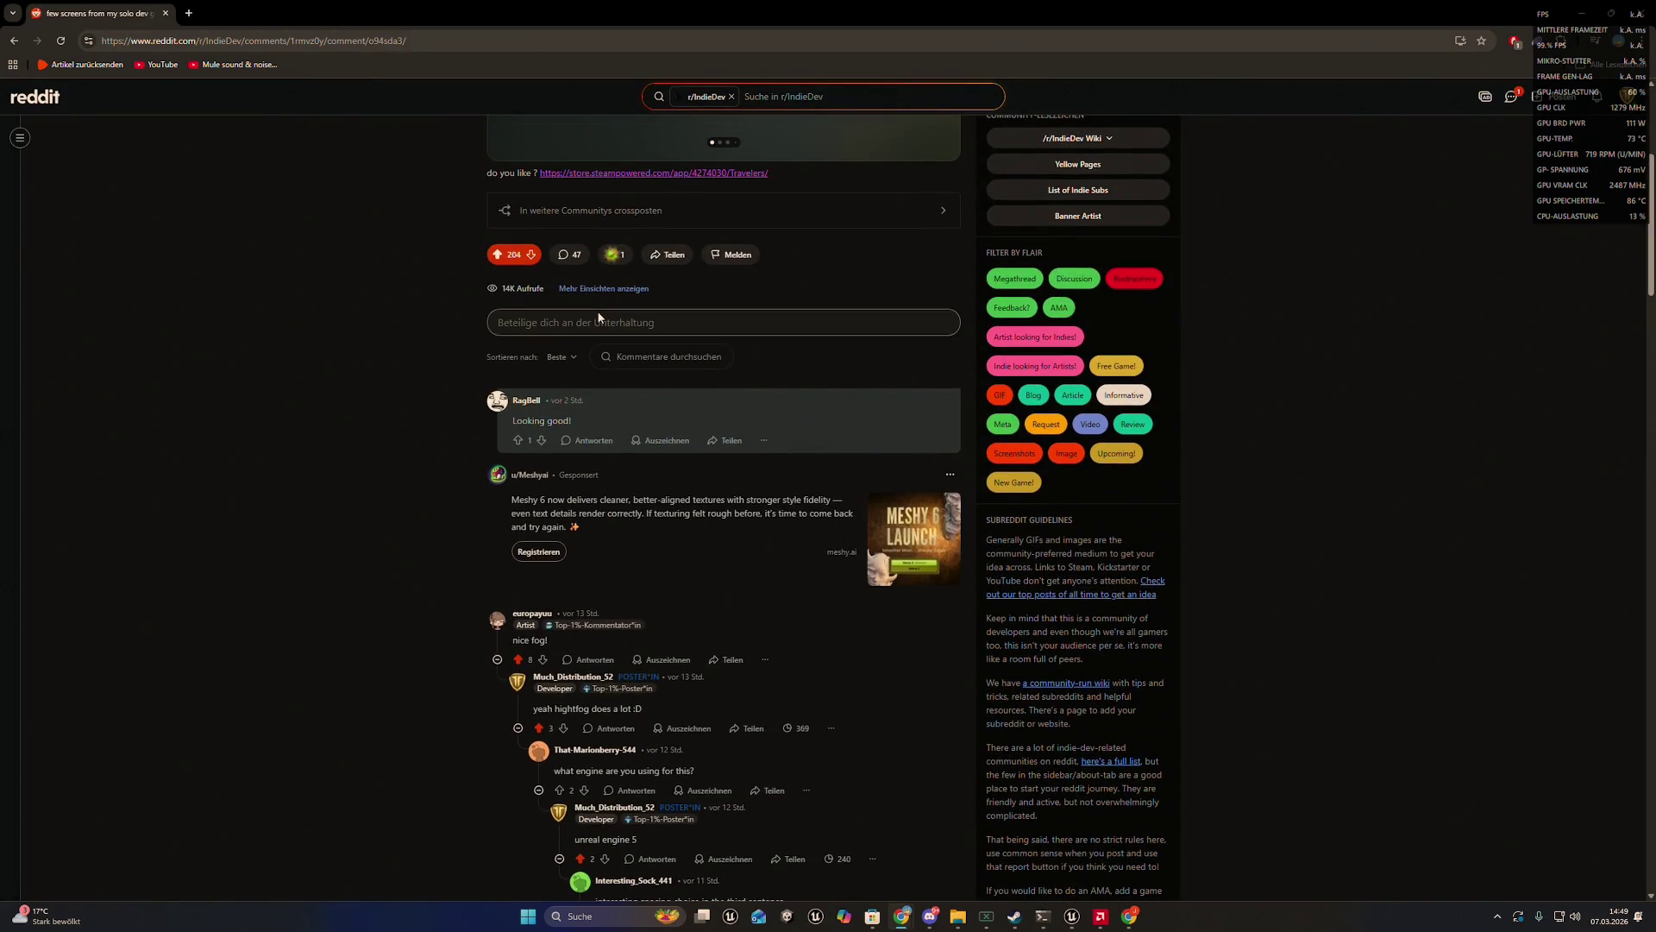
left_click(587, 440)
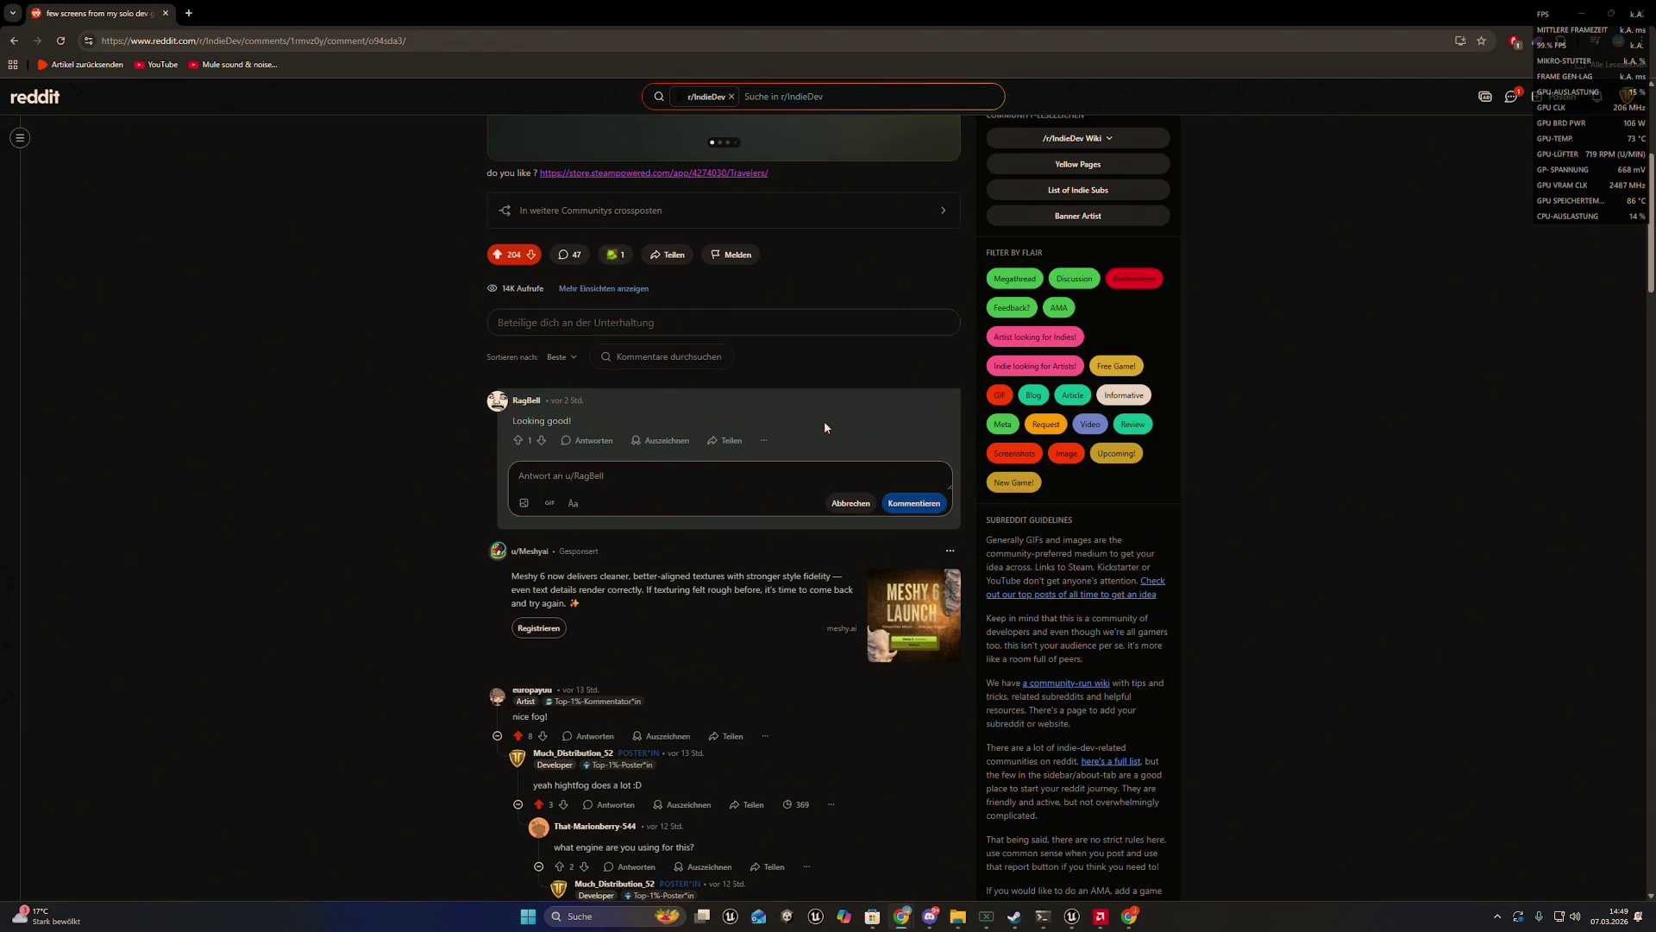
type("thwan")
key("BackSpace")
key("BackSpace")
type("ank y")
type("ou mate")
left_click(903, 503)
- Start a 'thank yo' reply to the atmosphere compliment further down
scroll(762, 513, "down", 5)
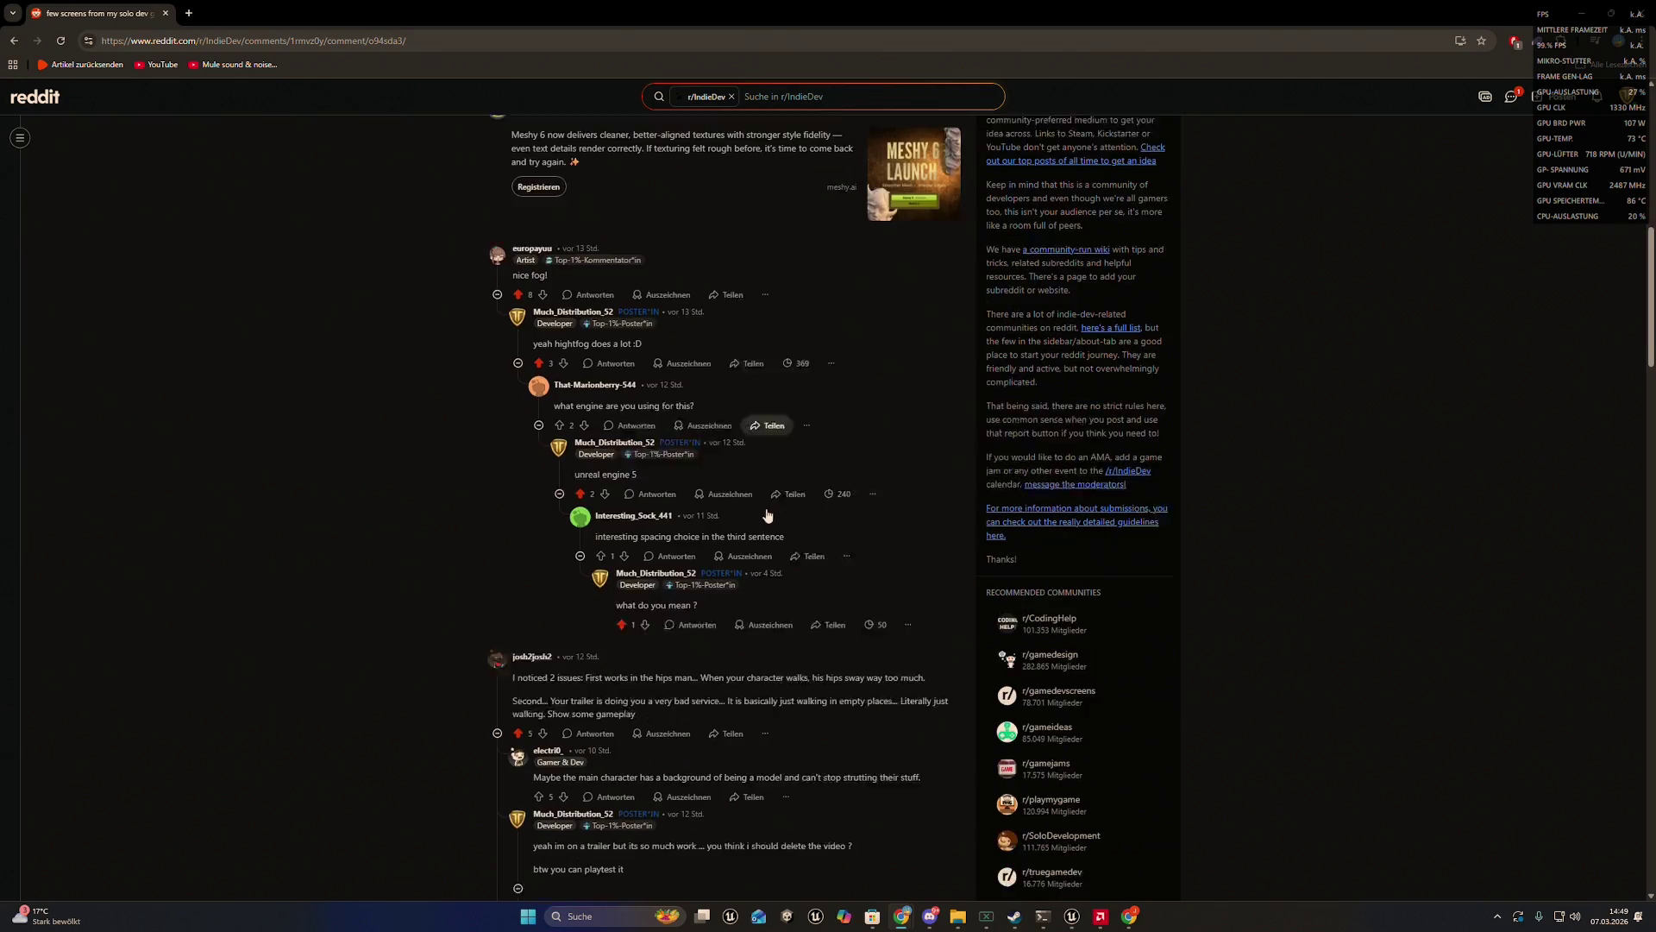
scroll(761, 513, "down", 8)
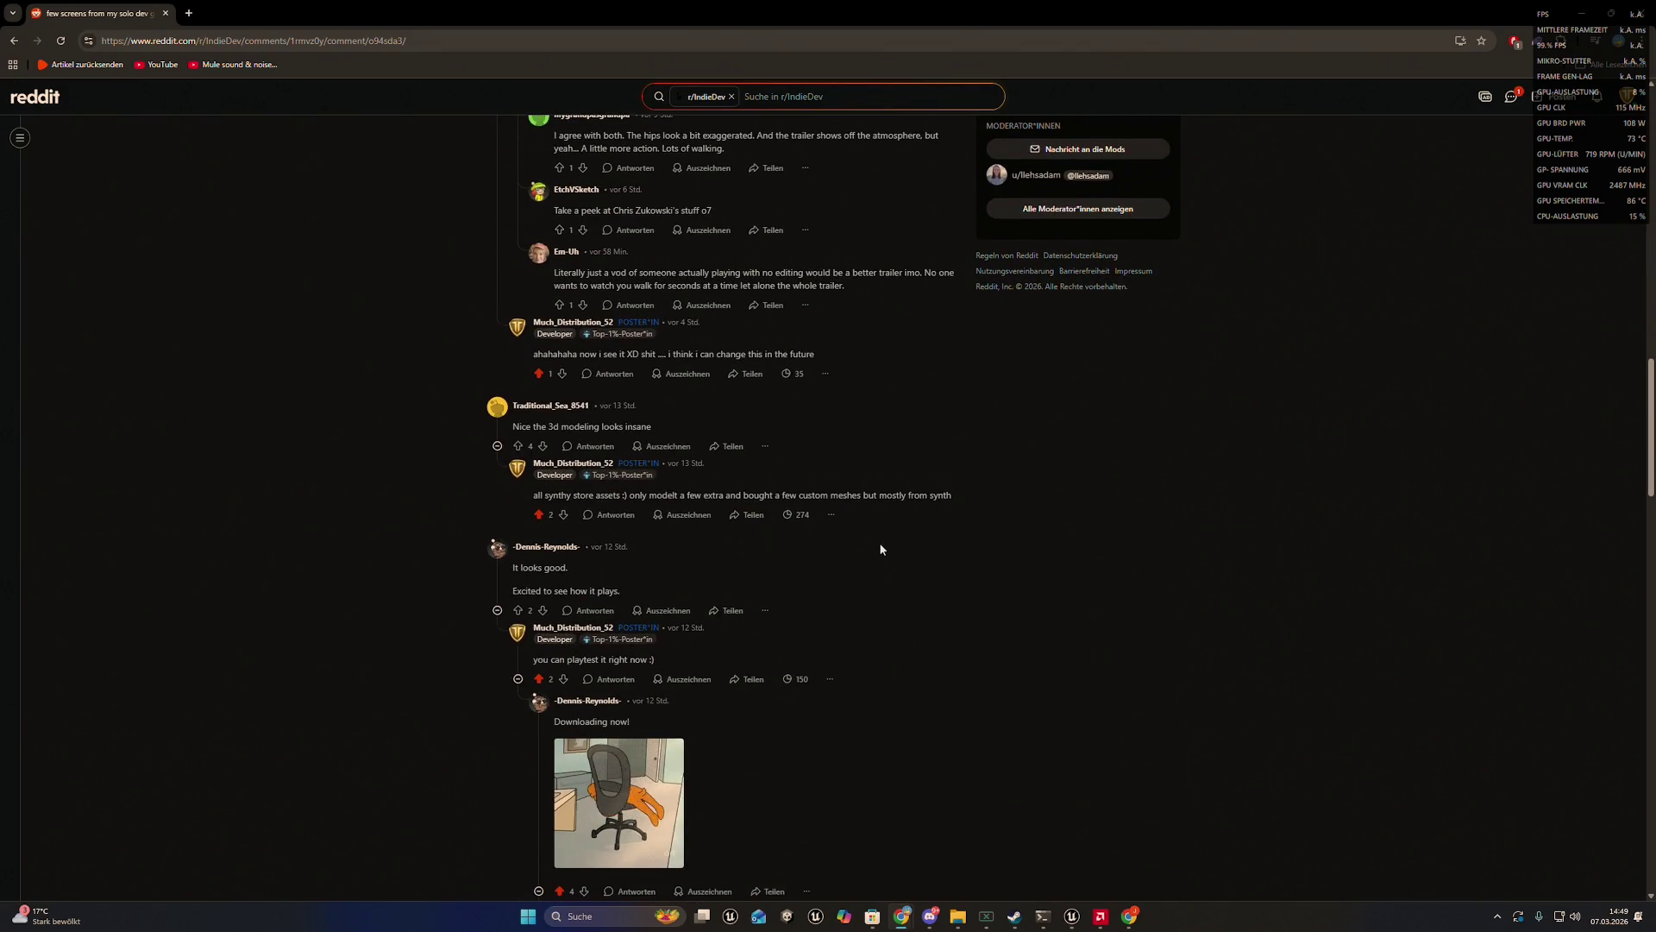
scroll(878, 543, "down", 1)
scroll(835, 548, "down", 8)
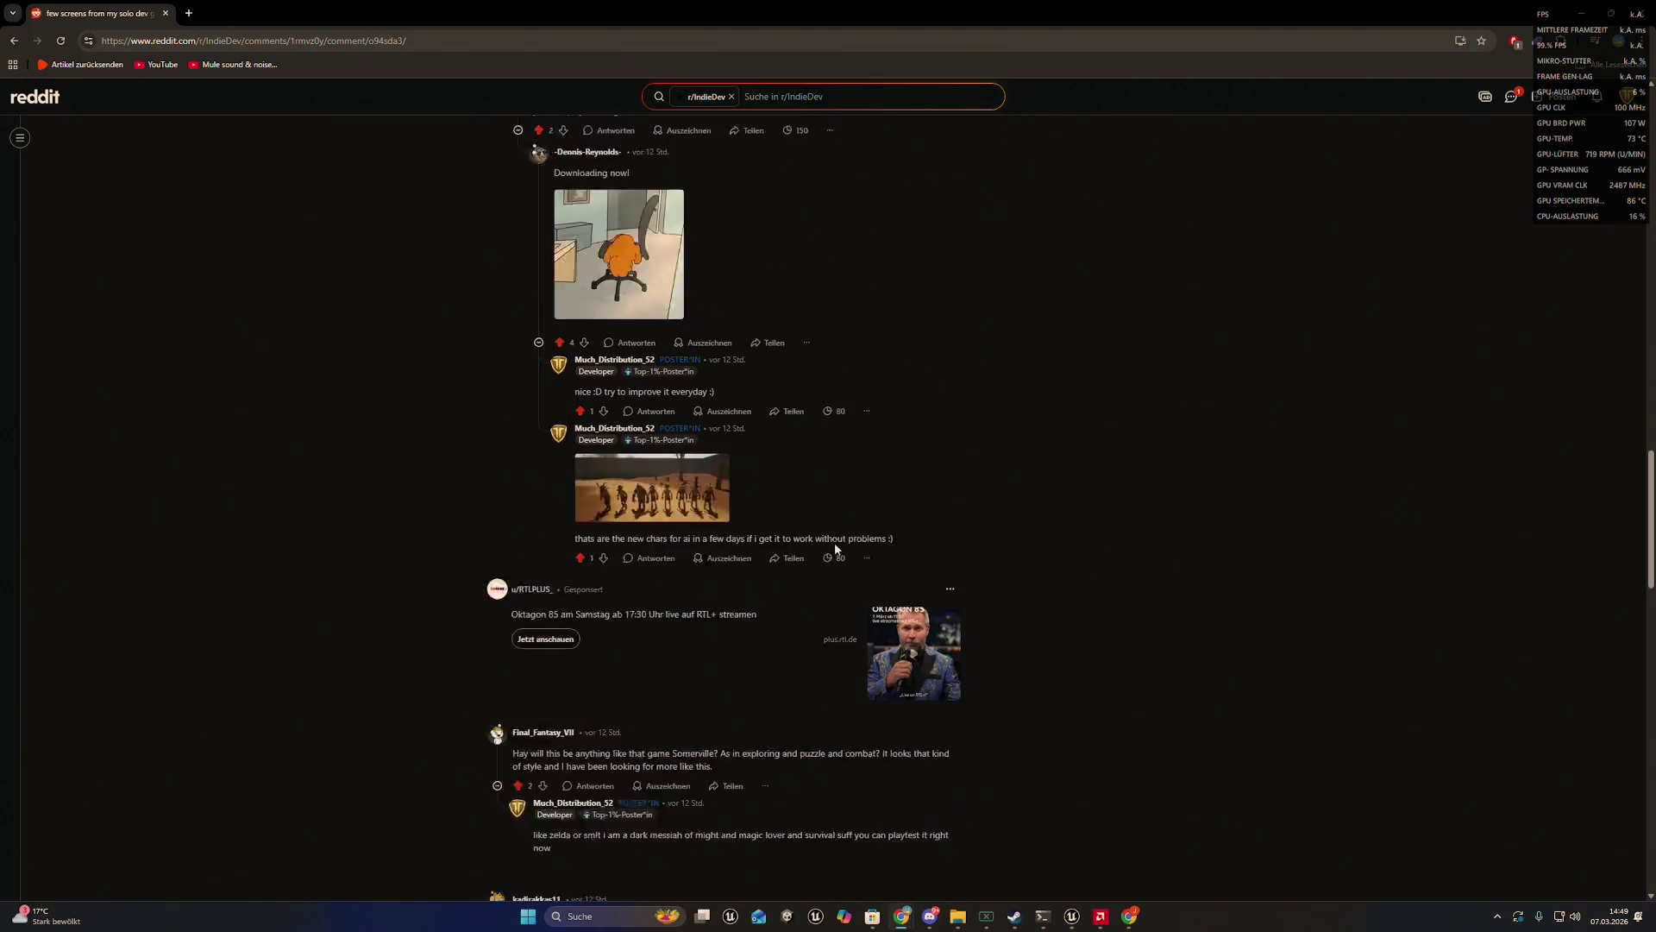
scroll(835, 549, "down", 6)
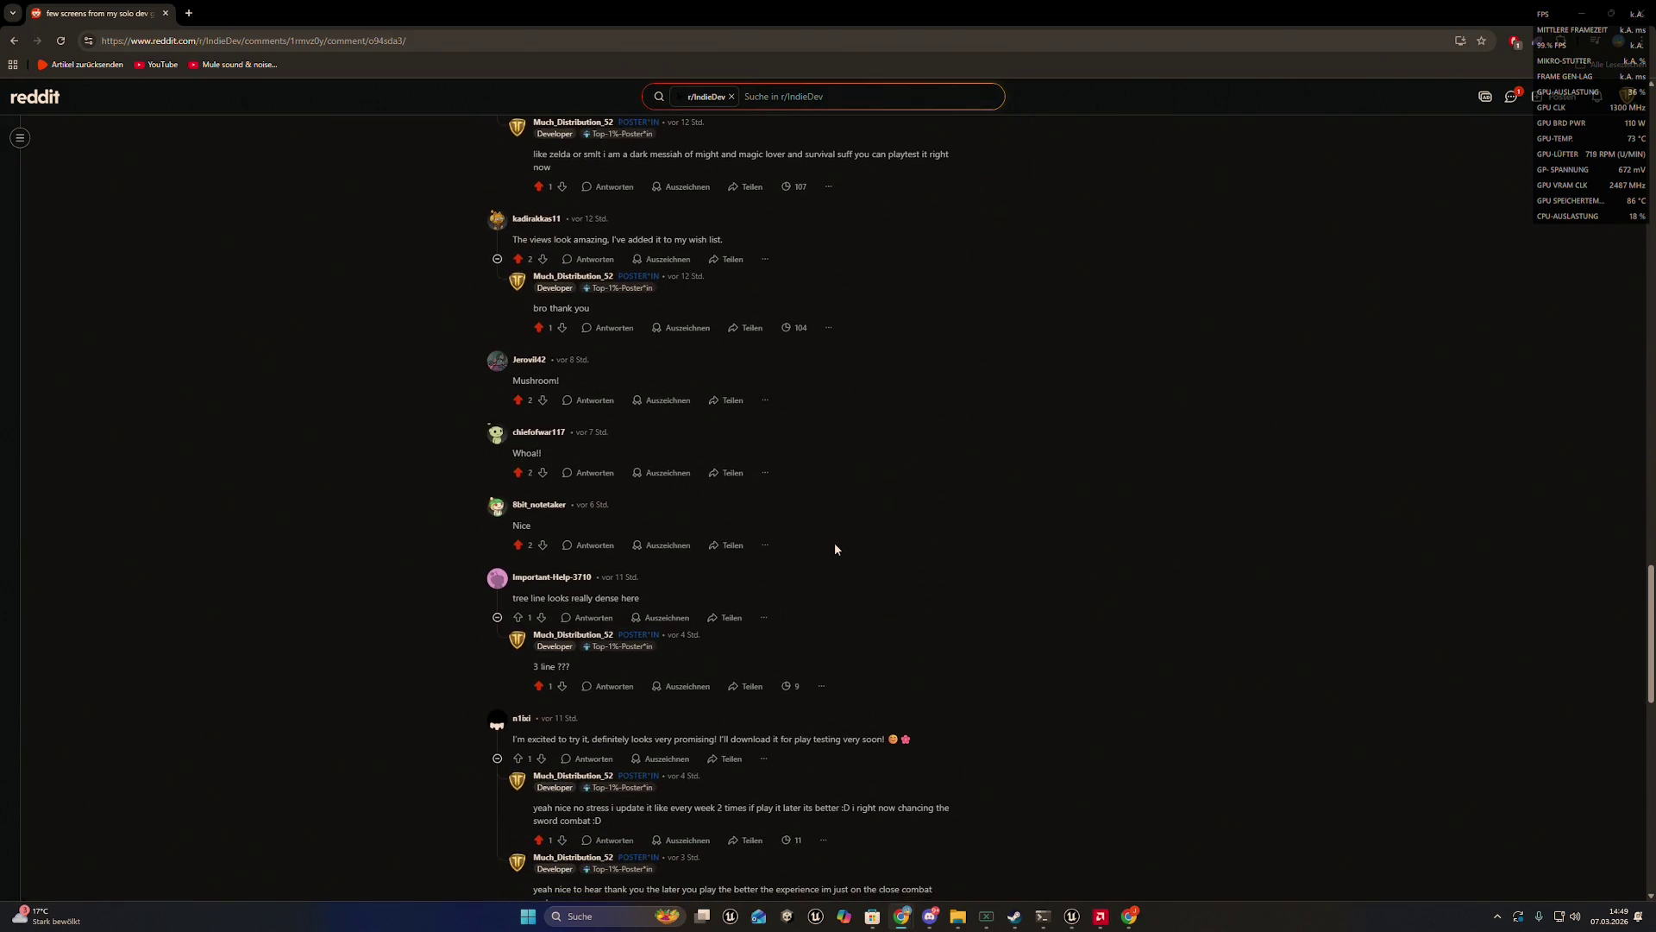
scroll(726, 517, "down", 7)
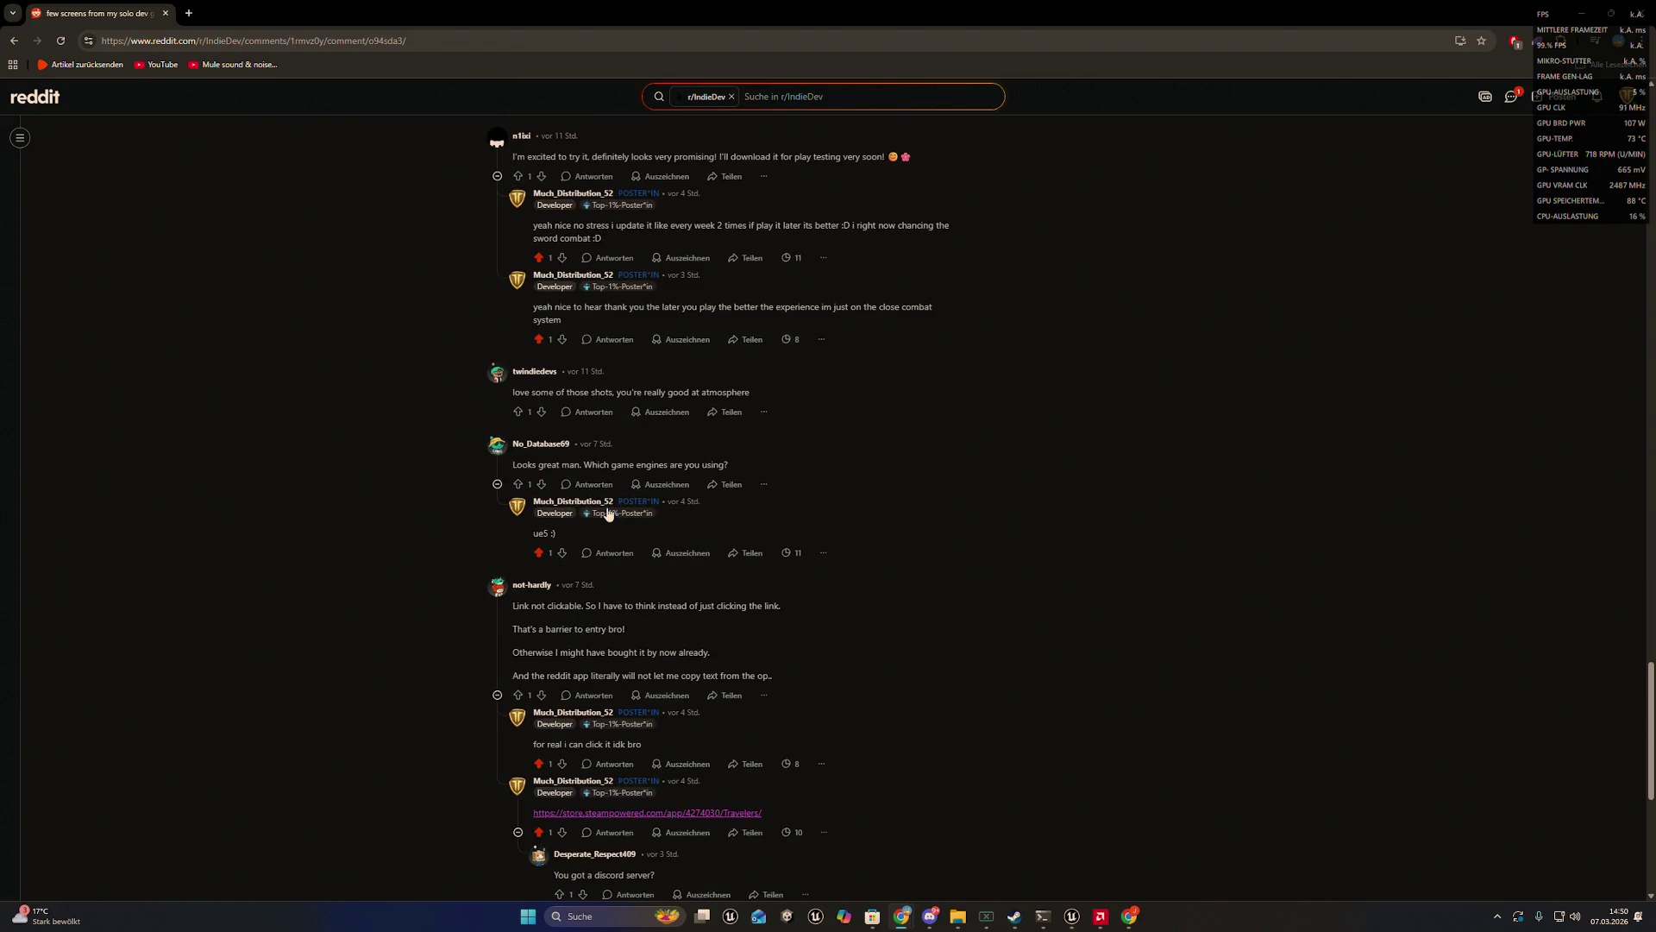
left_click(586, 412)
type("t")
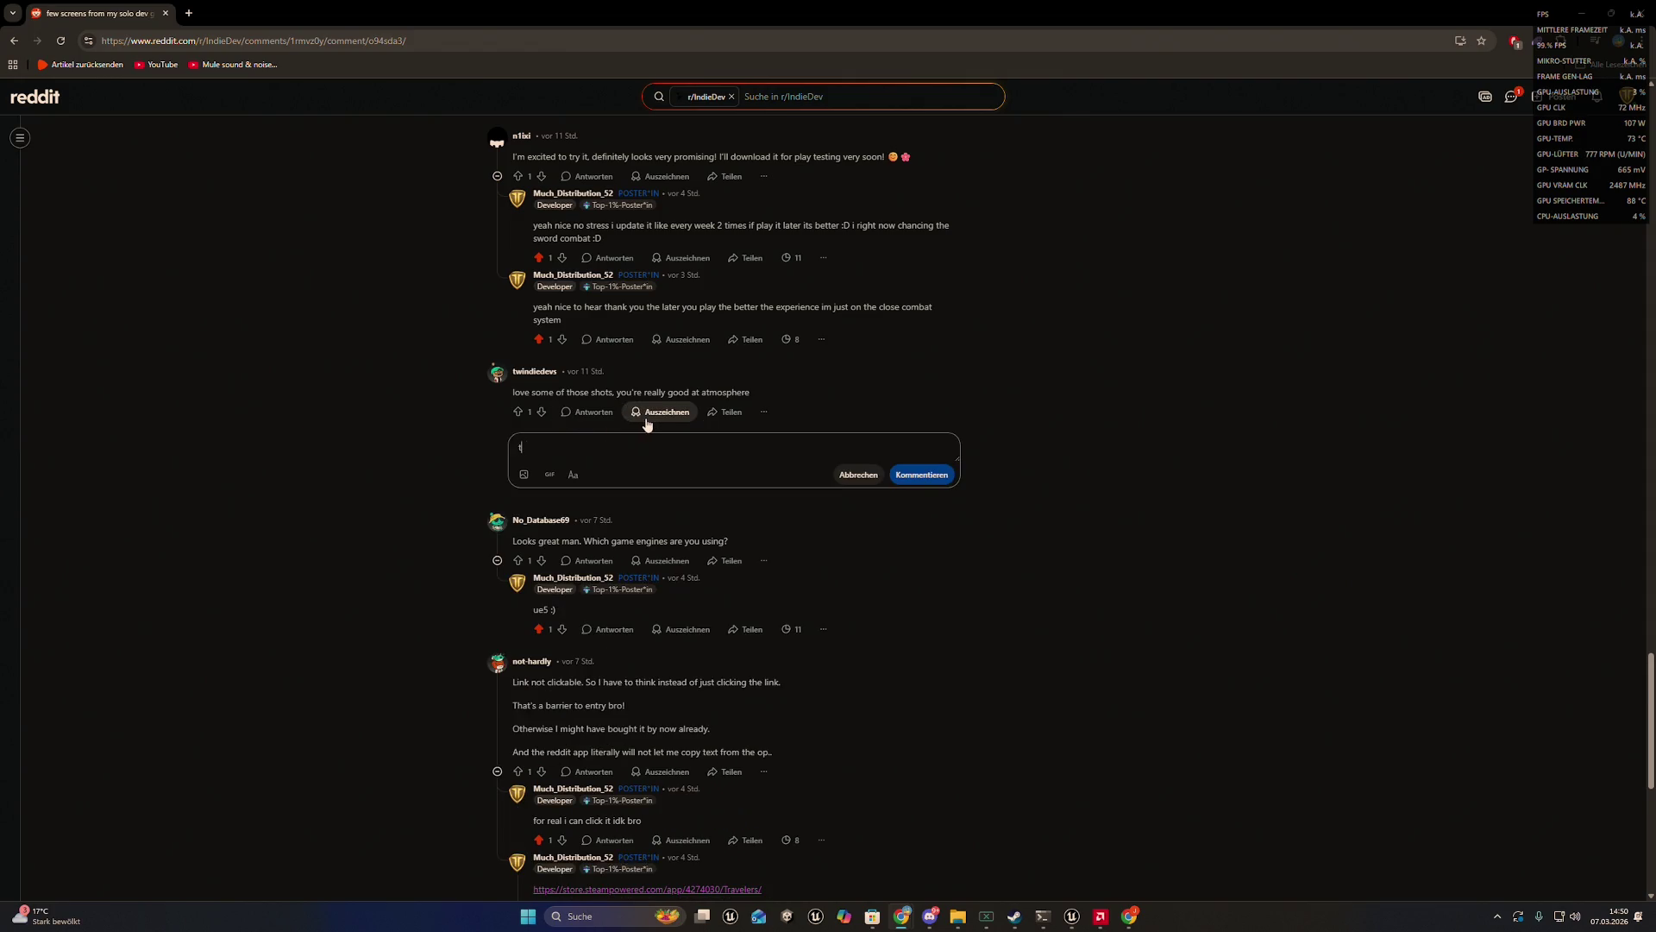
type("hank you")
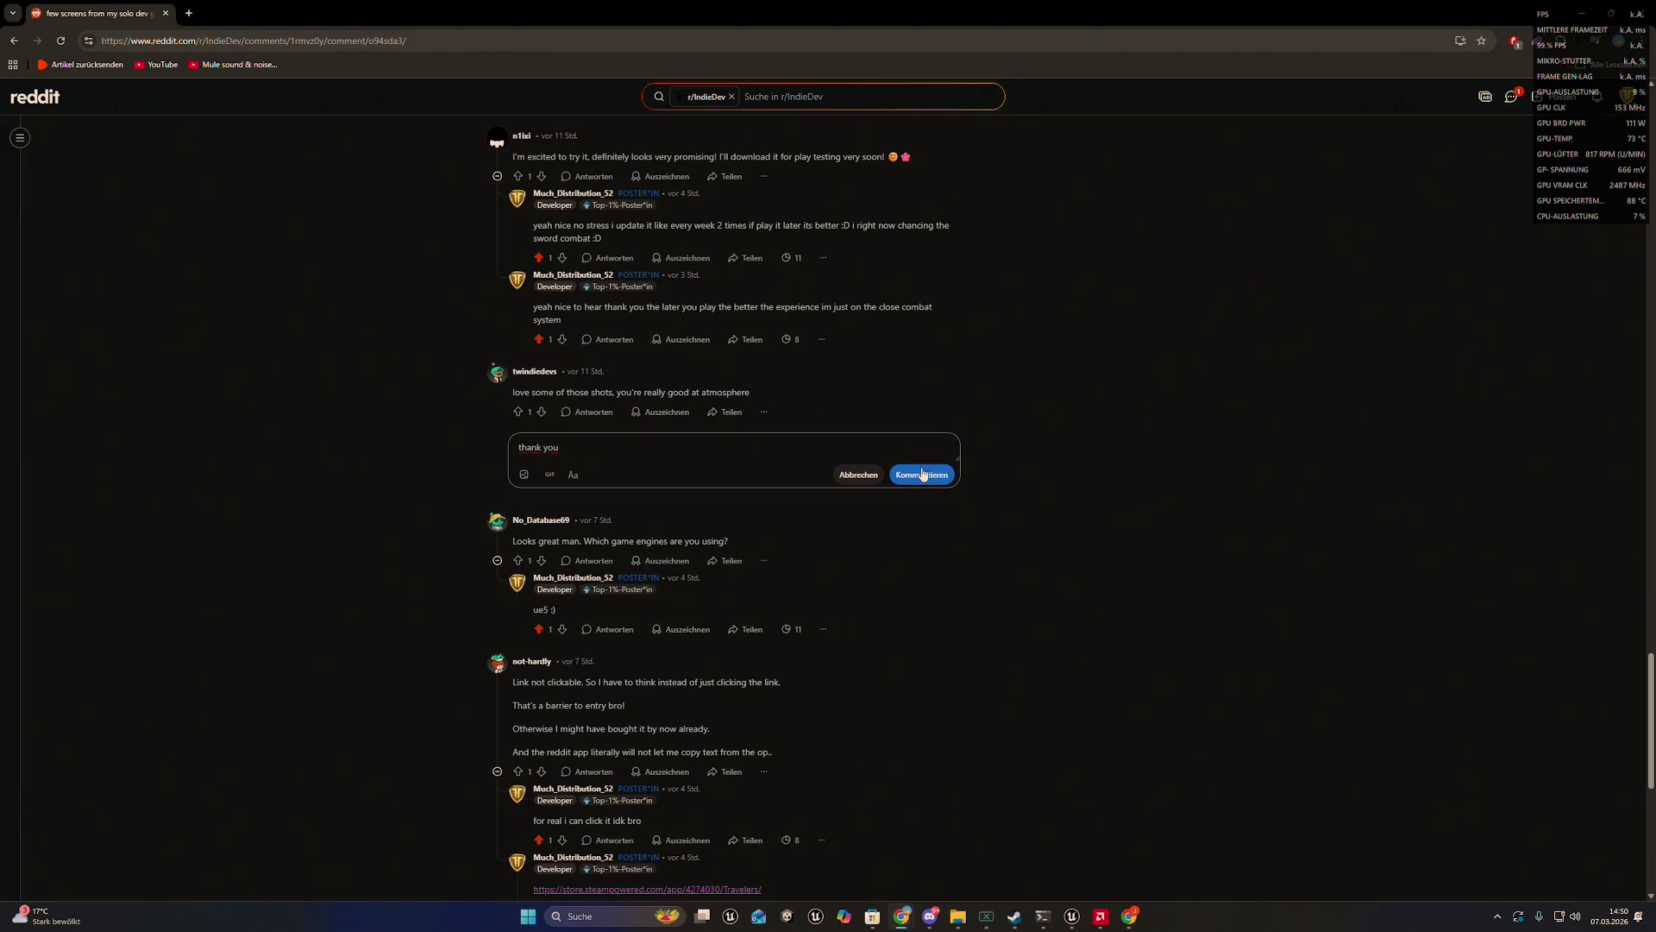
- Post 'thank you :)' under 'This looks super clean!' and restore the window size
scroll(721, 427, "down", 7)
scroll(715, 429, "down", 1)
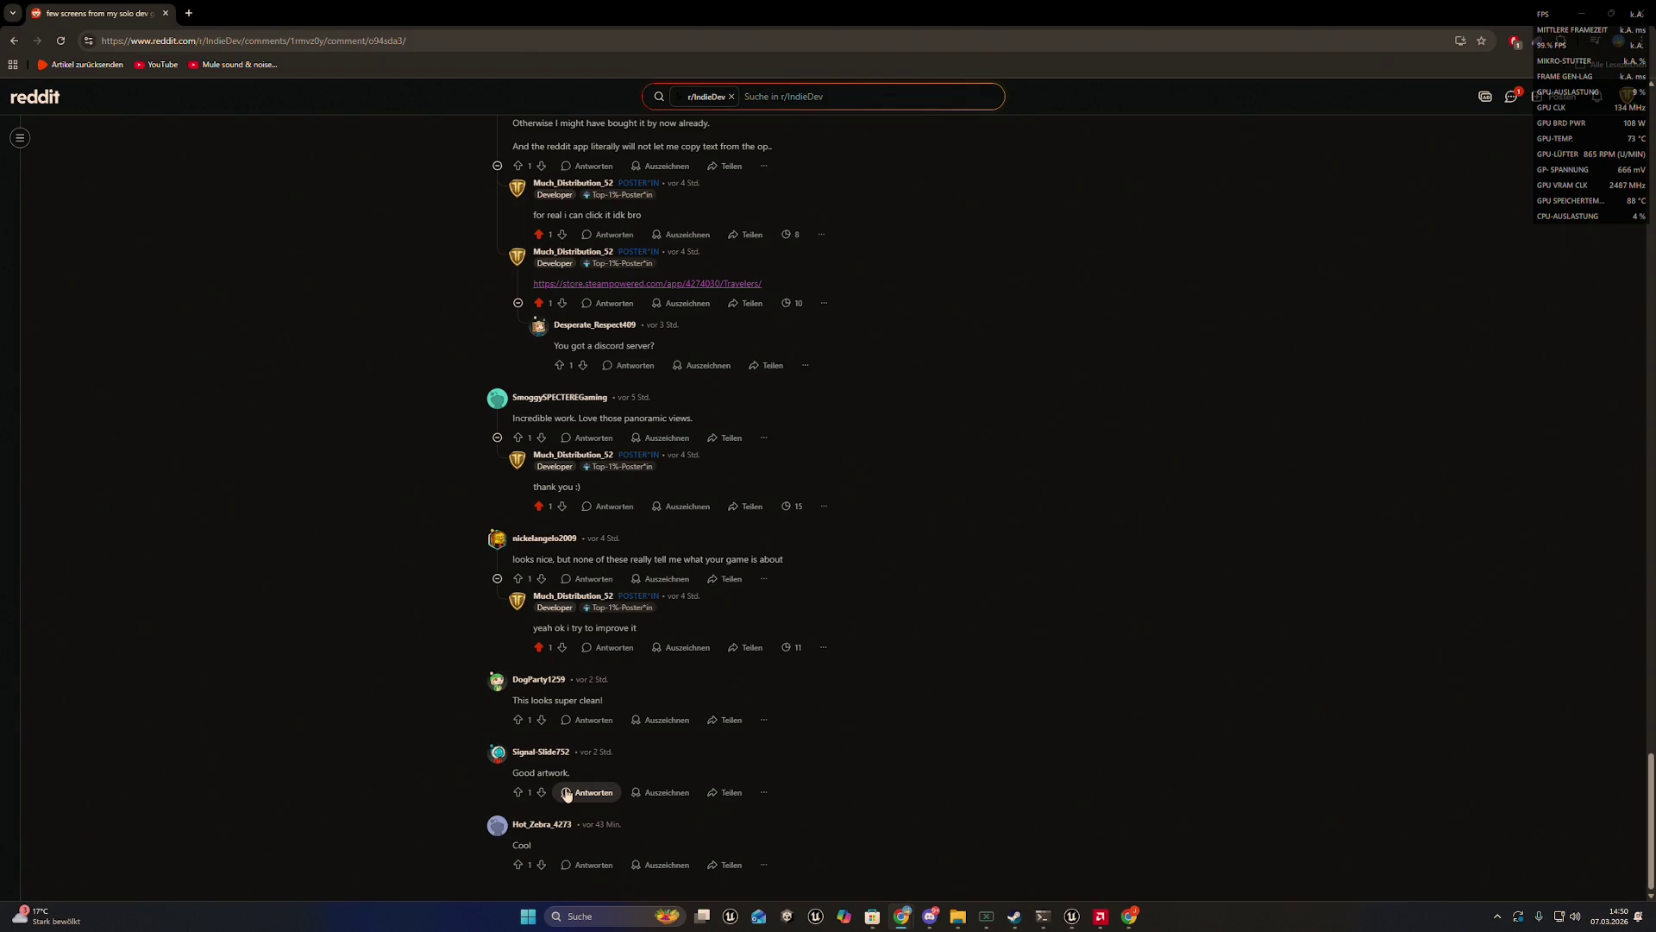
left_click(576, 724)
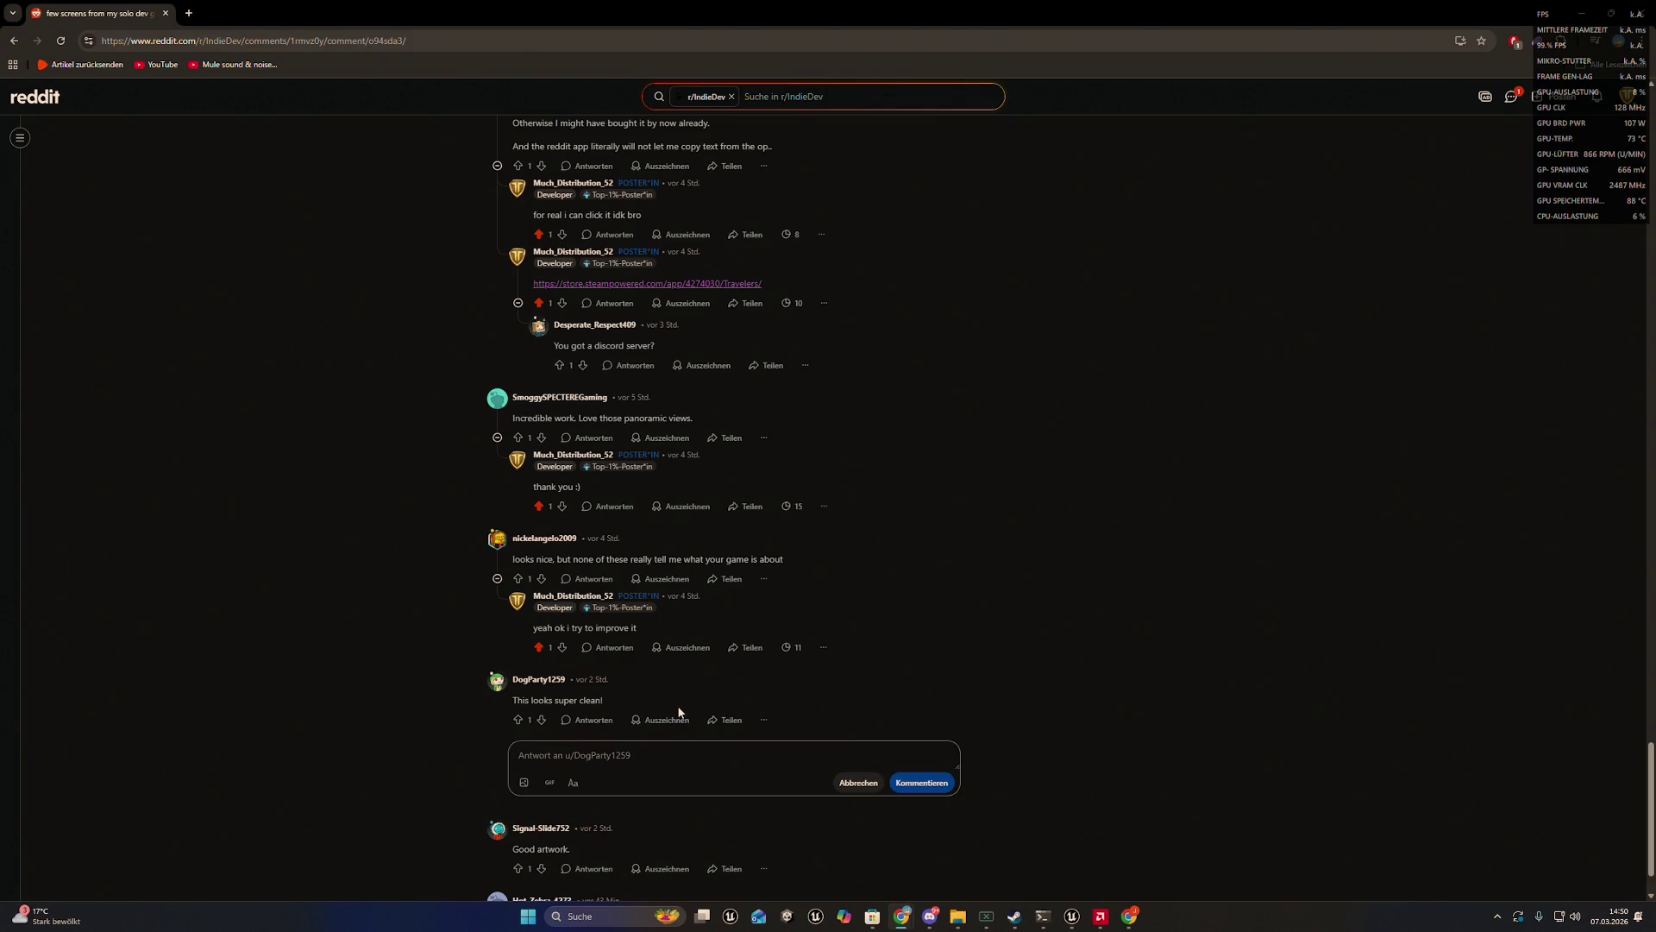
type("thank you ")
type(":)")
left_click(907, 782)
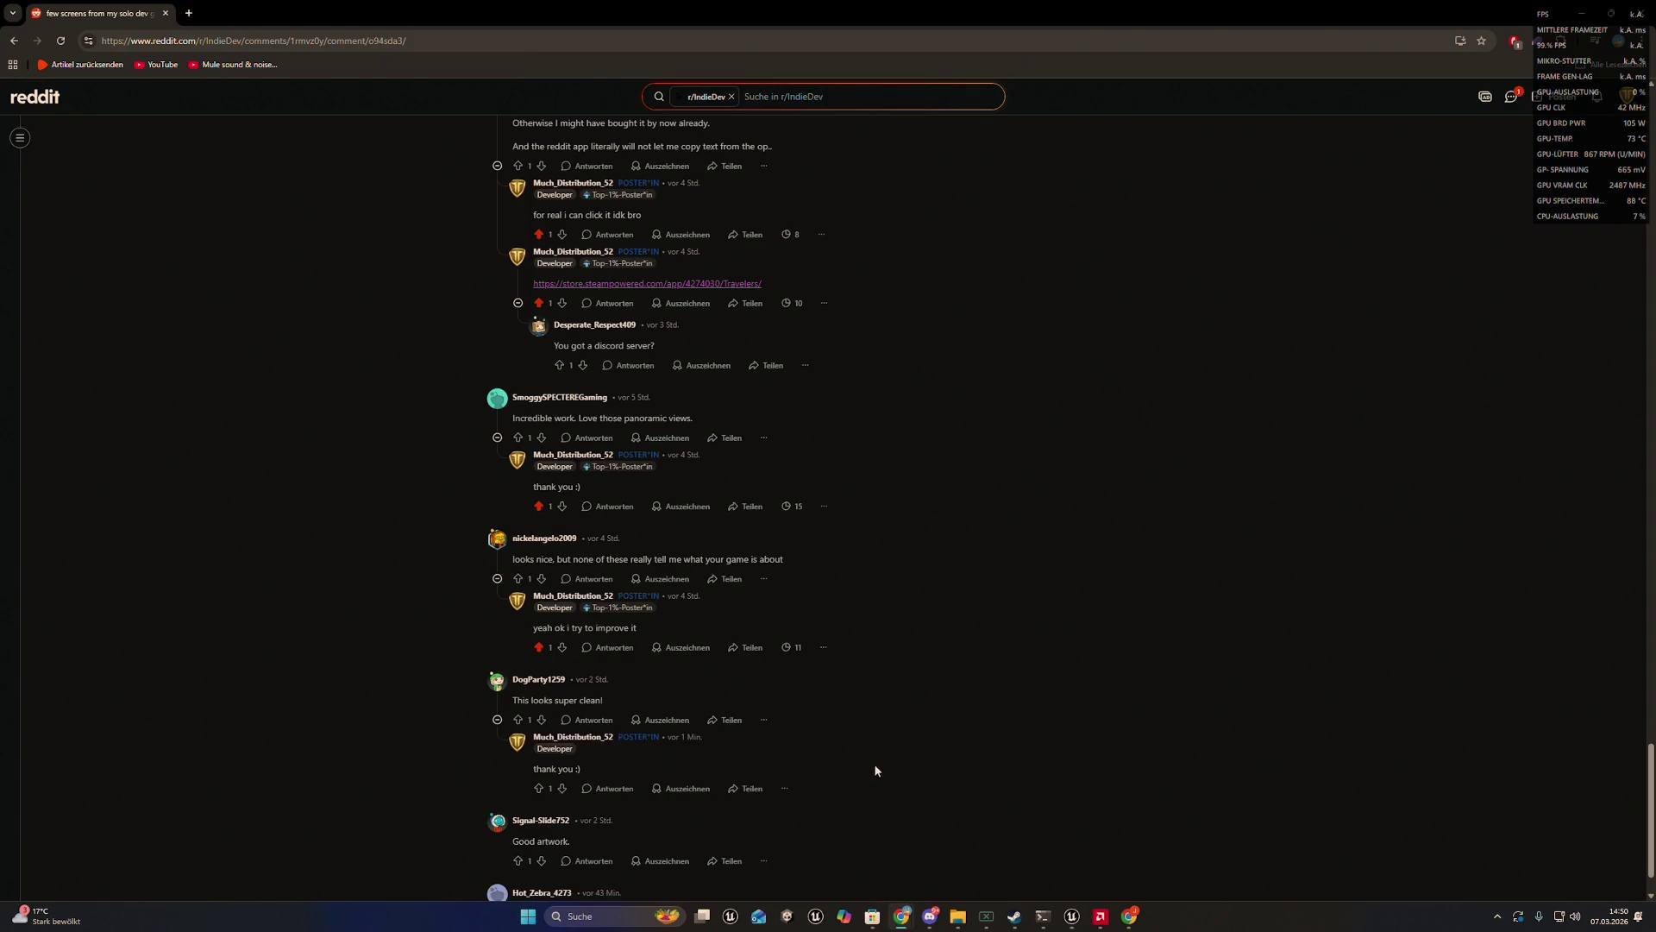
scroll(871, 759, "up", 10)
scroll(806, 588, "up", 15)
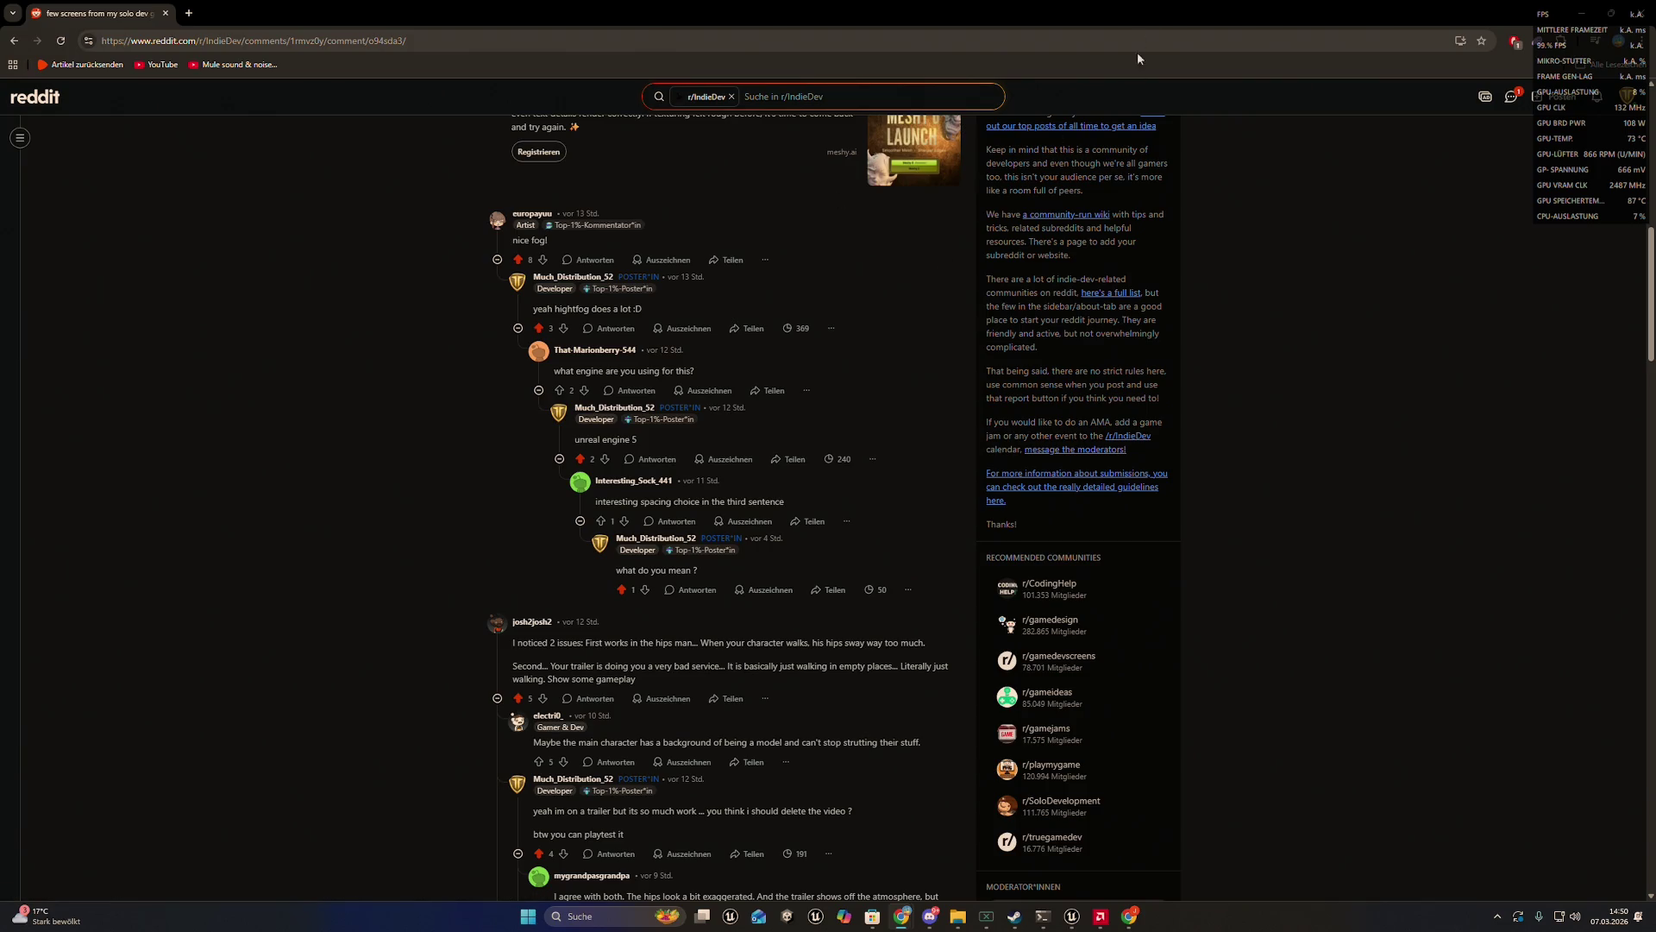
double_click(1155, 7)
- Open the r/PiratedGames post from the 'Would' reply notification and scroll its comments
left_click_drag(999, 83, 831, 295)
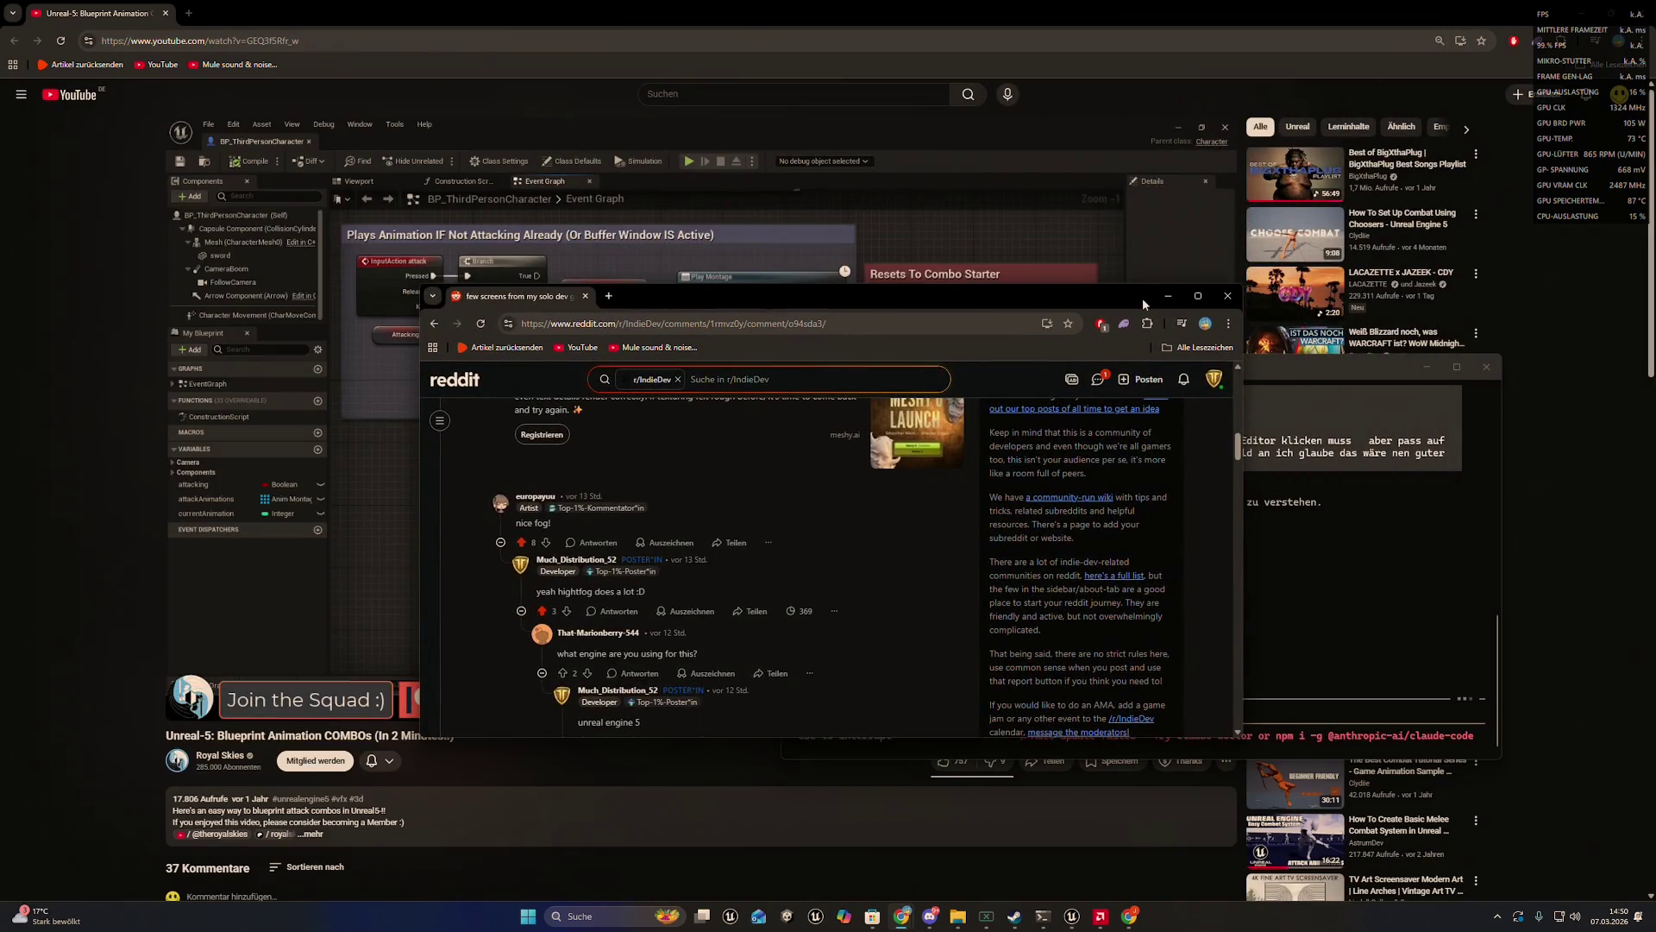
left_click(1168, 296)
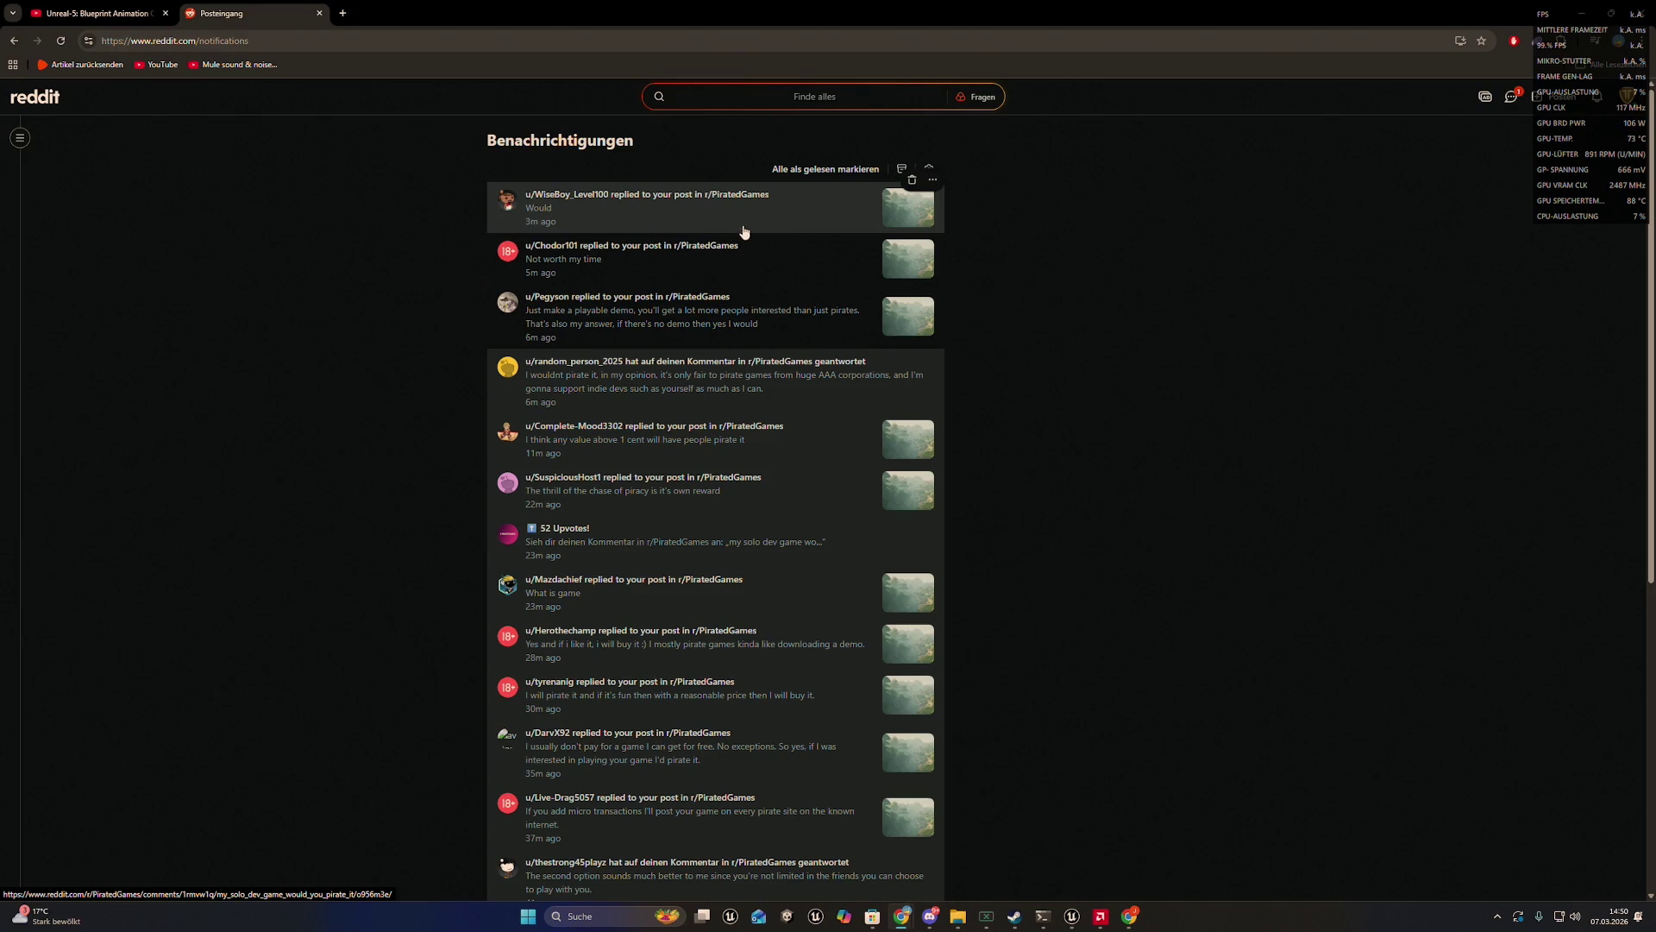
left_click(644, 211)
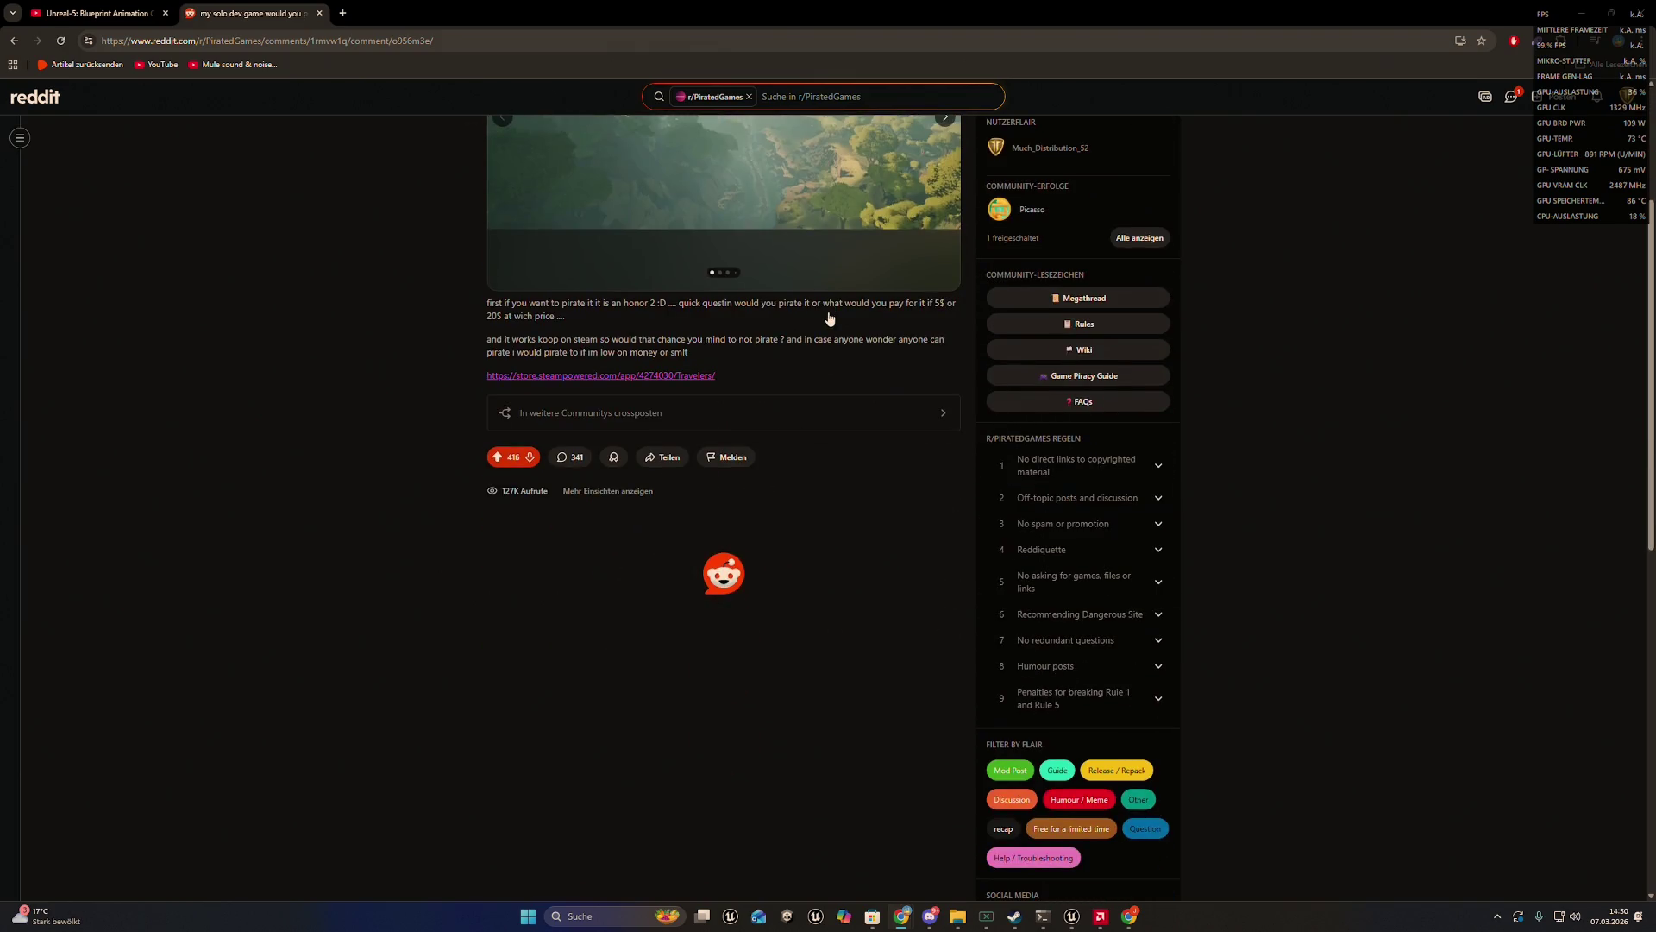
scroll(828, 319, "down", 8)
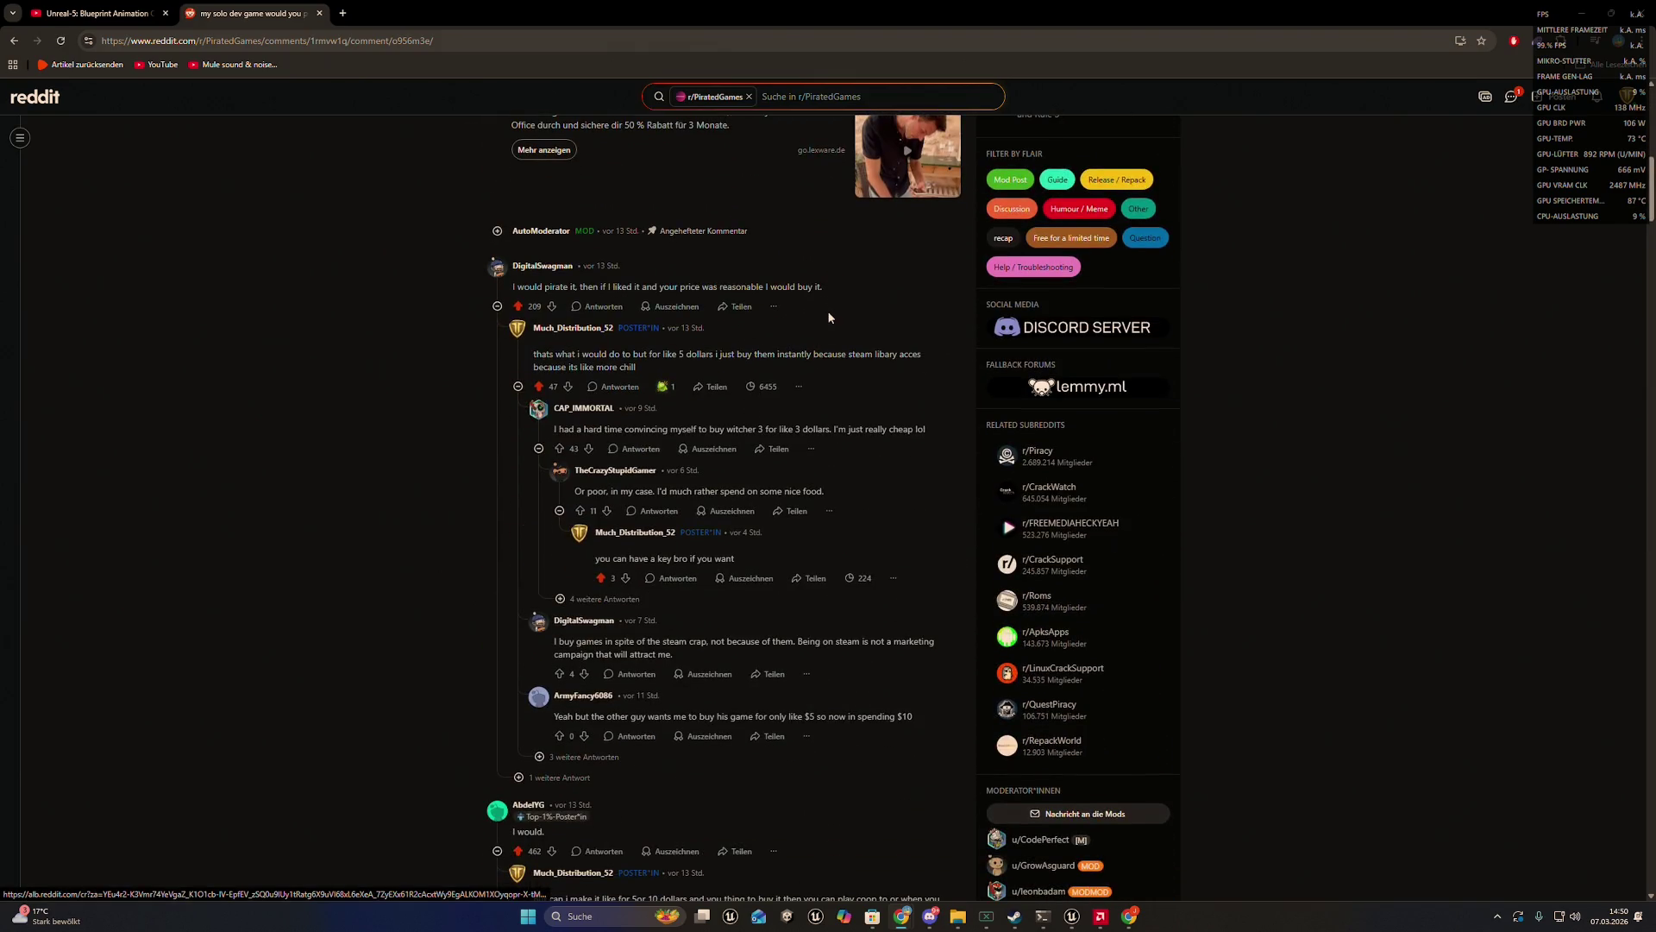
scroll(829, 318, "down", 15)
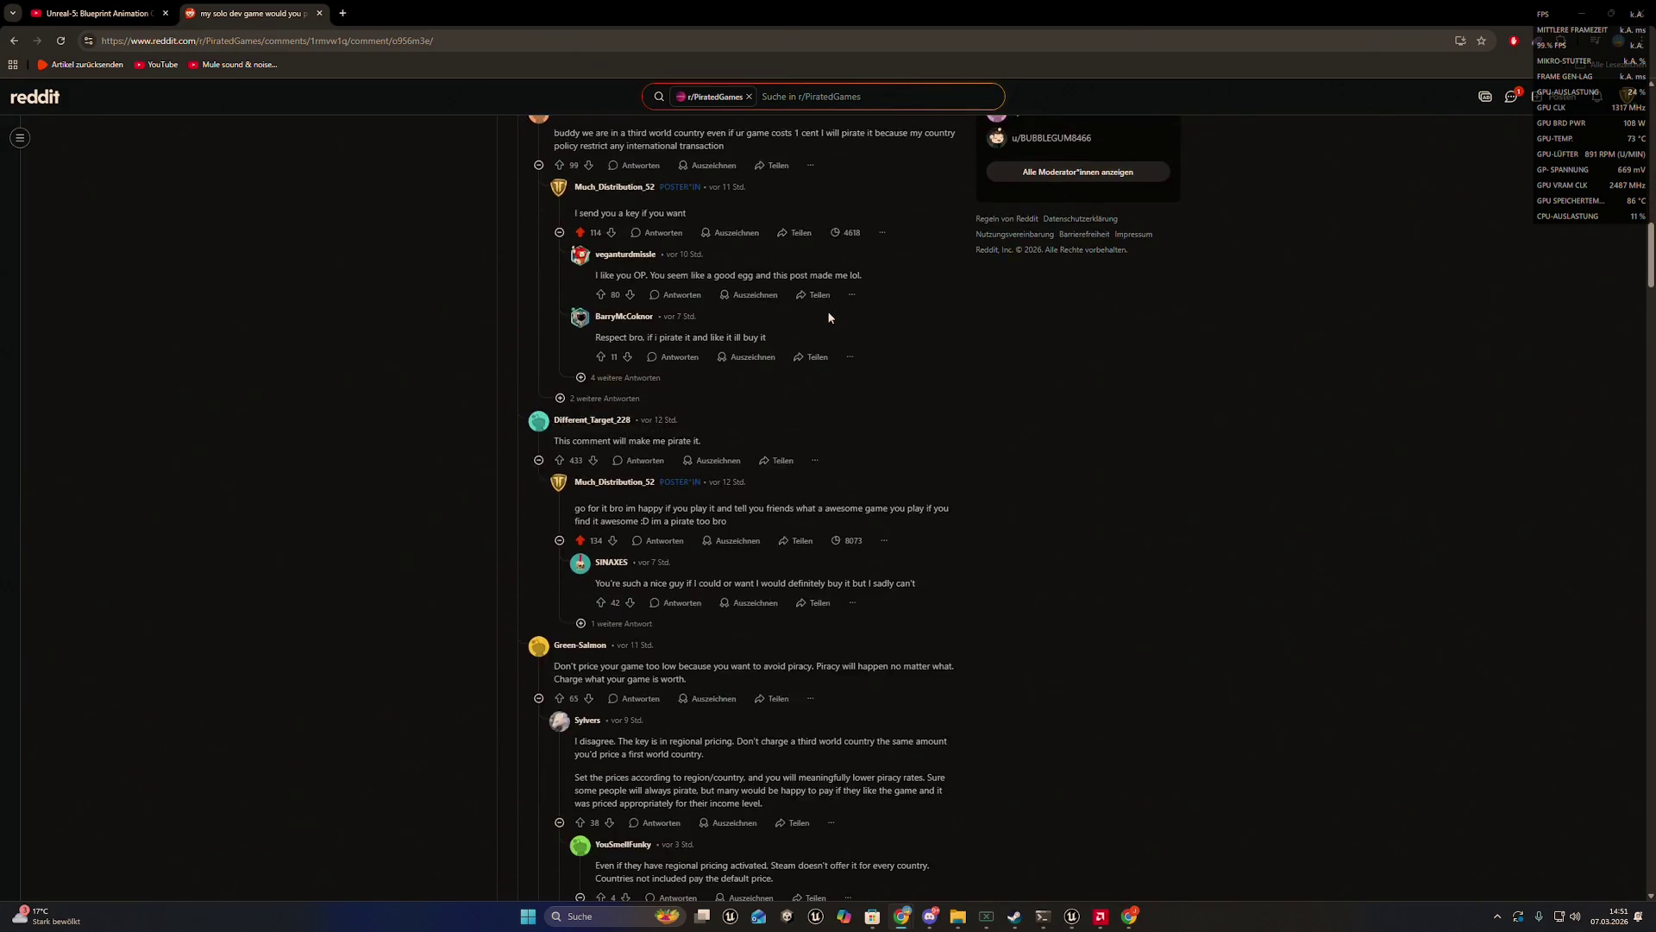
- Expand a hidden reply in a comment thread further down the post
scroll(830, 320, "down", 4)
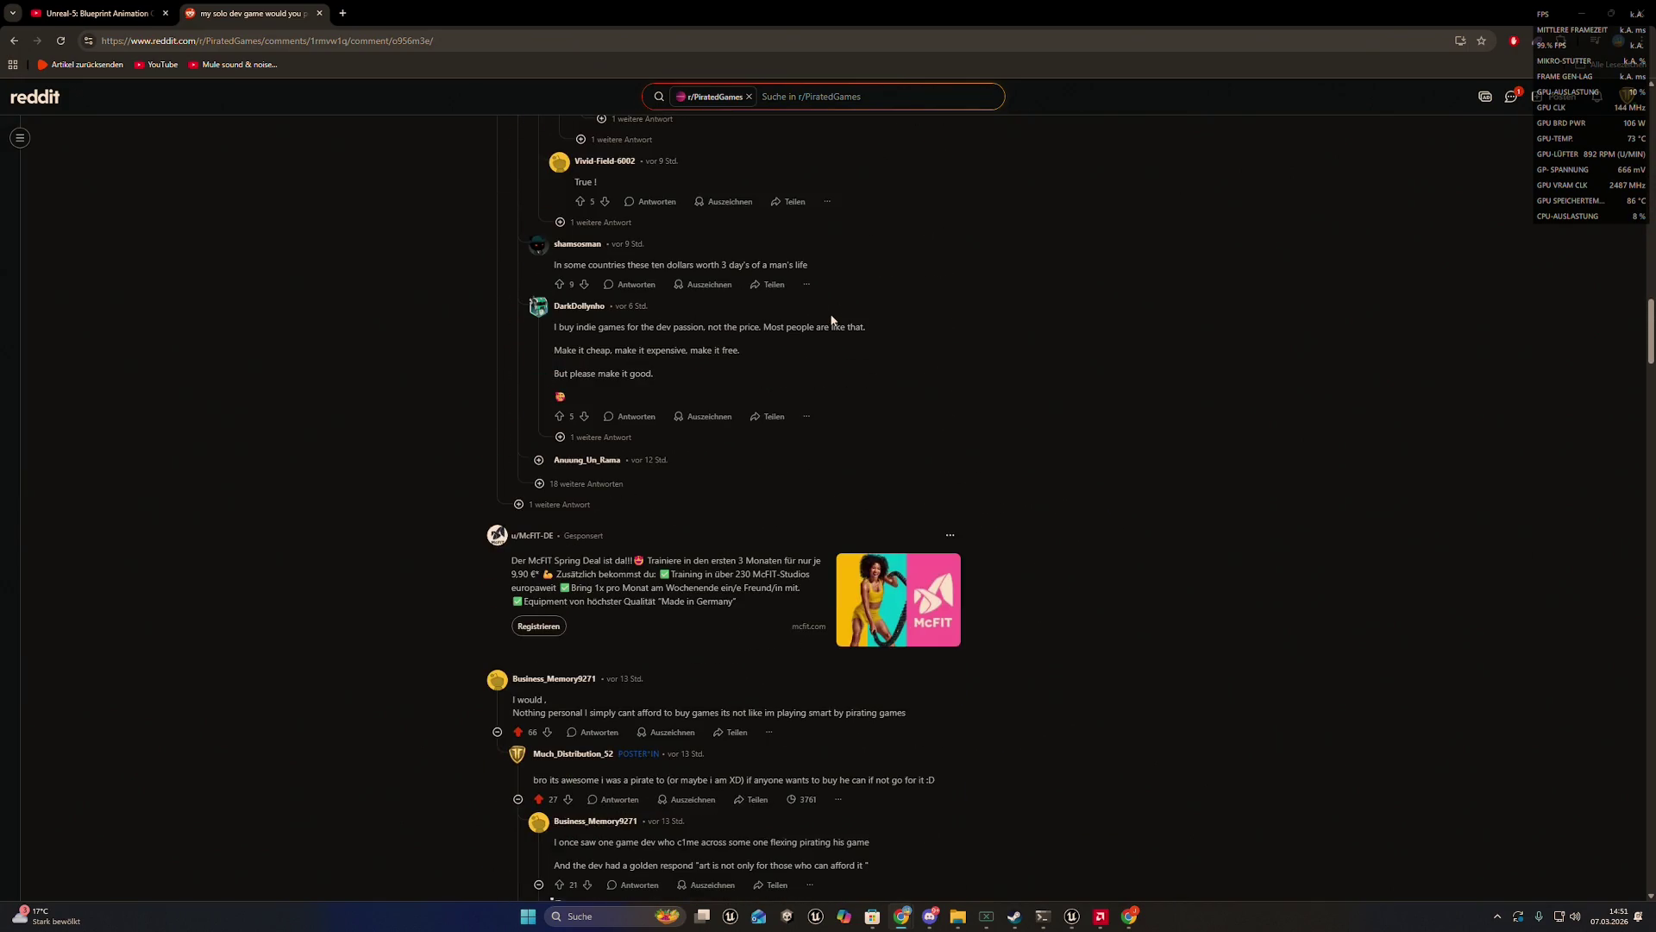
scroll(834, 321, "down", 6)
scroll(834, 321, "up", 2)
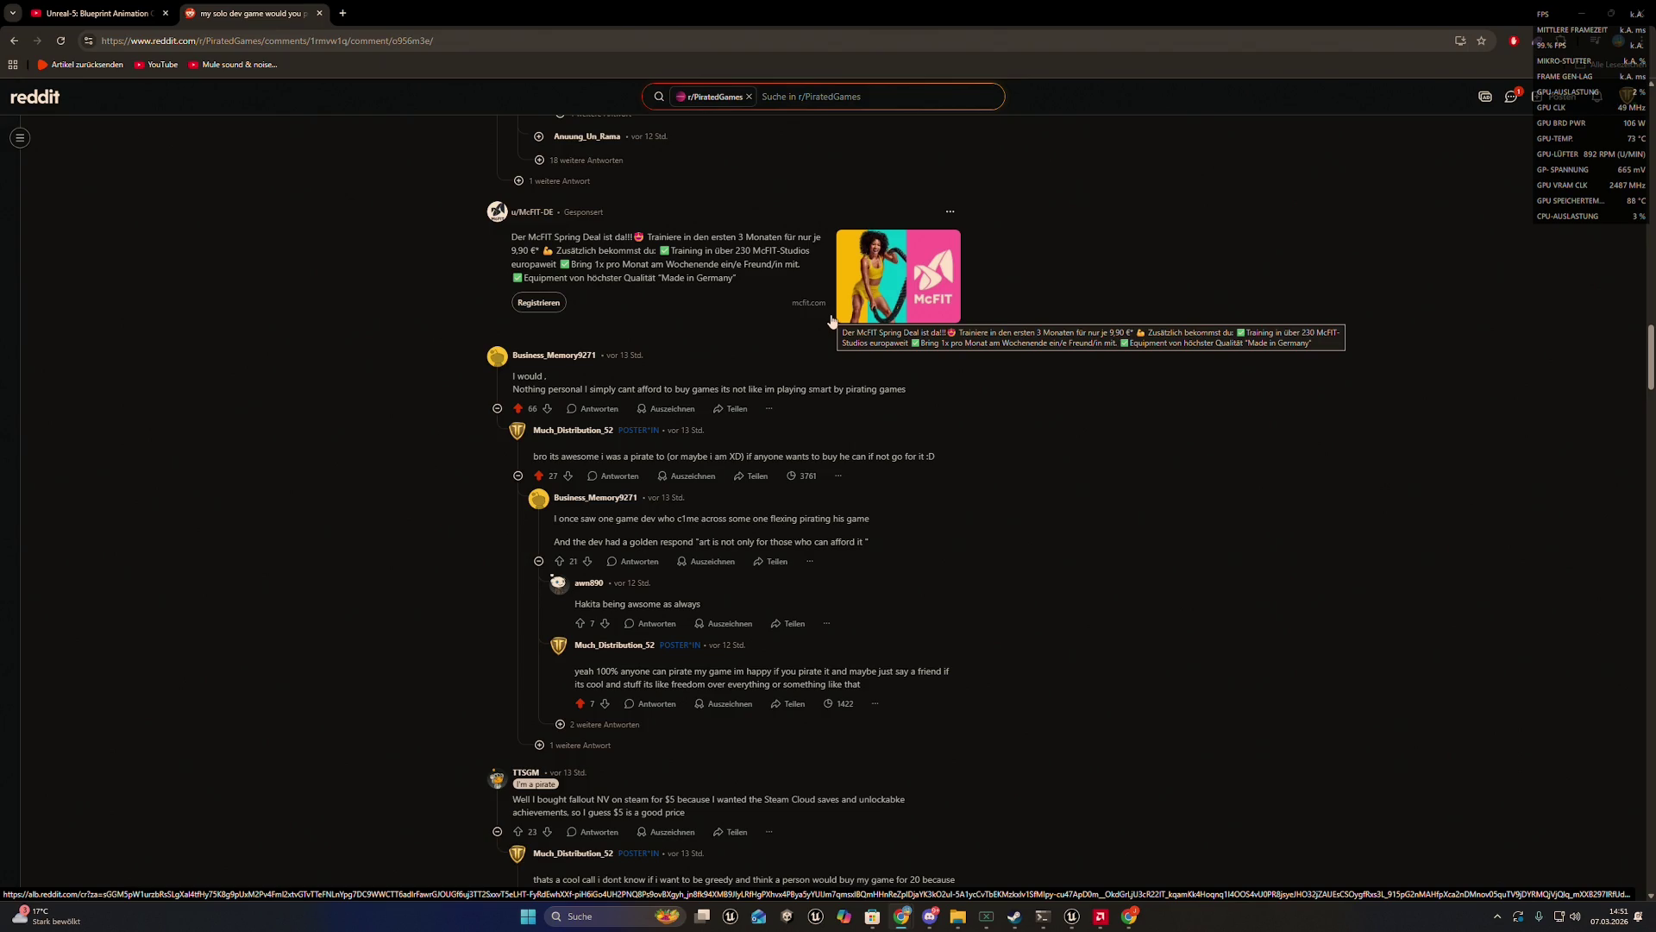
scroll(831, 321, "down", 9)
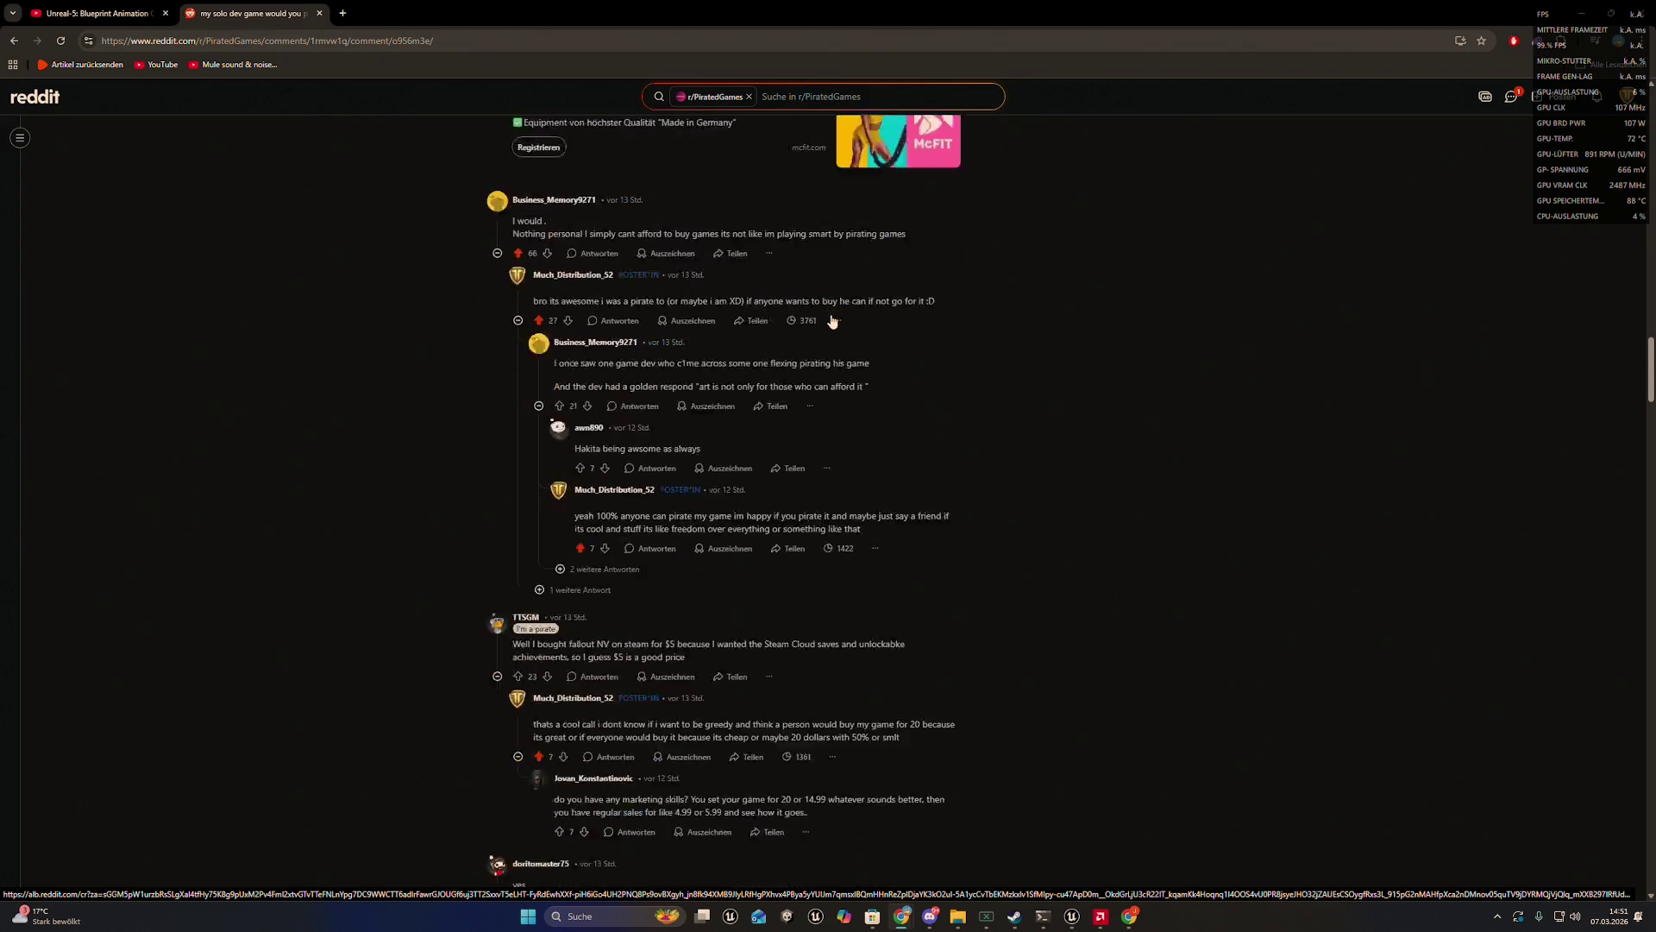
scroll(832, 321, "down", 1)
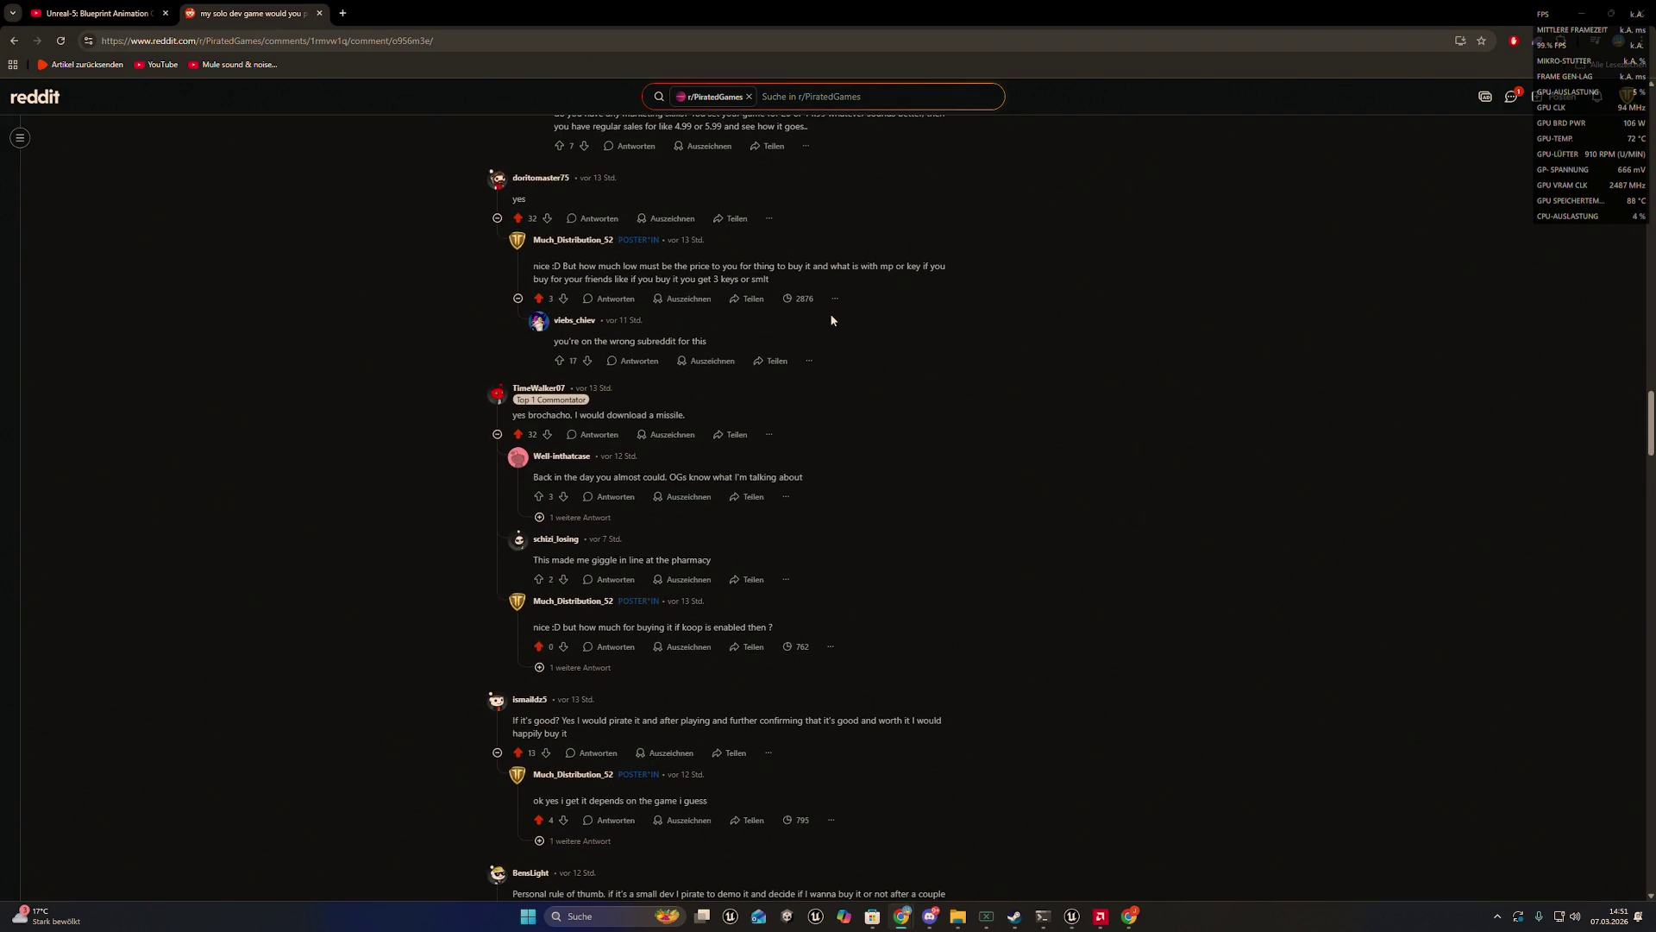
scroll(717, 499, "down", 2)
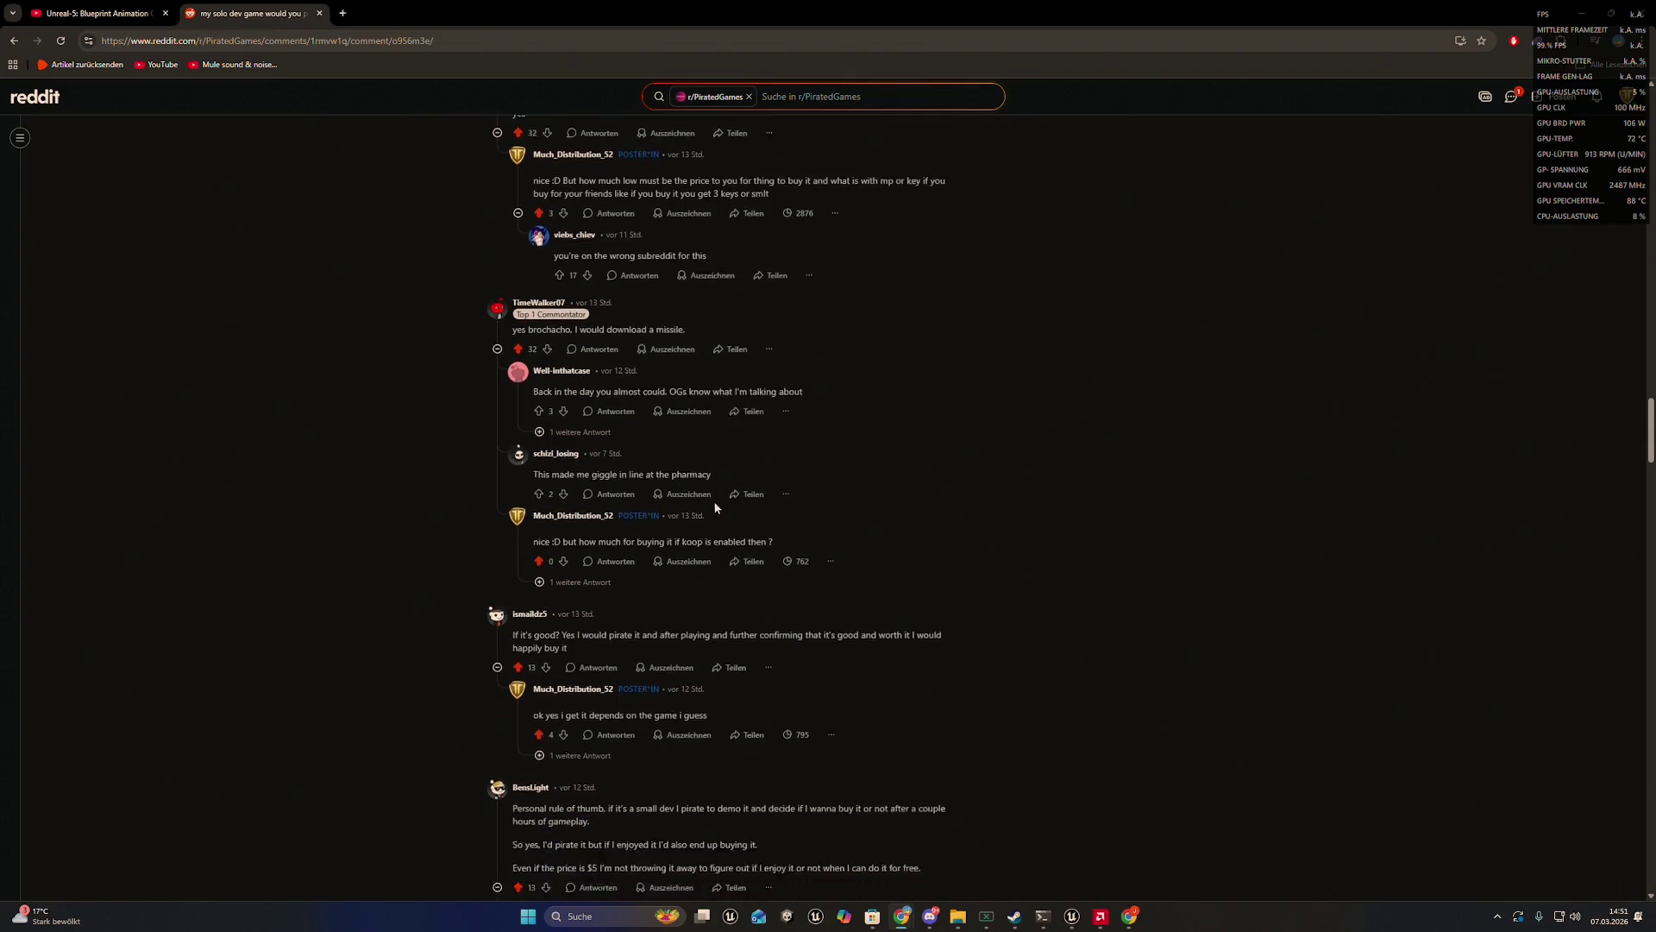
left_click(607, 538)
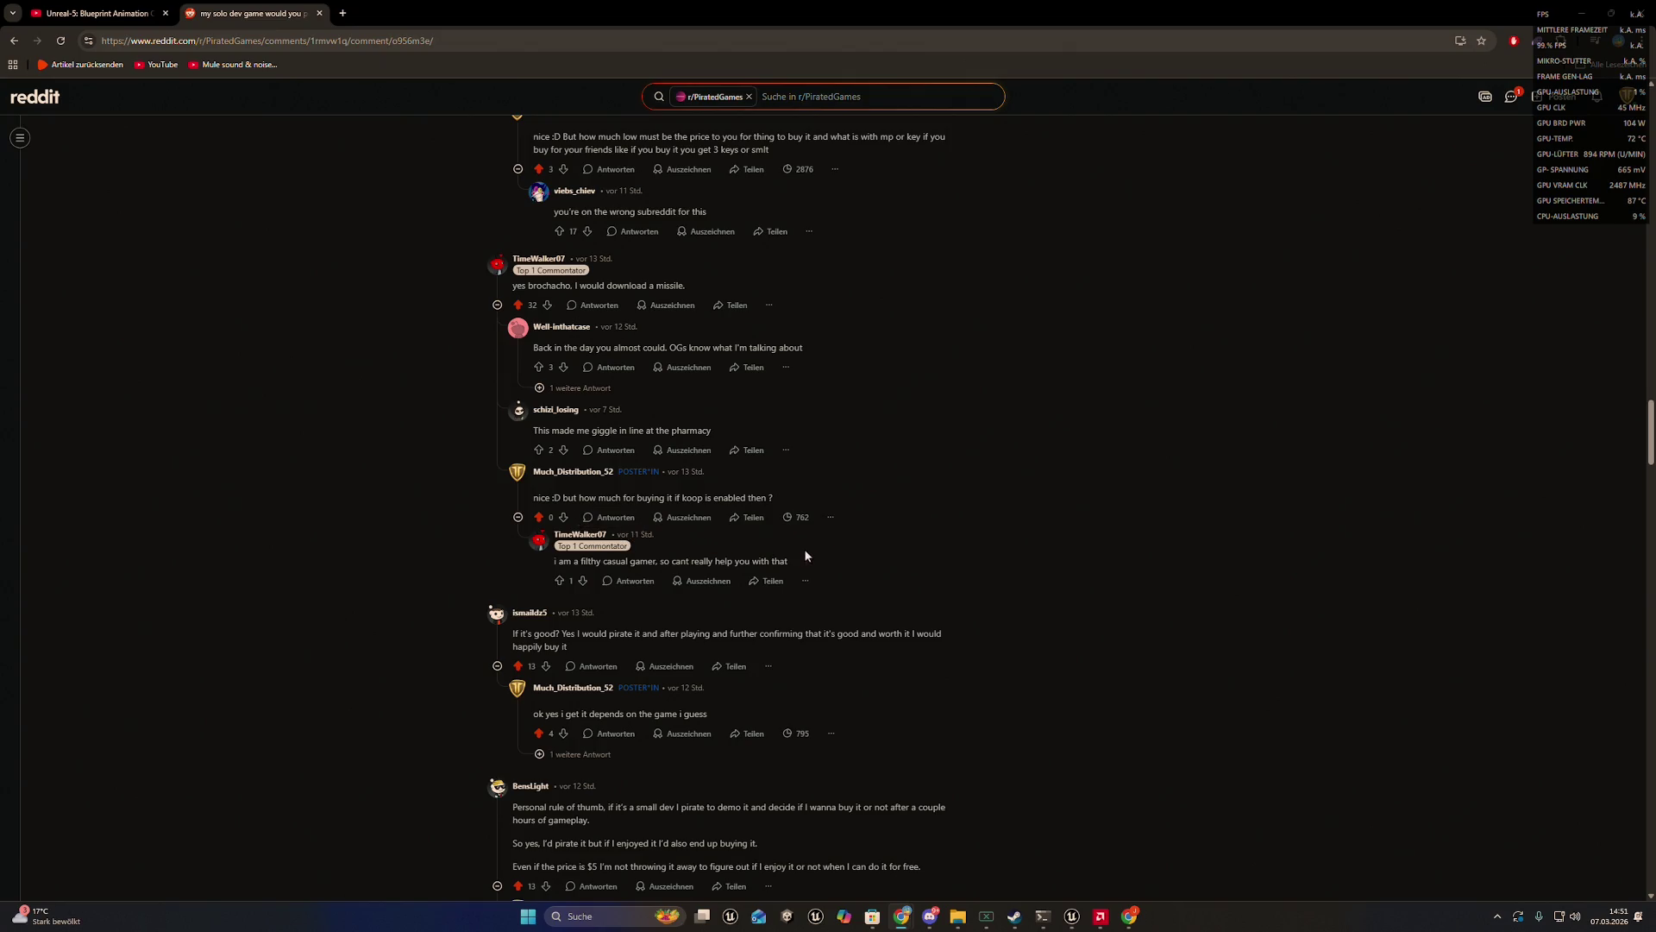
- Show the hidden reply under the comment asking how many hours went into the game
scroll(831, 542, "down", 3)
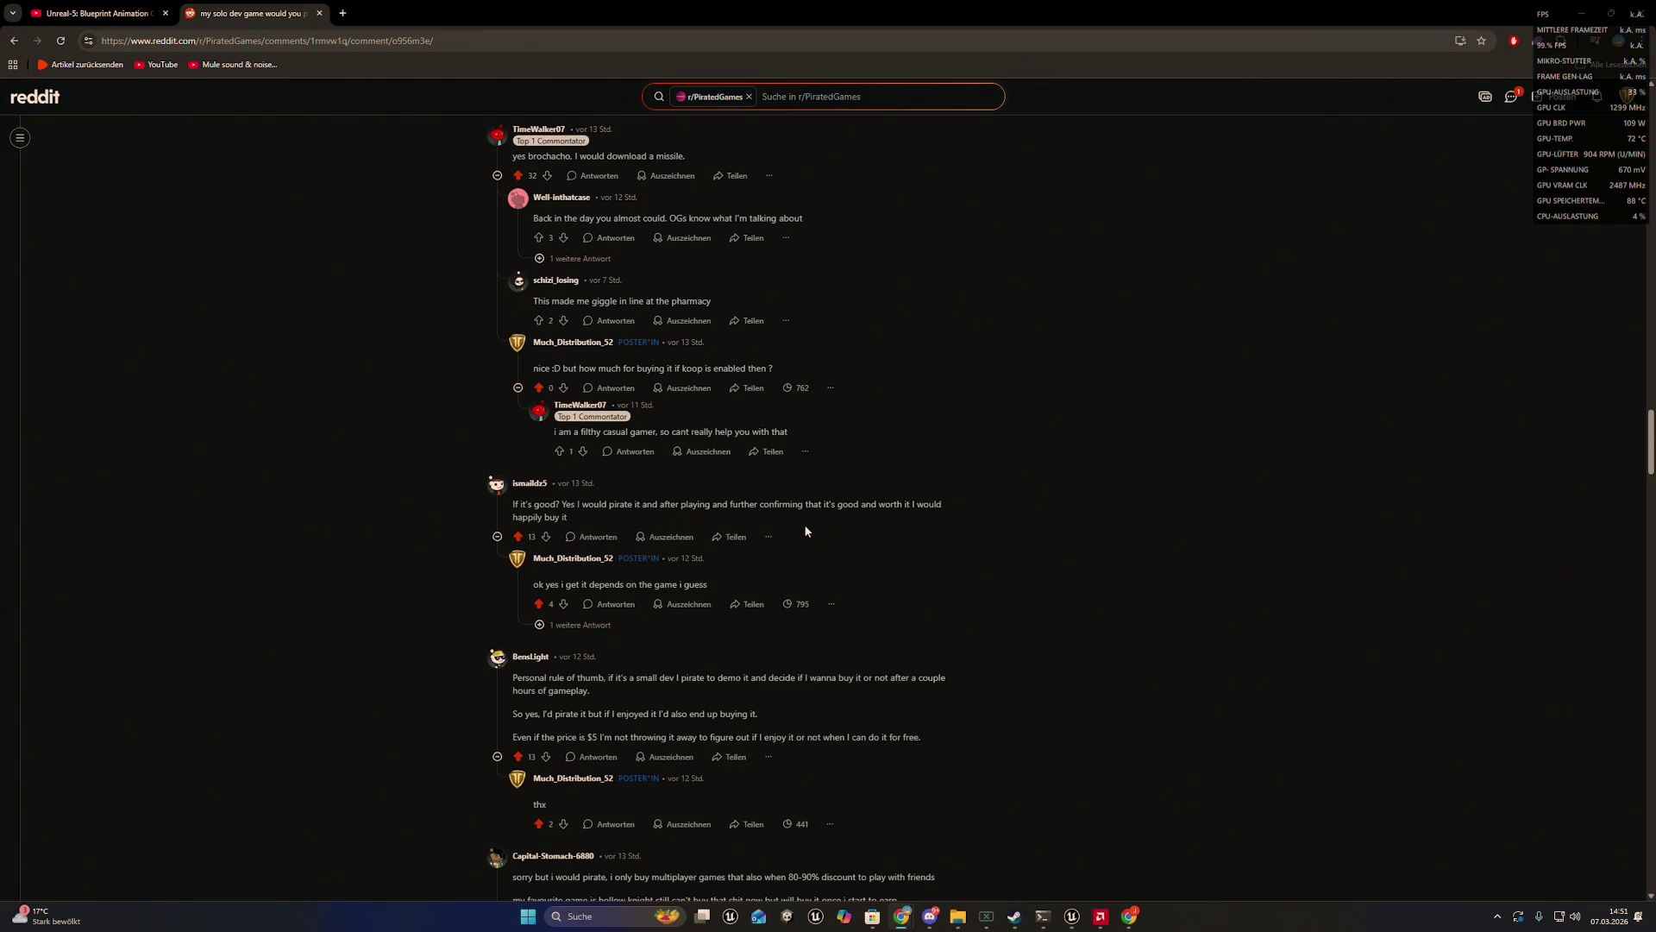
scroll(802, 526, "down", 1)
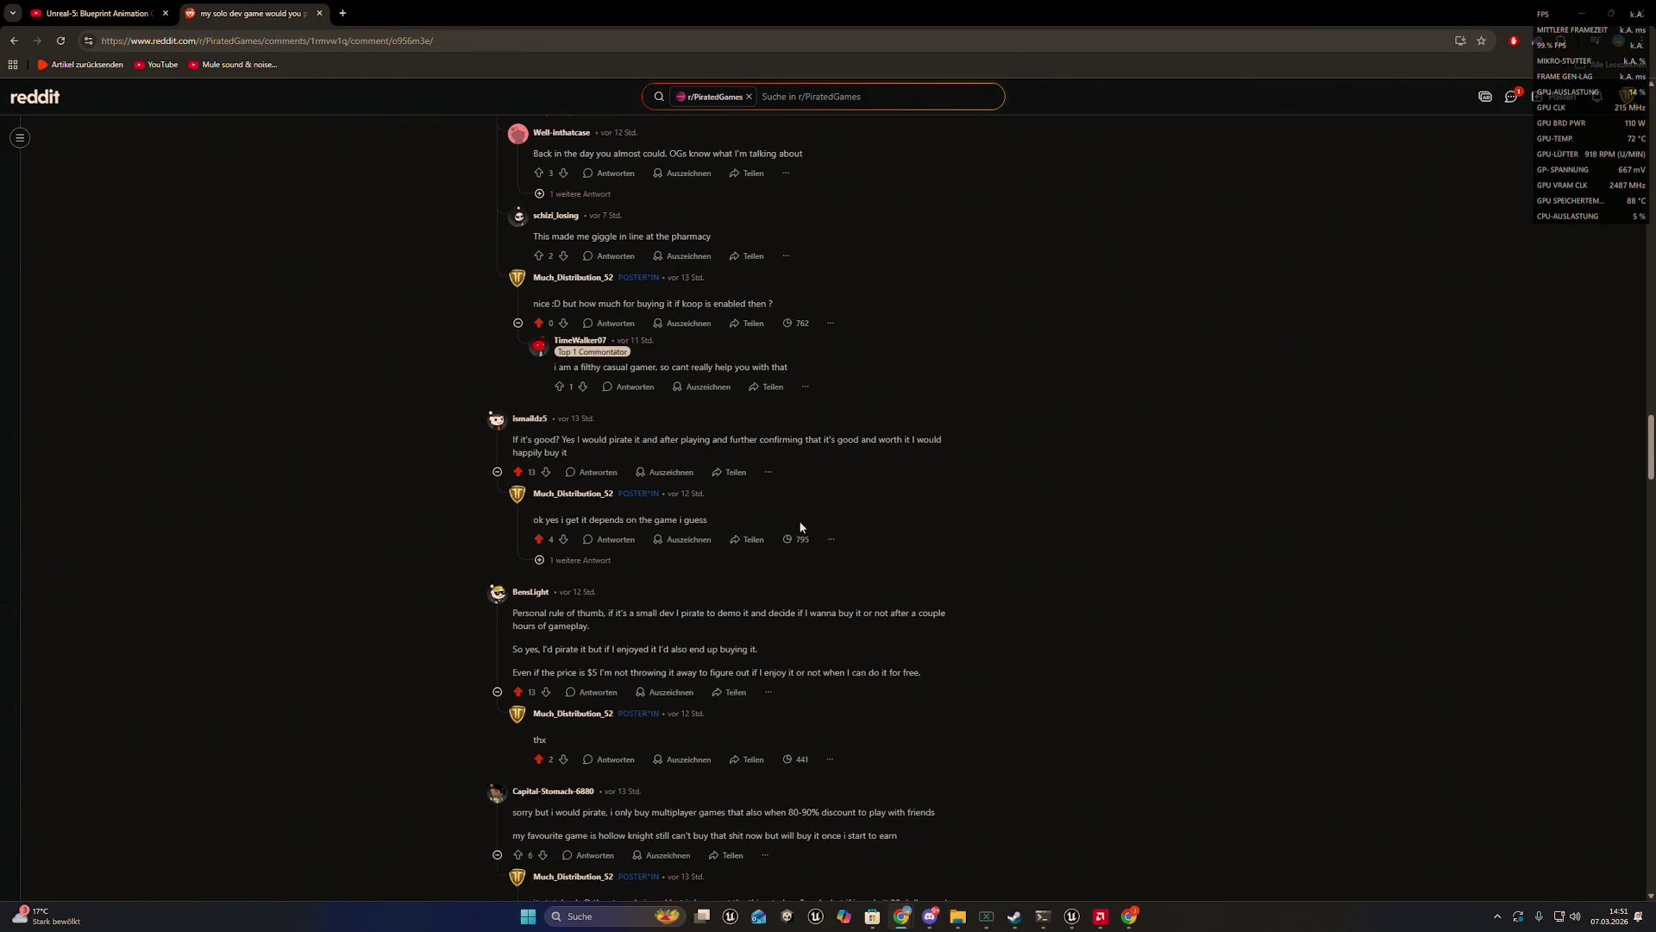
scroll(802, 526, "up", 2)
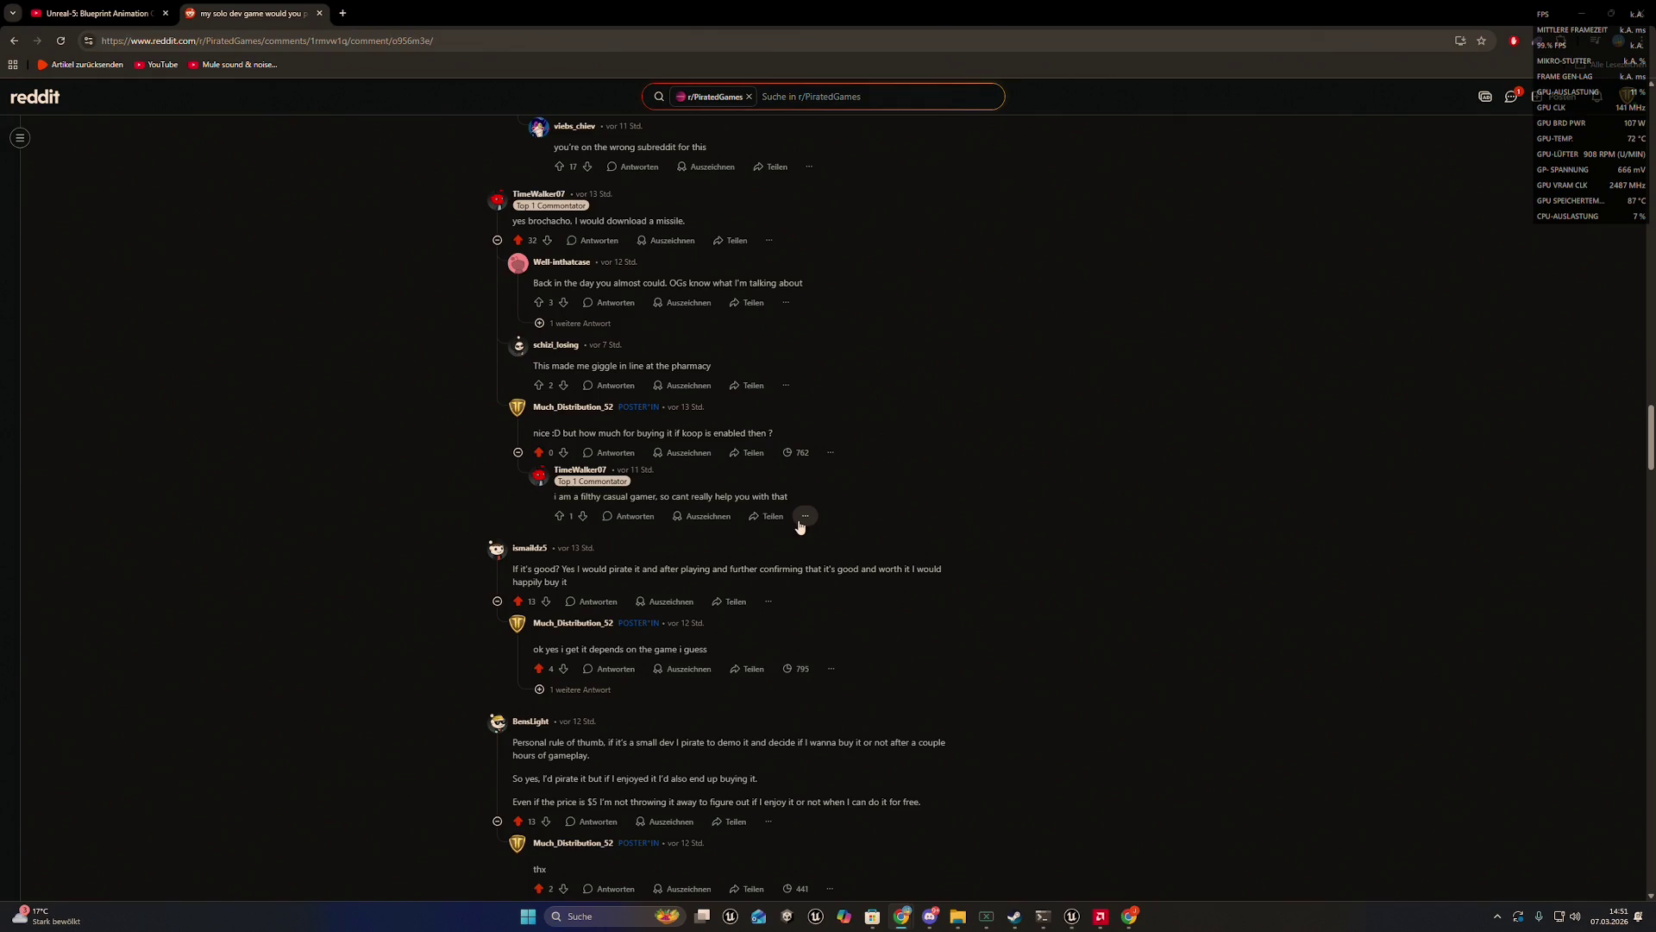
scroll(800, 525, "down", 10)
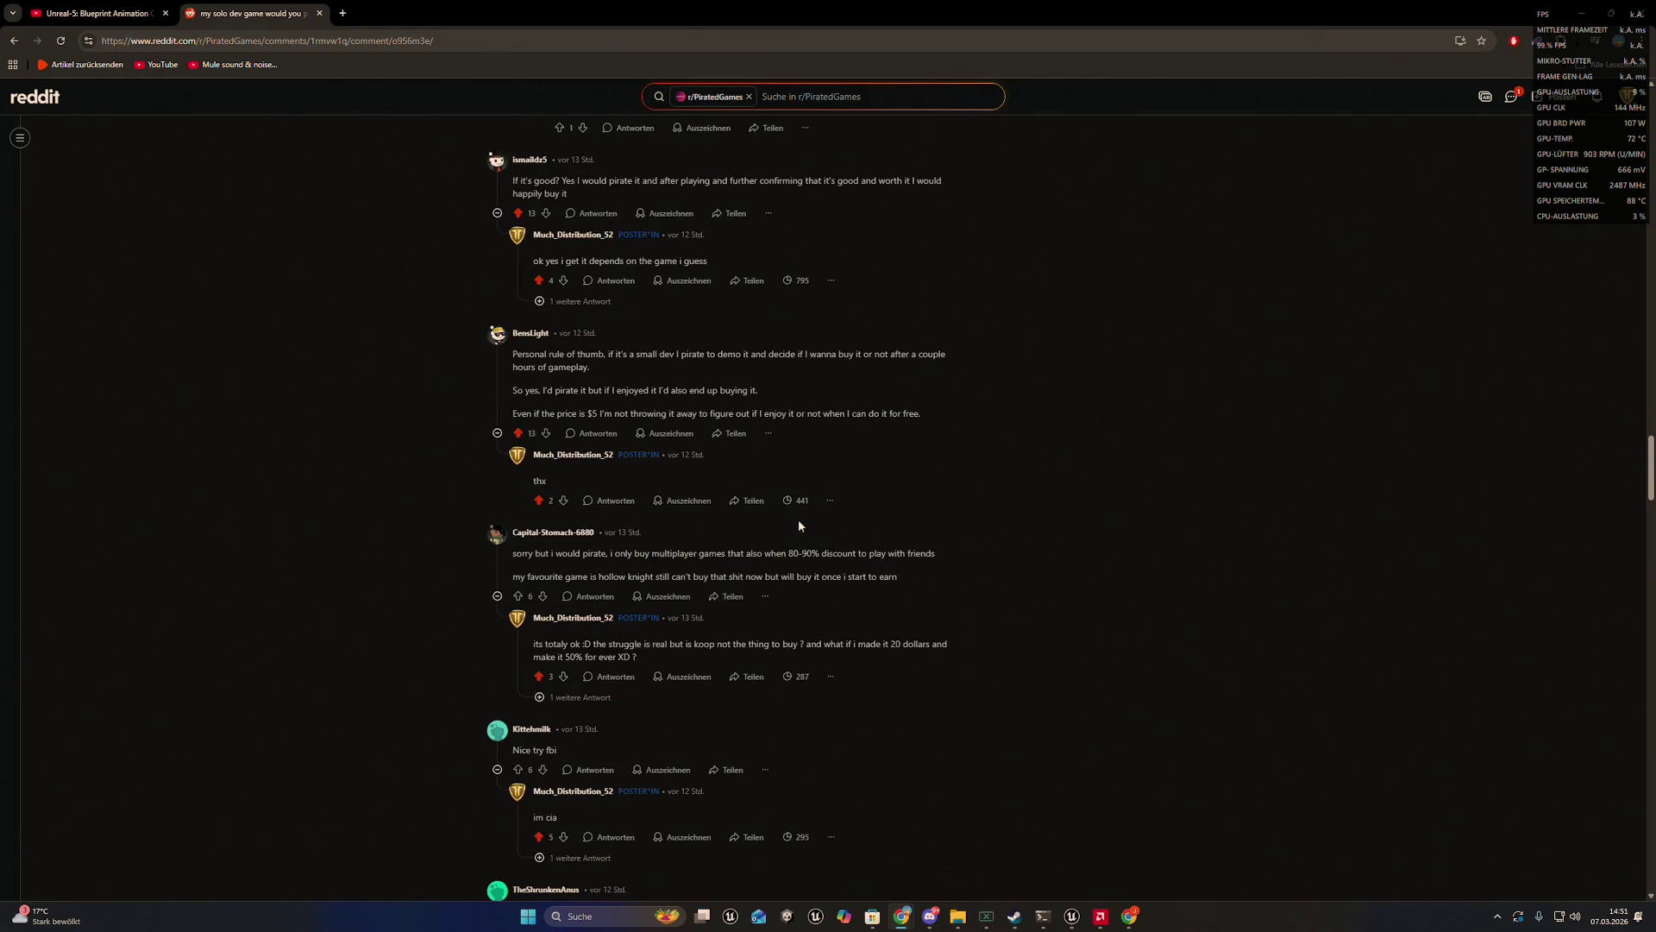
scroll(799, 522, "down", 1)
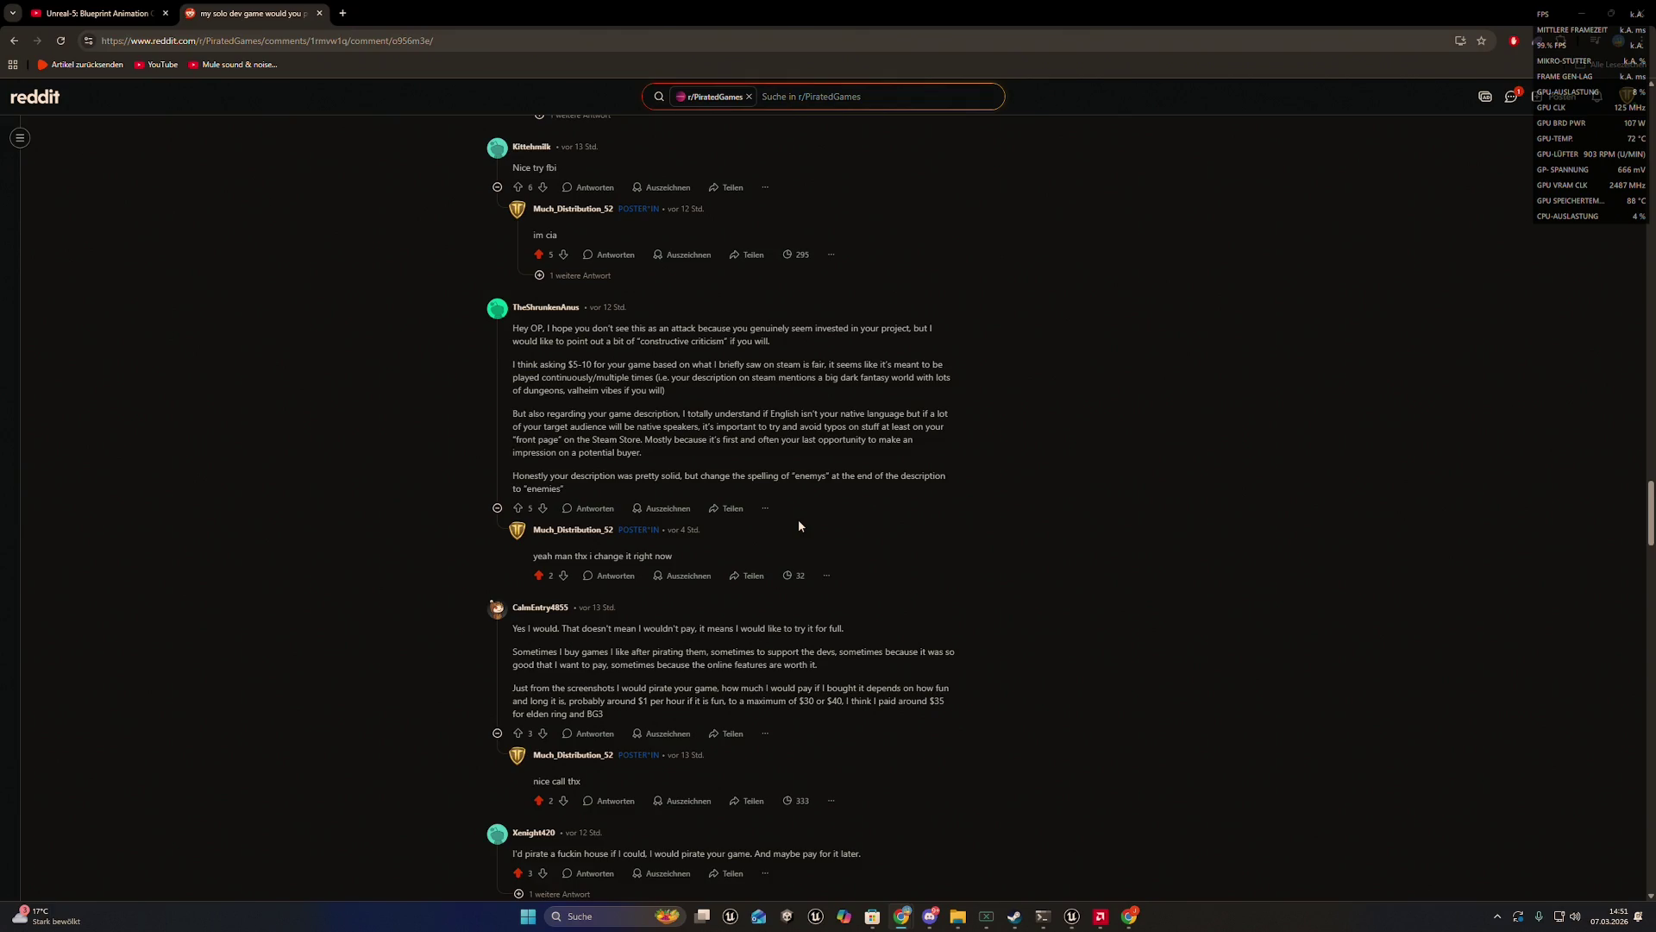
scroll(799, 526, "down", 5)
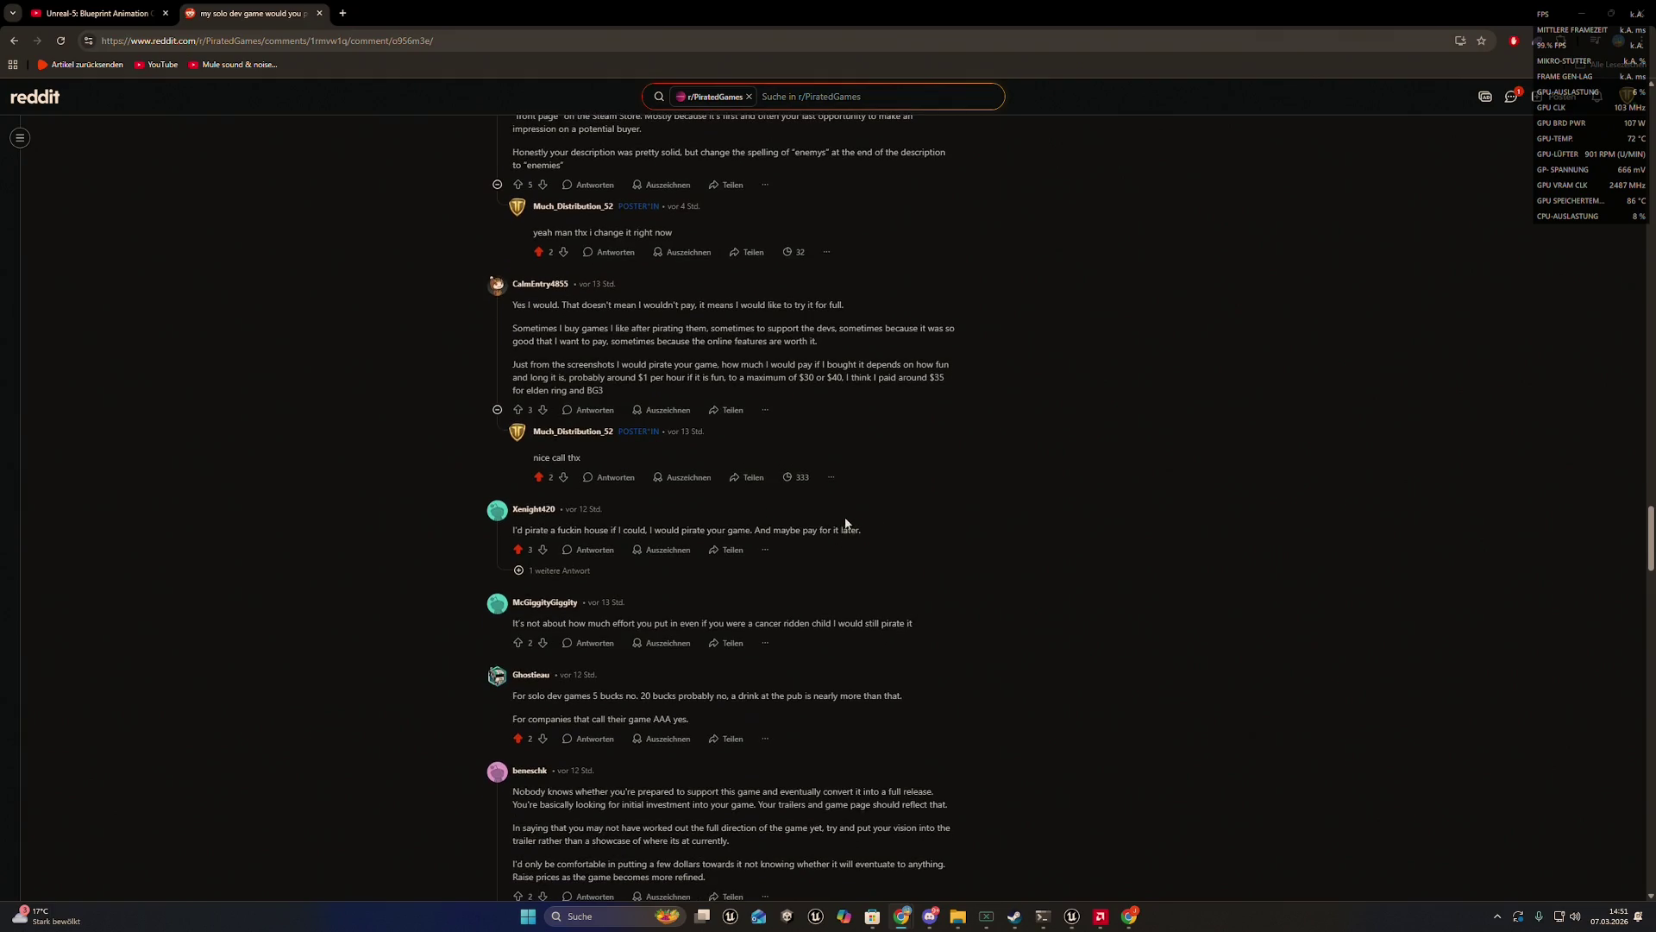
scroll(831, 504, "down", 2)
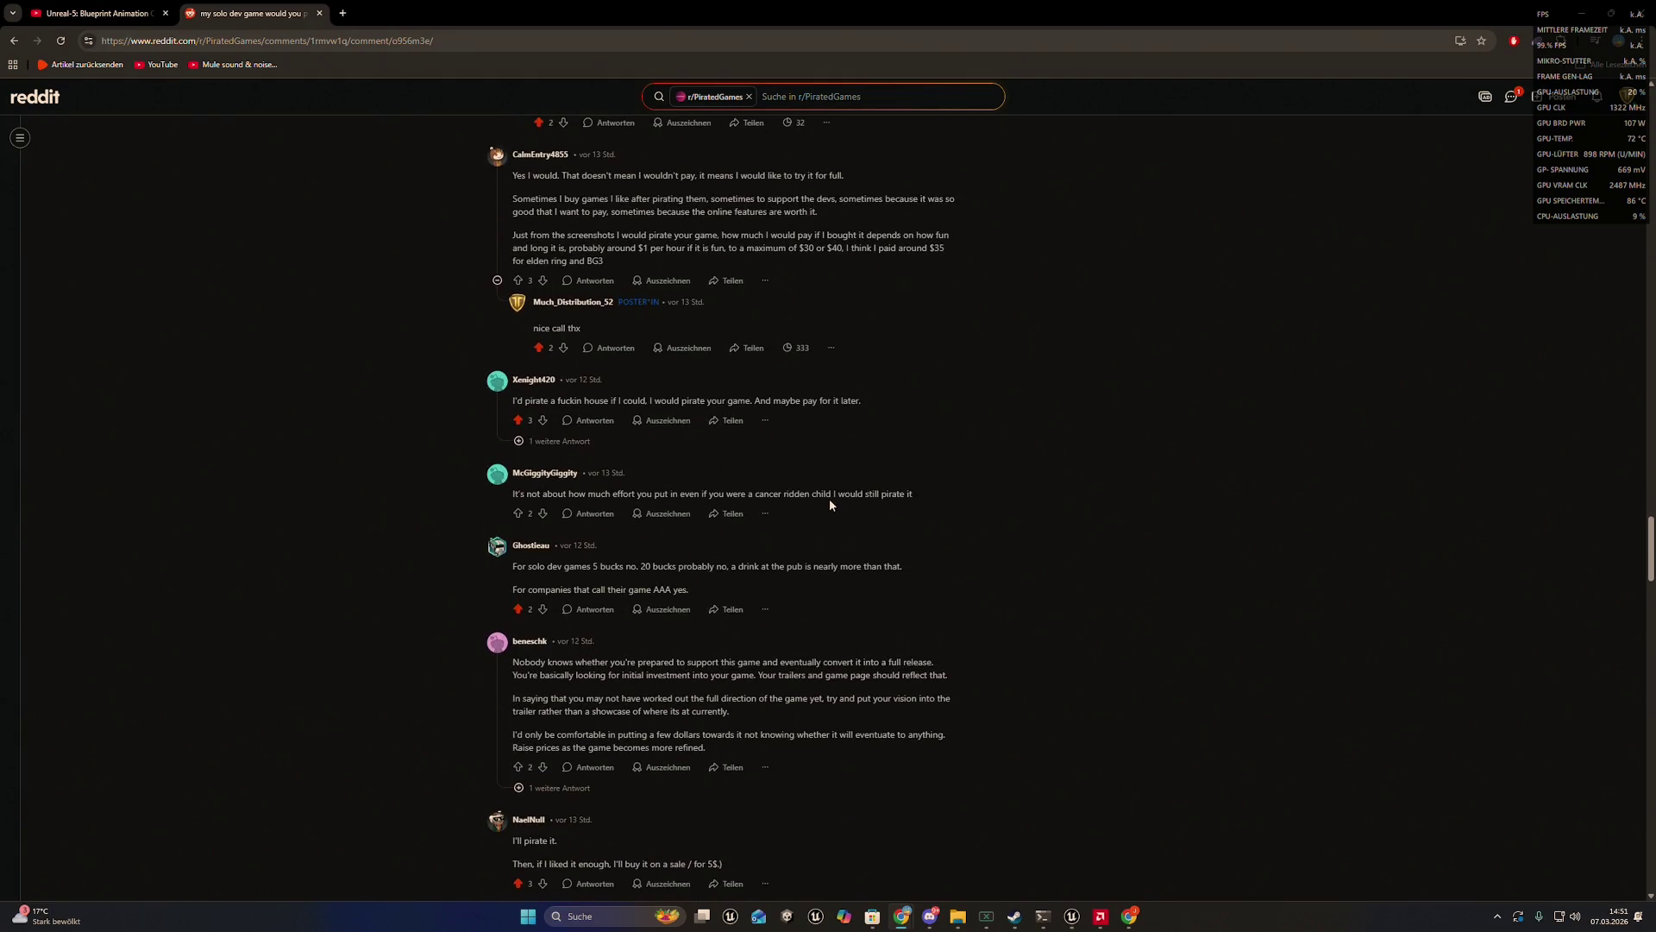
scroll(830, 503, "down", 6)
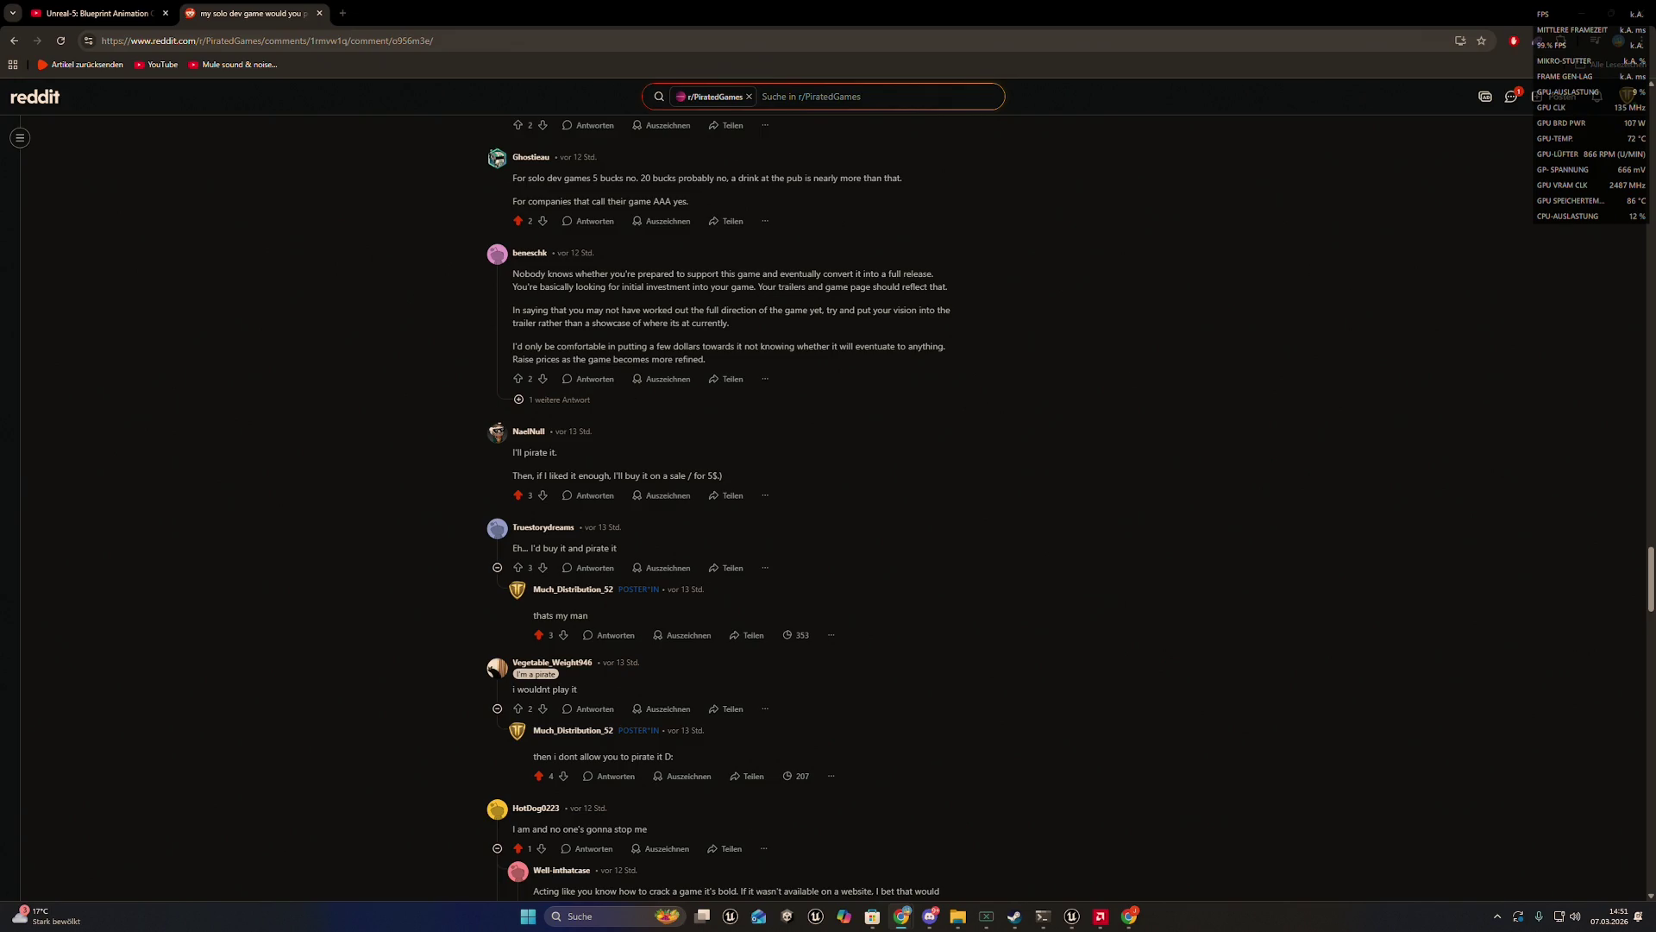
scroll(949, 364, "down", 20)
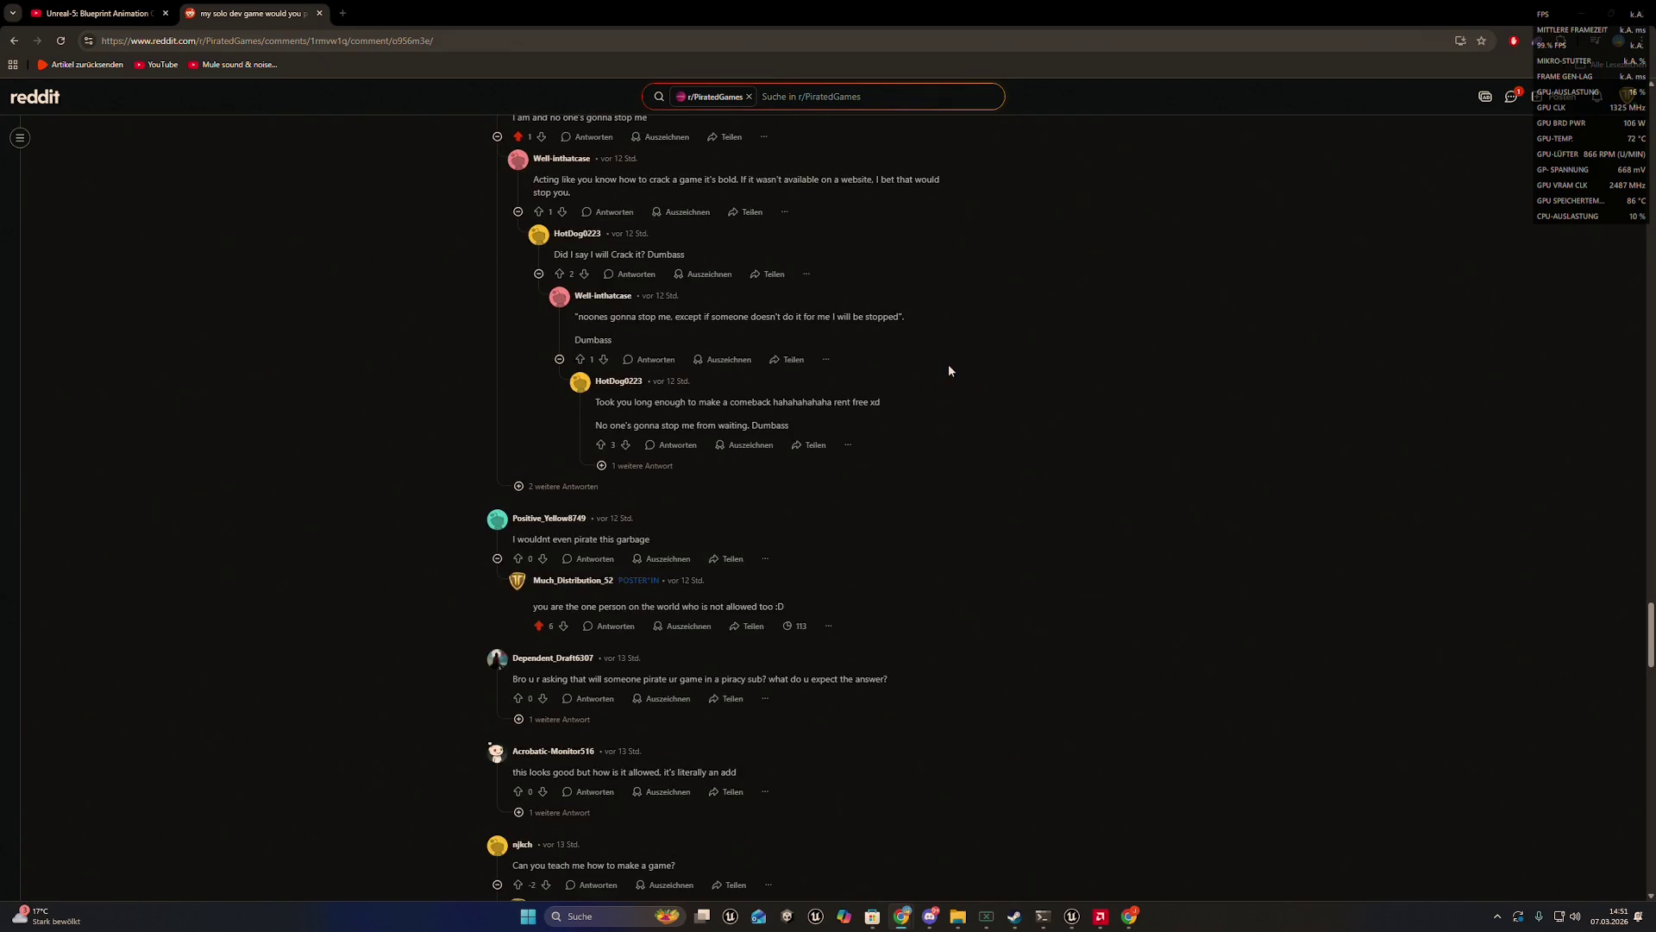
scroll(902, 352, "down", 2)
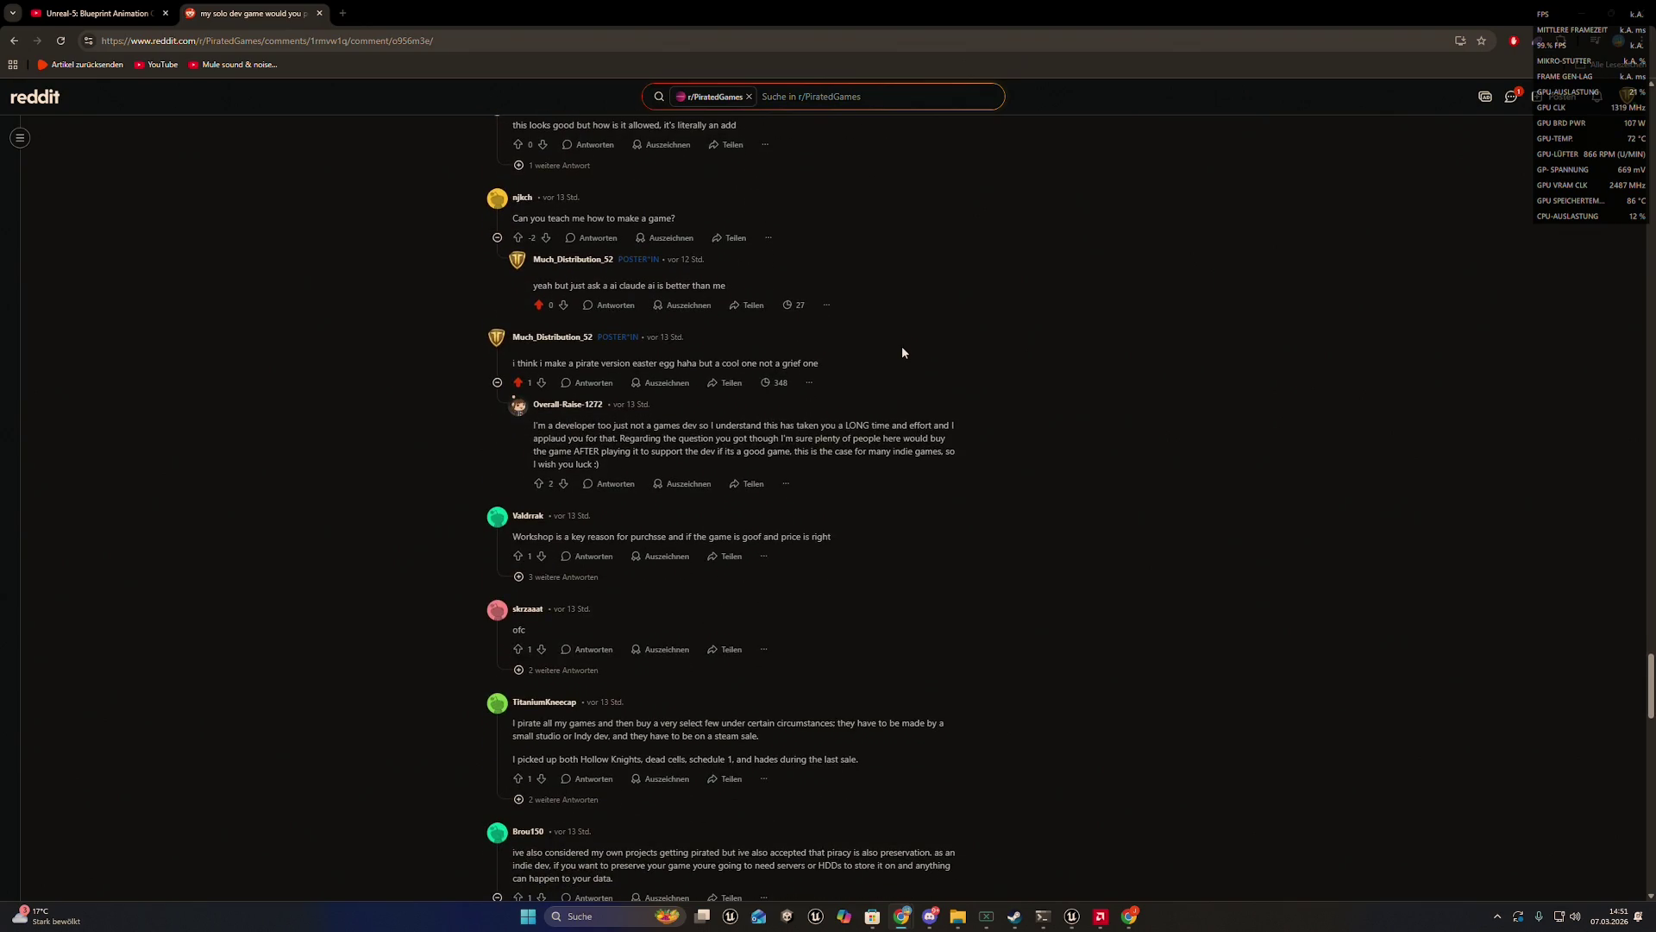
scroll(902, 352, "down", 3)
scroll(902, 352, "down", 7)
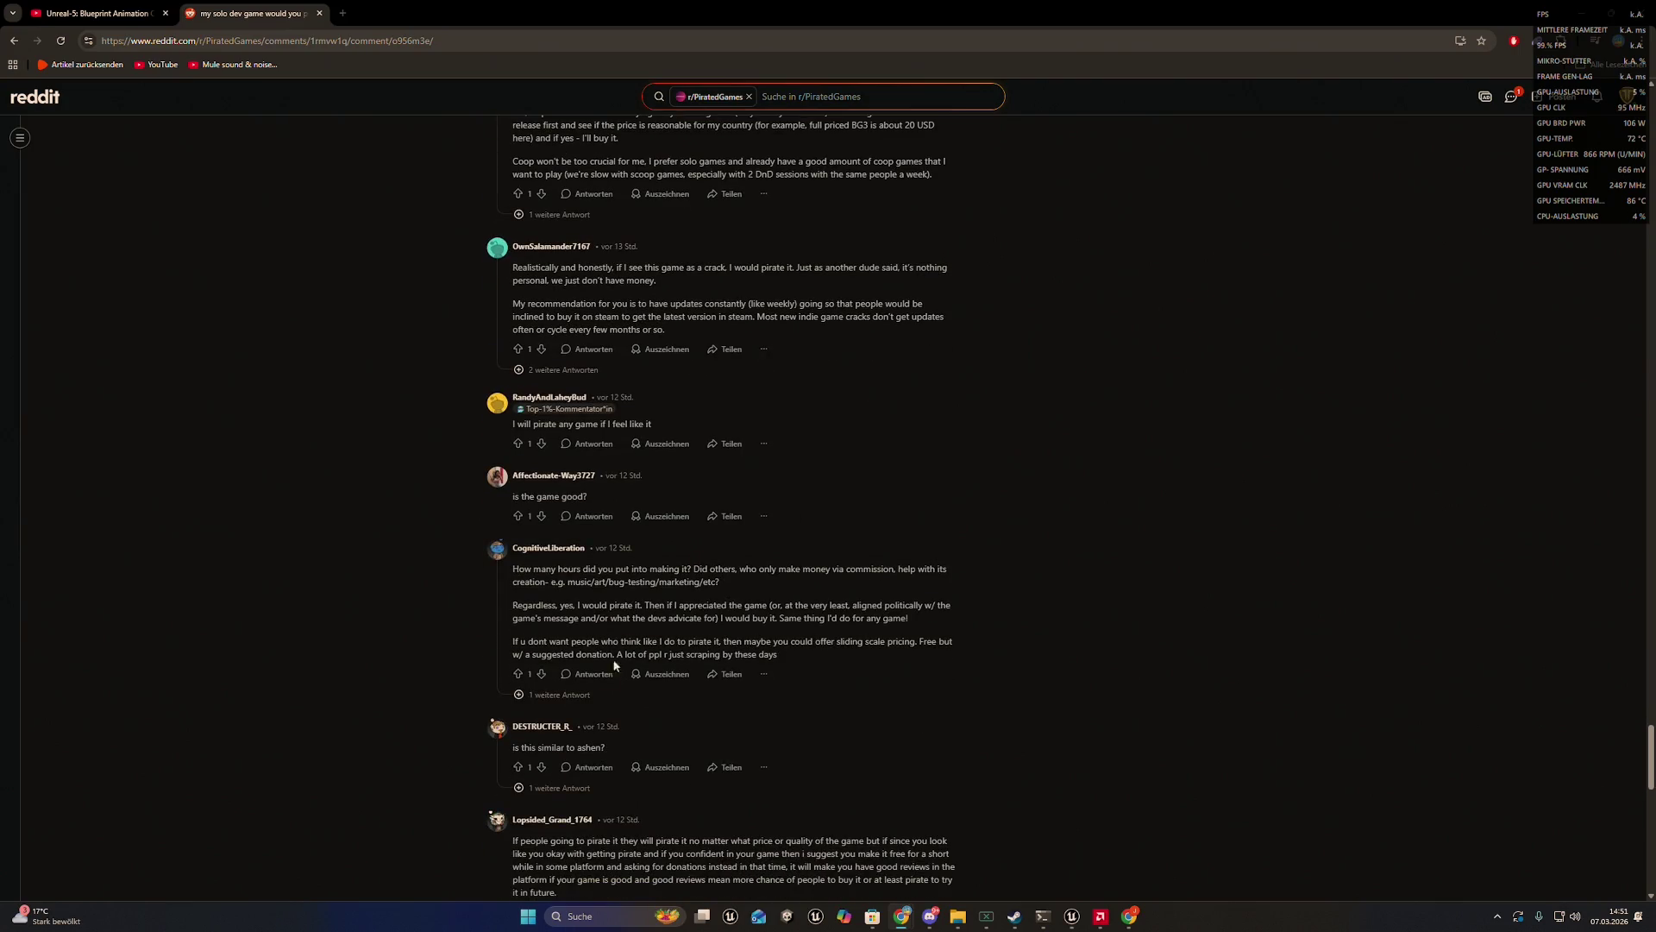
left_click(559, 694)
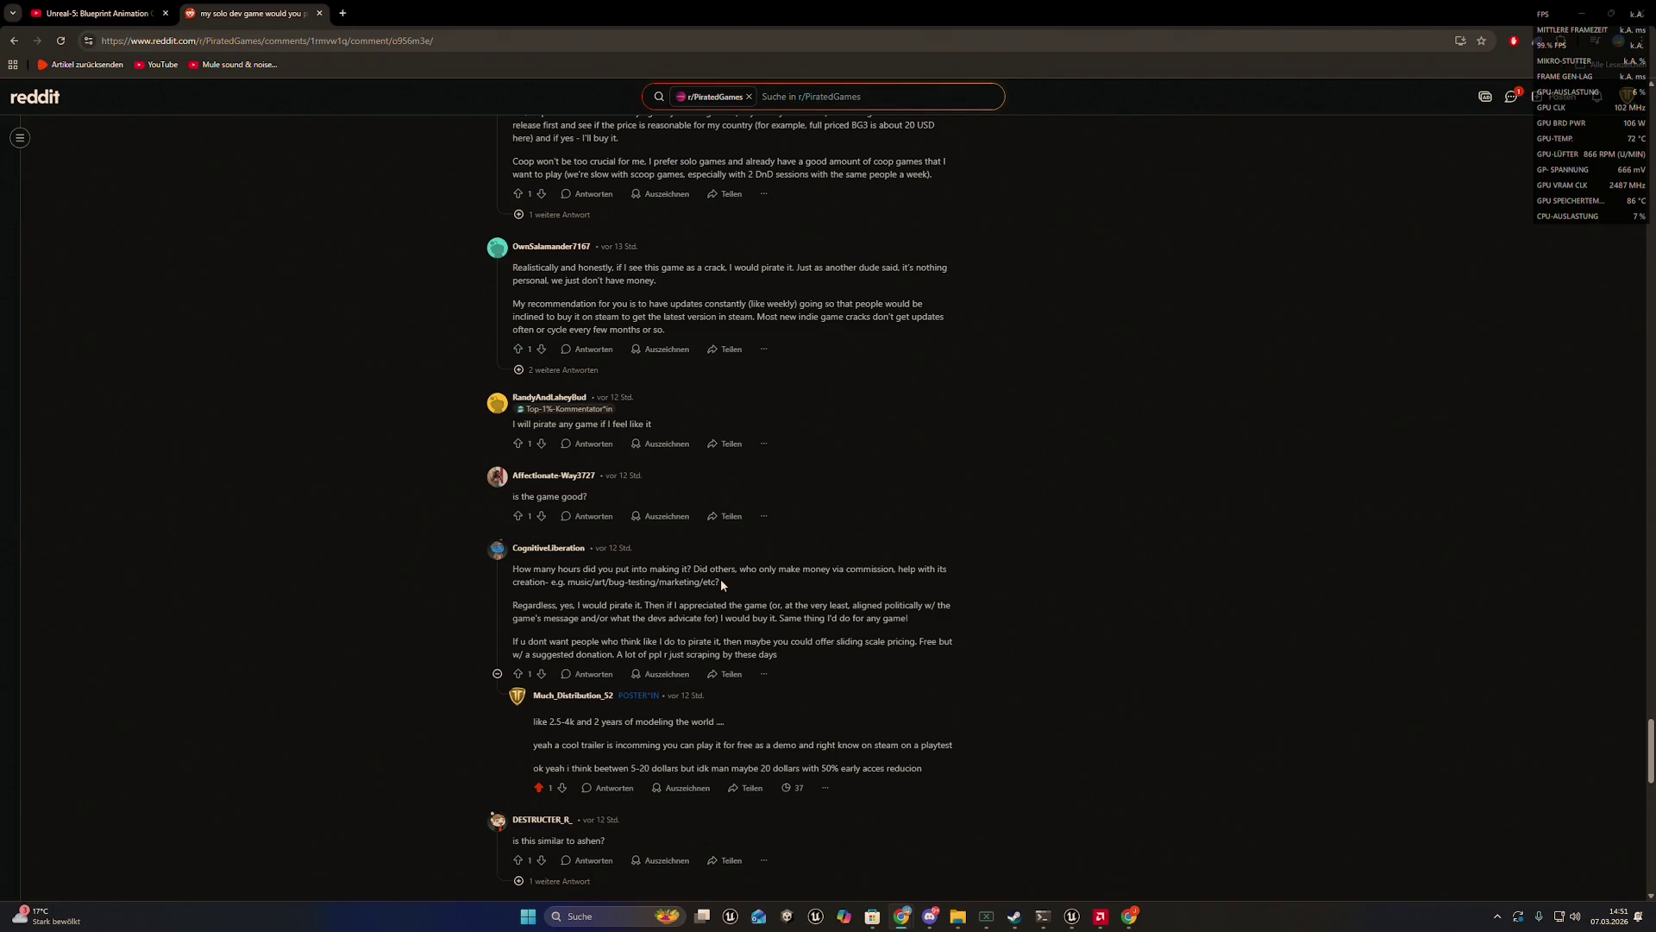
- Minimize Chrome to return to the Unreal montage editor
scroll(721, 583, "down", 6)
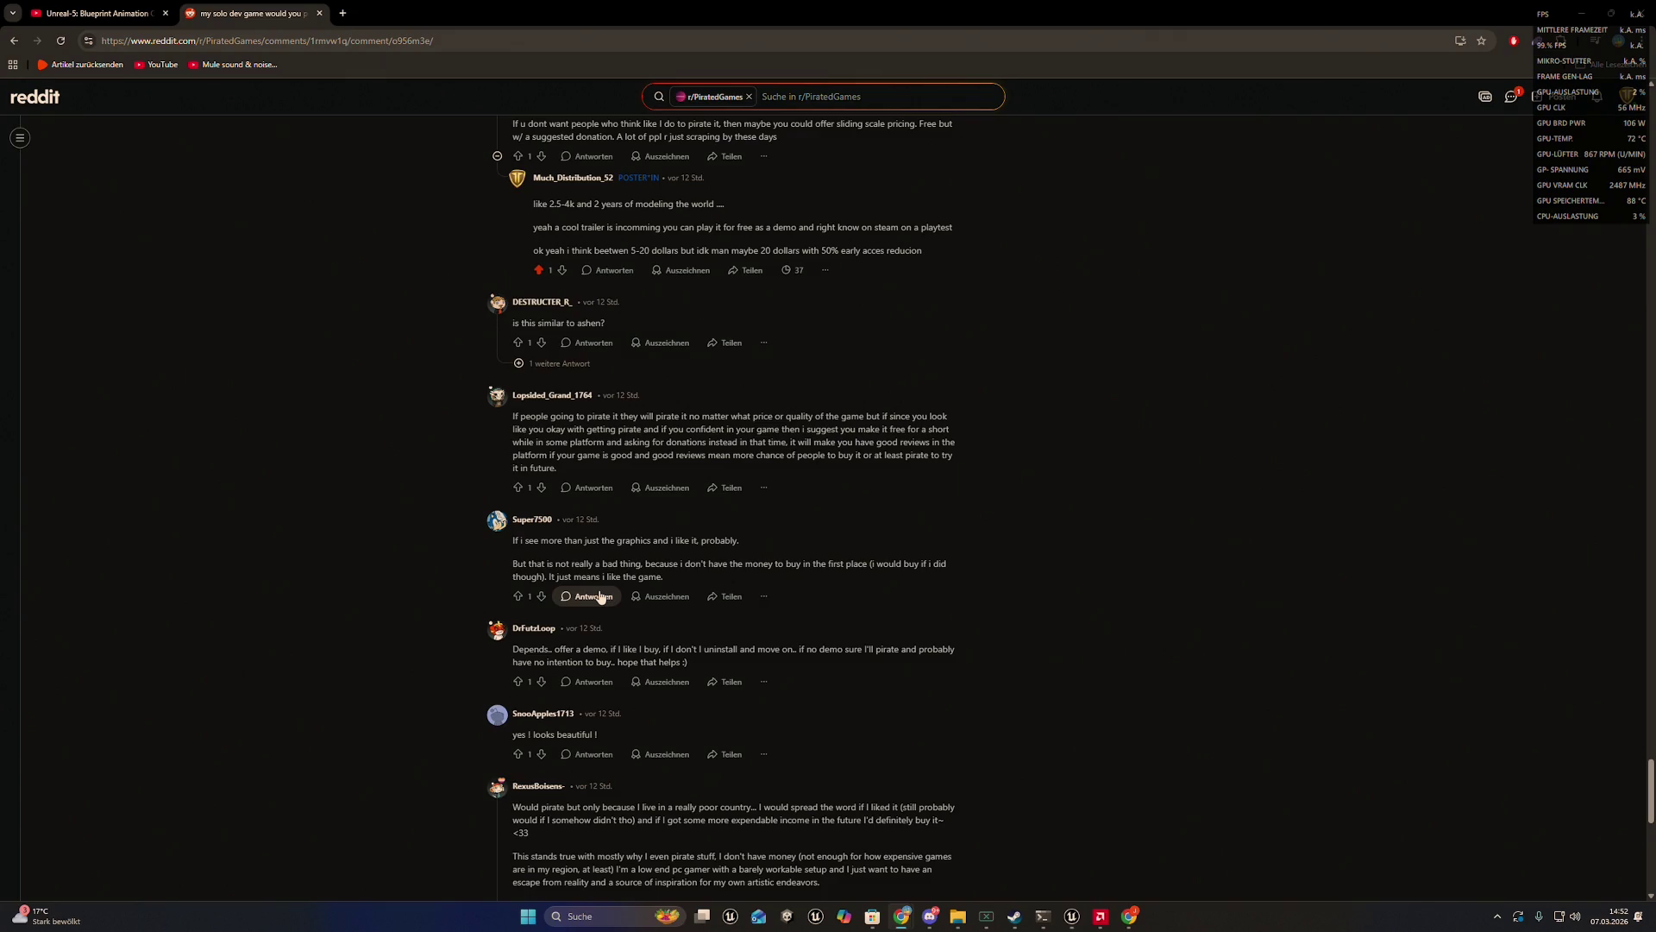
scroll(602, 596, "down", 6)
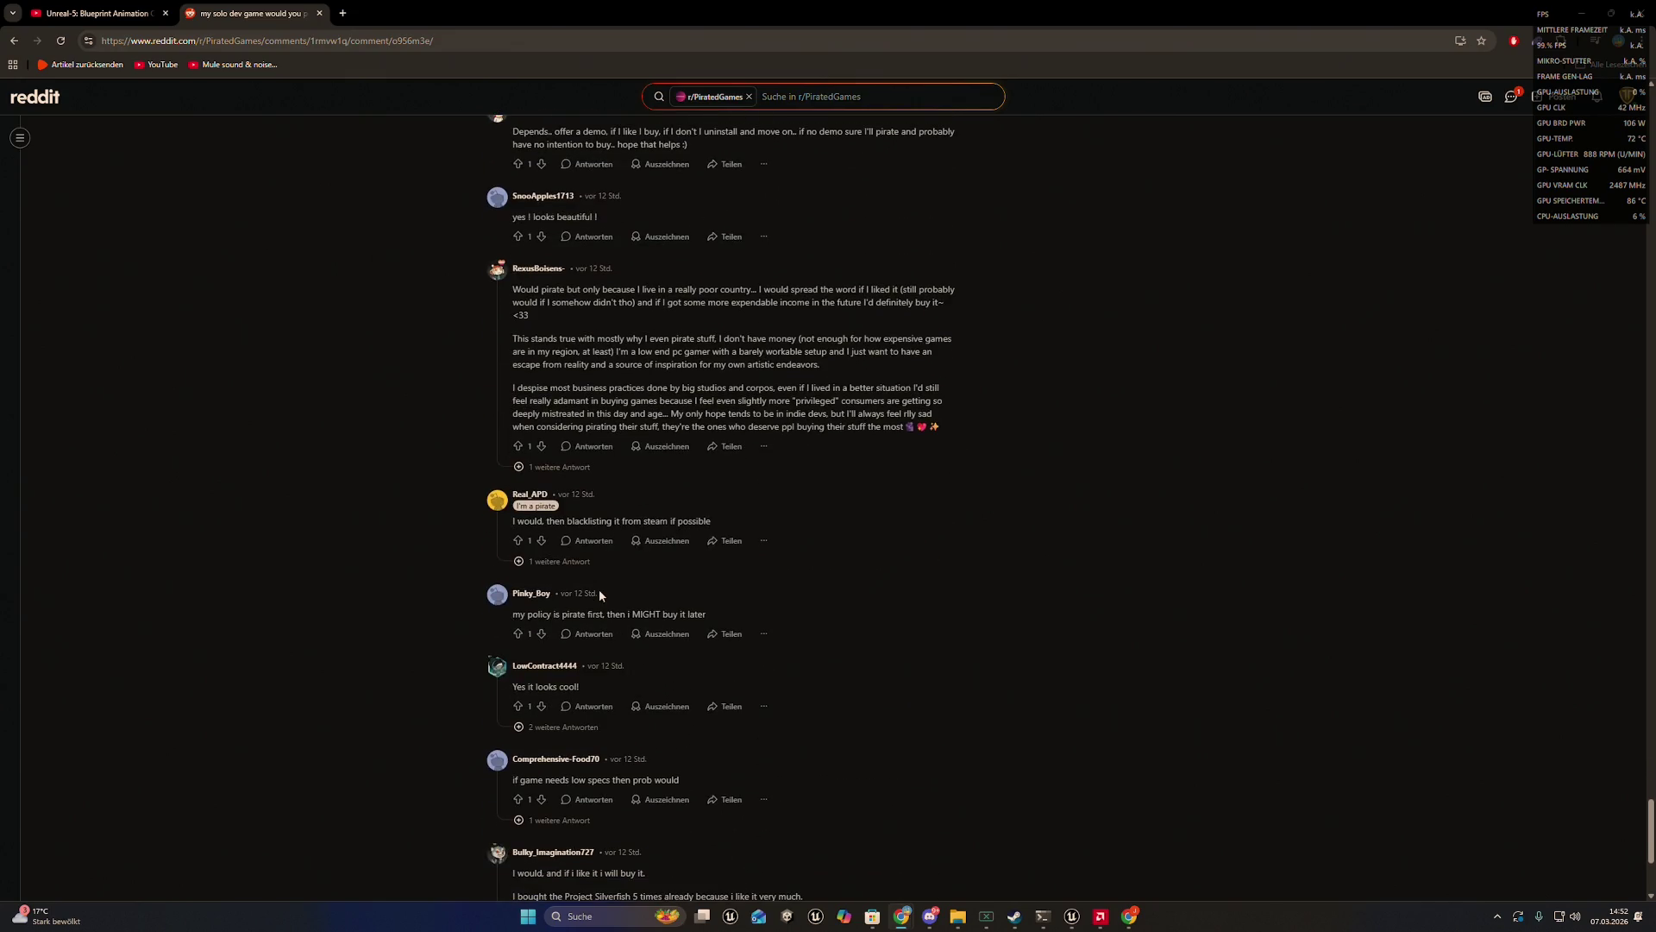
scroll(598, 588, "up", 10)
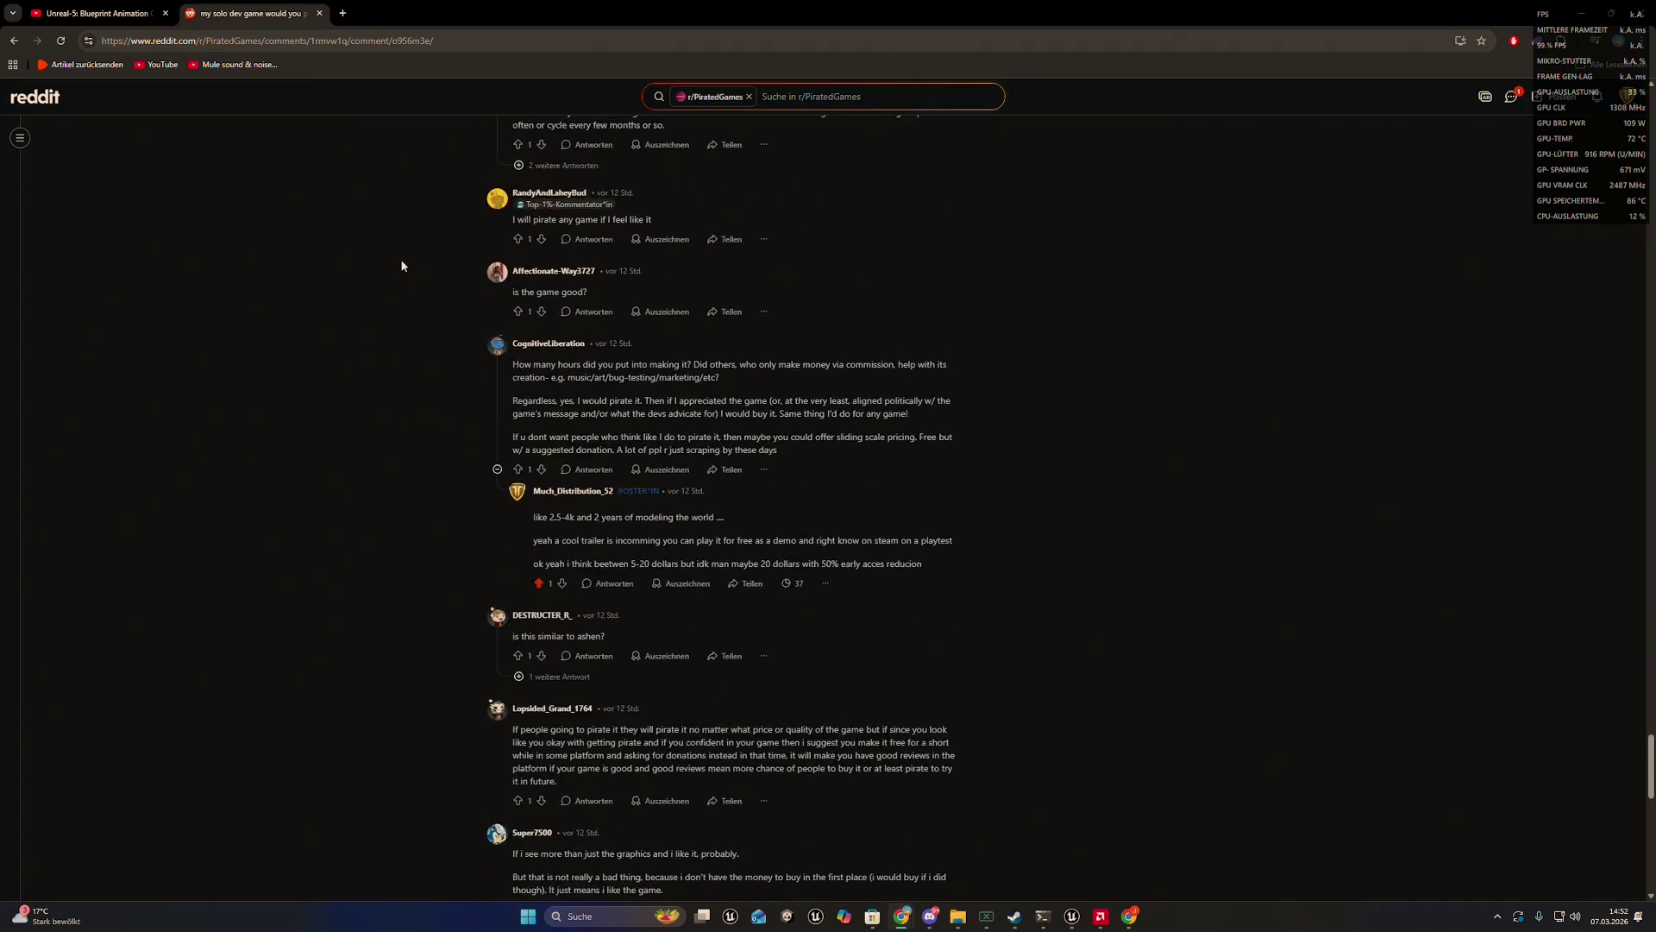
scroll(562, 285, "up", 7)
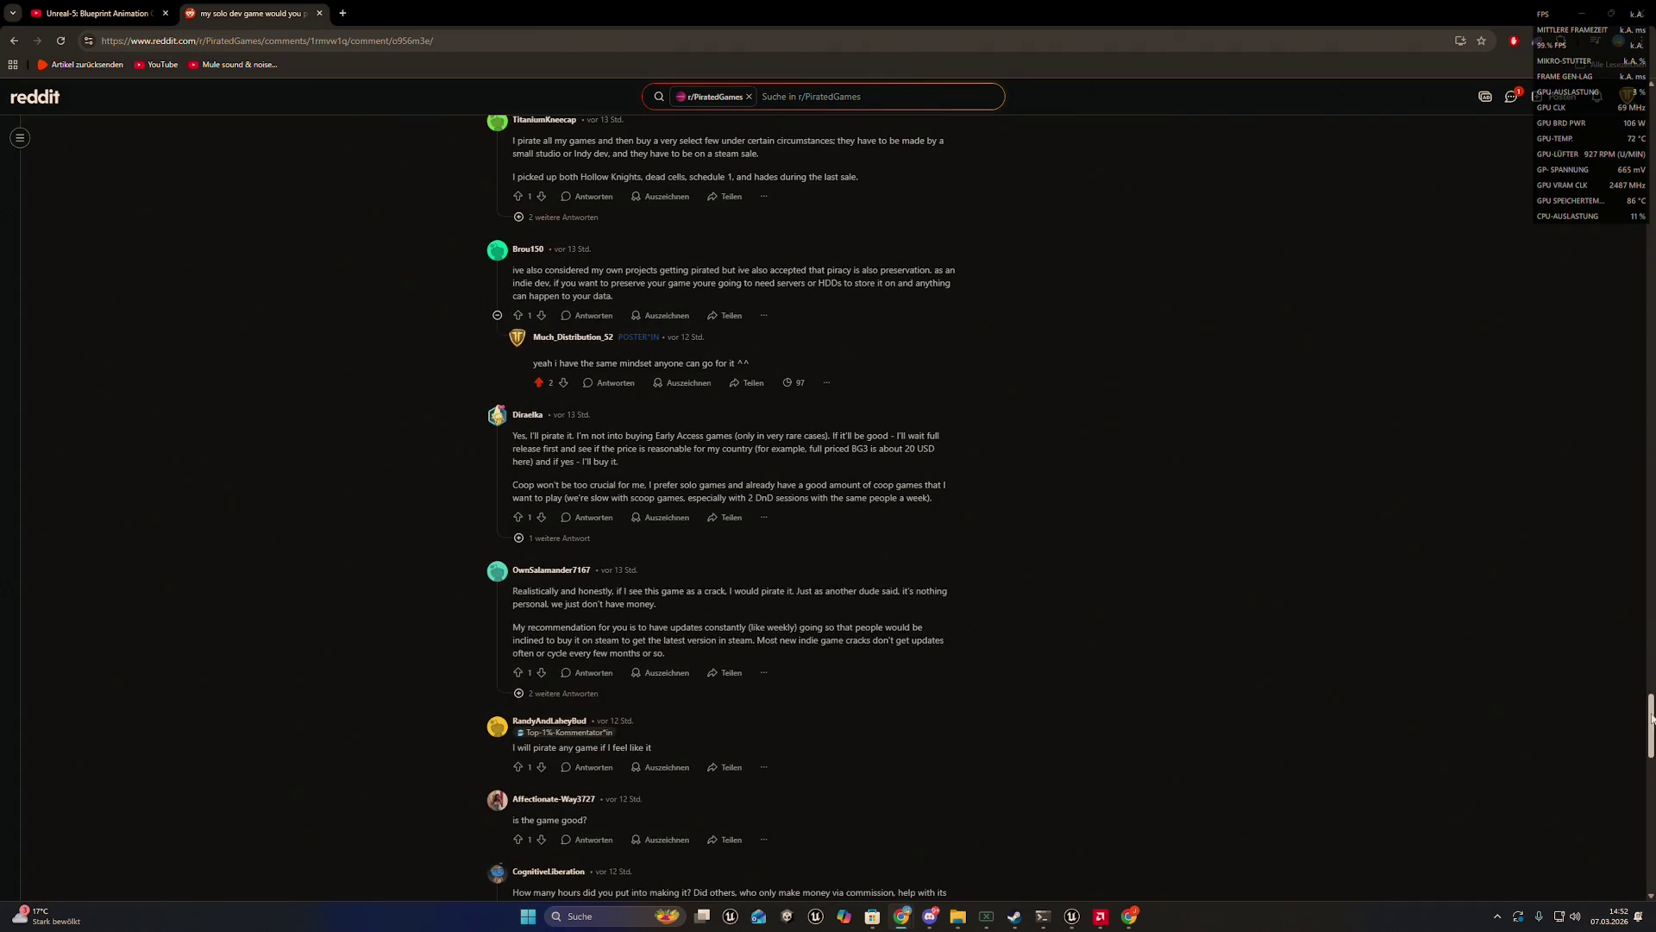
left_click(1581, 11)
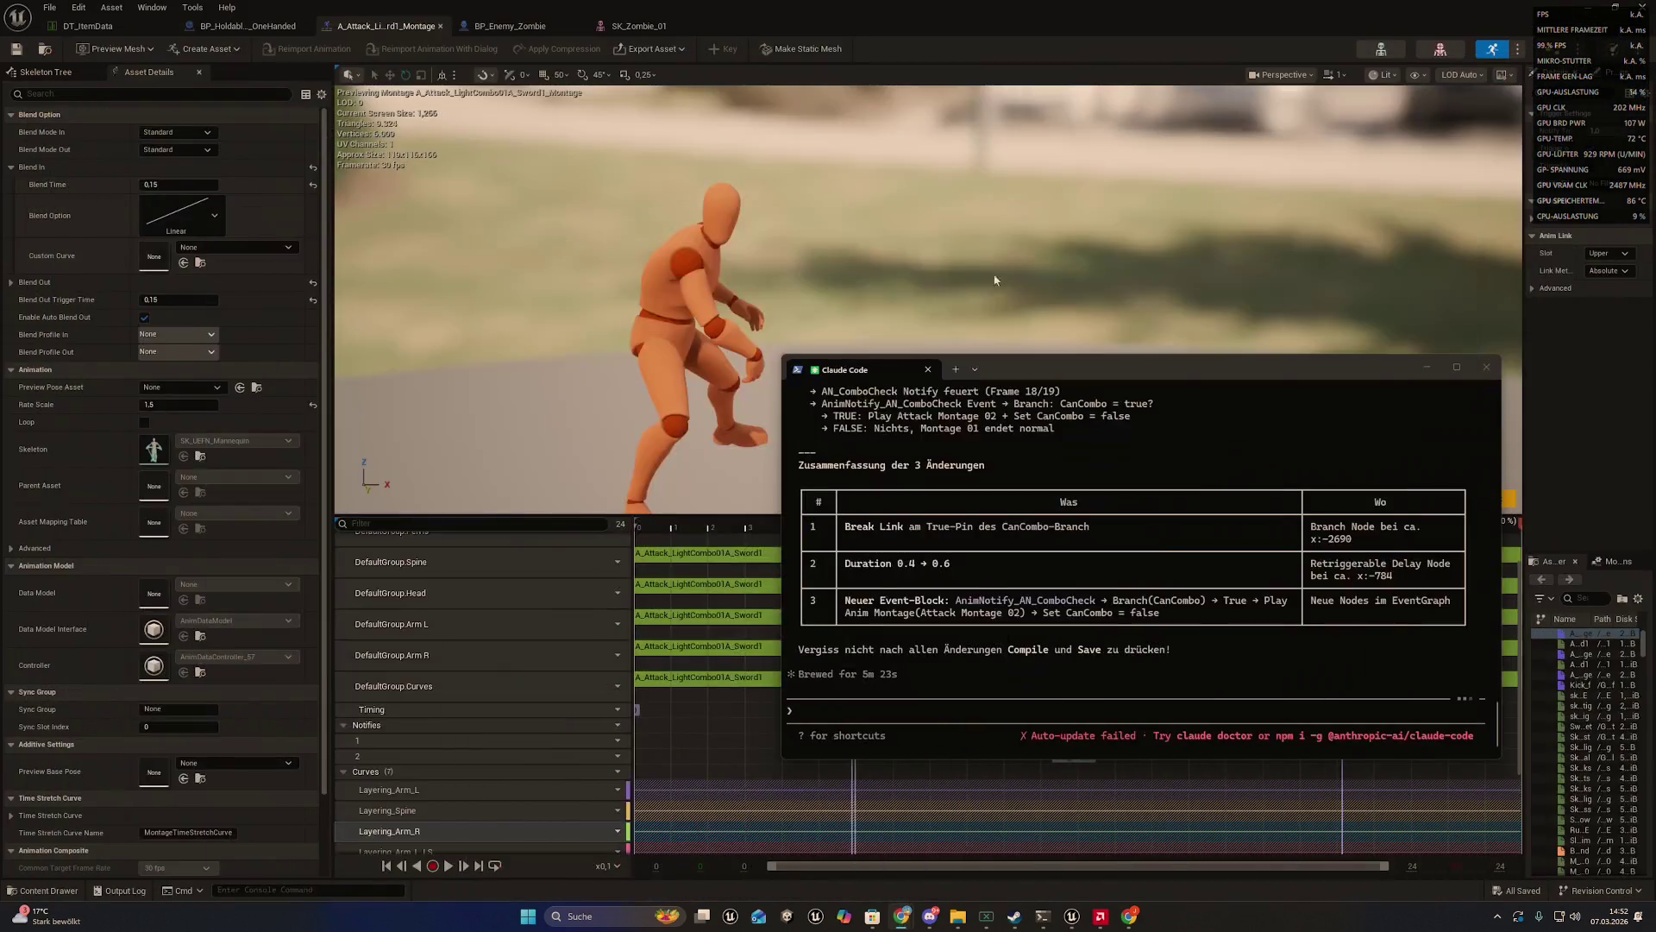
- Scroll up through Claude Code's reply and maximize the terminal to full screen
left_click_drag(990, 360, 966, 276)
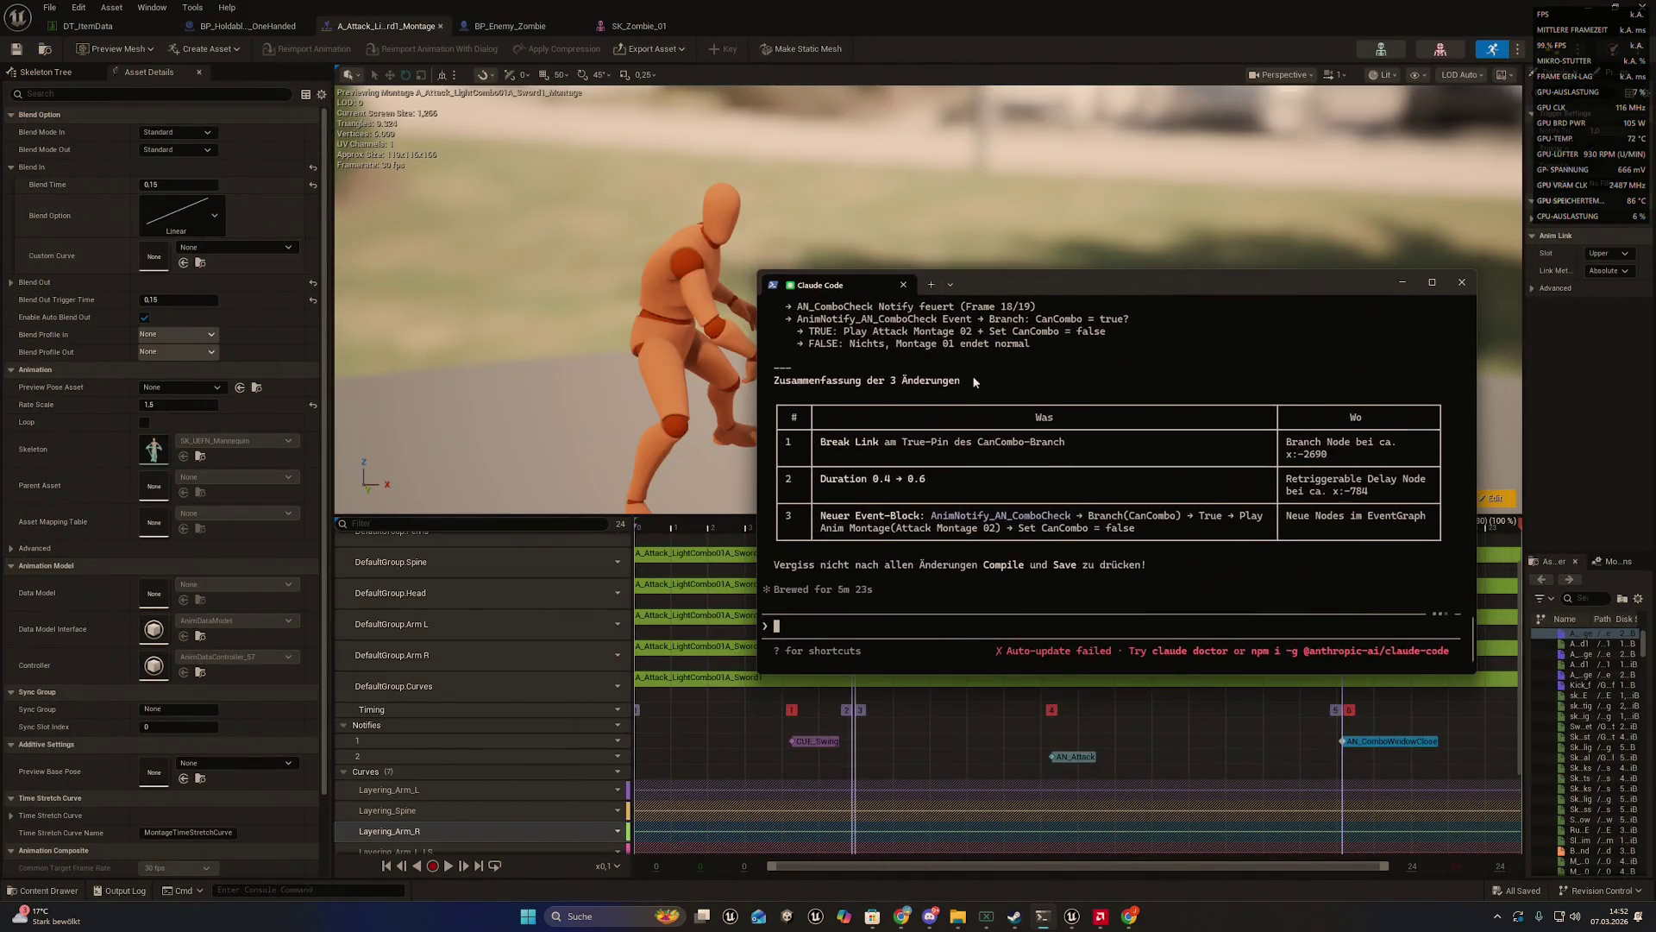
scroll(973, 392, "up", 4)
scroll(973, 391, "up", 10)
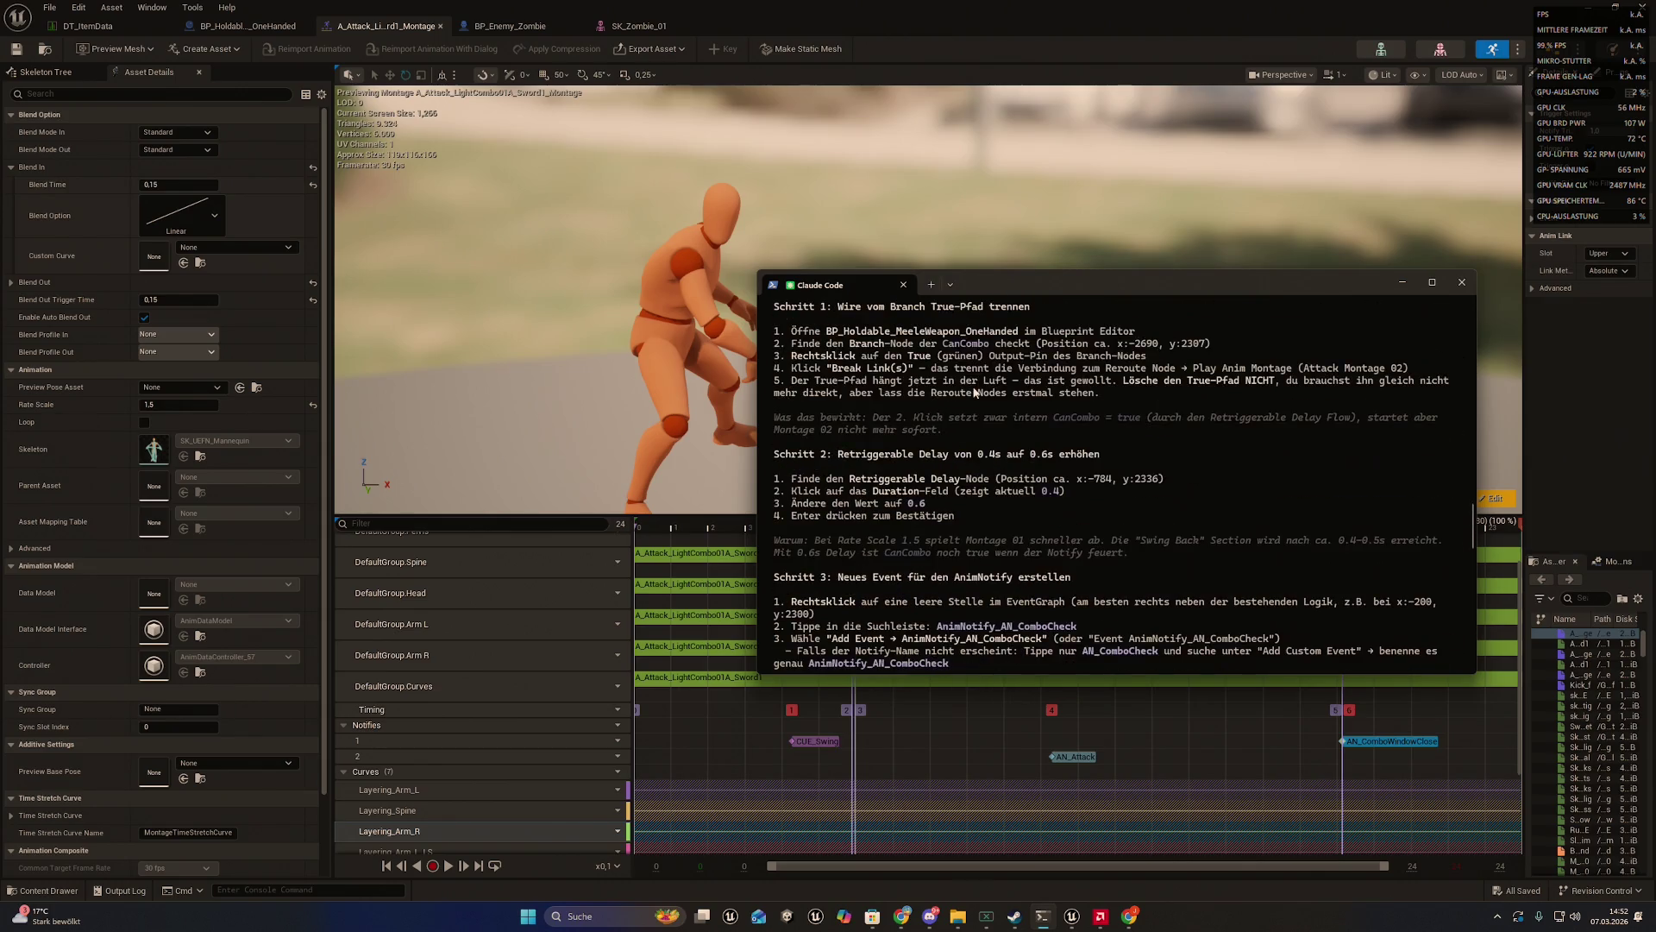
scroll(973, 391, "up", 4)
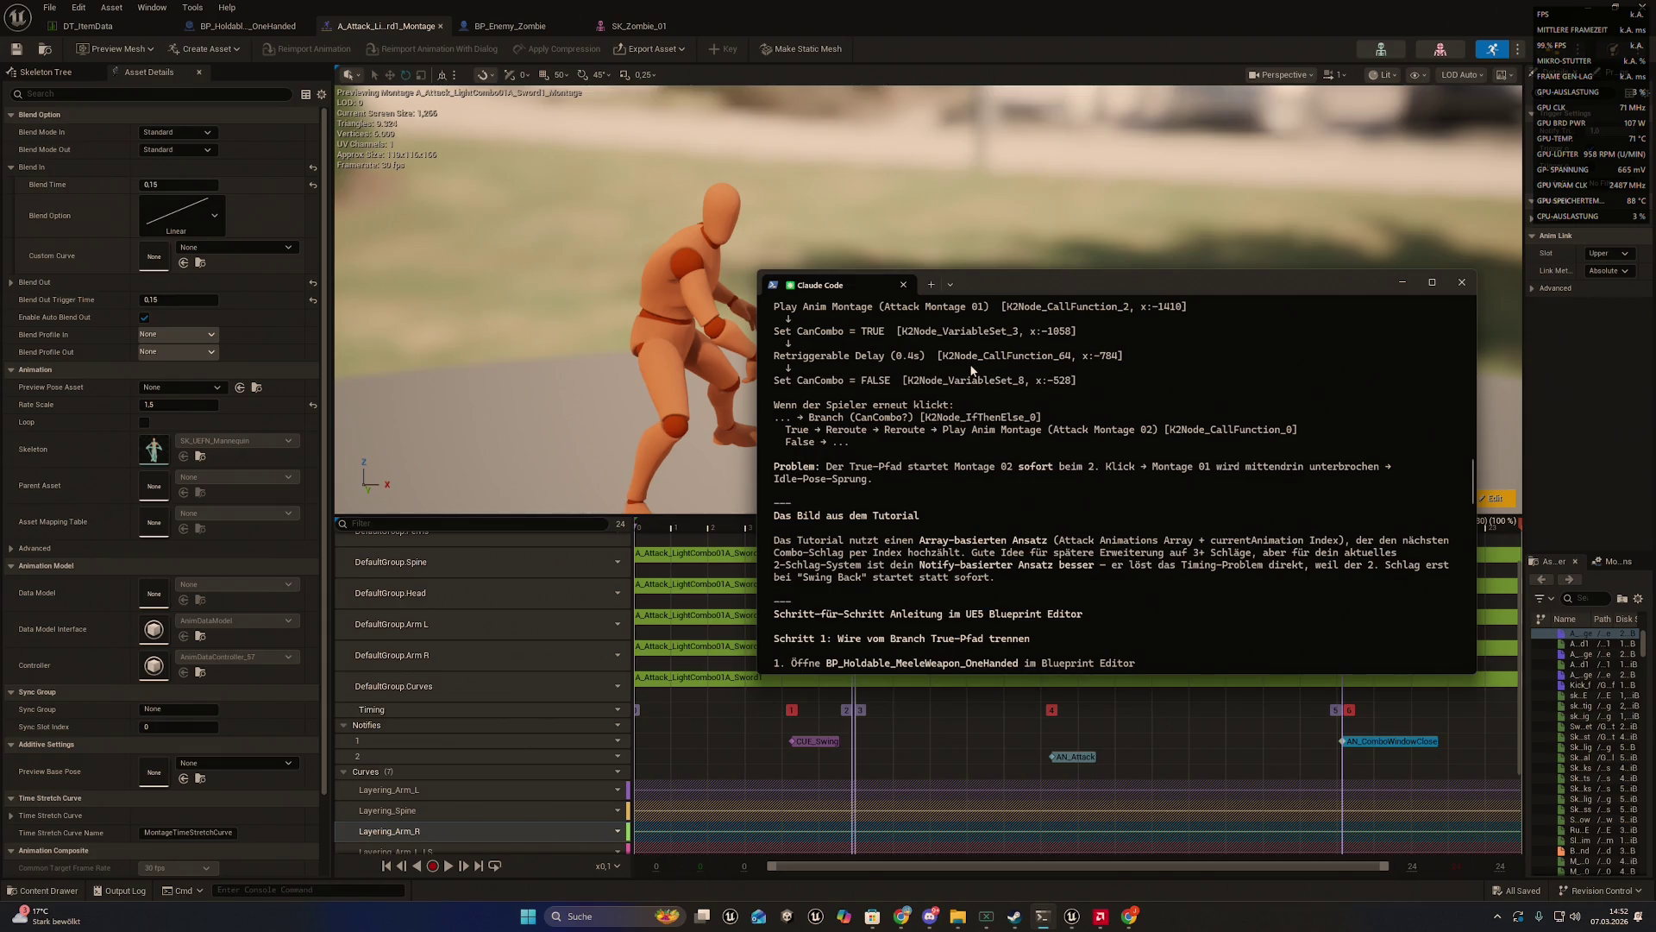
left_click_drag(992, 282, 992, 4)
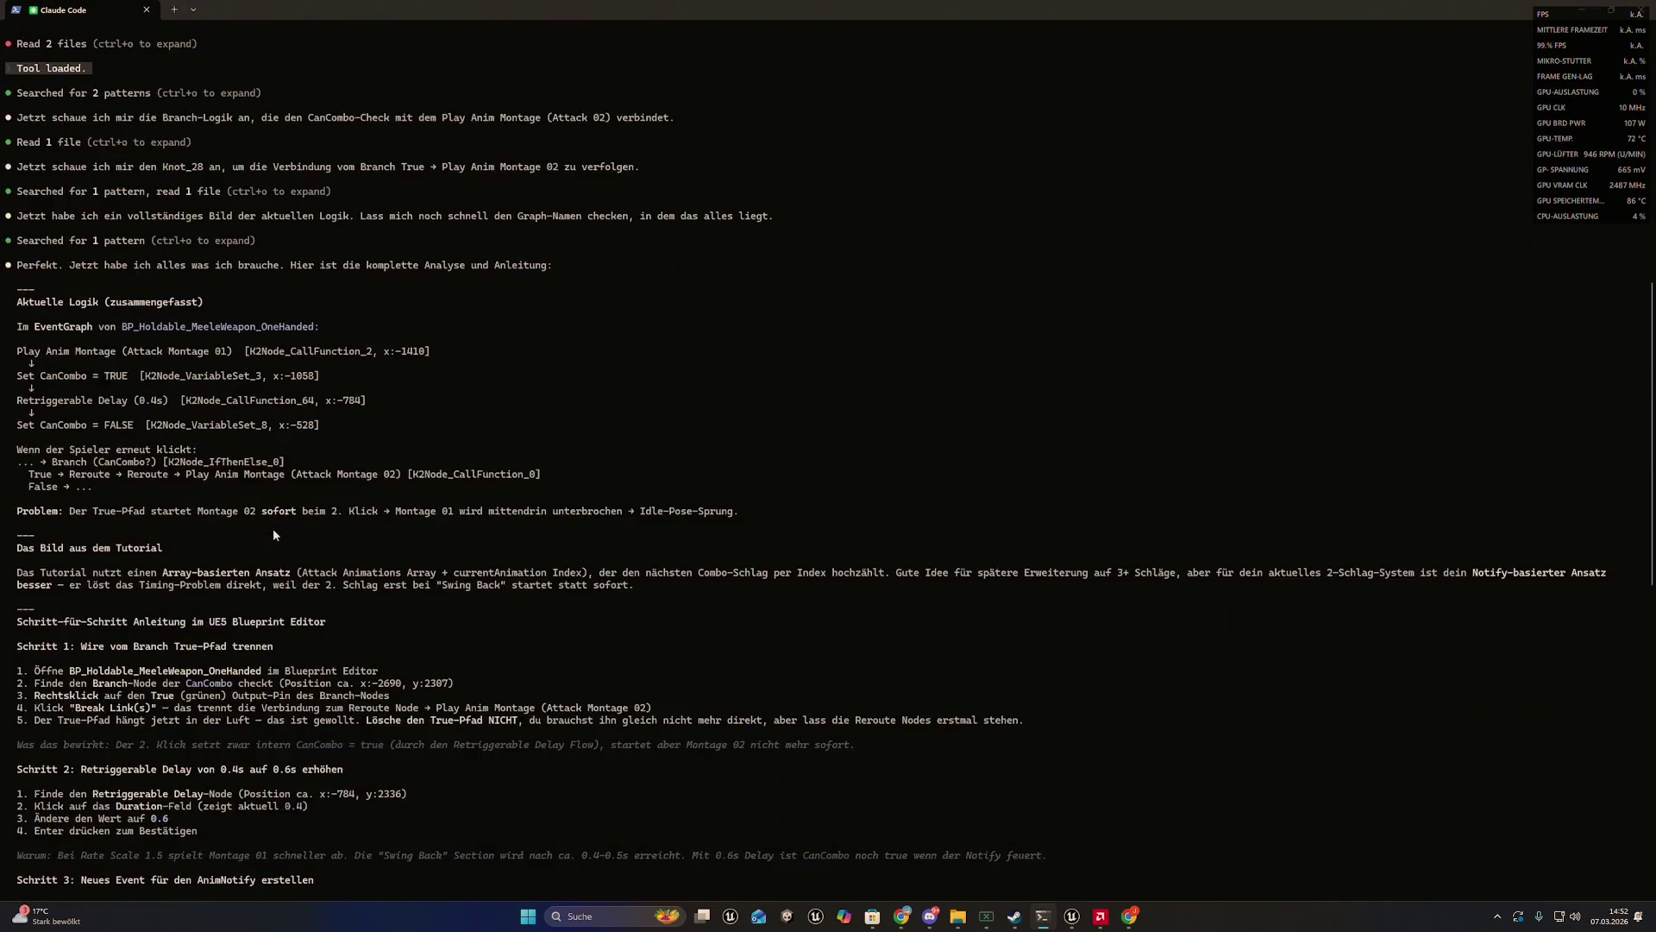
scroll(107, 530, "up", 15)
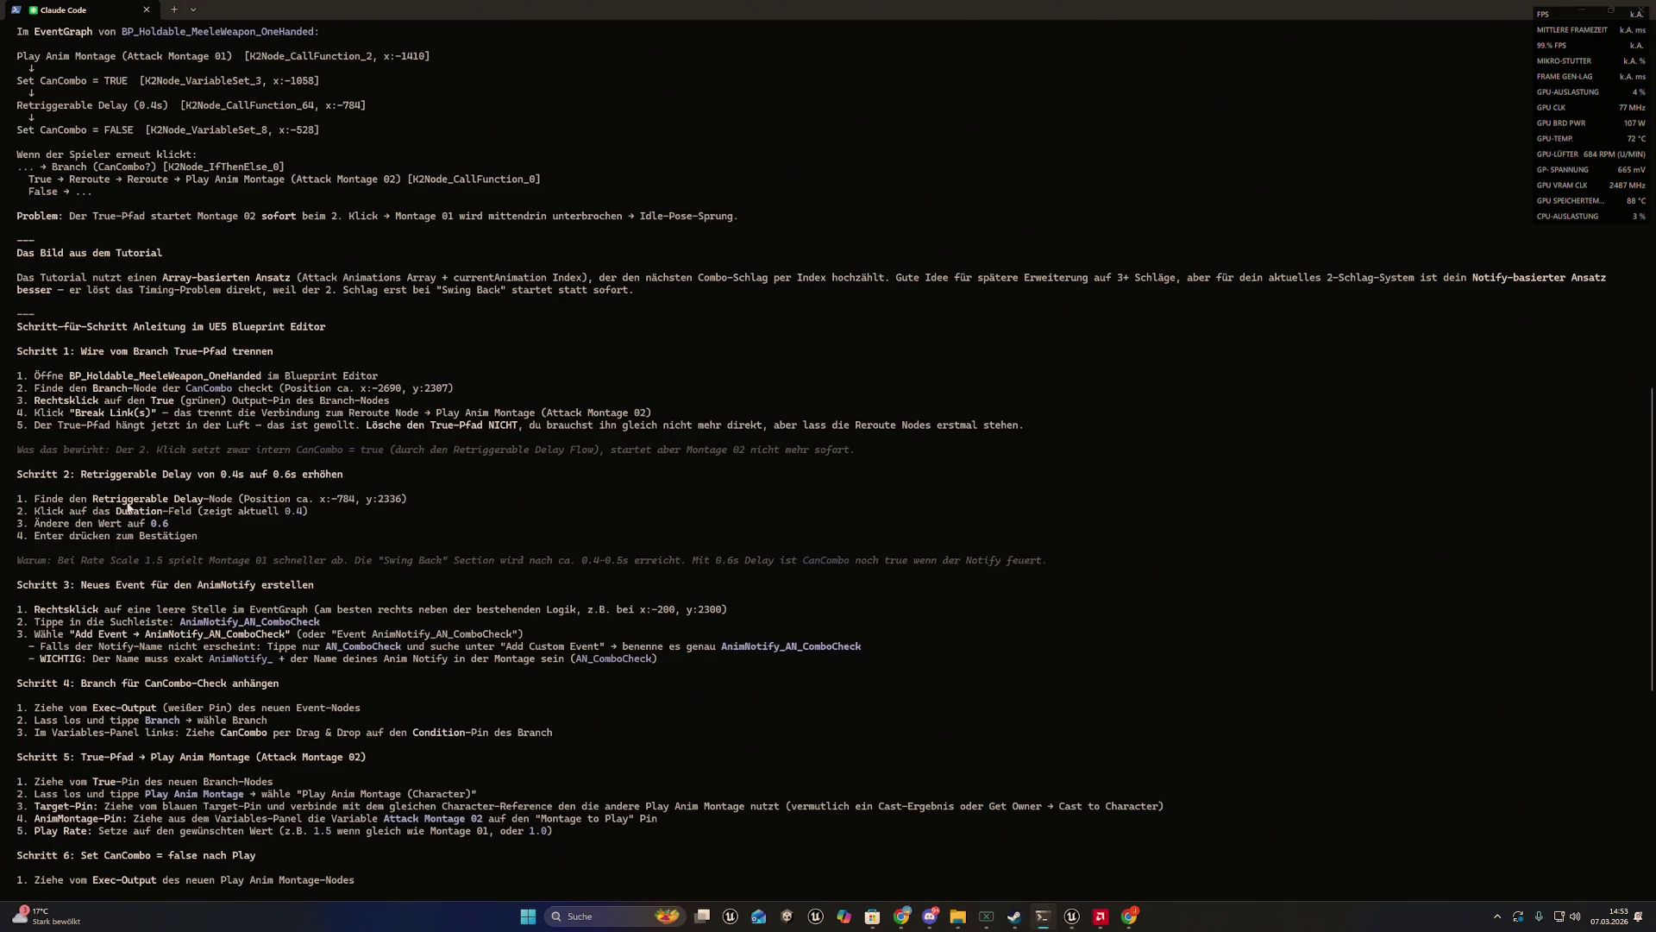
scroll(127, 507, "up", 3)
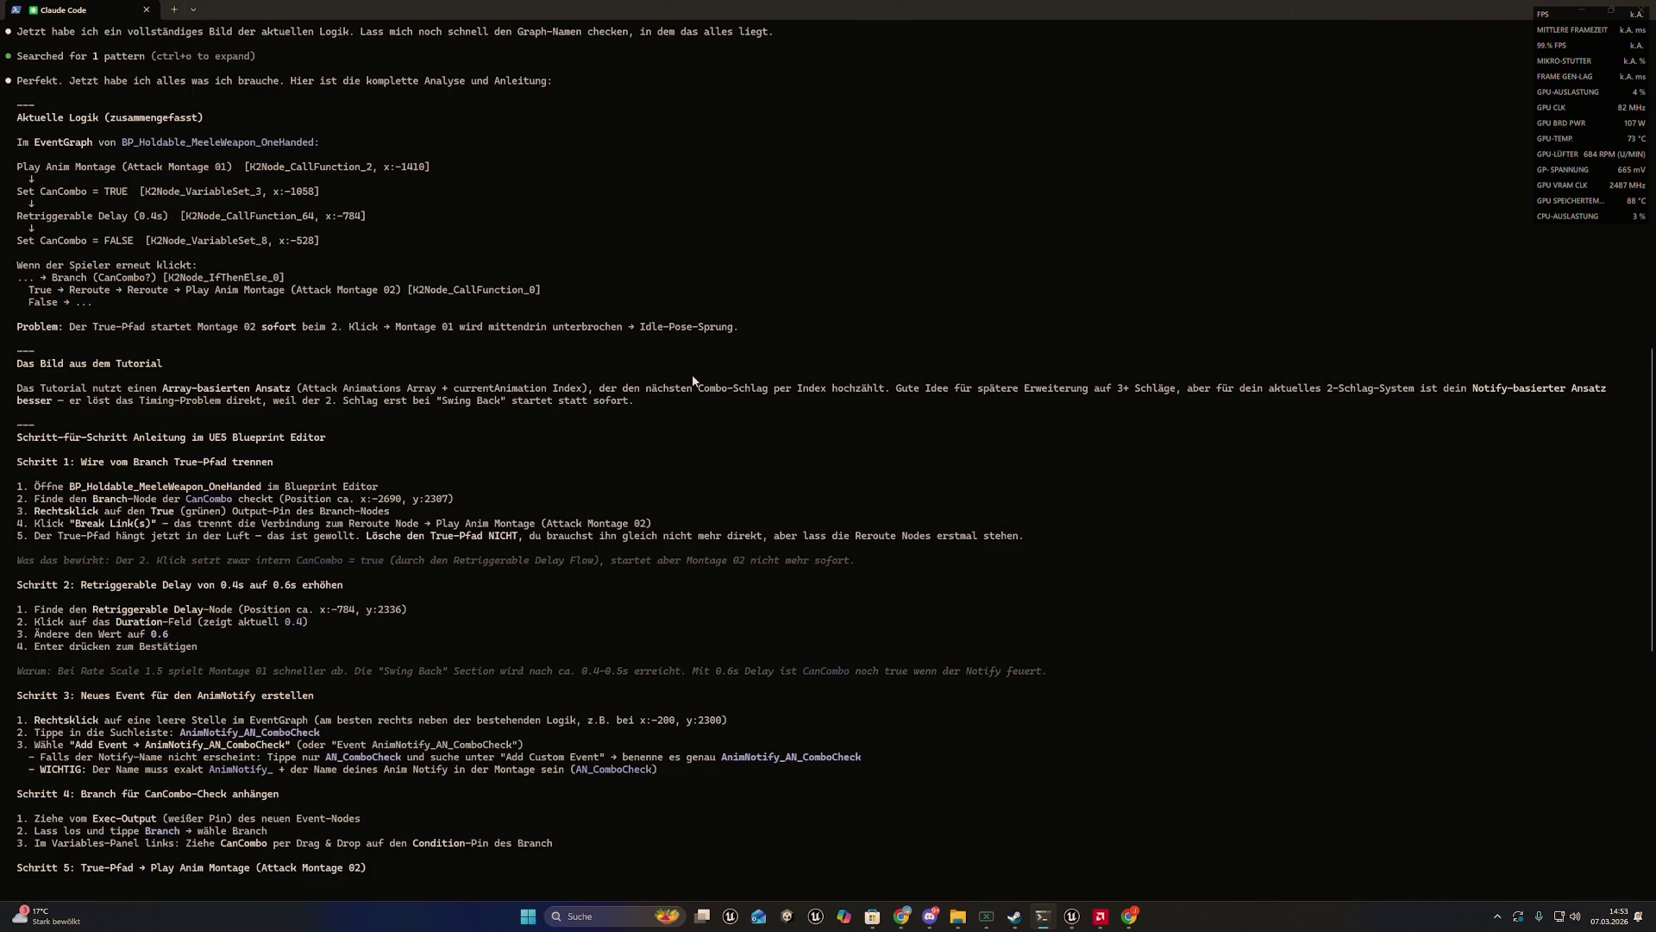
scroll(692, 380, "down", 4)
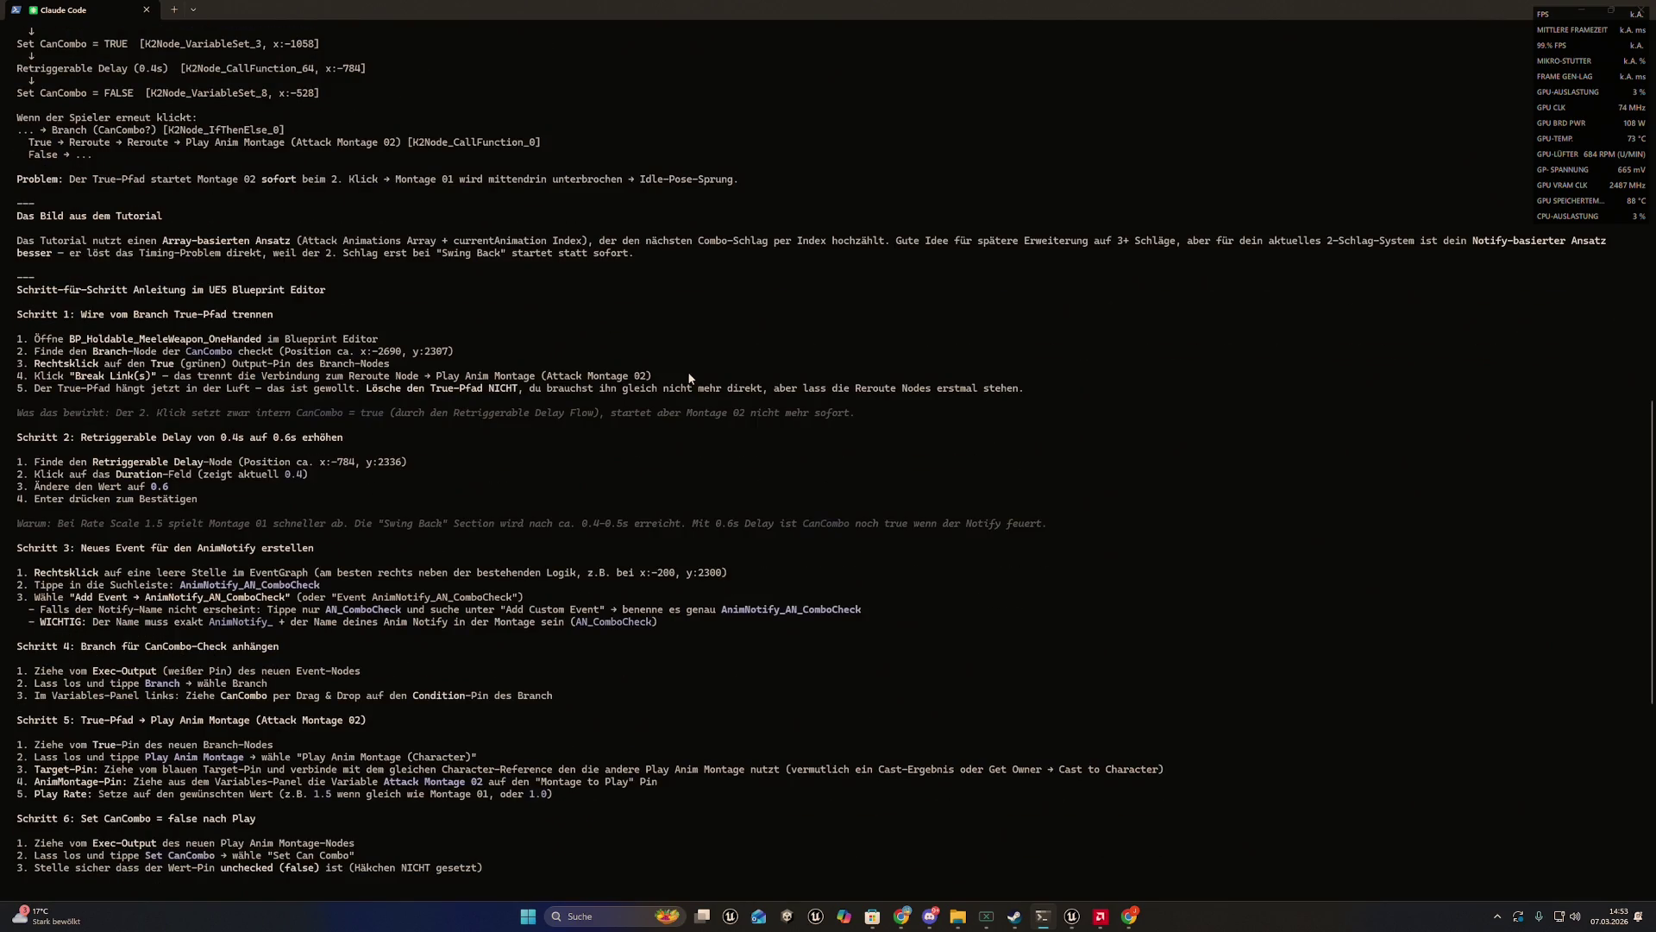
scroll(688, 378, "down", 7)
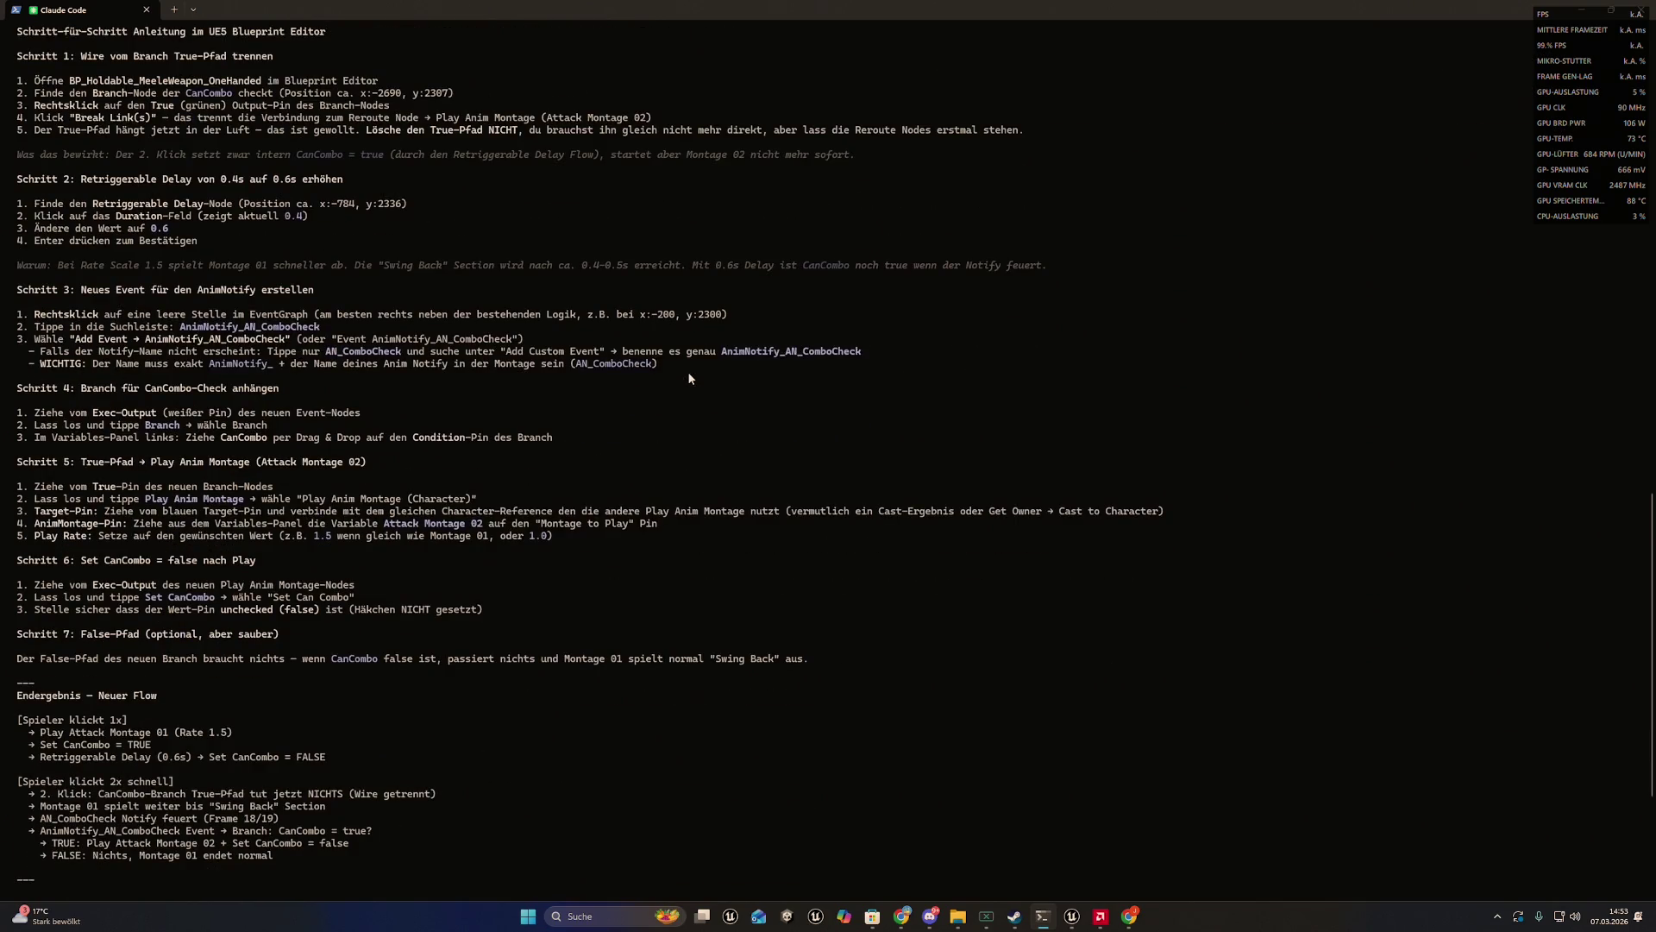
scroll(689, 378, "down", 7)
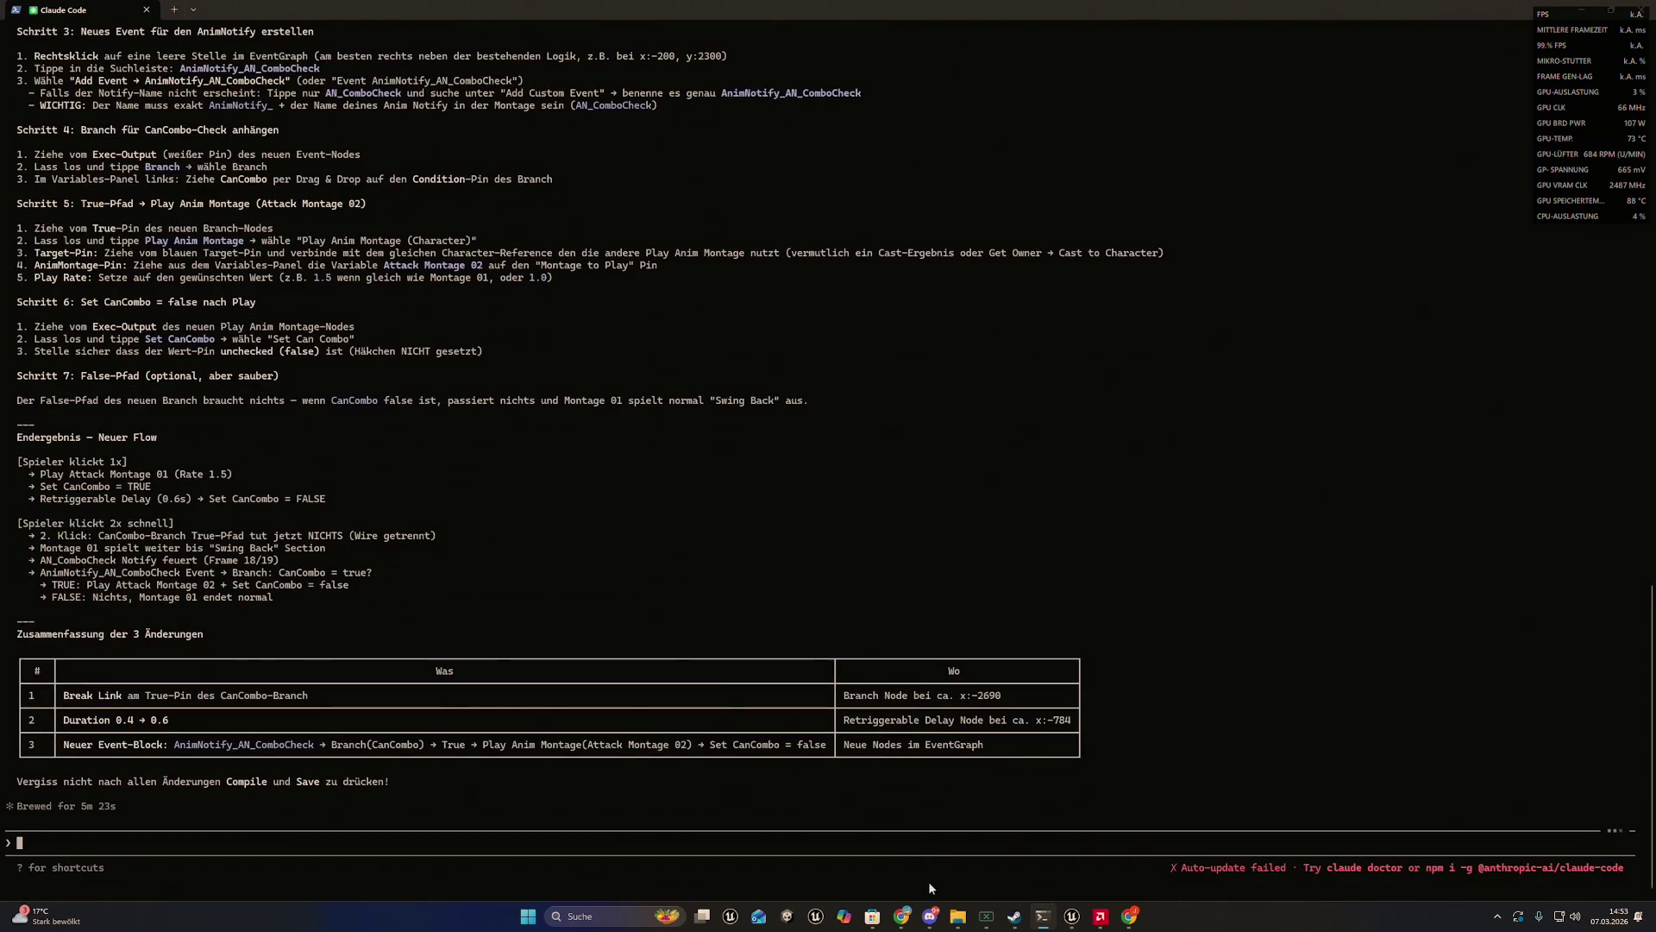
mouse_move(901, 916)
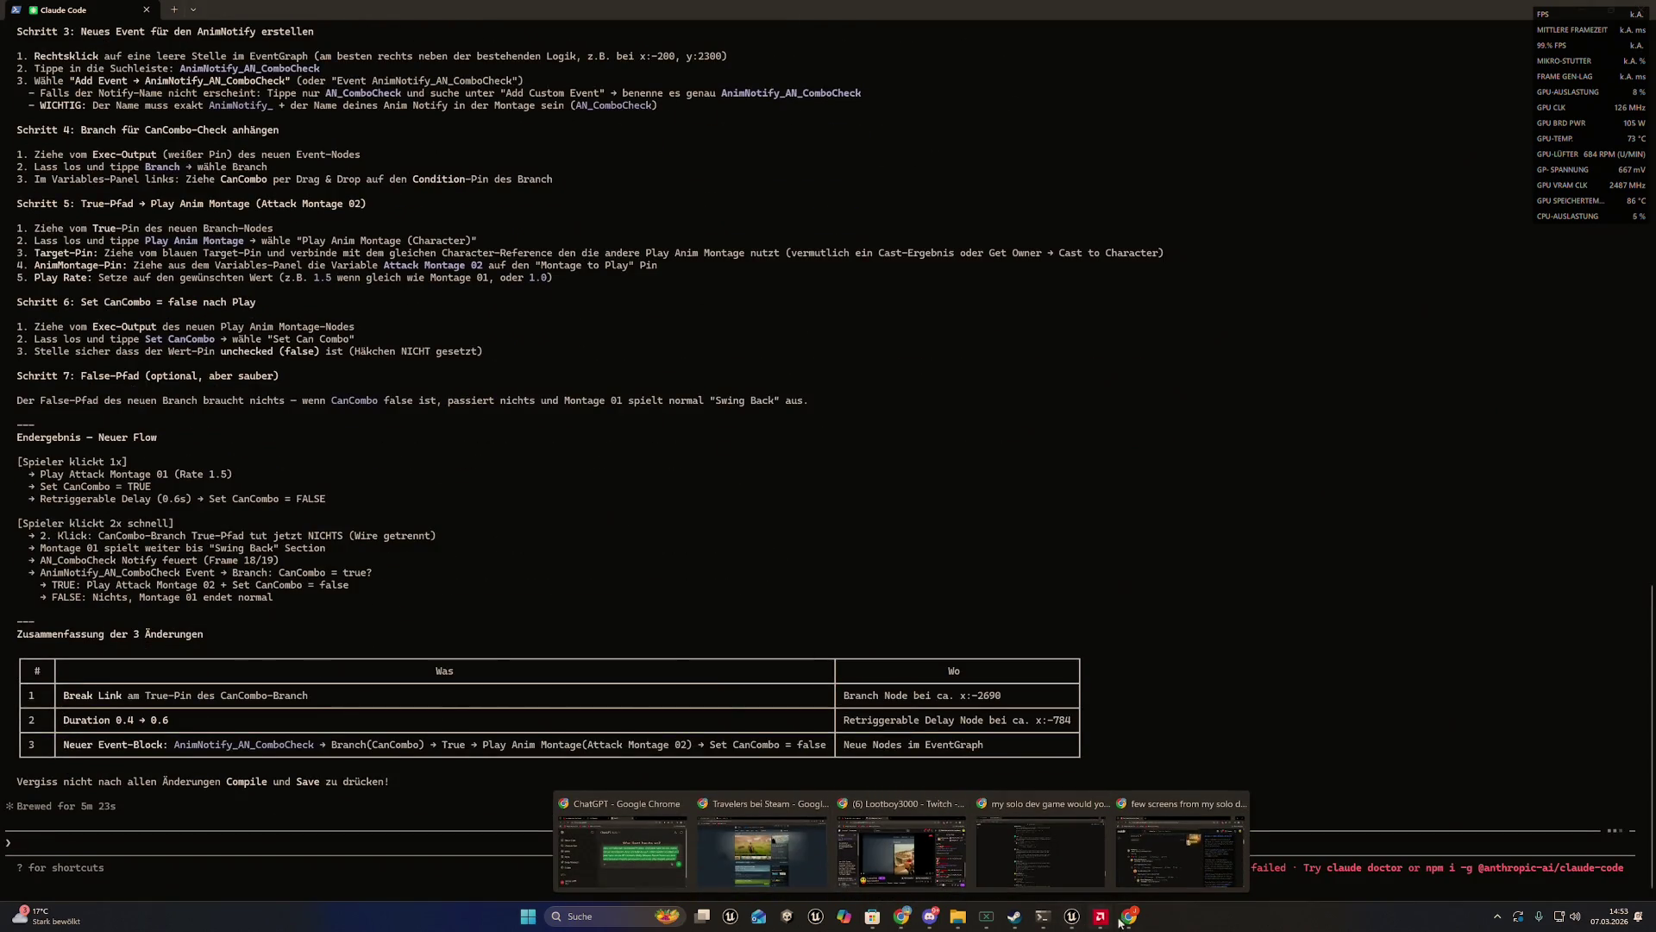
- Glance at the Steamworks sales report, minimize it, and bring the Reddit thread forward
left_click(1120, 923)
left_click_drag(526, 5, 537, 348)
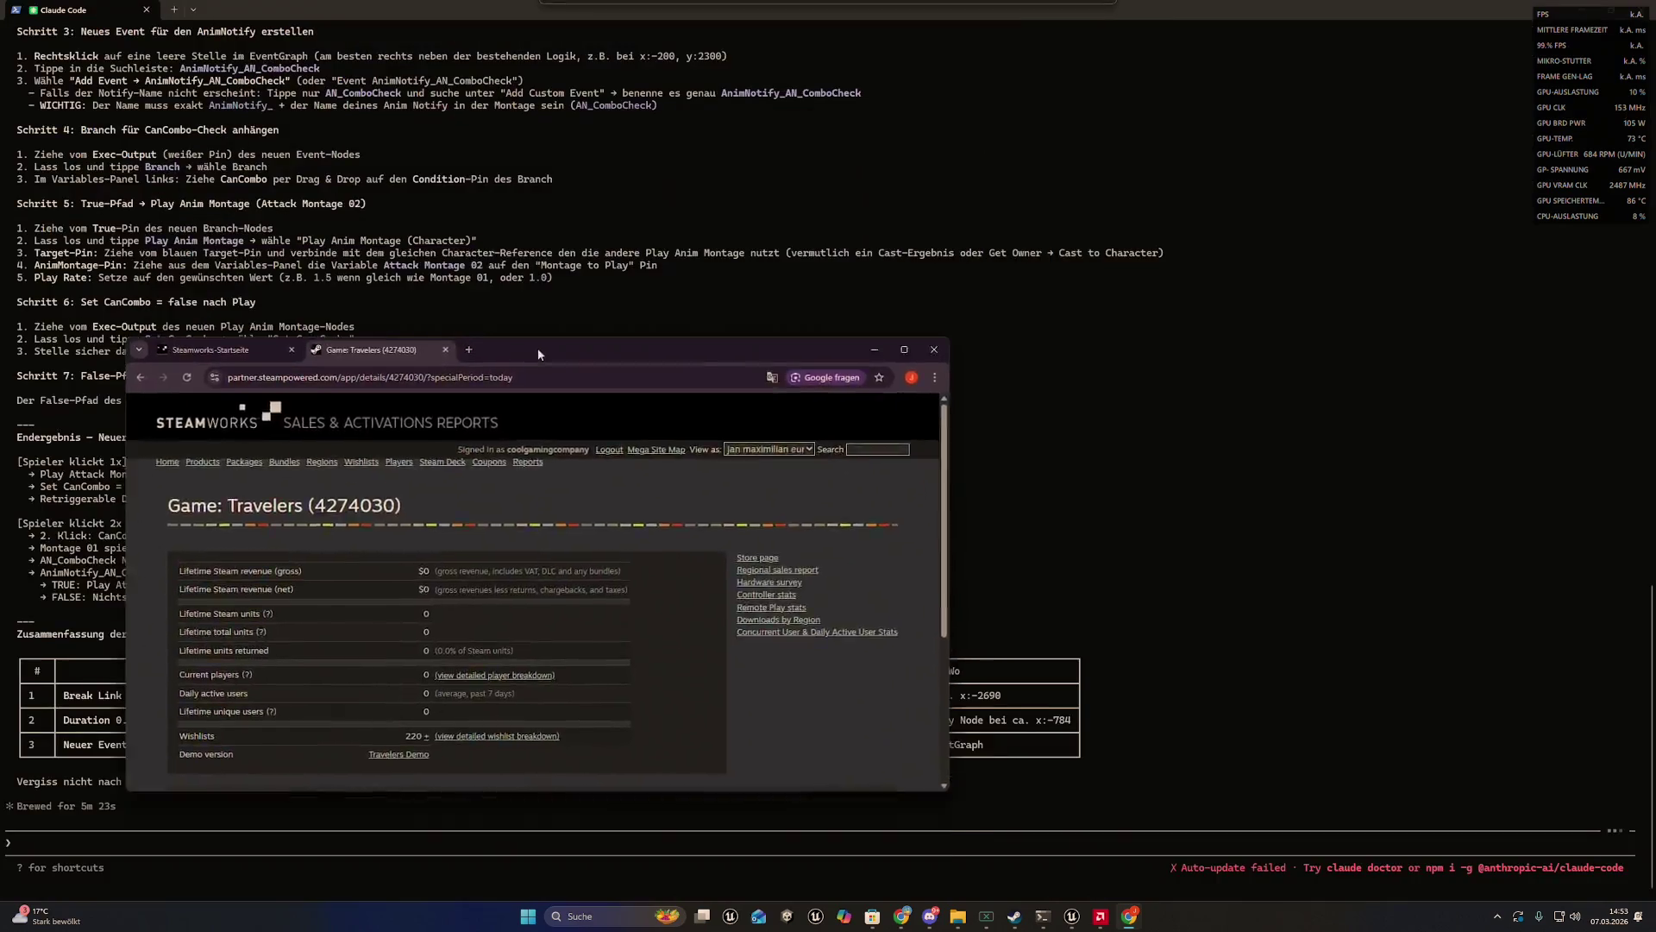
left_click(874, 349)
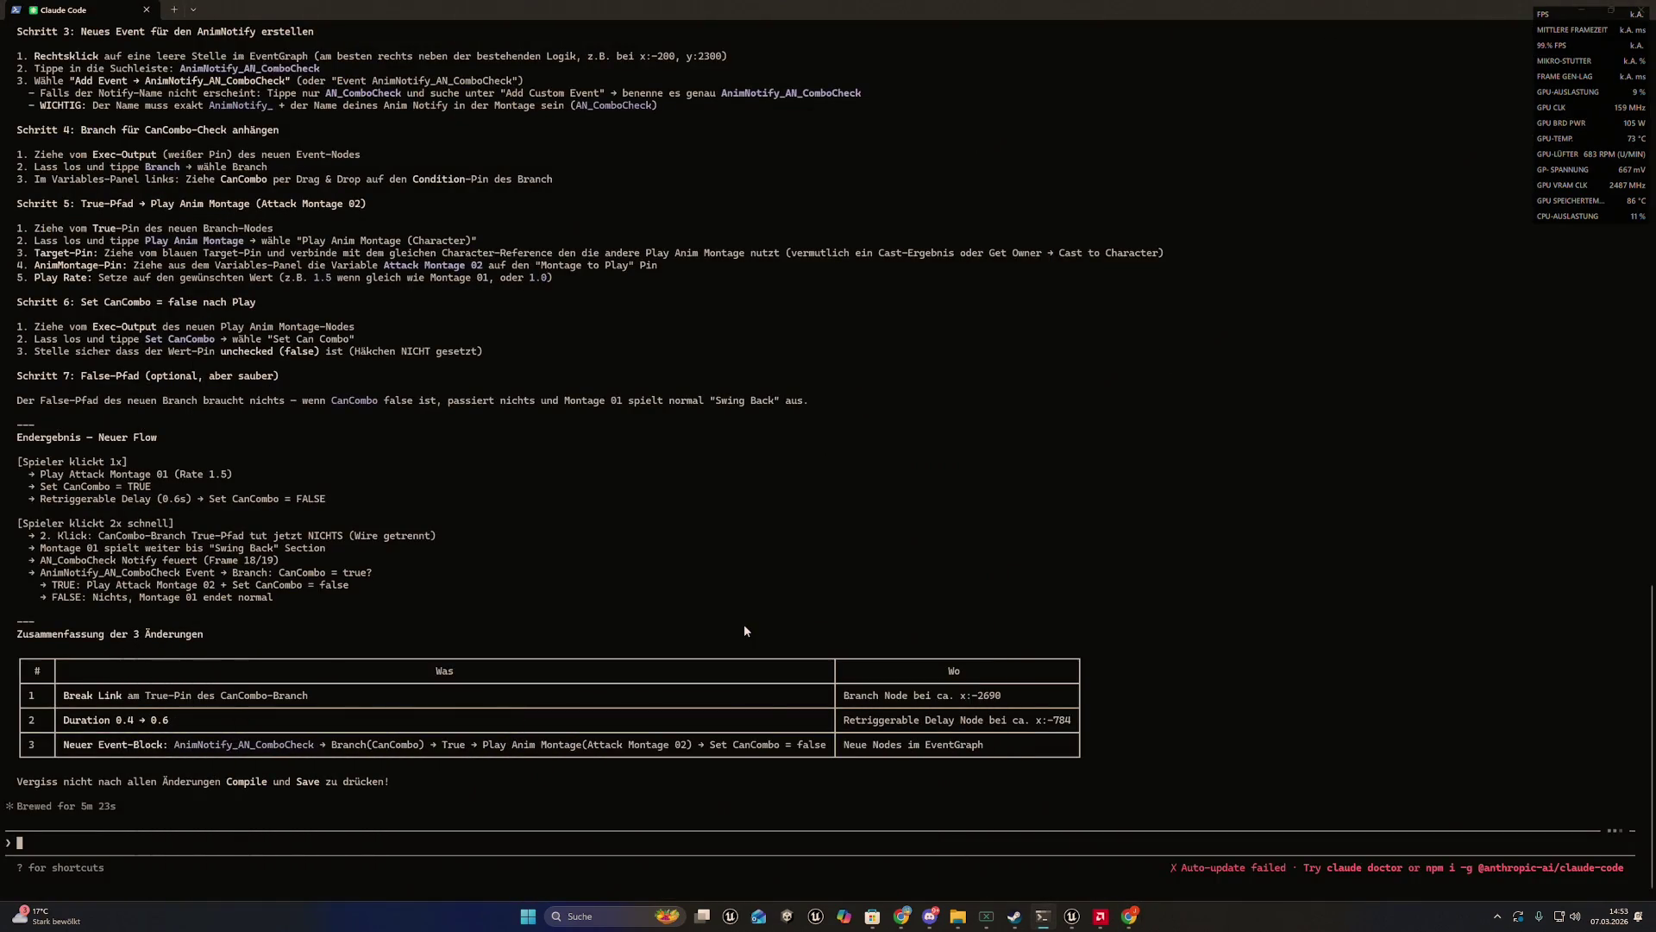
mouse_move(902, 916)
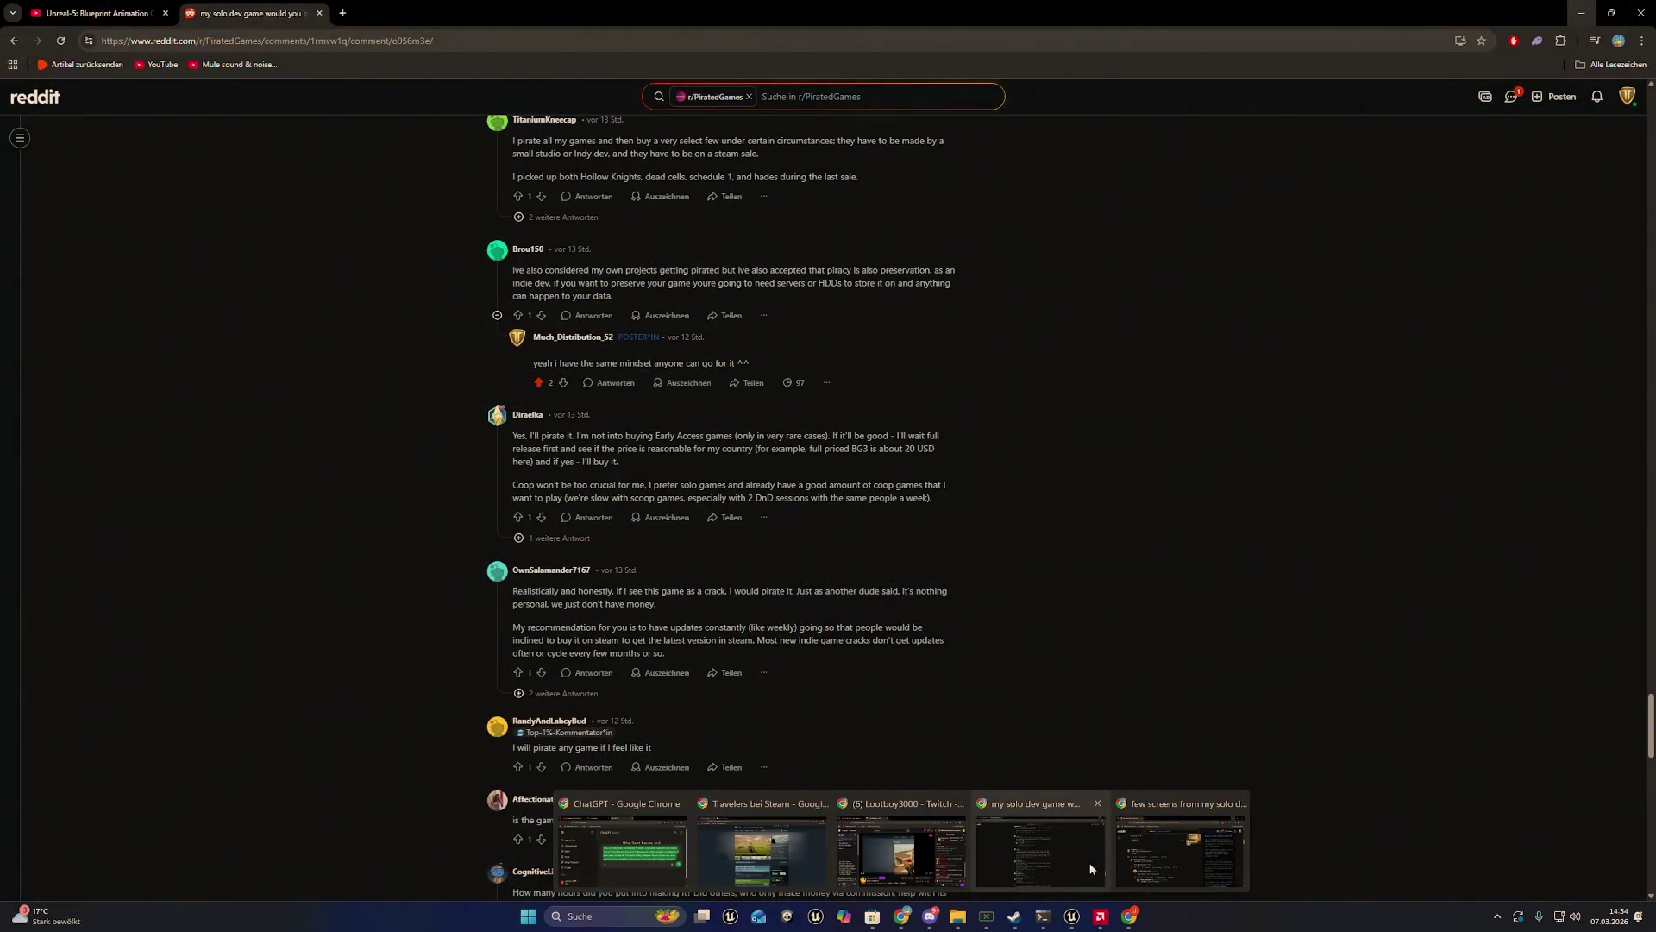
left_click(1042, 866)
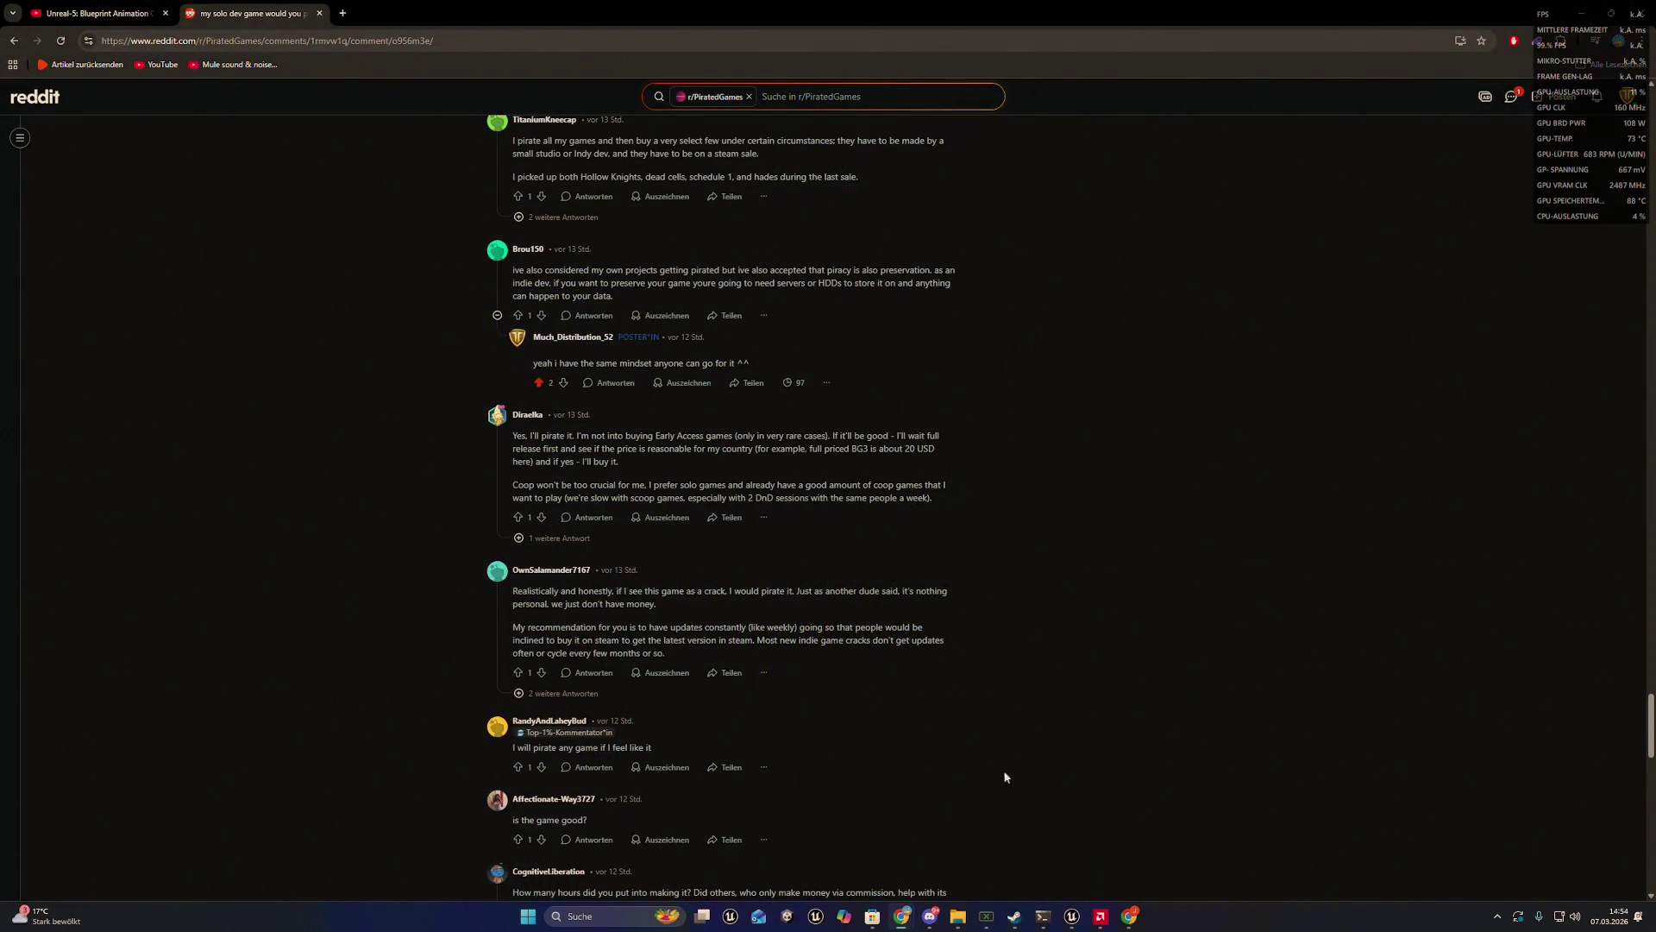
- Play the 'Unreal-5: Blueprint Animation COMBOs (In 2 Minutes!!)' video in the YouTube tab
left_click(95, 13)
left_click(272, 246)
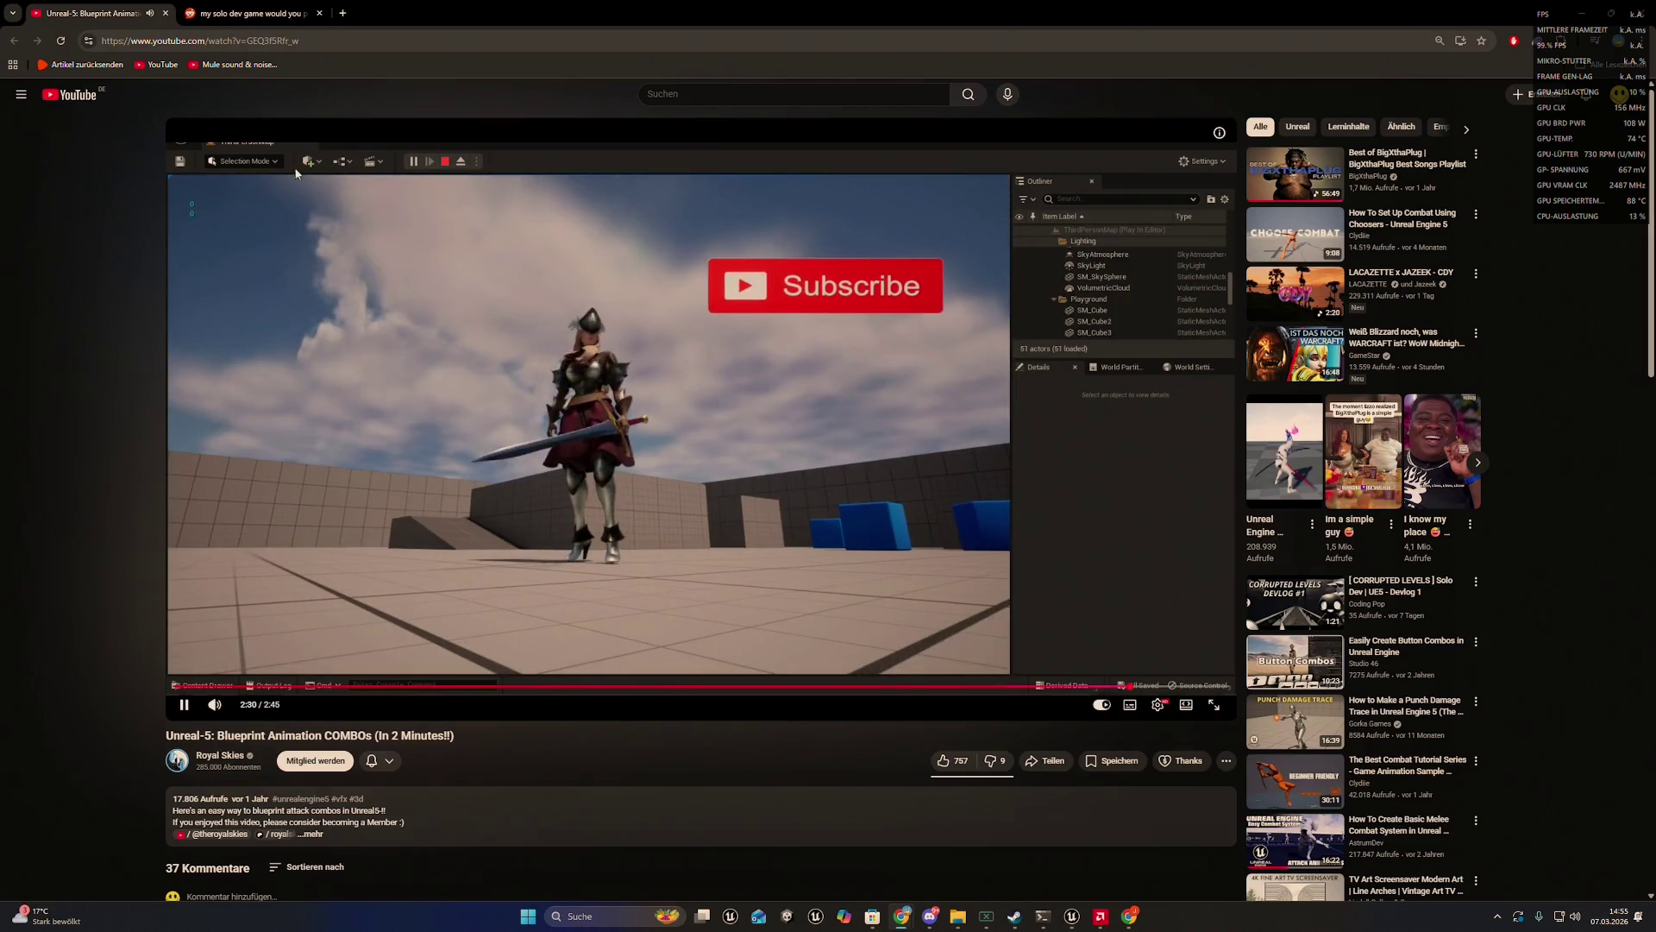
- Pause the combo tutorial and reread the Claude Code conversation with its three-change guide
left_click(358, 288)
key("alt+Tab")
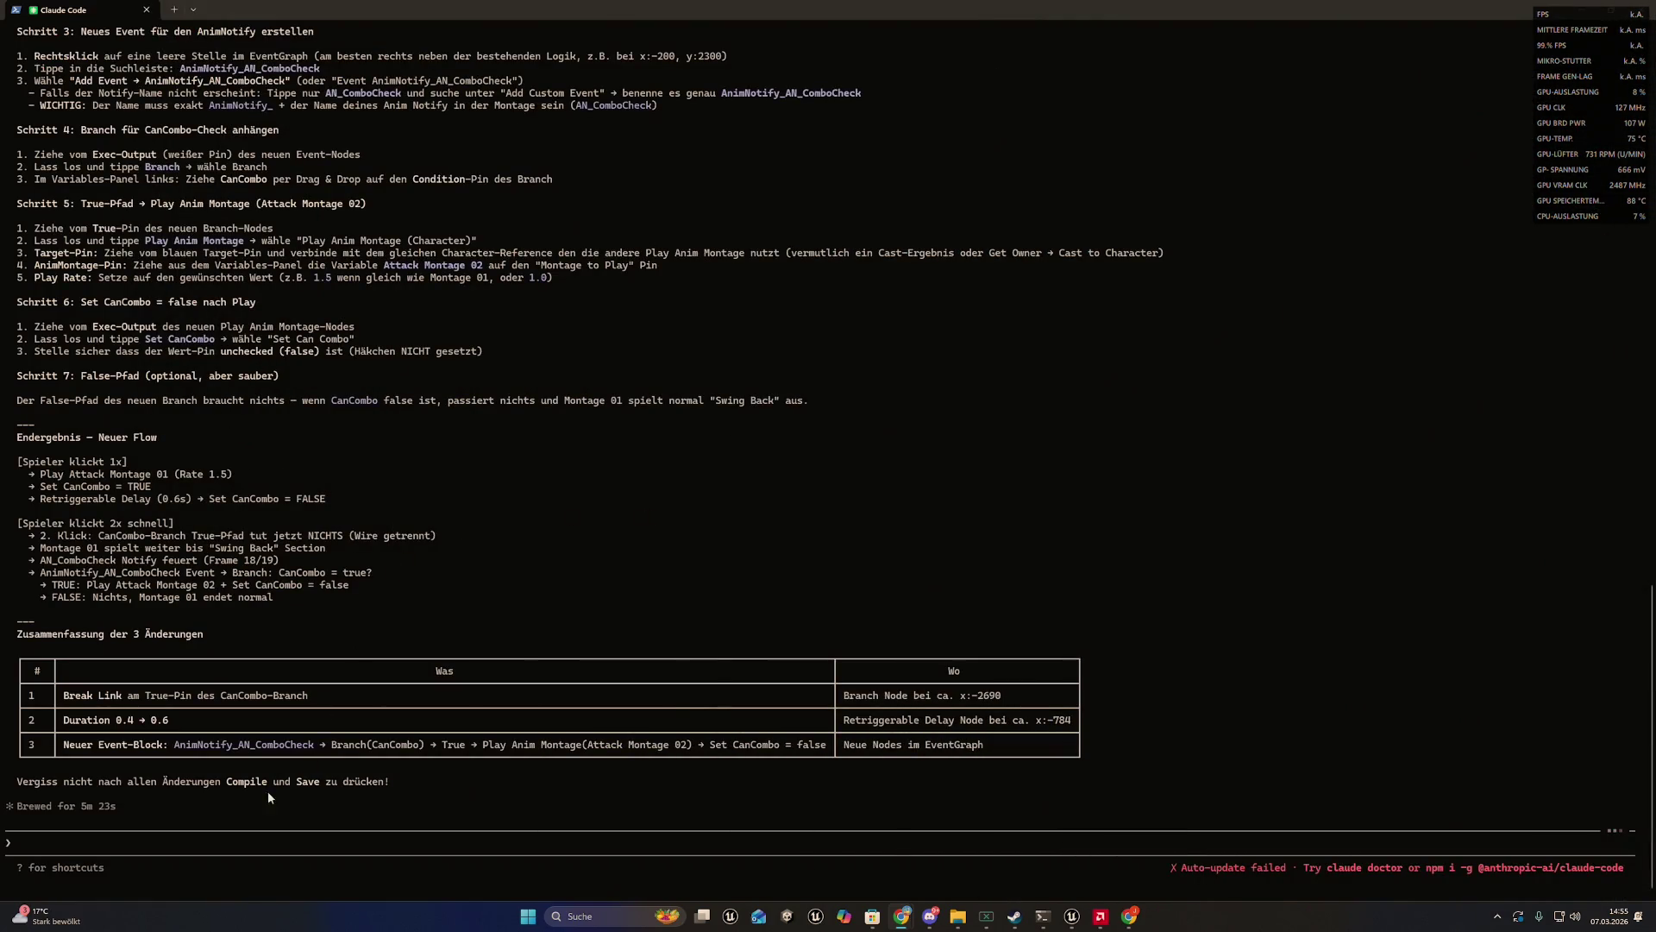
scroll(196, 806, "up", 4)
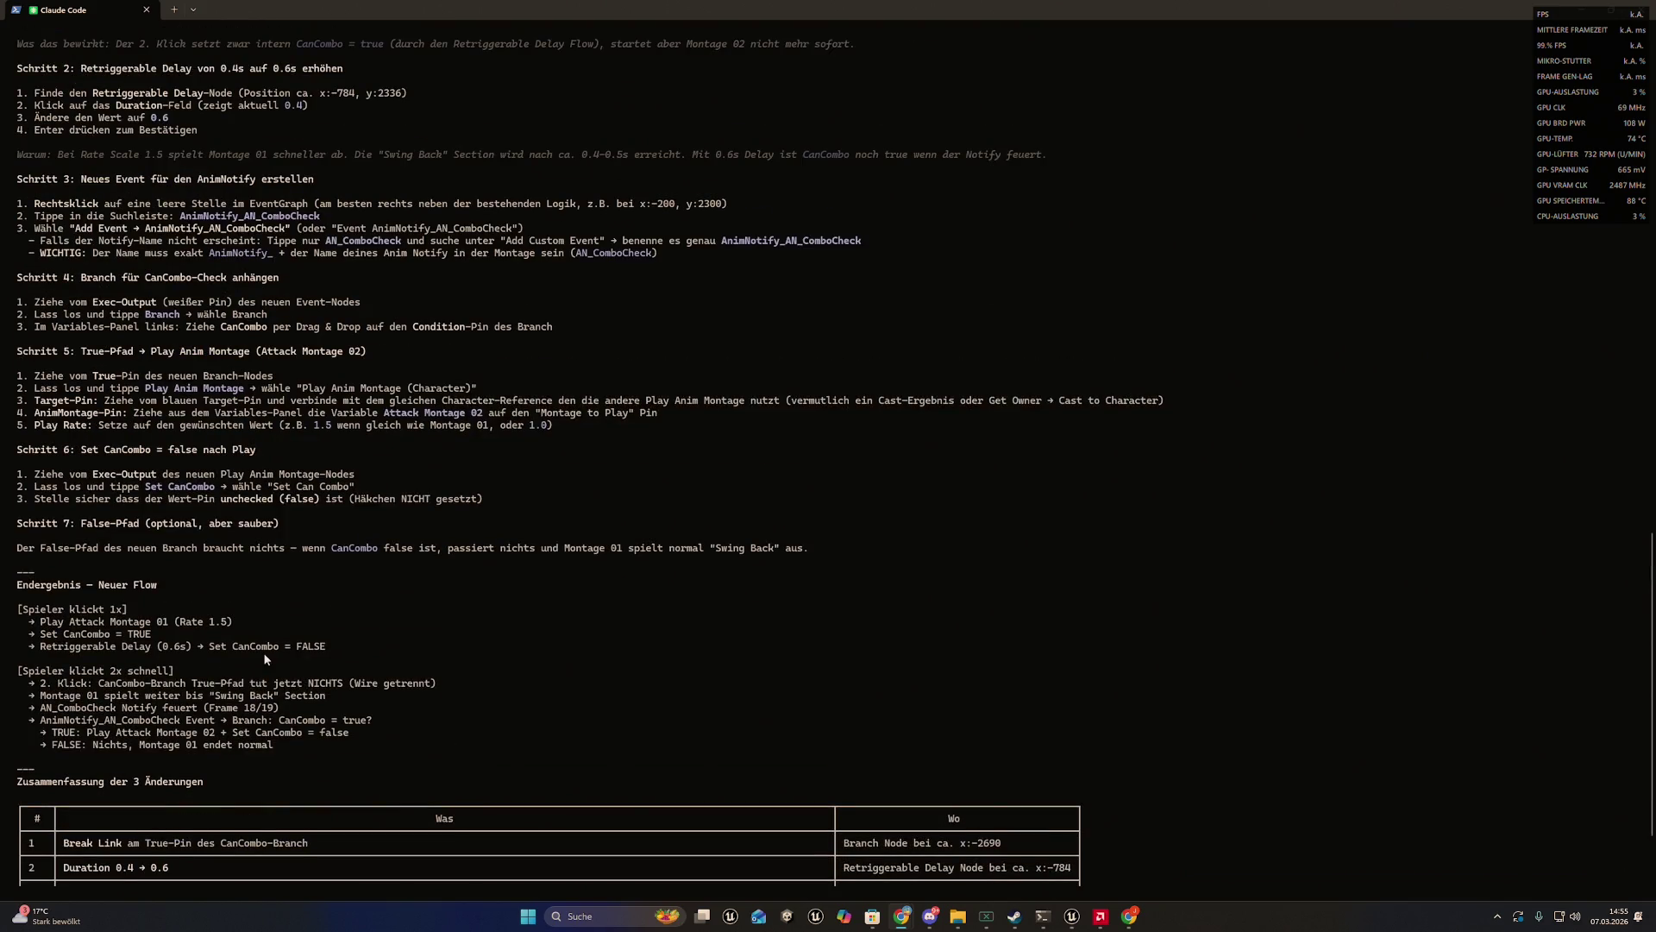
scroll(259, 653, "up", 1)
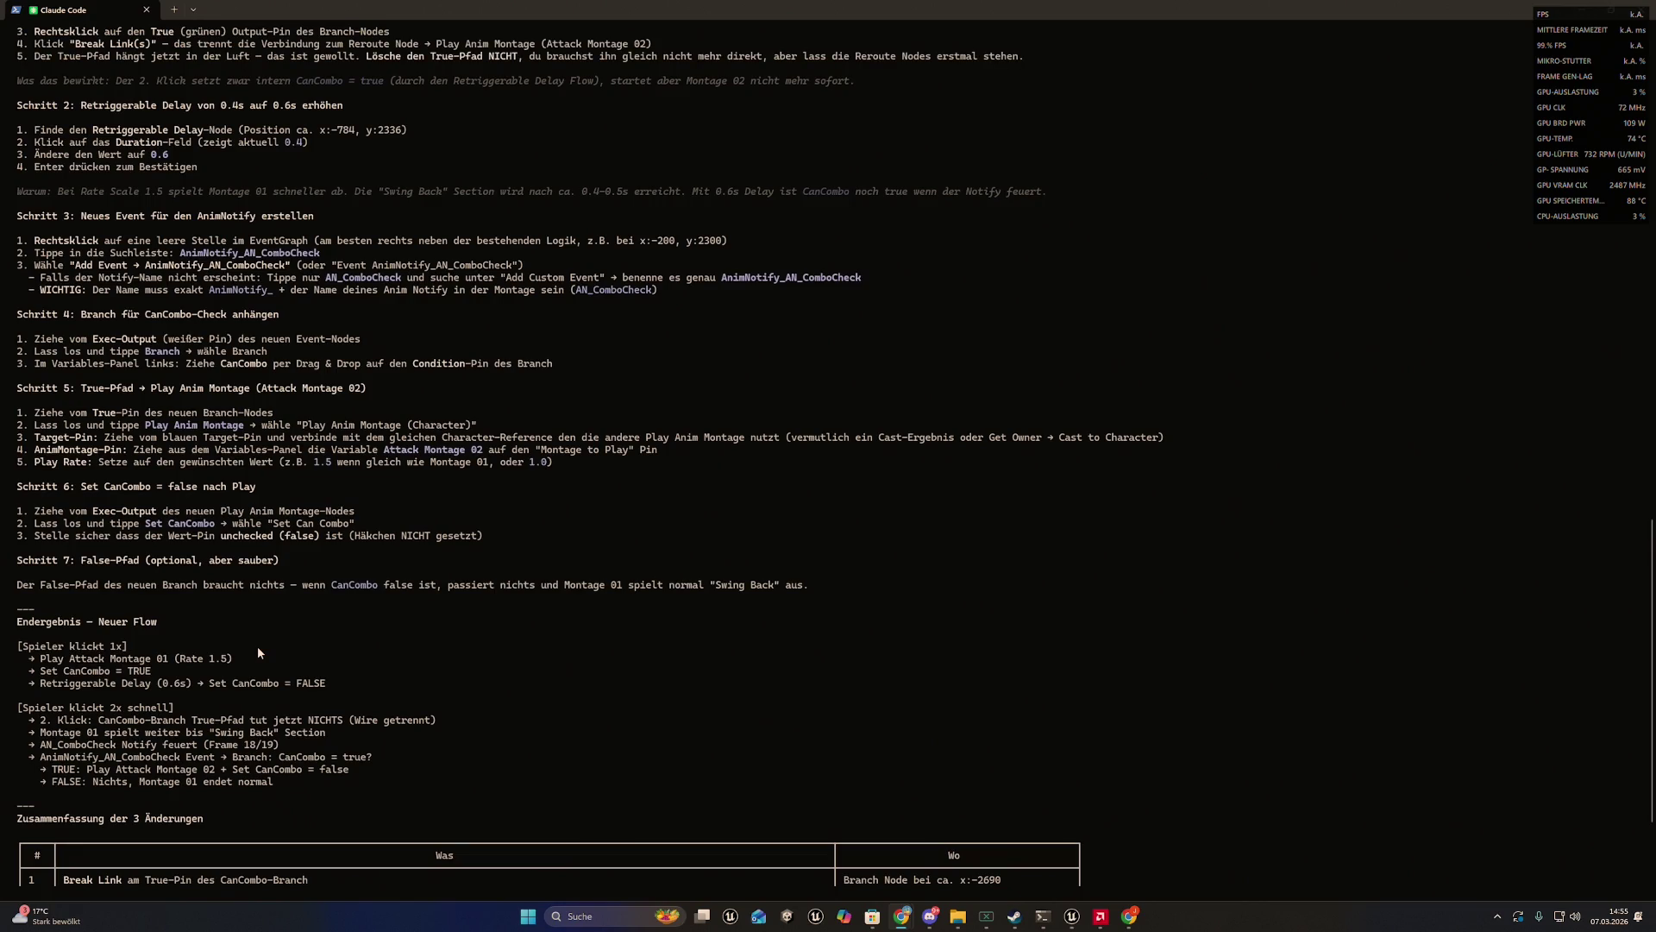
scroll(256, 628, "up", 15)
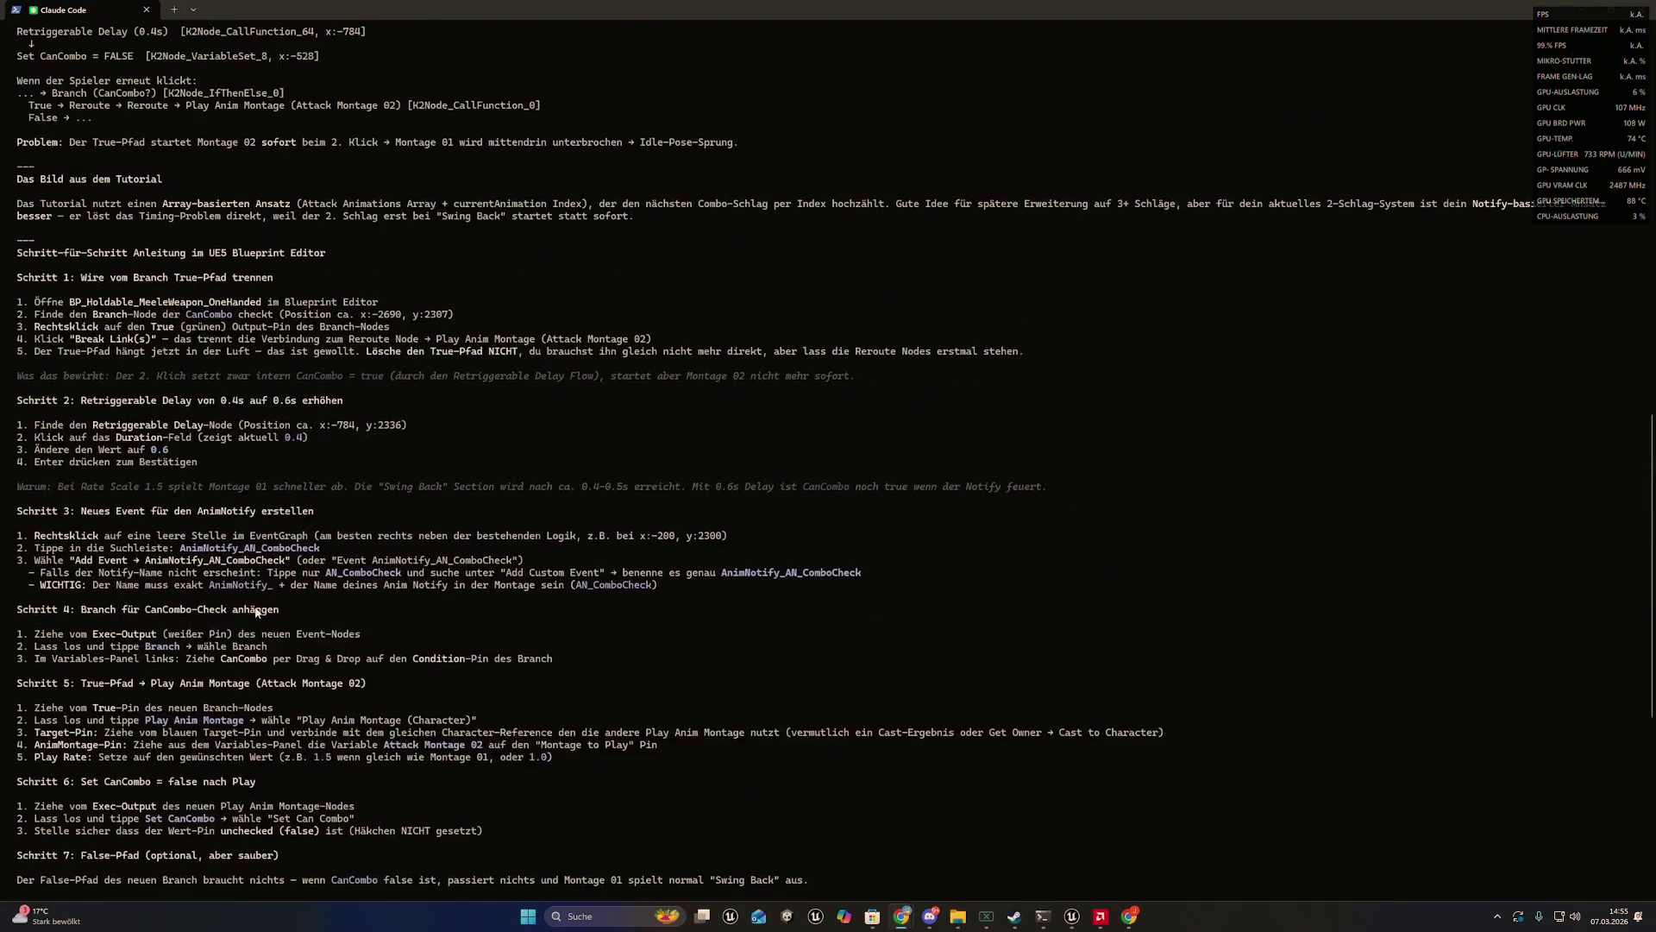
scroll(255, 606, "up", 20)
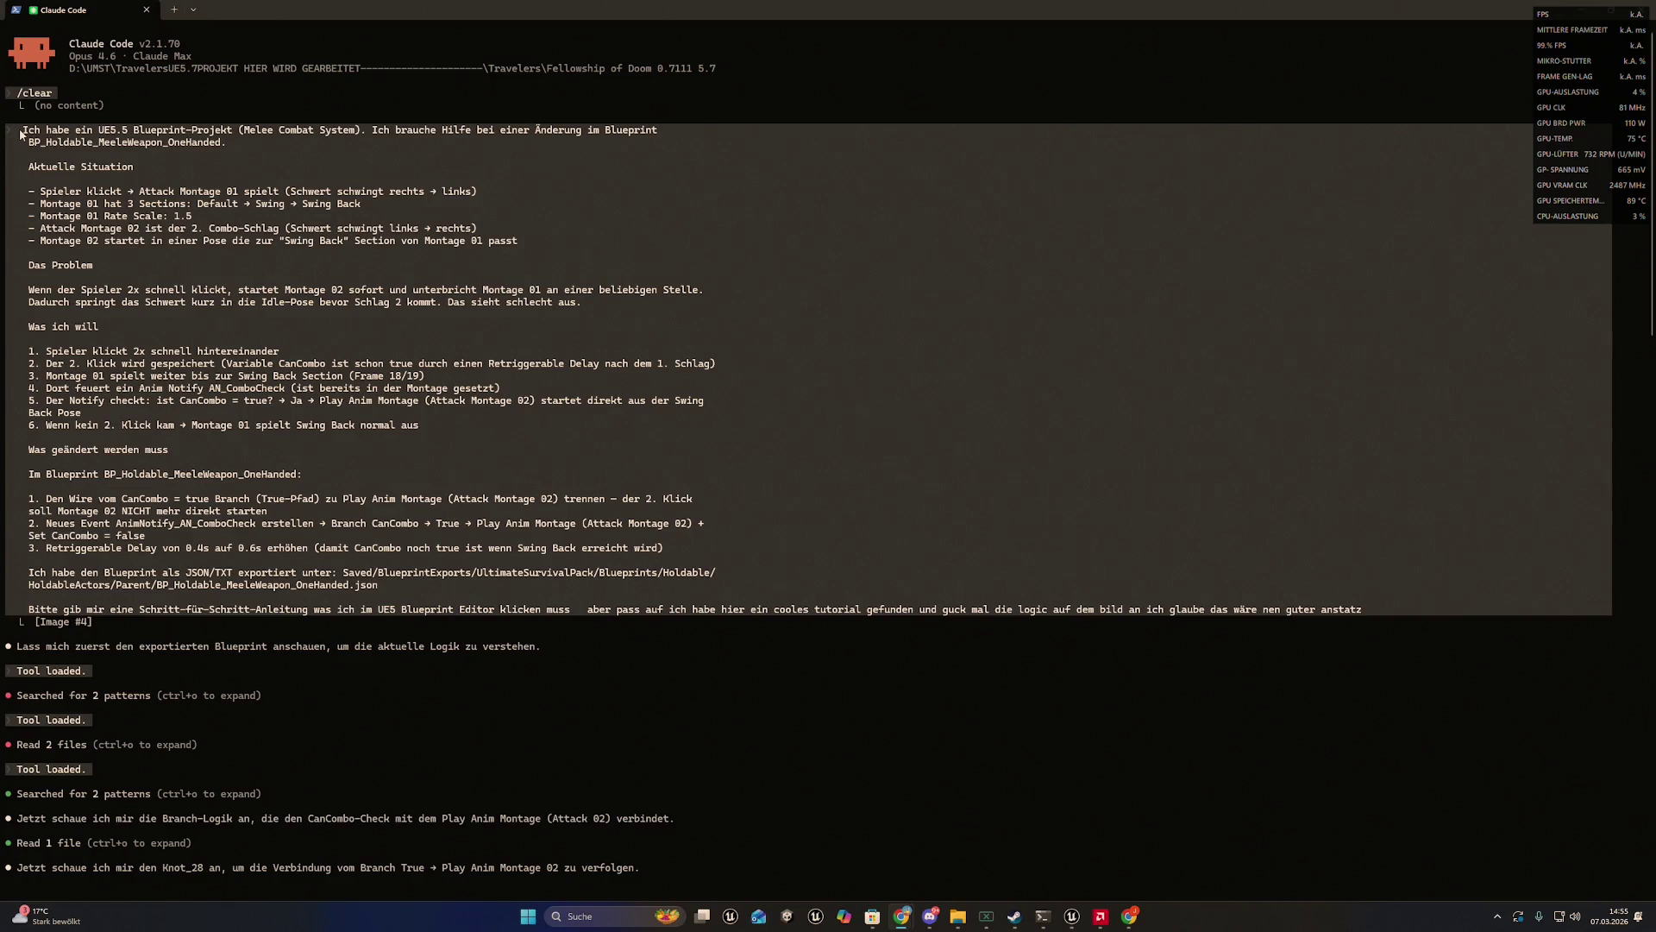
scroll(20, 134, "down", 20)
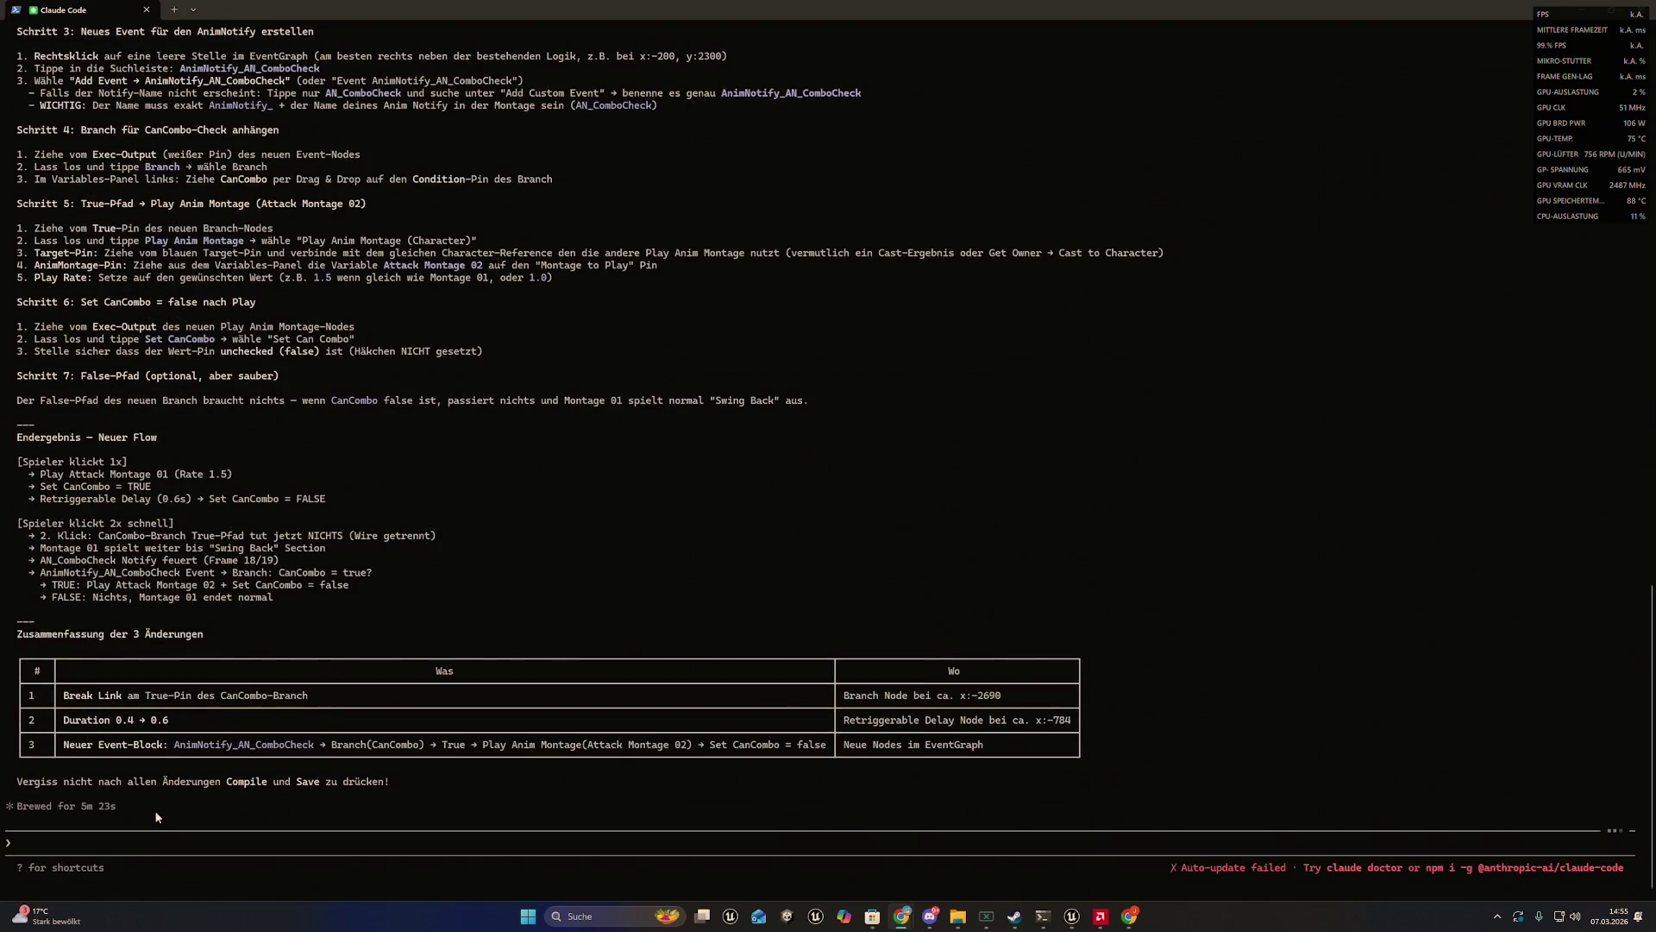
left_click(157, 826)
- Ask Claude, in German, to restate exactly the wanted combo behaviour and ignore the tutorial
type("ok")
type(" also dann erk")
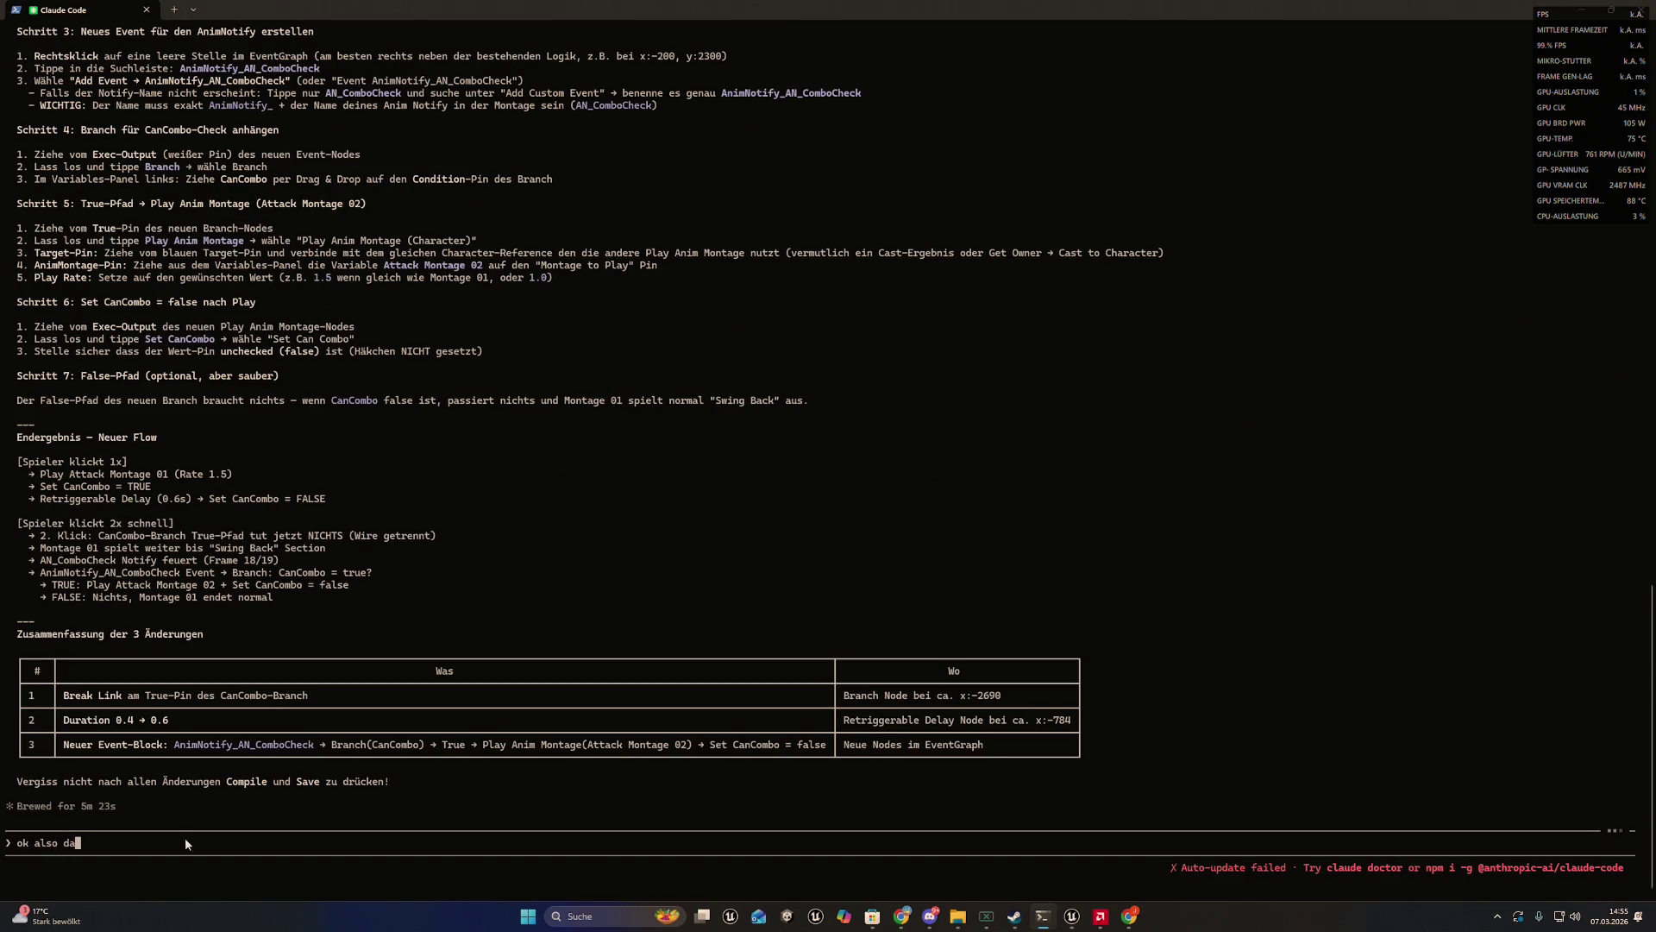
type("läre mir nd")
key("BackSpace")
type("ochmal ")
type("dam")
type("it wir nicht an")
type("einand")
key("BackSpace")
key("BackSpace")
key("BackSpace")
type("n")
type("ander vorb")
type("ei reden ")
type("w")
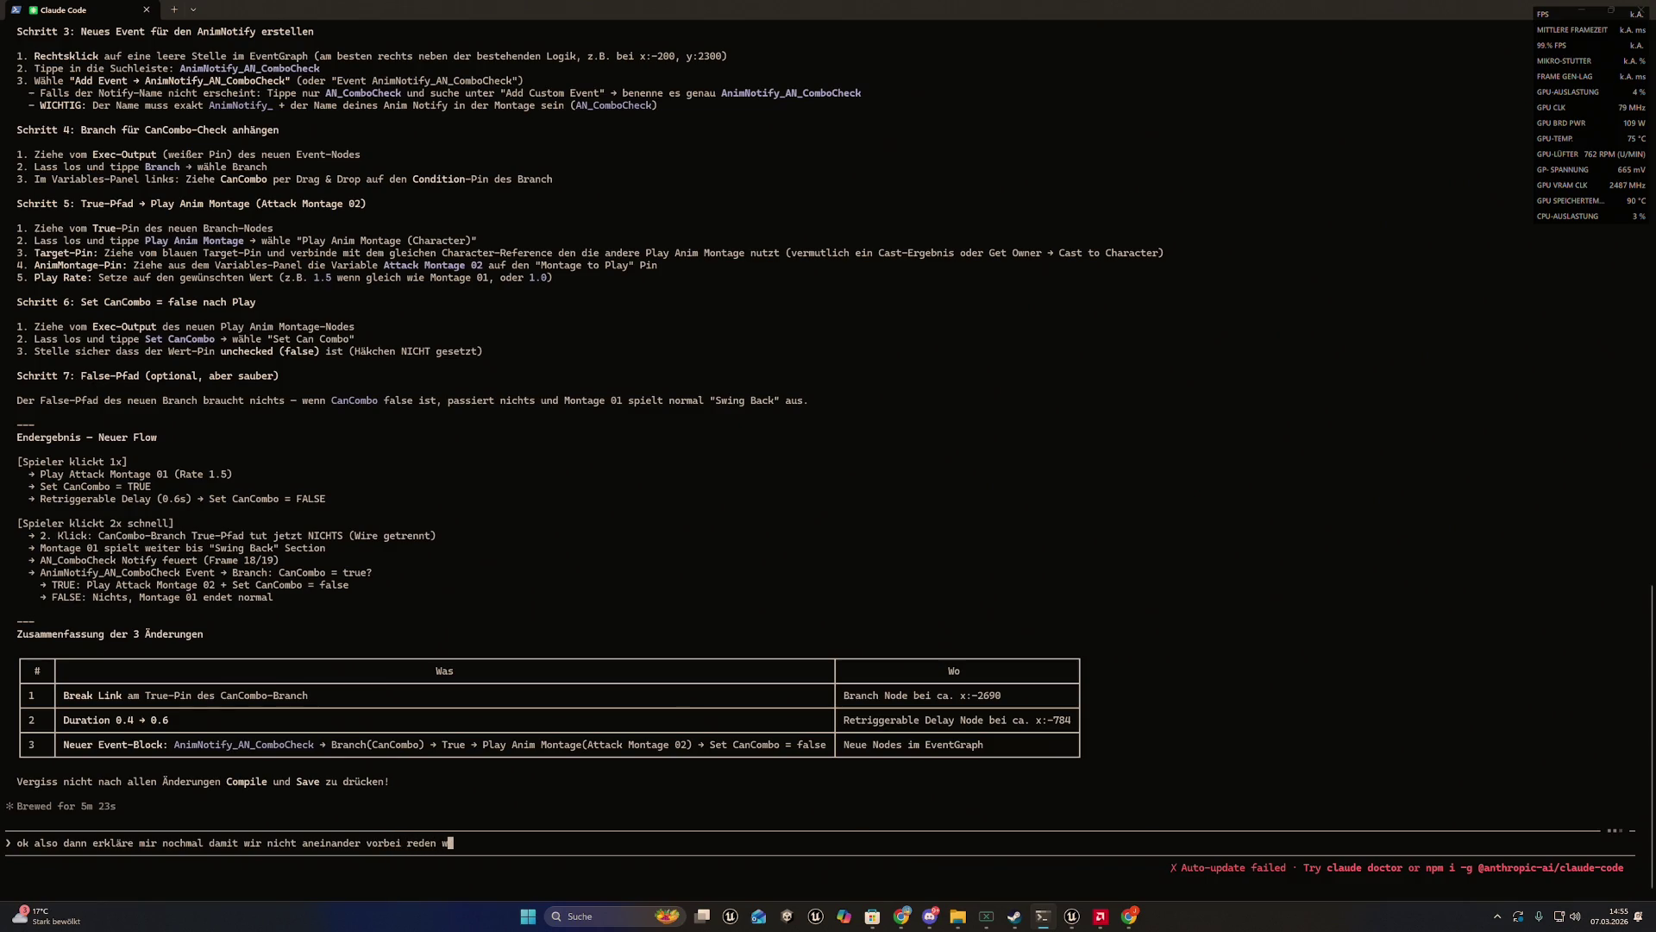
type("as ich genau haben w")
type("ill und ")
type("wir ")
type("ingnoe")
key("BackSpace")
type("rieren das ")
type("tutorial ")
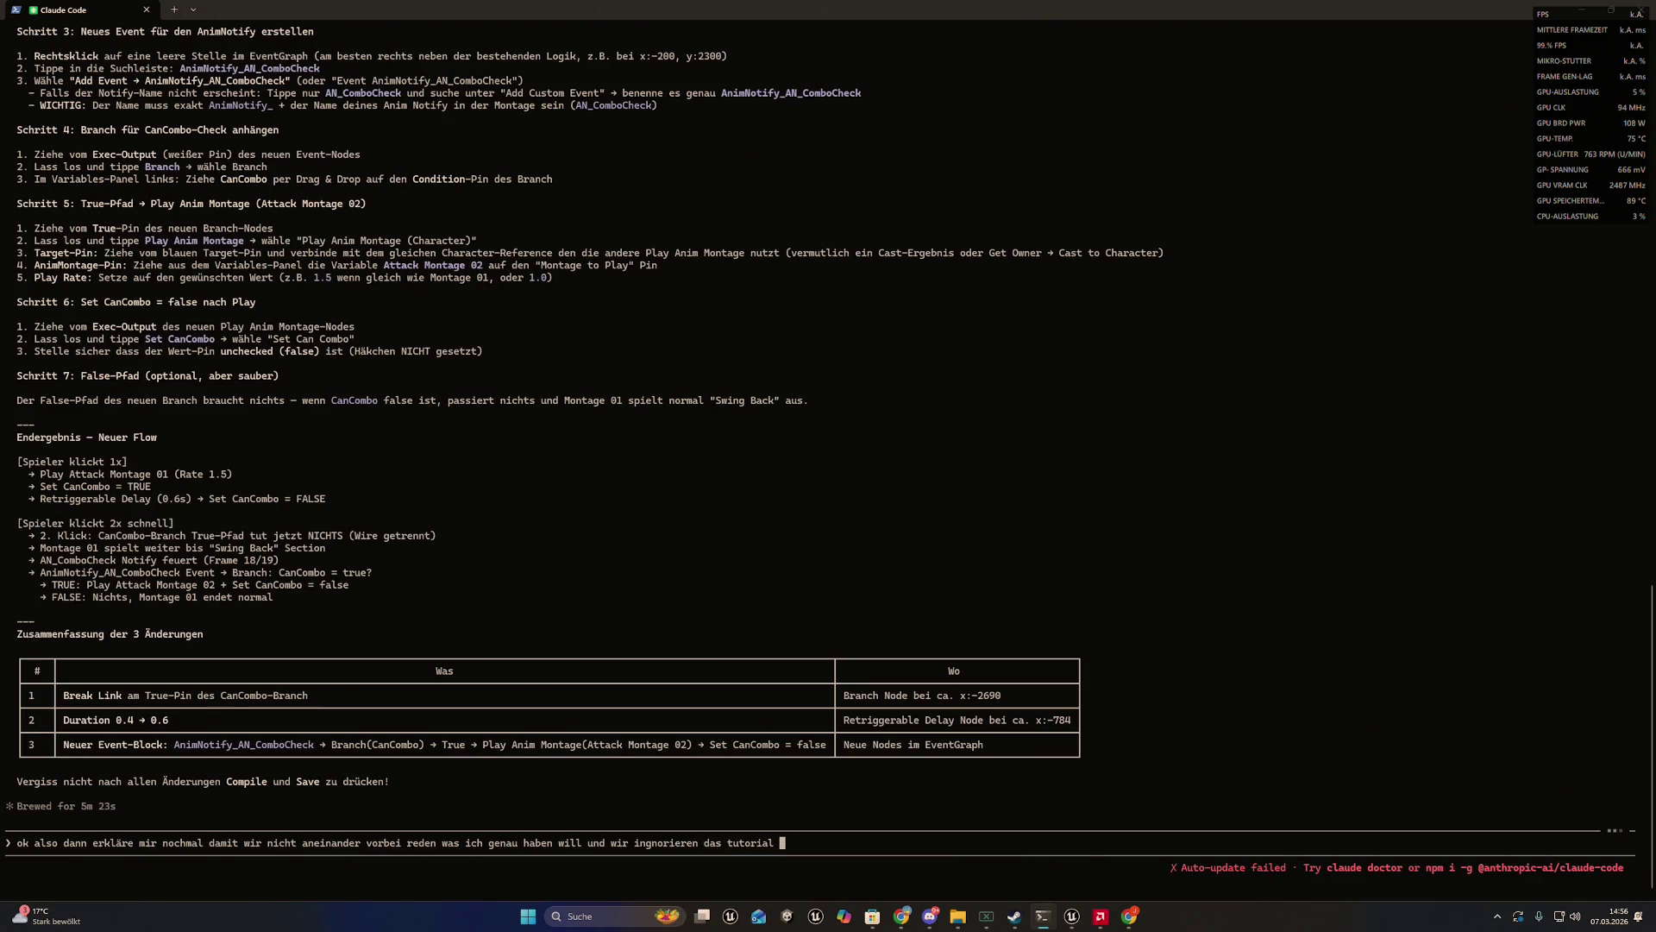
type("und machen ")
type("so weiter")
key("Return")
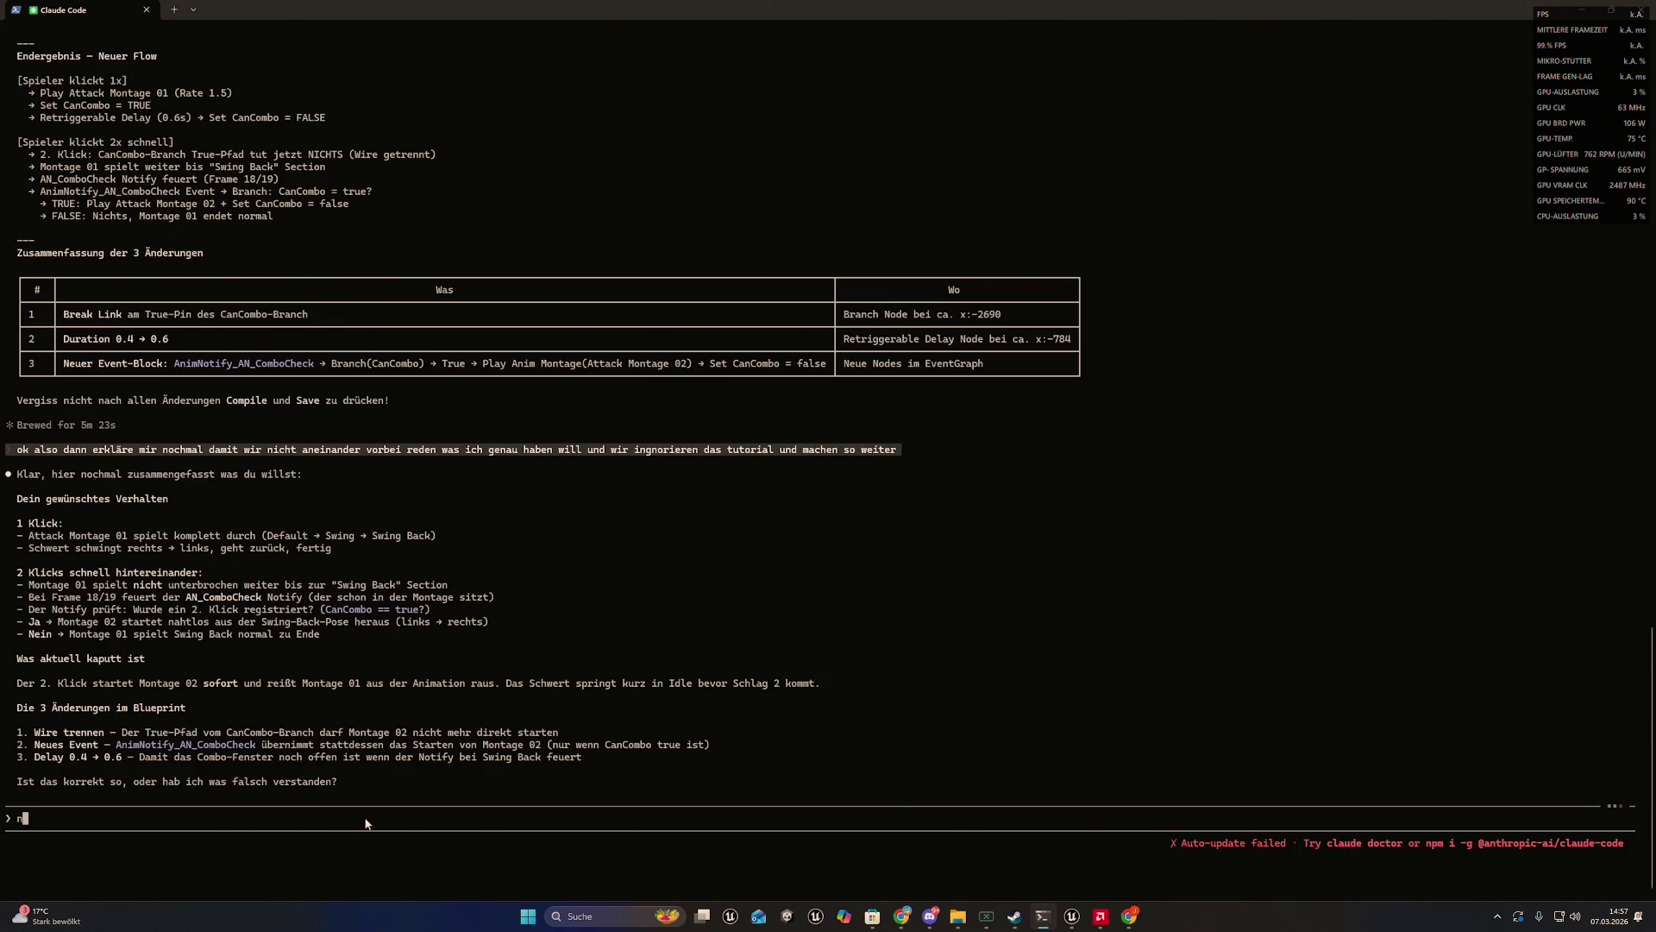
- Ask Claude for click-by-click instructions ('ok sag klick für klick was ich machen soll'), then move the terminal aside
type("aber nein das ist nich")
type("t d")
key("BackSpace")
key("BackSpace")
key("BackSpace")
type("du sagsr")
key("BackSpace")
type("t was aktuell")
type(" kaputt ist ")
type("ich will")
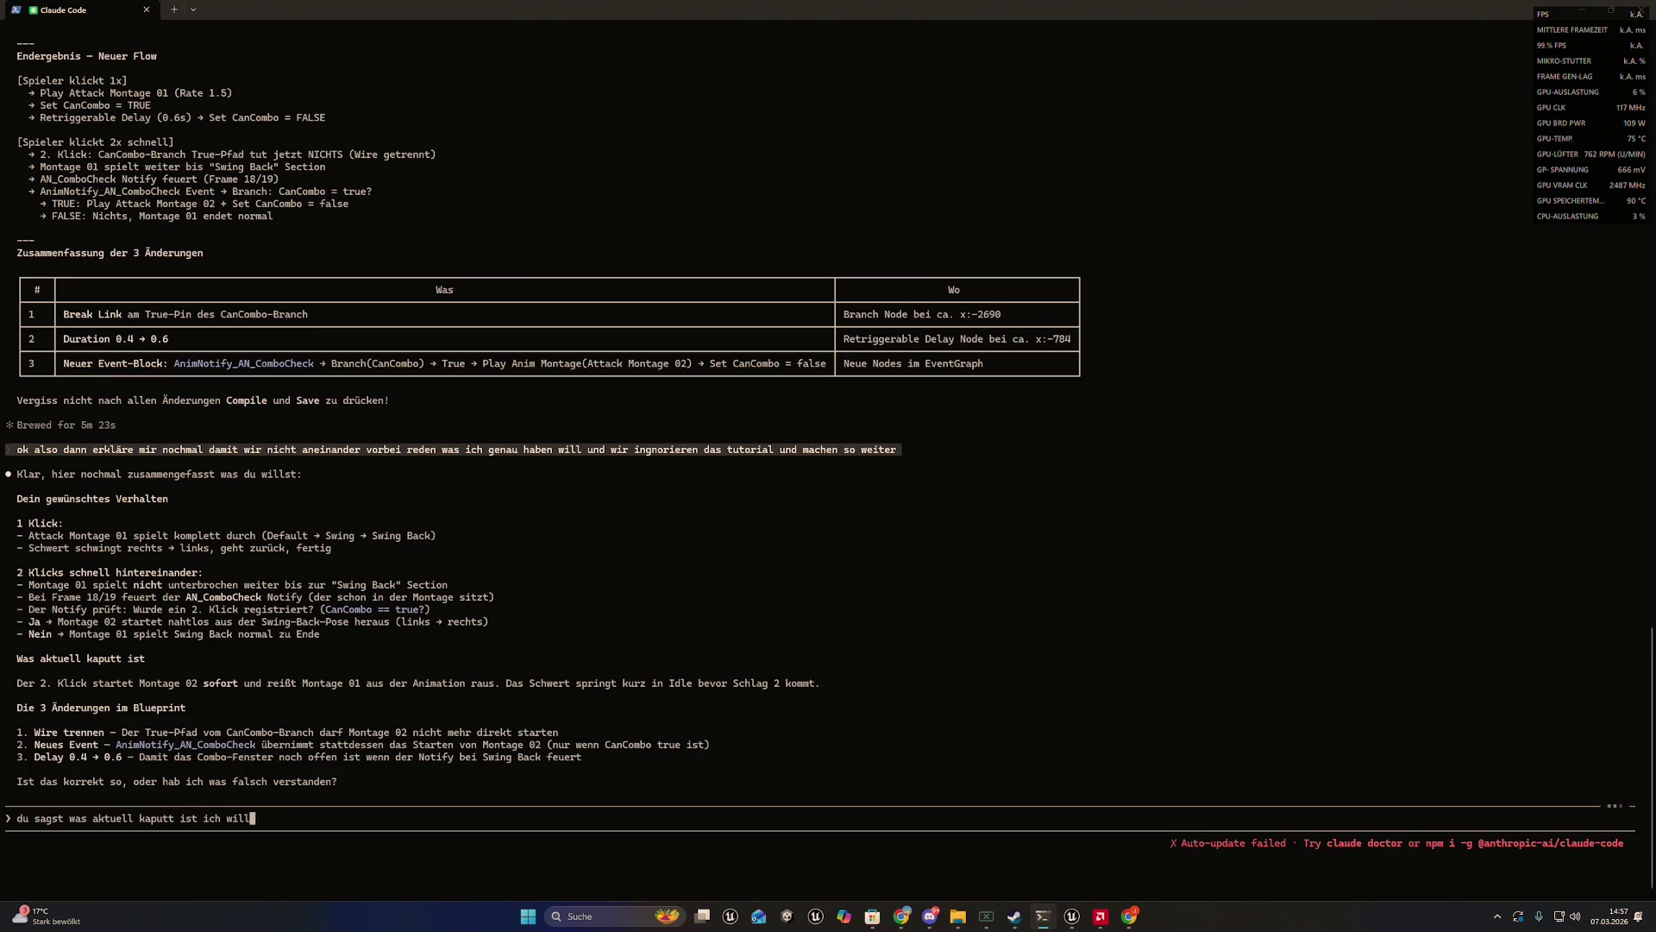
type(" klarstellen das ")
type("montage ")
type("1")
key("BackSpace")
key("BackSpace")
key("BackSpace")
key("BackSpace")
key("BackSpace")
key("BackSpace")
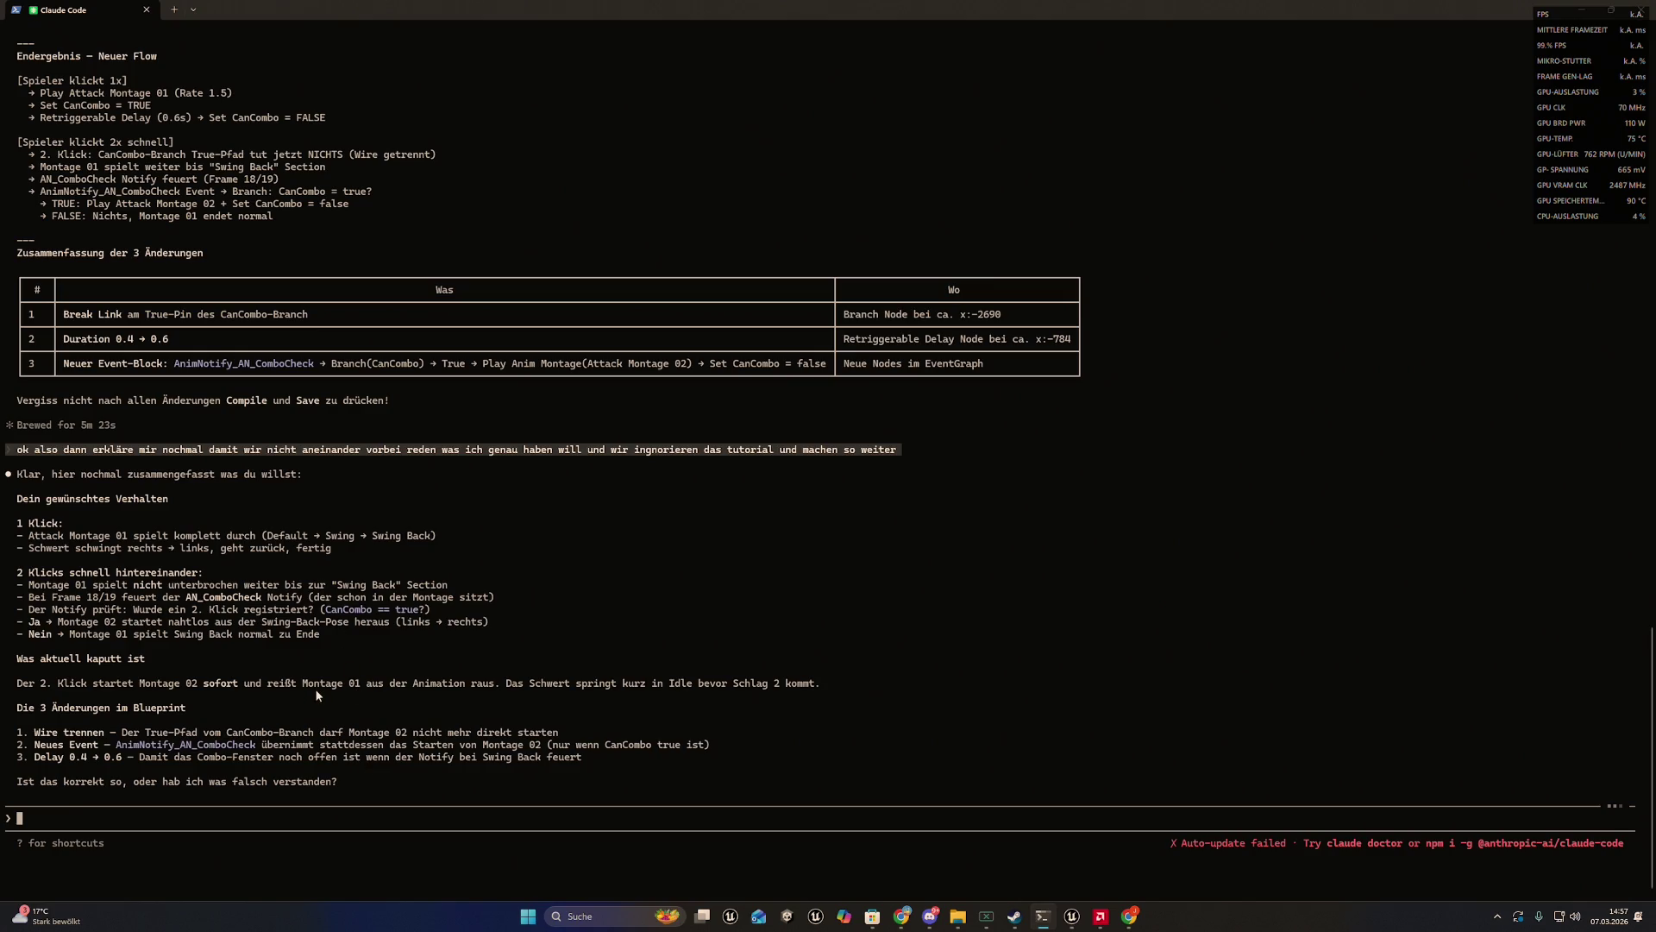
type("ok sa")
type("g klick für")
type(" klick")
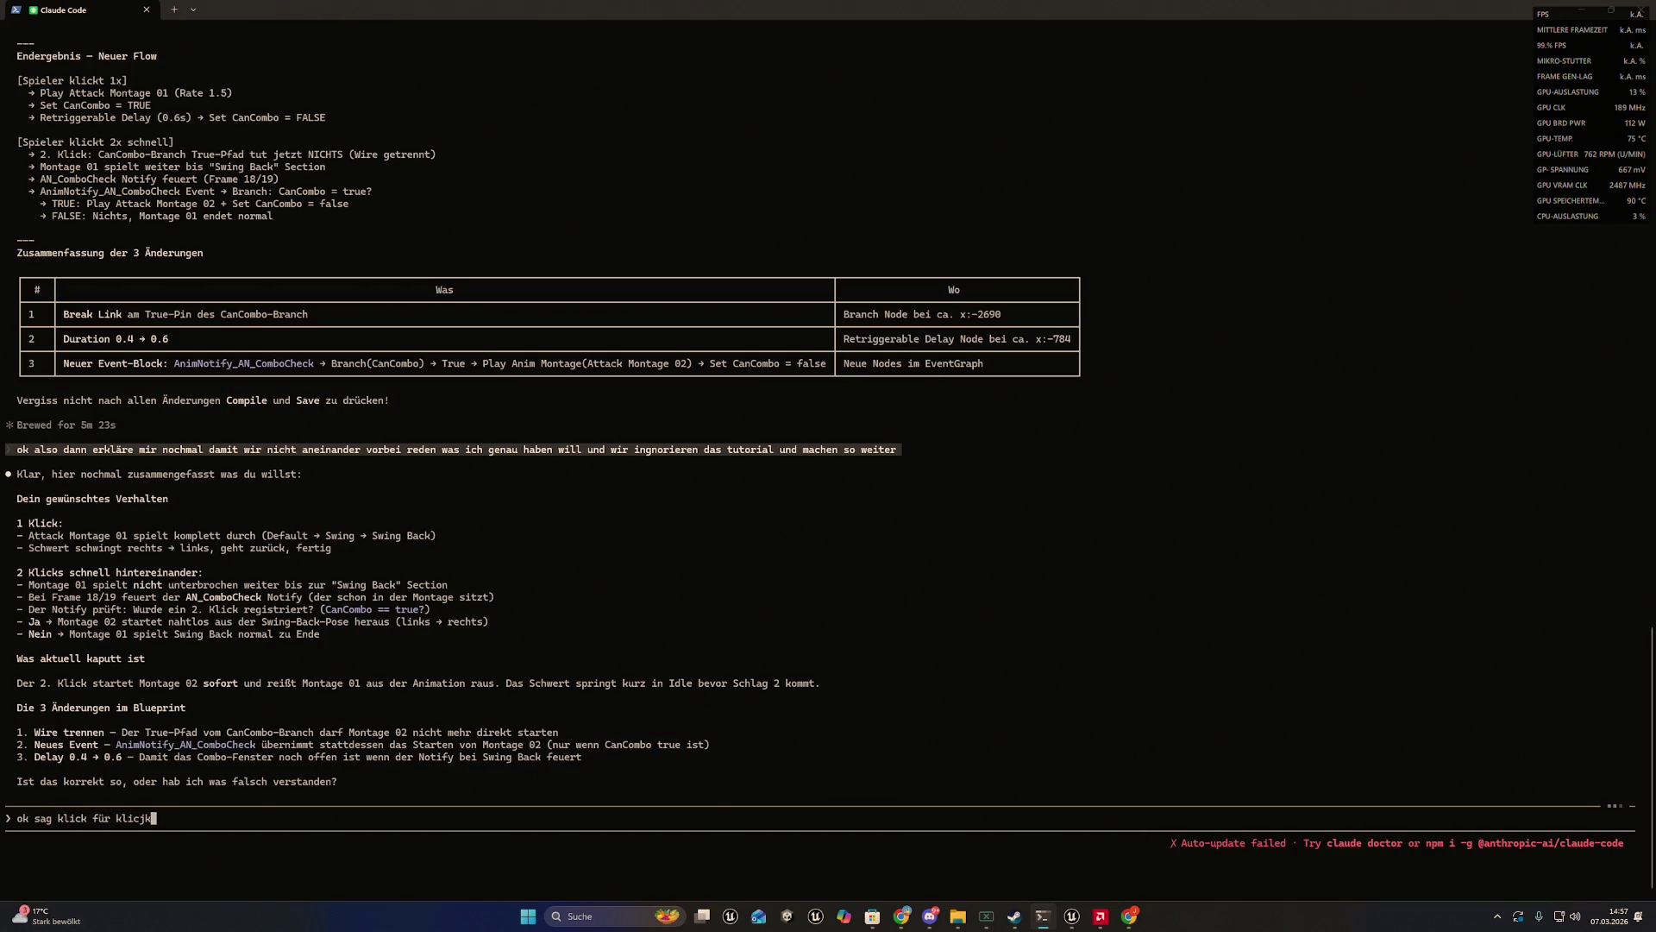
type(" was ich machen so")
type("ll")
key("Return")
mouse_move(473, 10)
left_mouse_down()
mouse_move(355, 24)
mouse_move(390, 40)
mouse_move(1655, 4)
left_mouse_up()
left_click(1539, 407)
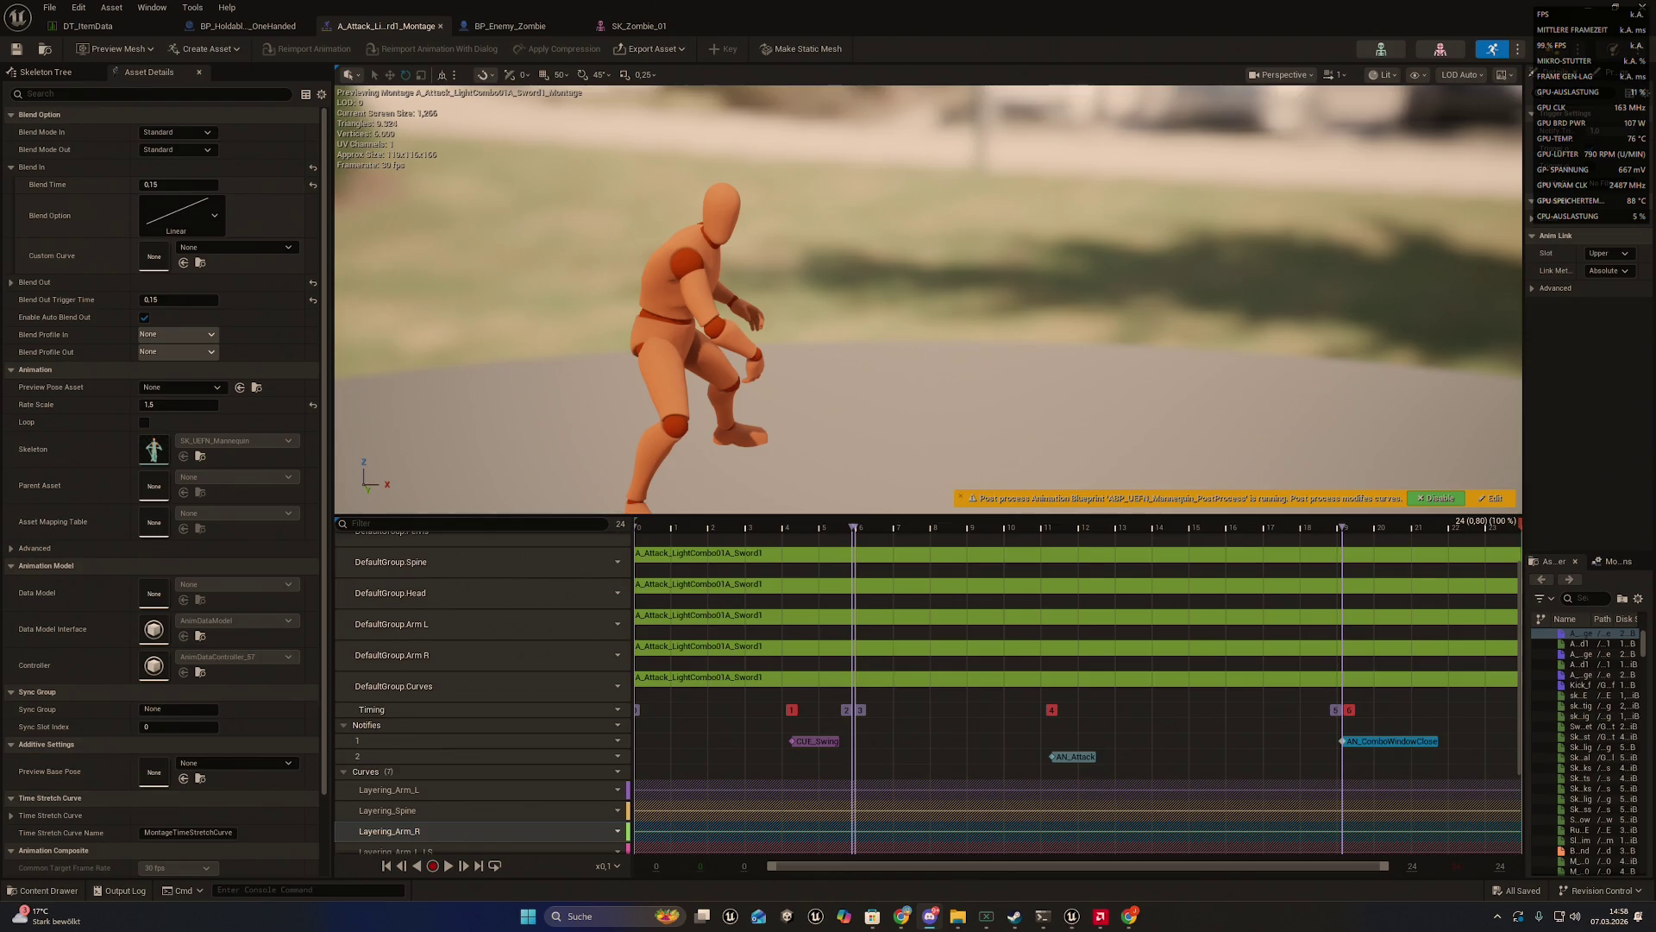
- Close the Steam store and friends windows and return to the weapon blueprint's event graph
left_click(1015, 917)
left_click(1537, 224)
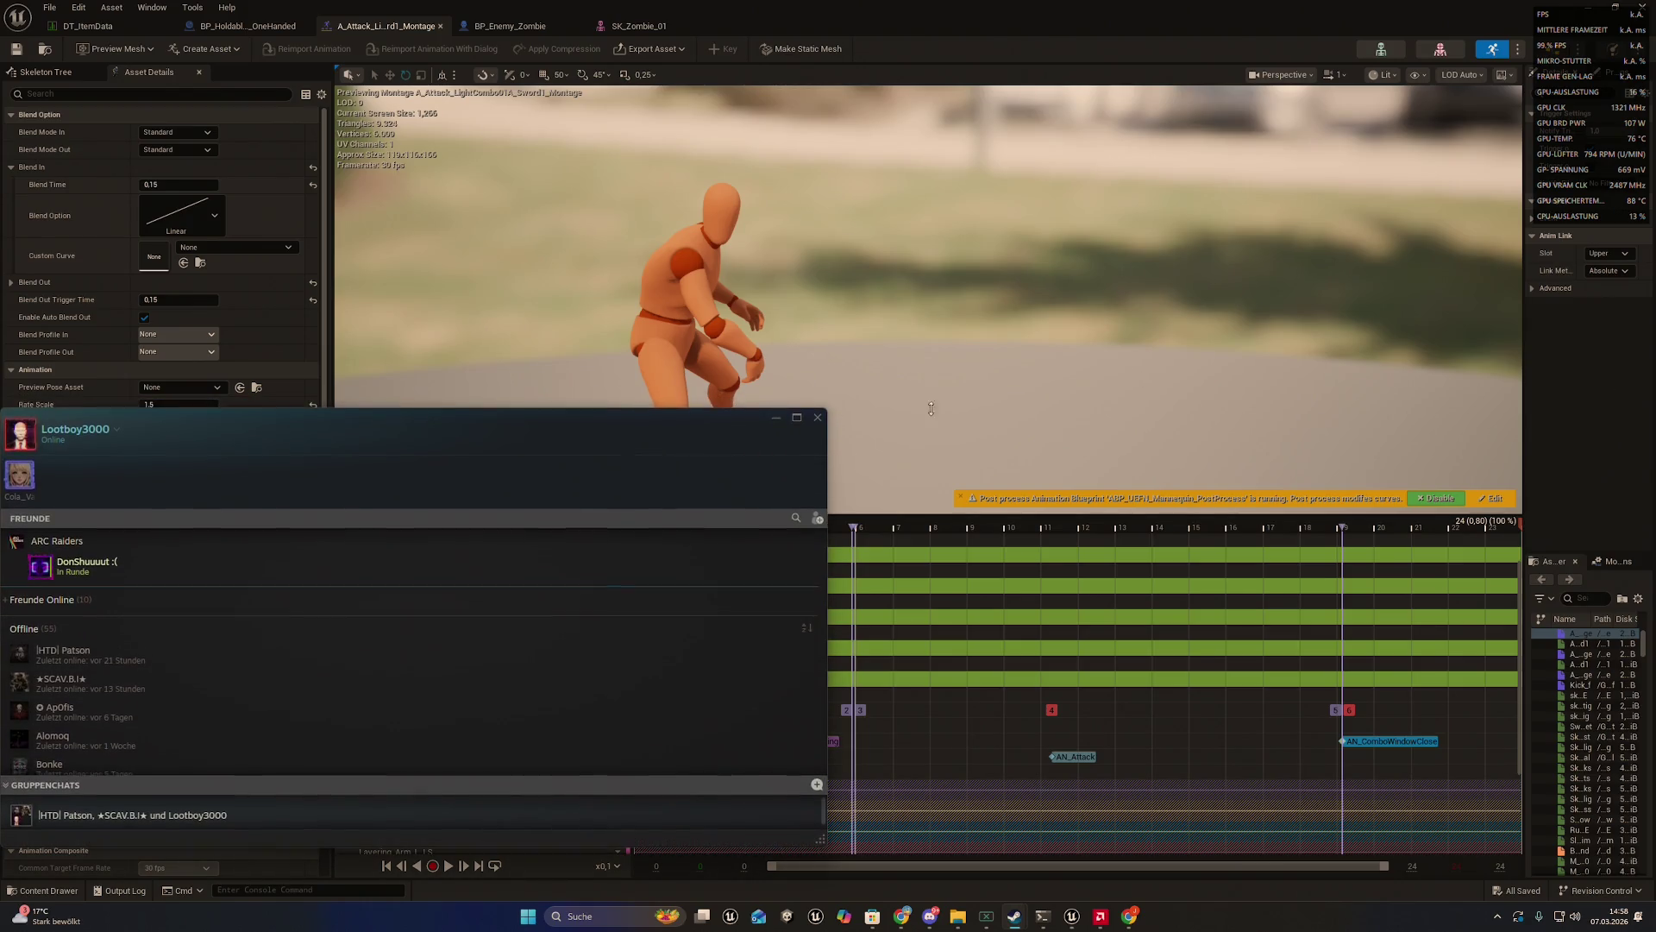
left_click(818, 408)
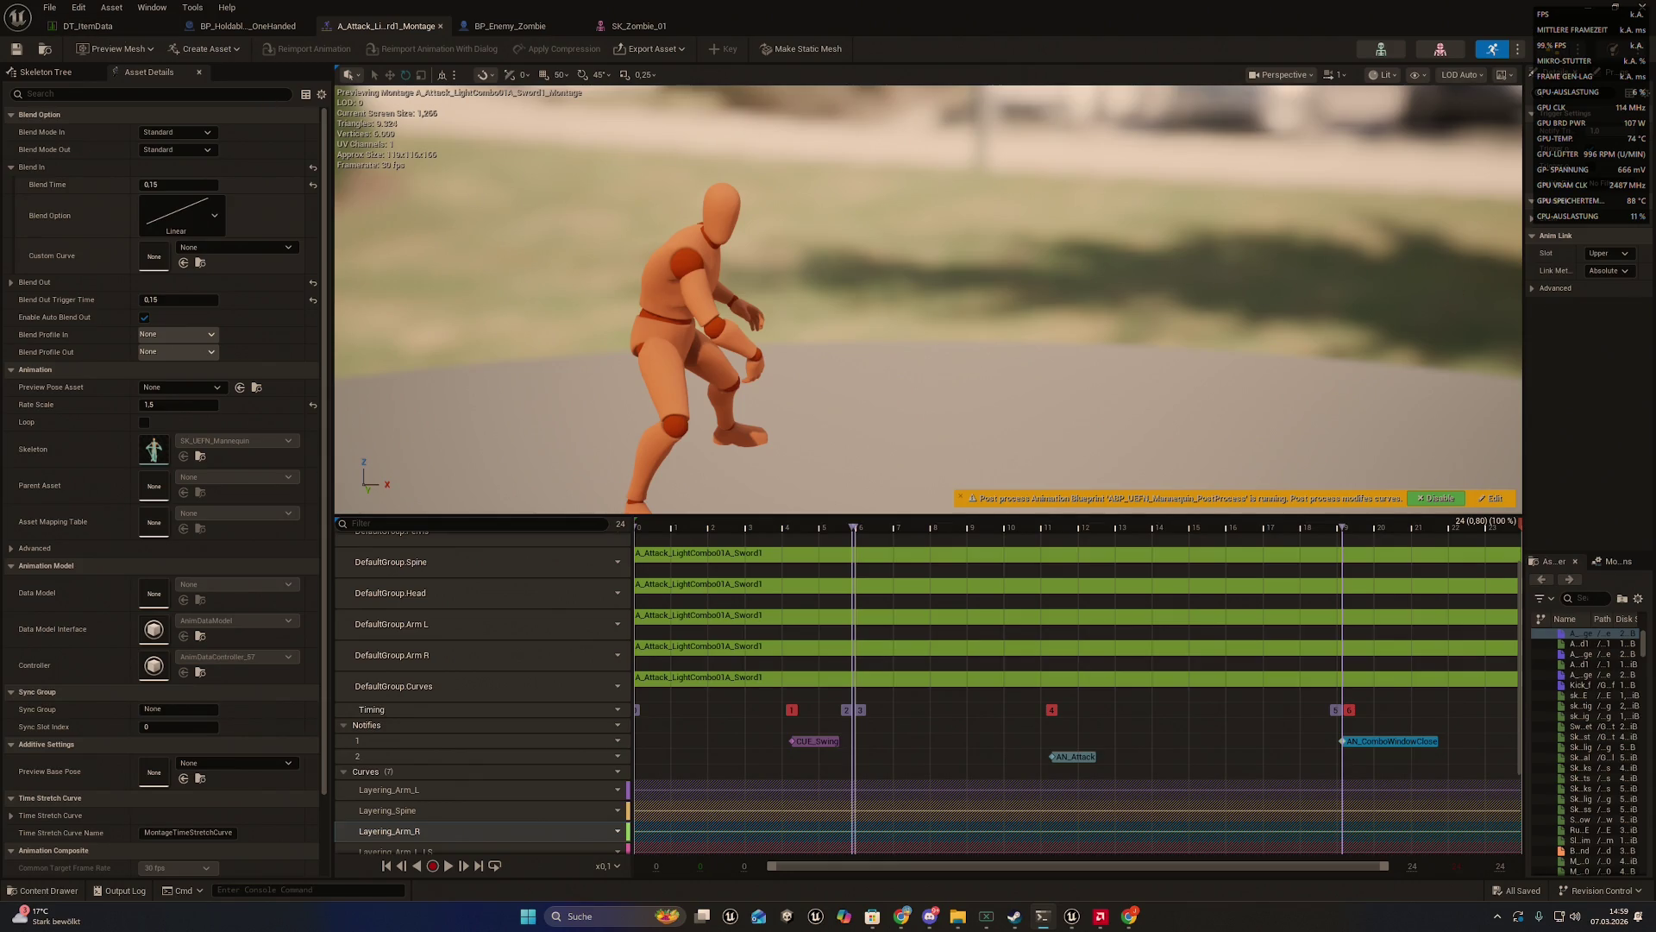
left_click(247, 26)
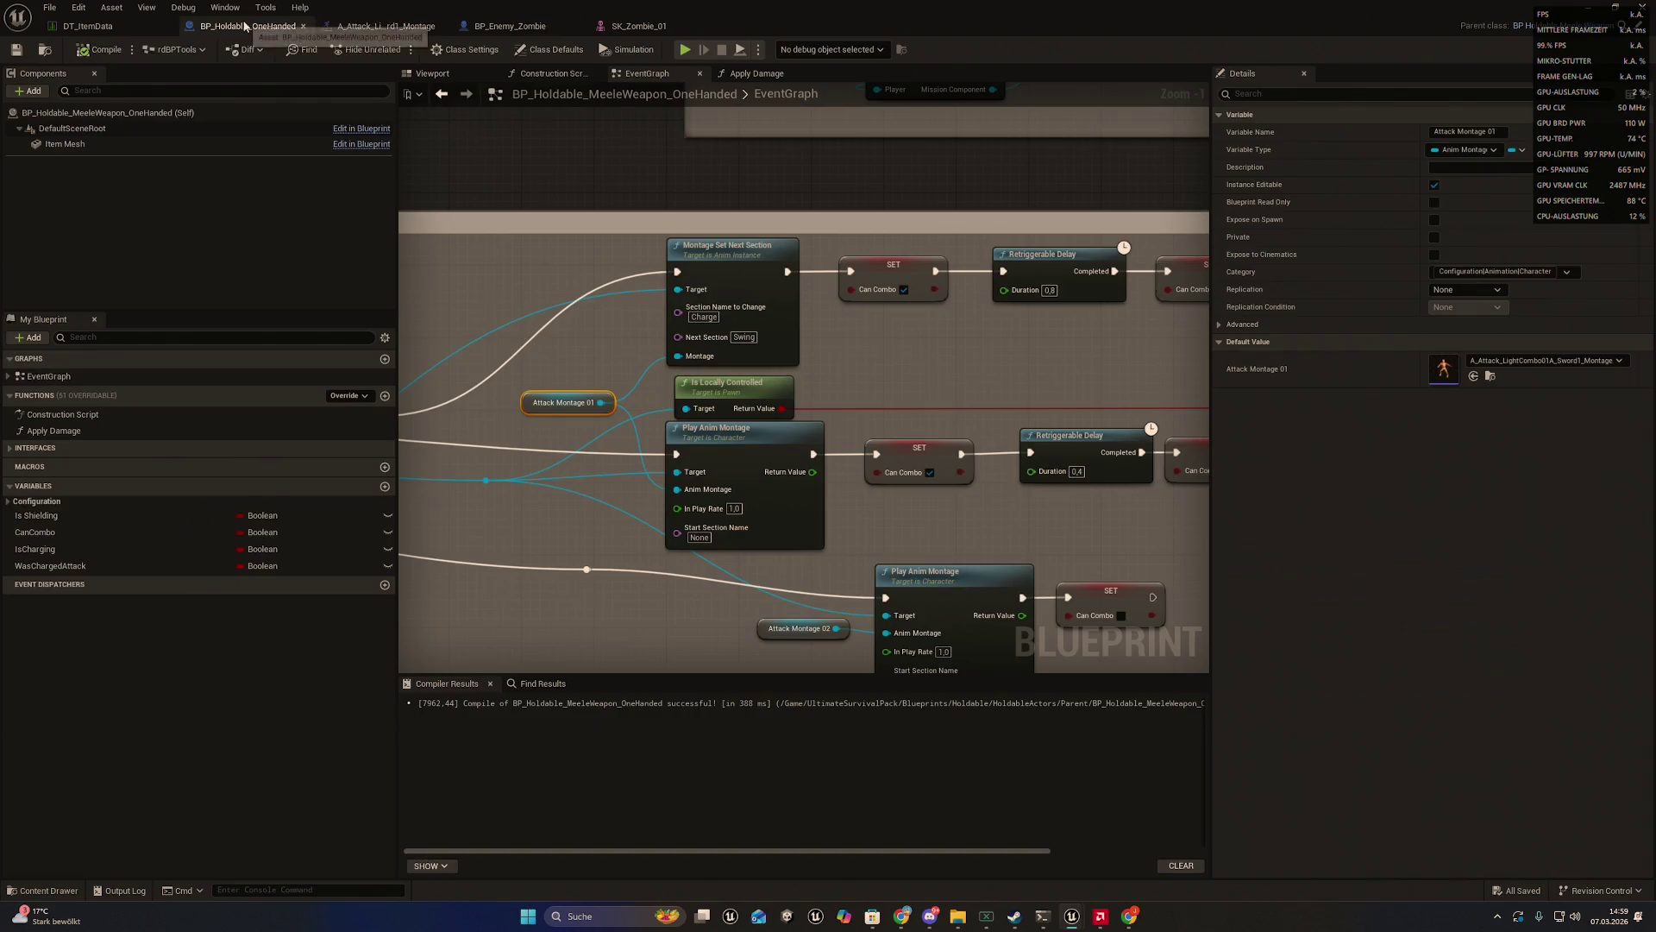
- Pan the EventGraph to inspect the Cast To Character, CanCombo branch and montage-playing nodes
right_click(571, 298)
key("Escape")
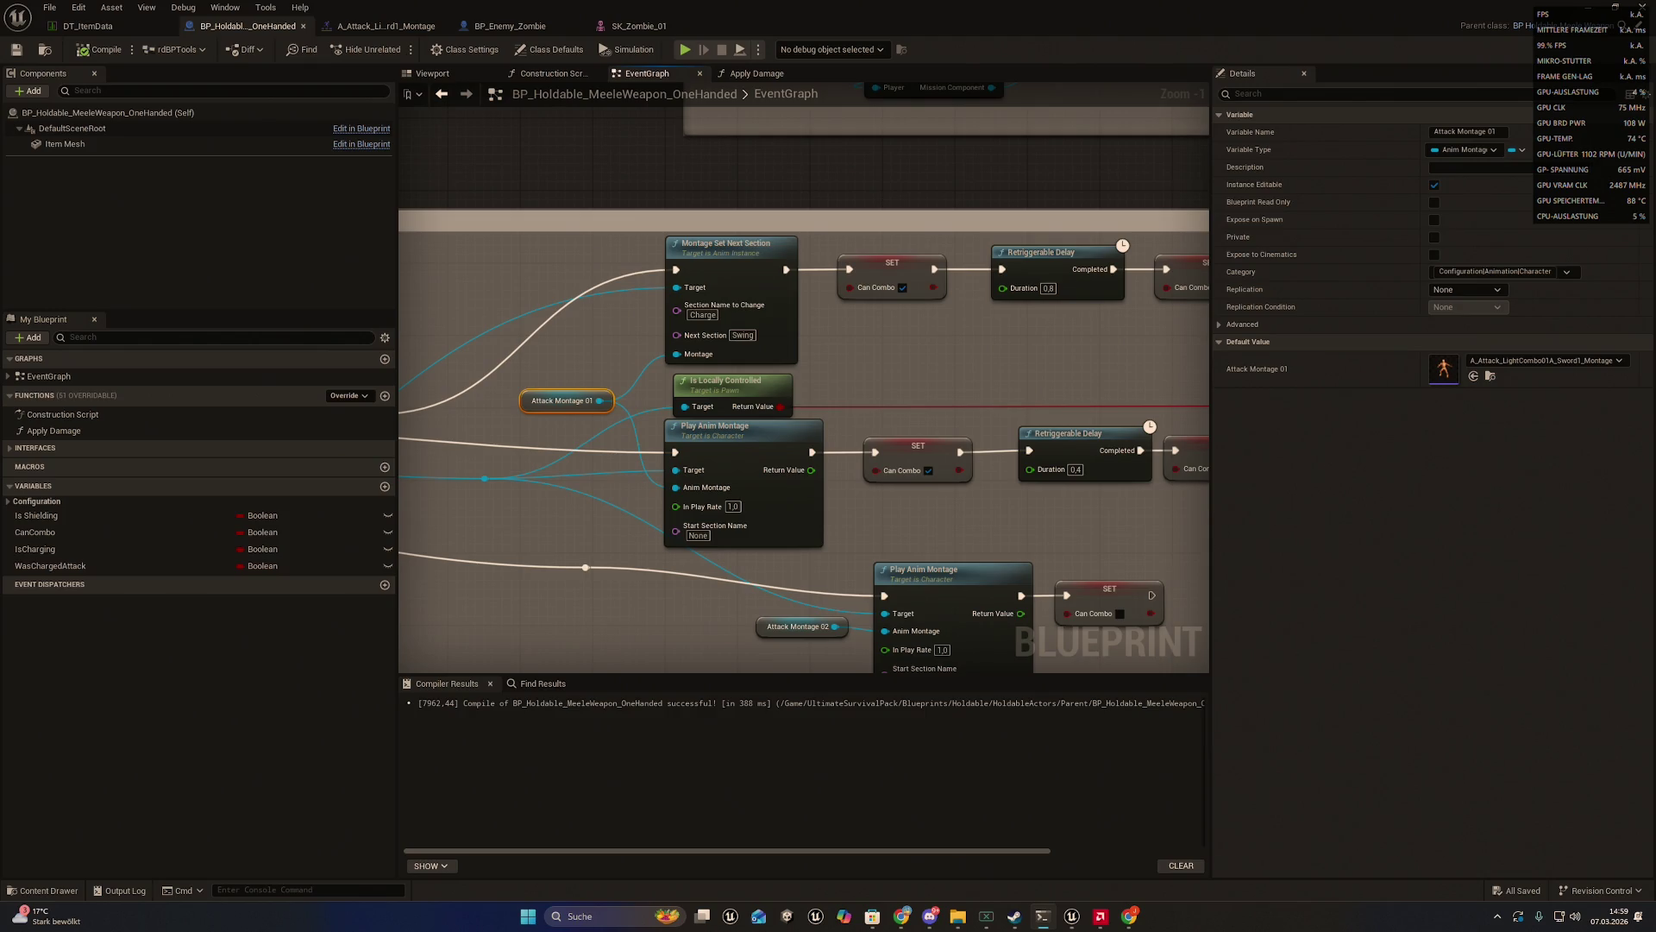
mouse_move(611, 390)
left_mouse_down()
mouse_move(1099, 381)
mouse_move(776, 363)
mouse_move(592, 377)
mouse_move(831, 340)
mouse_move(781, 396)
mouse_move(917, 326)
mouse_move(898, 336)
left_mouse_up()
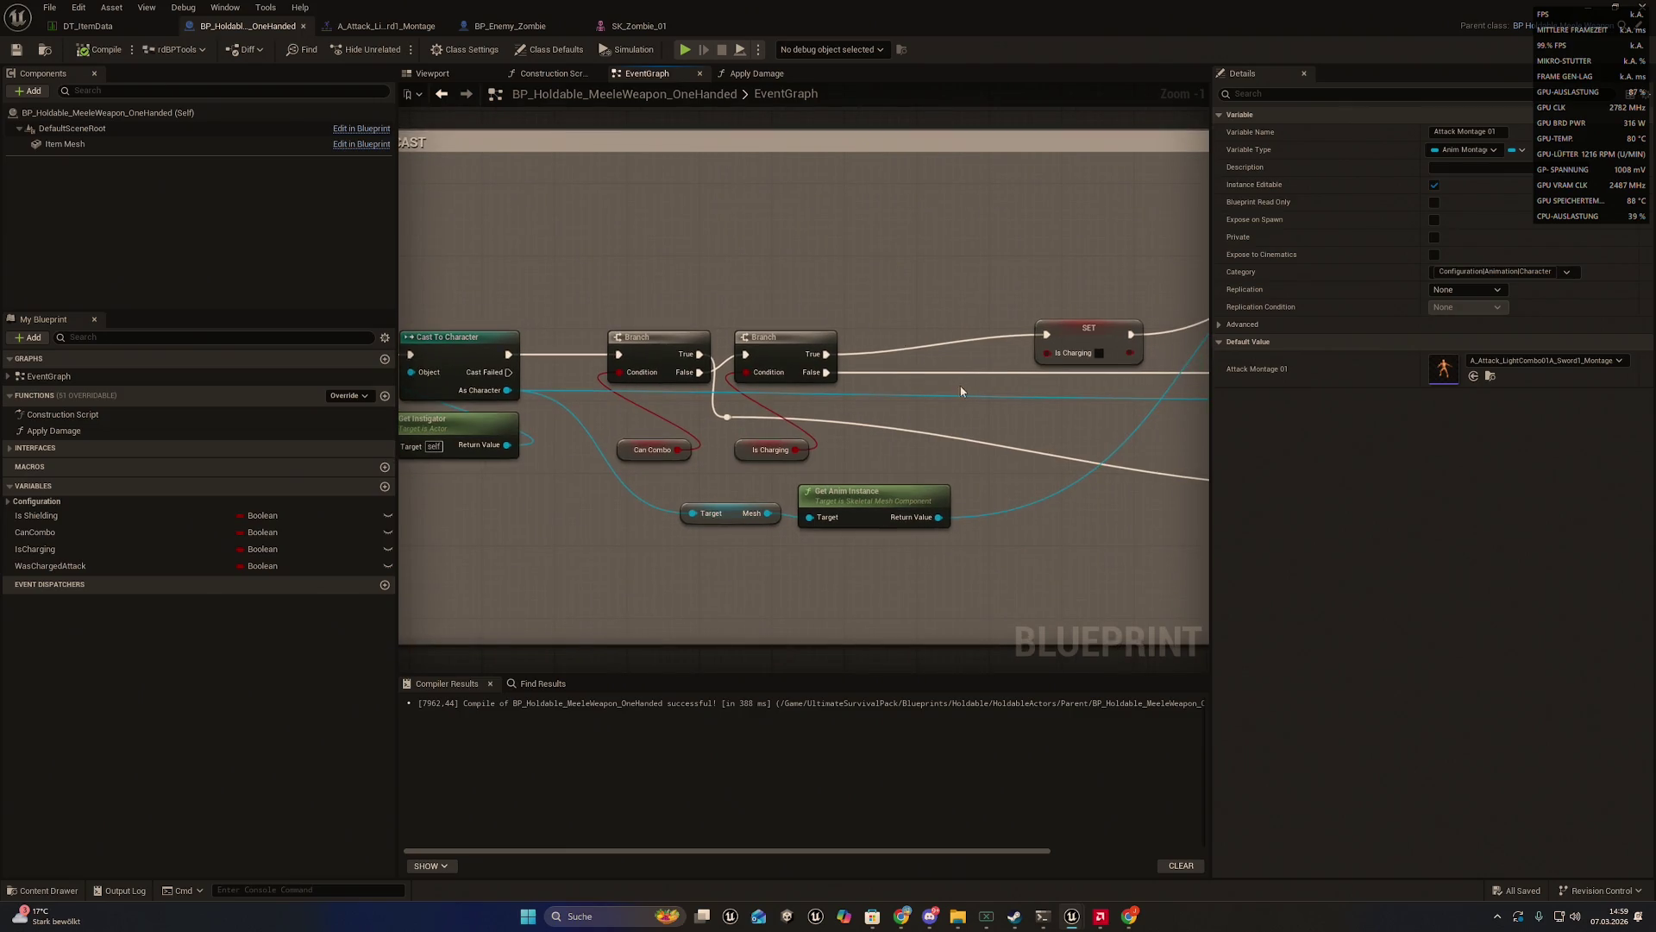
left_click_drag(961, 385, 903, 383)
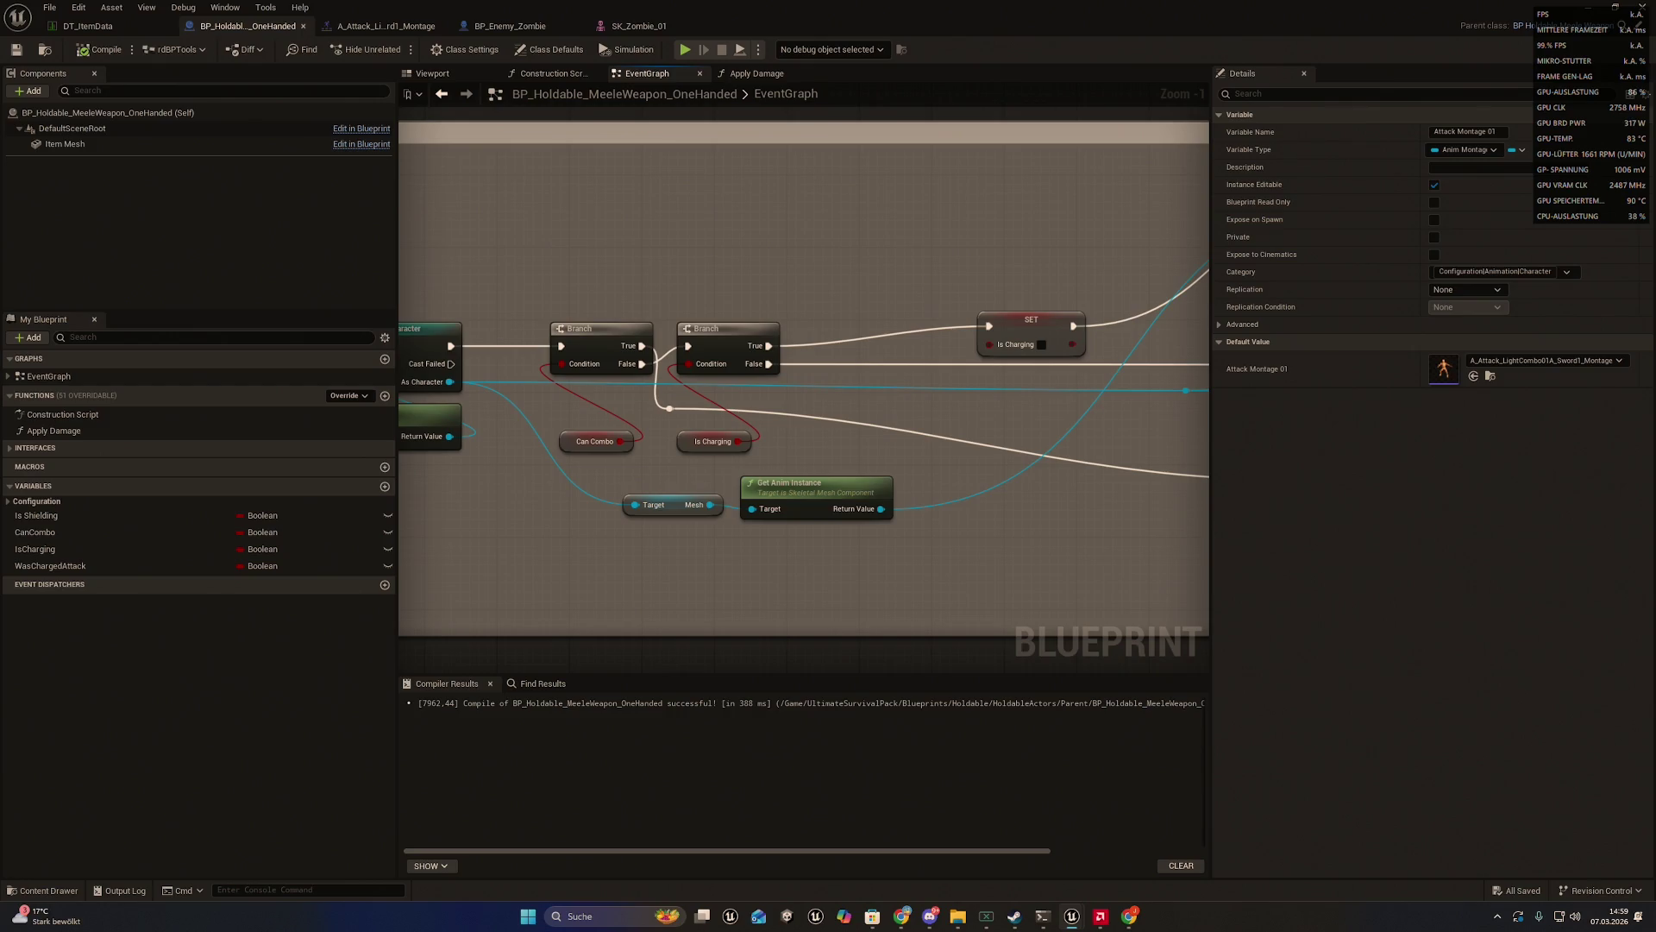
key("alt+Tab")
left_click_drag(998, 313, 845, 332)
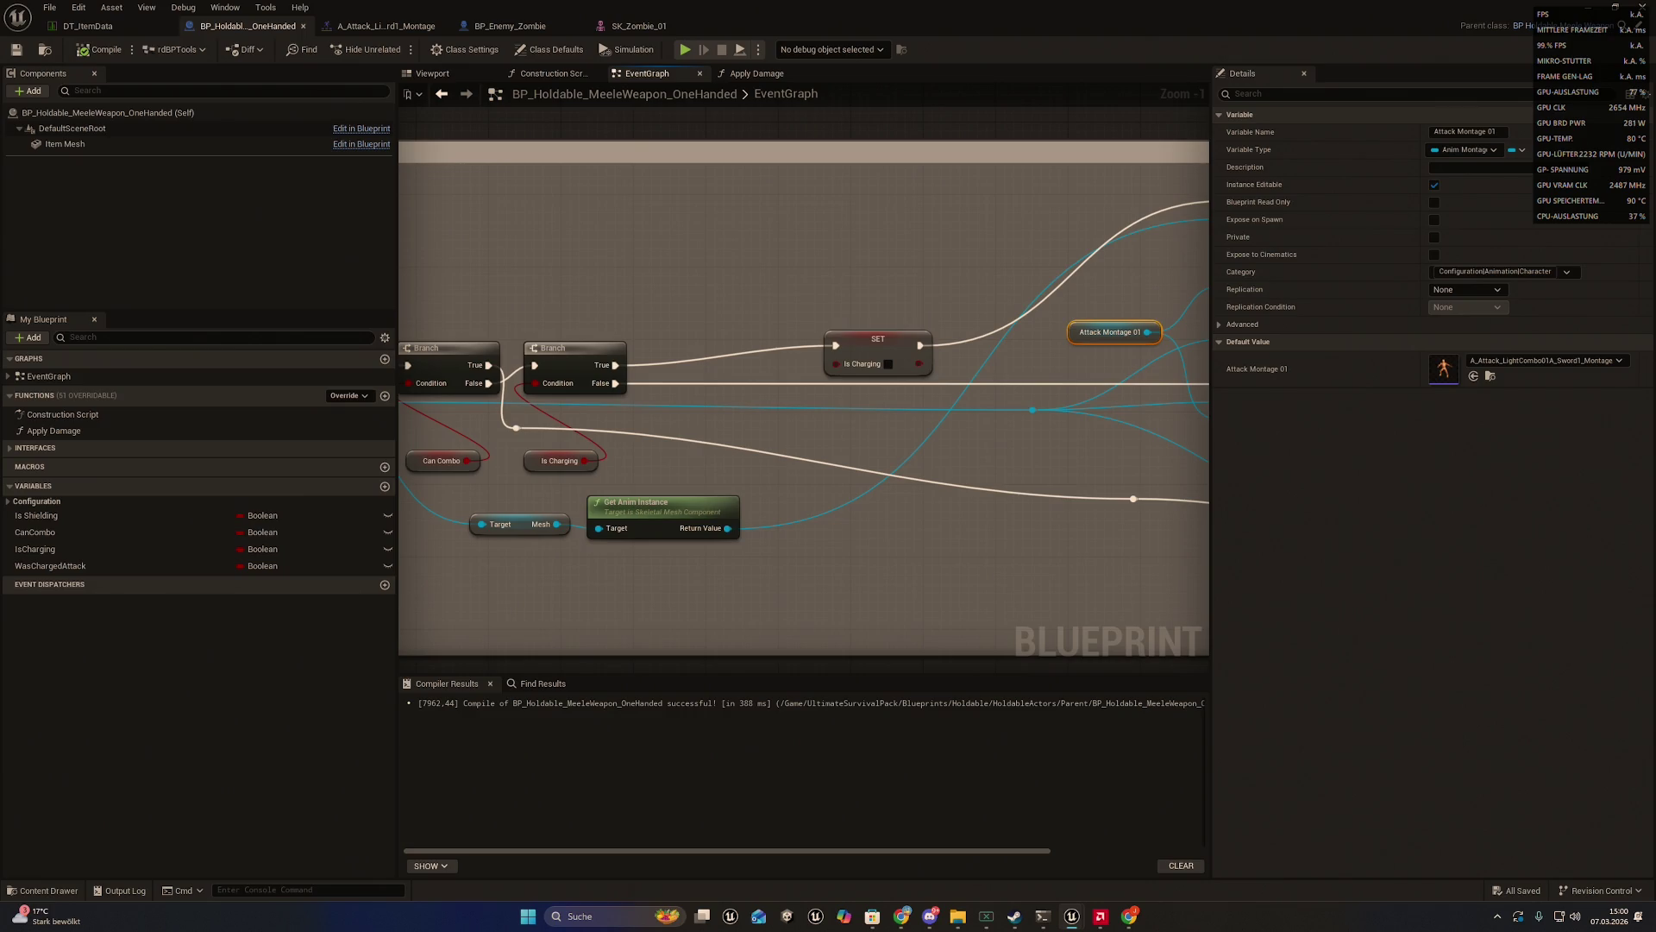
key("alt+Tab")
left_click(1033, 410)
left_click_drag(846, 416, 502, 440)
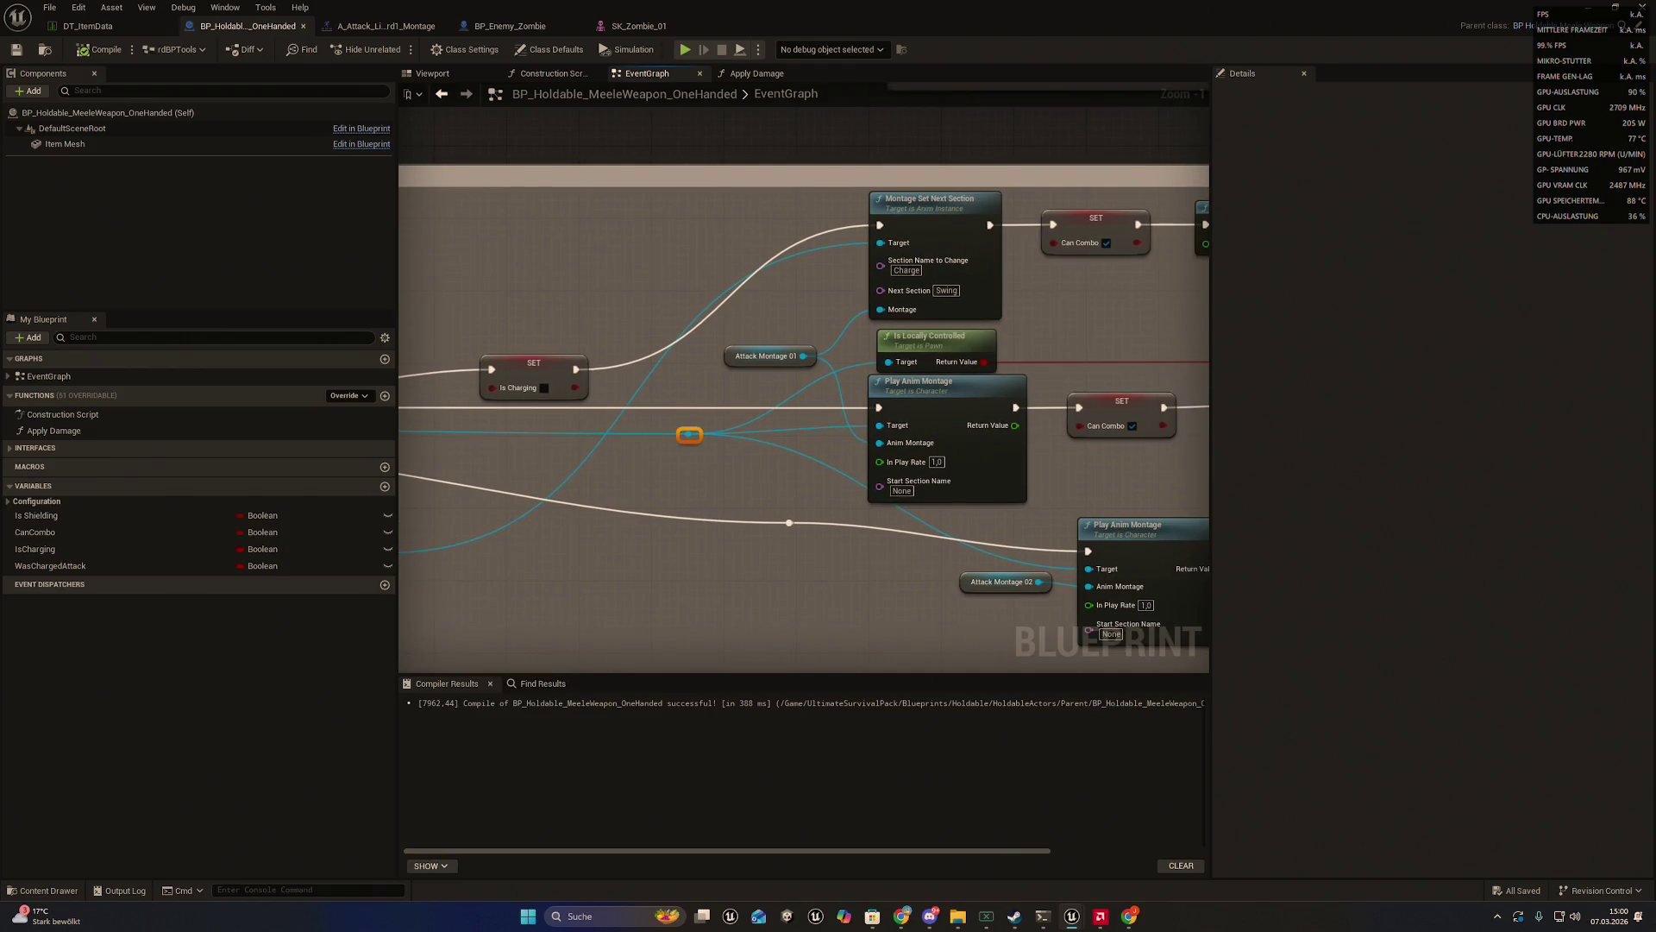
mouse_move(892, 435)
left_mouse_down()
mouse_move(681, 480)
mouse_move(625, 435)
mouse_move(830, 399)
left_mouse_up()
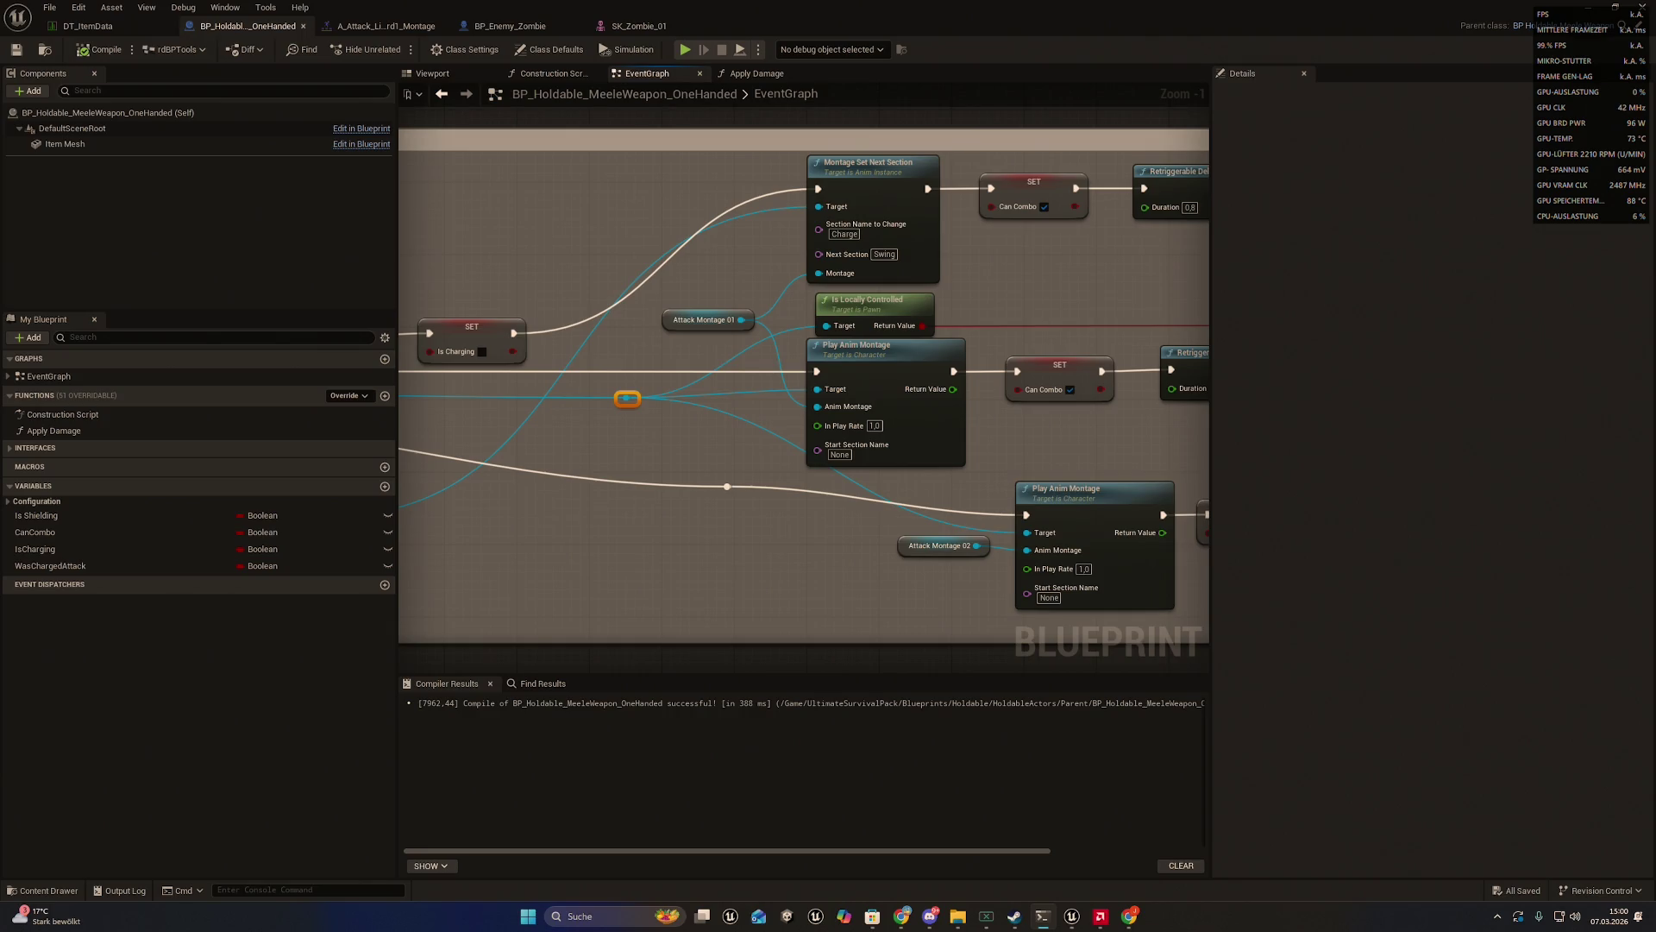
key("ctrl+z")
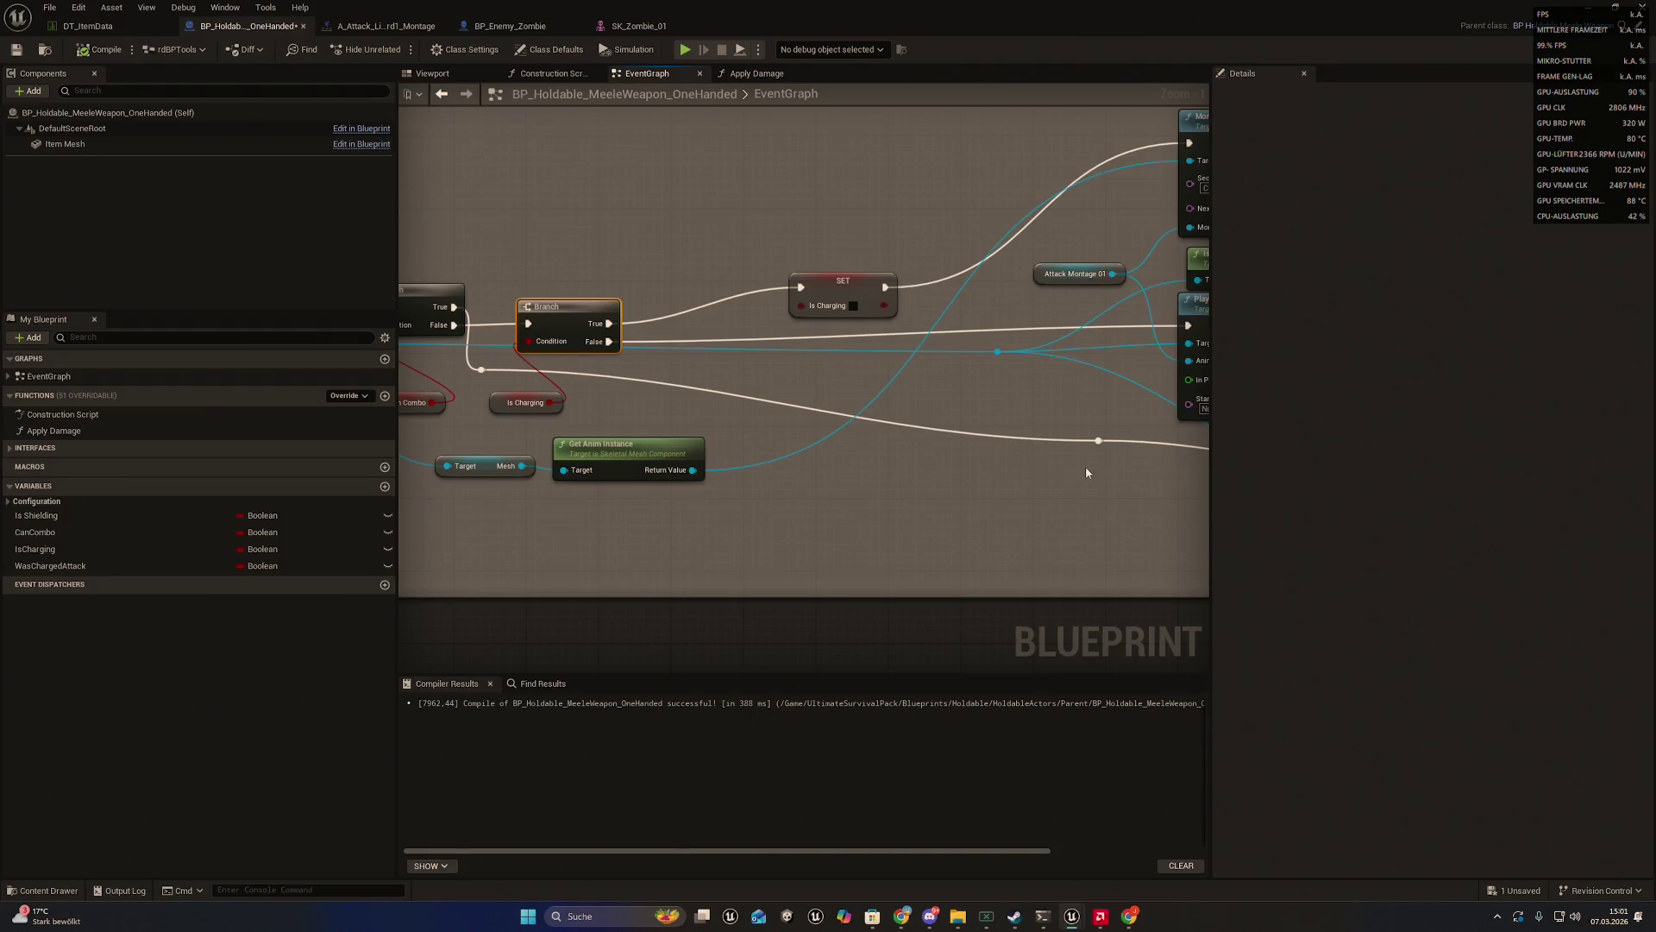
- Add a reroute point on the CanCombo True exec wire and pull it into empty space below
left_click_drag(1086, 472, 989, 426)
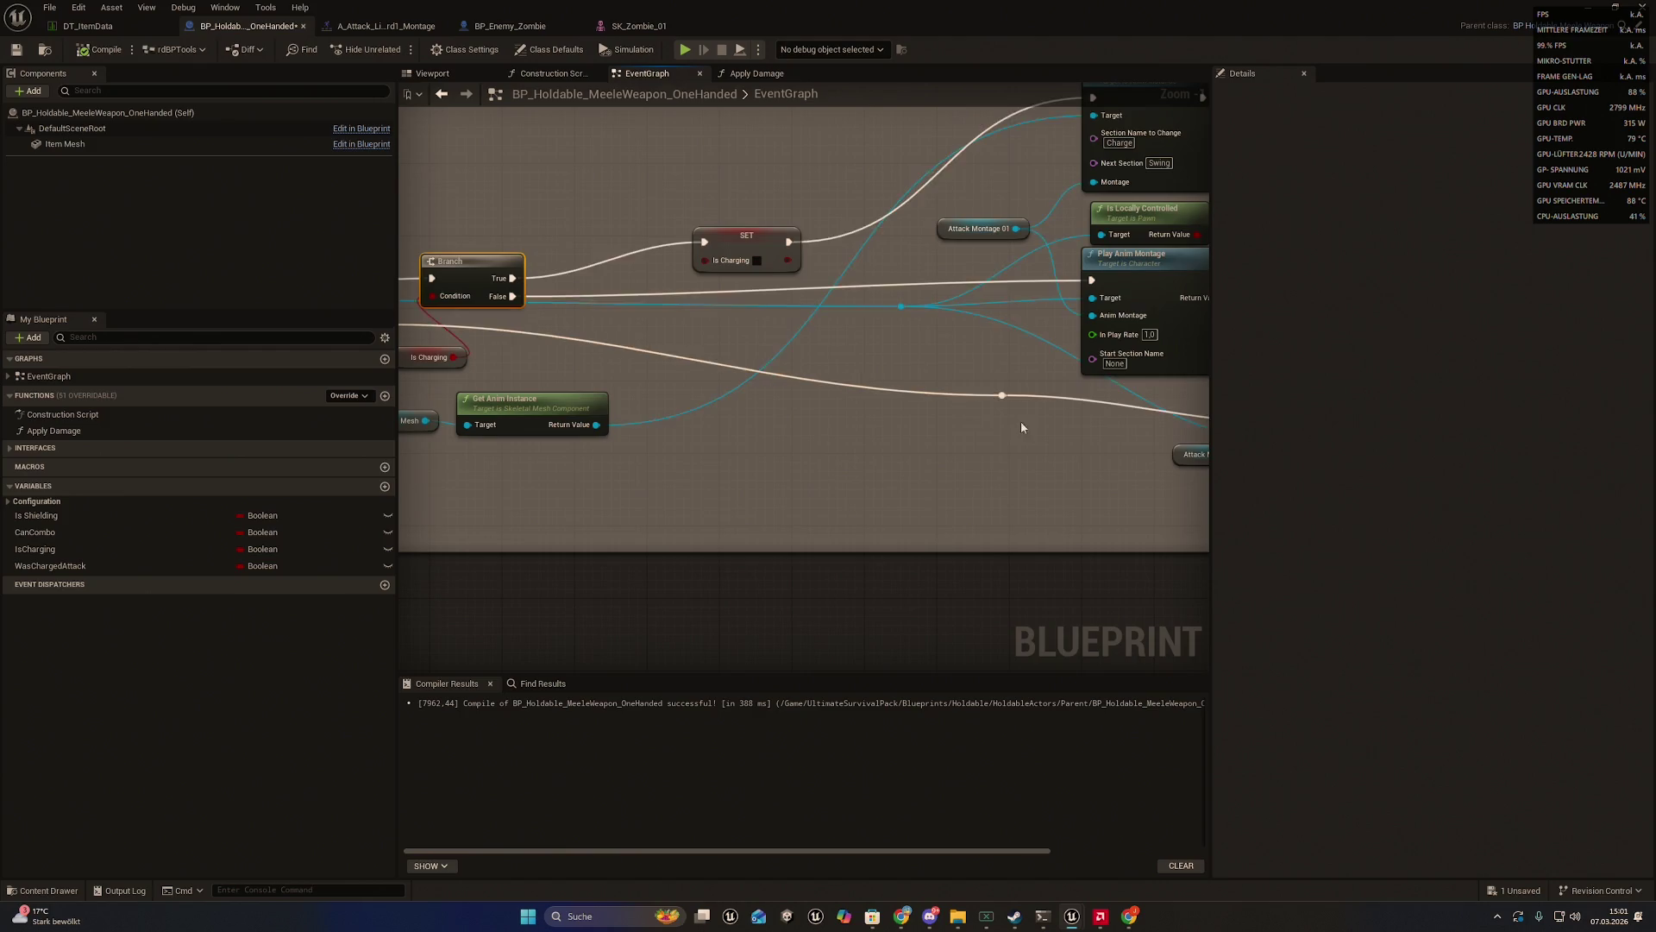
key("ctrl+z")
key("ctrl+z")
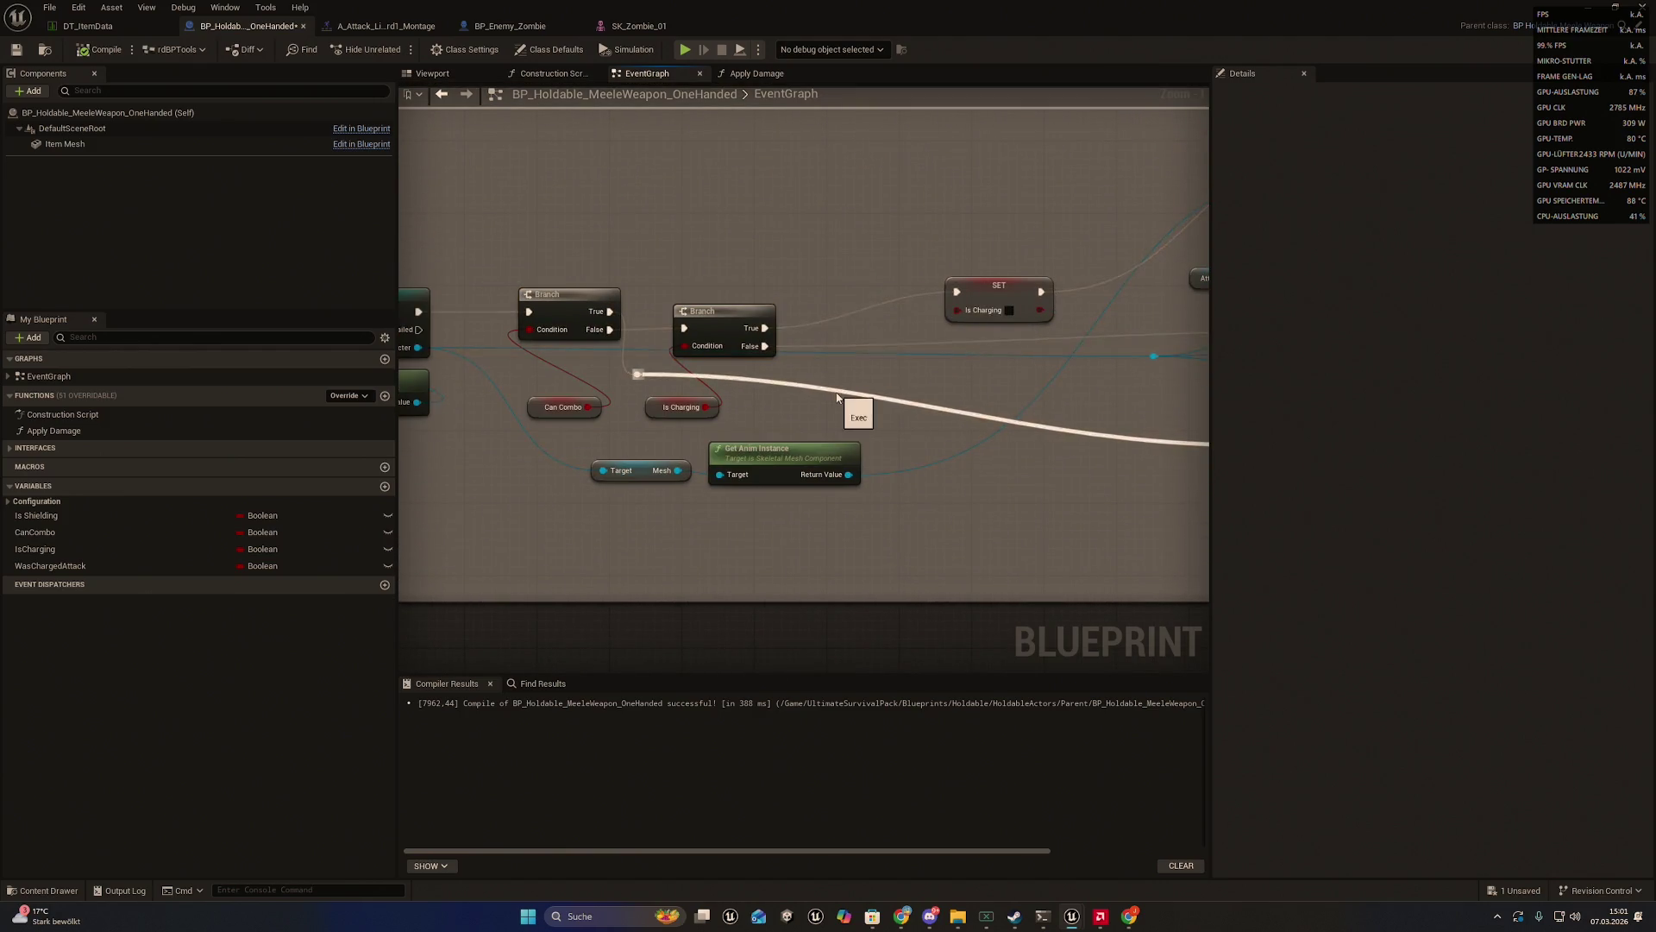
double_click(833, 393)
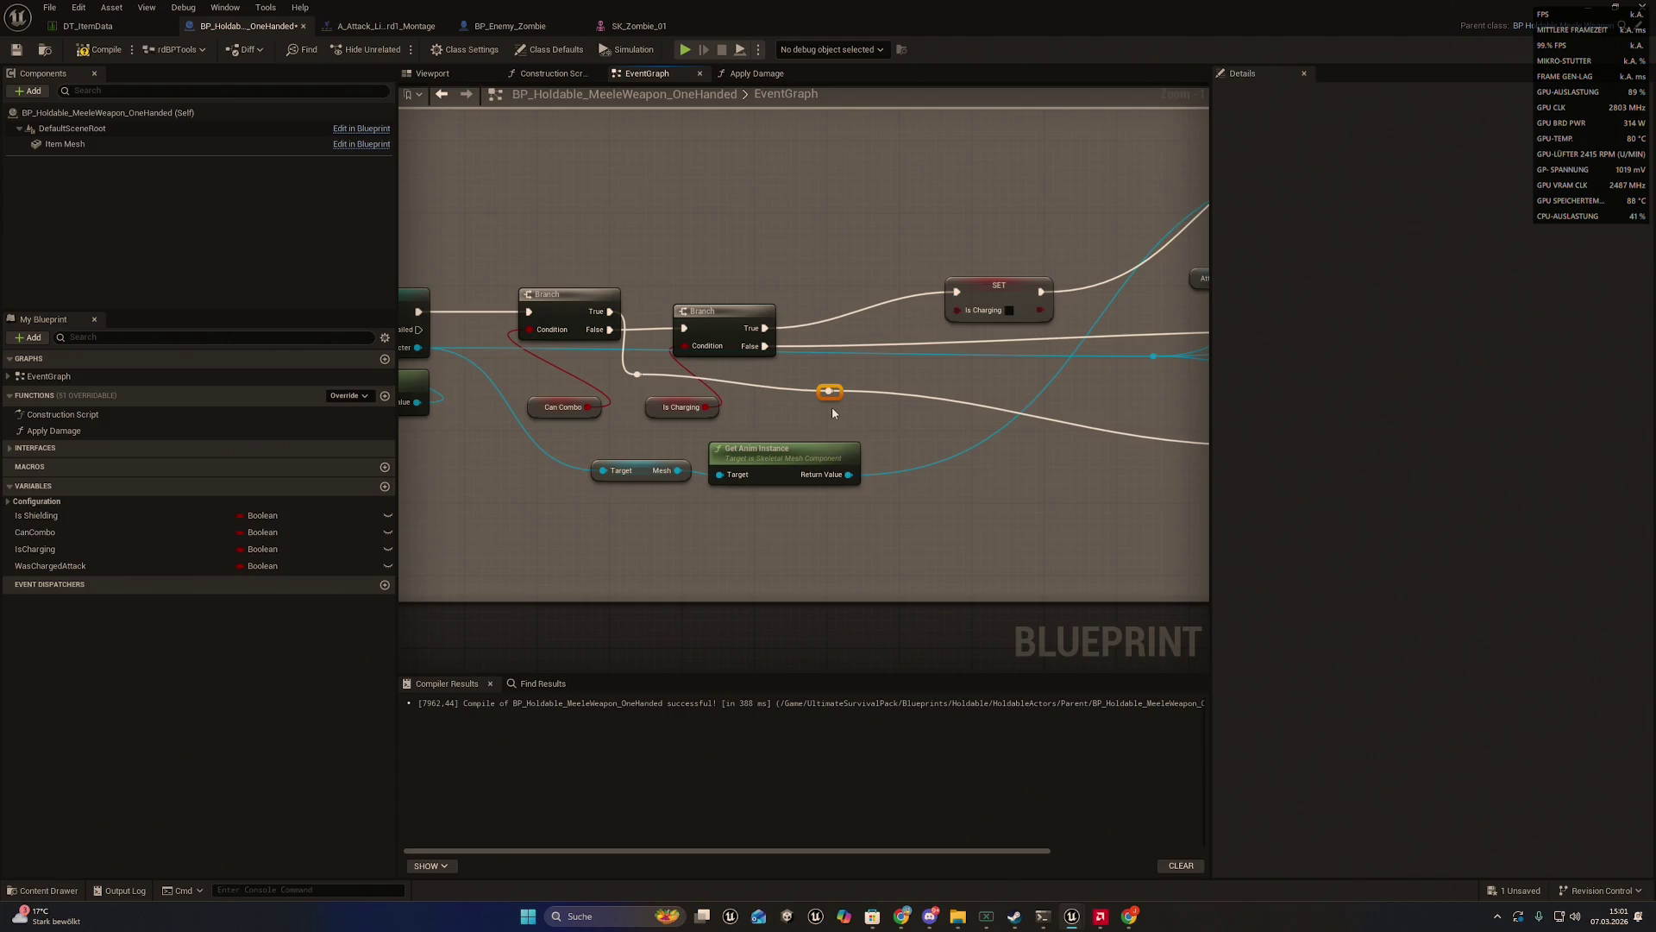
mouse_move(829, 392)
left_mouse_down()
mouse_move(599, 361)
mouse_move(636, 555)
mouse_move(614, 647)
mouse_move(572, 500)
left_mouse_up()
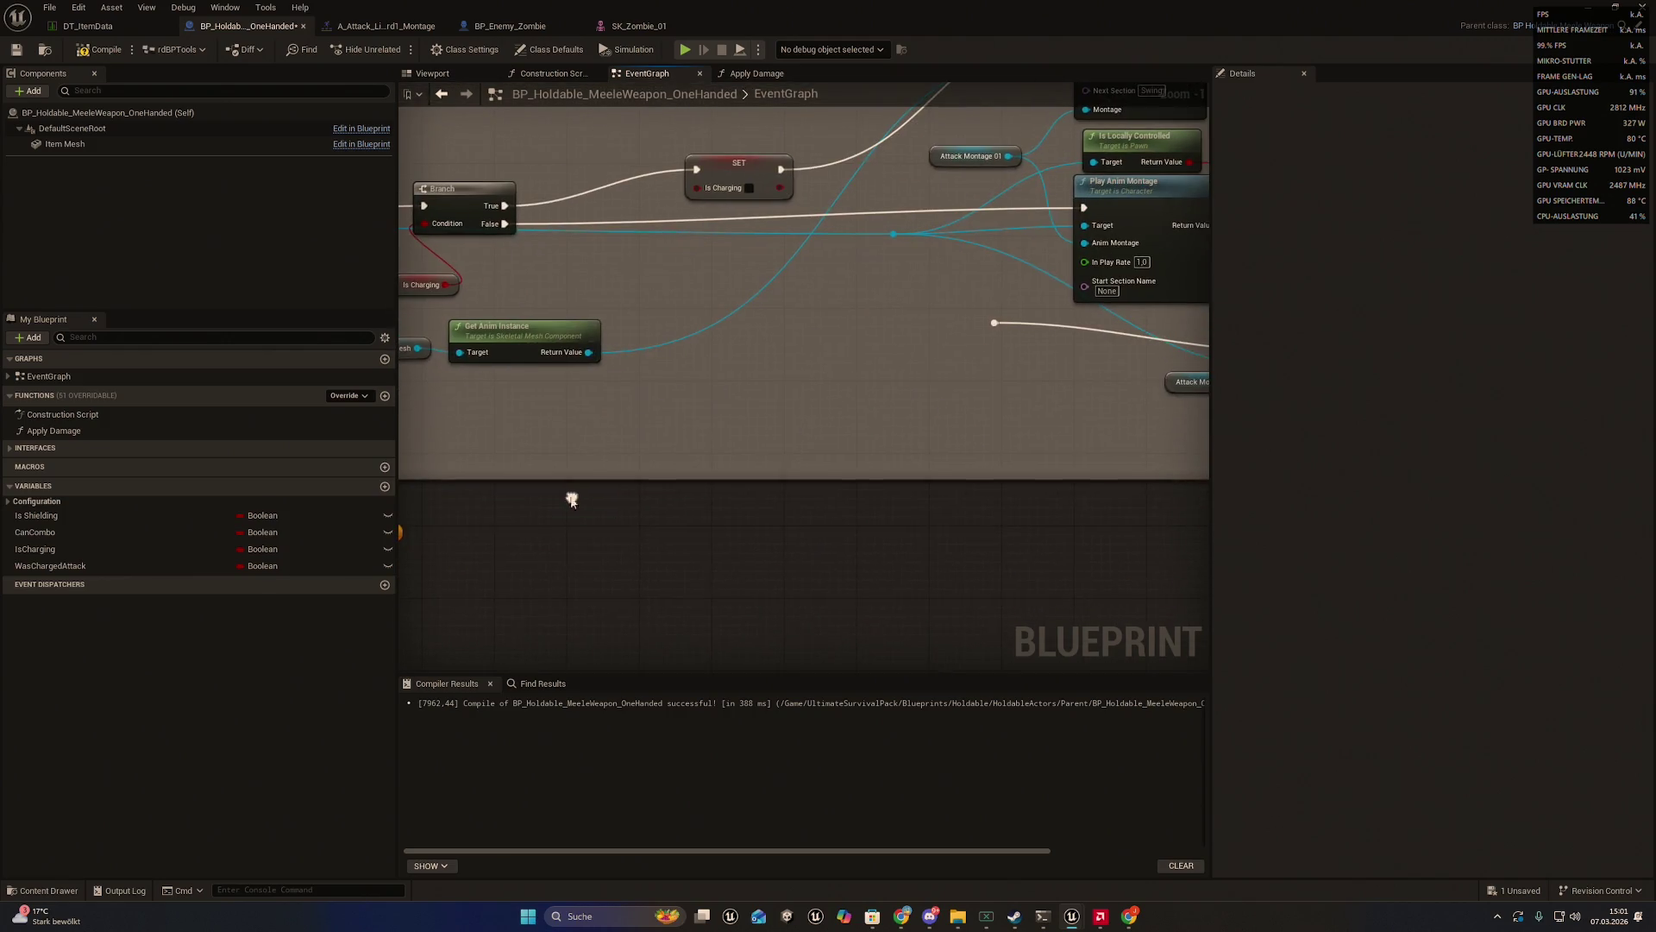
left_click(820, 297)
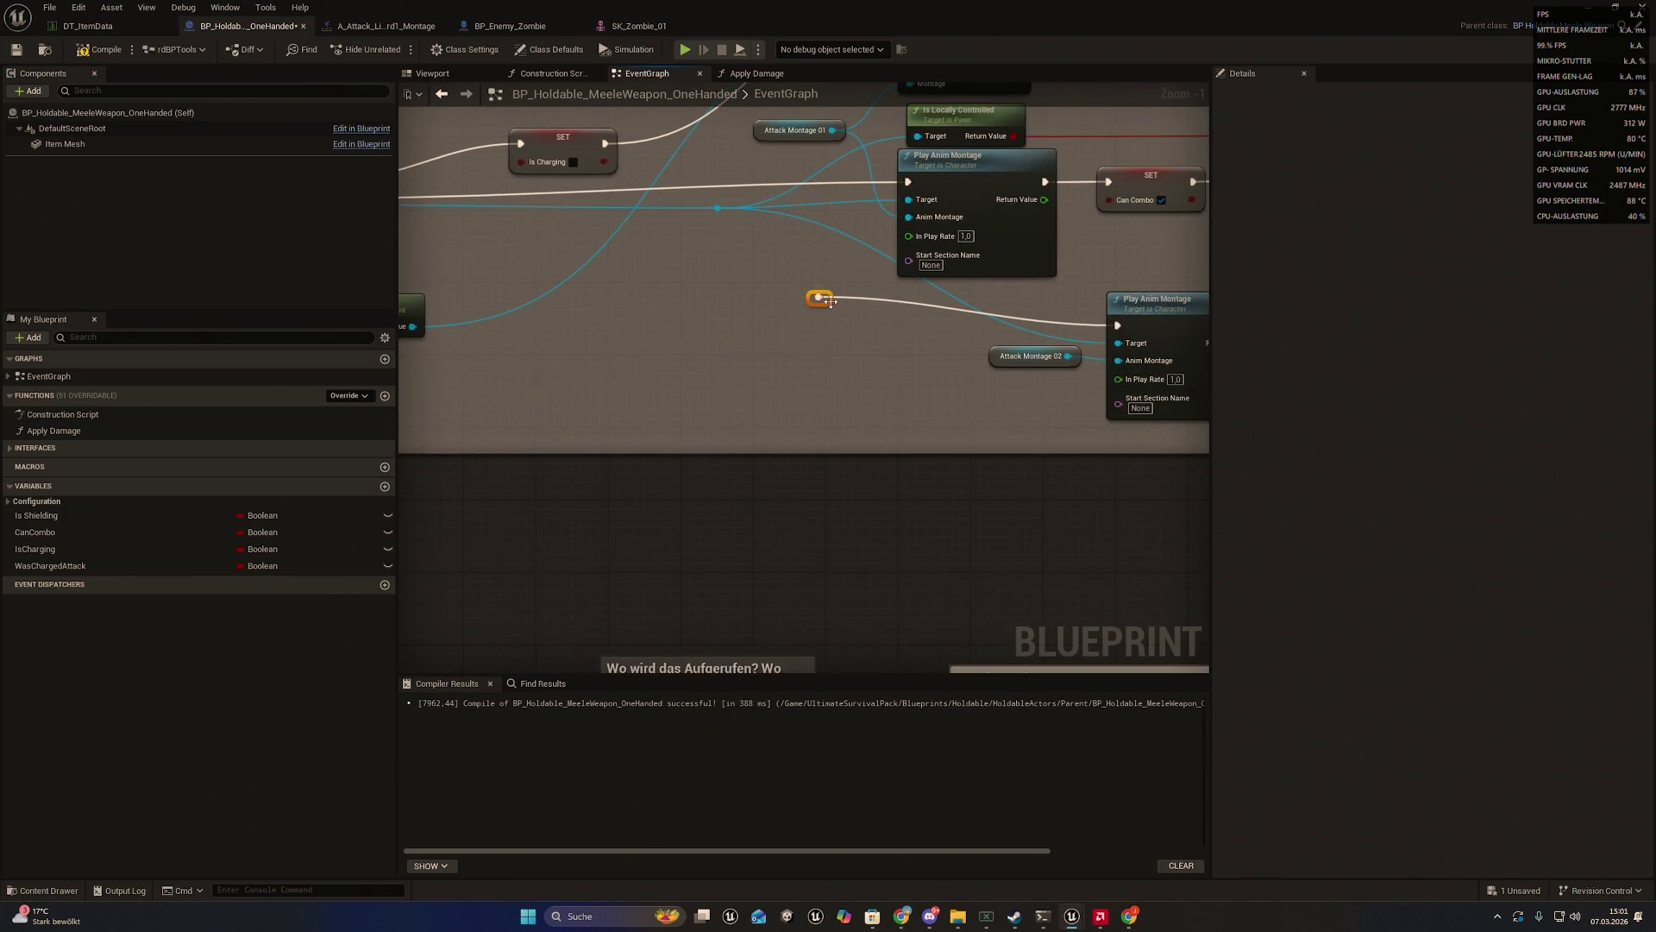
mouse_move(831, 300)
left_mouse_down()
mouse_move(902, 506)
mouse_move(1017, 521)
mouse_move(1124, 444)
left_mouse_up()
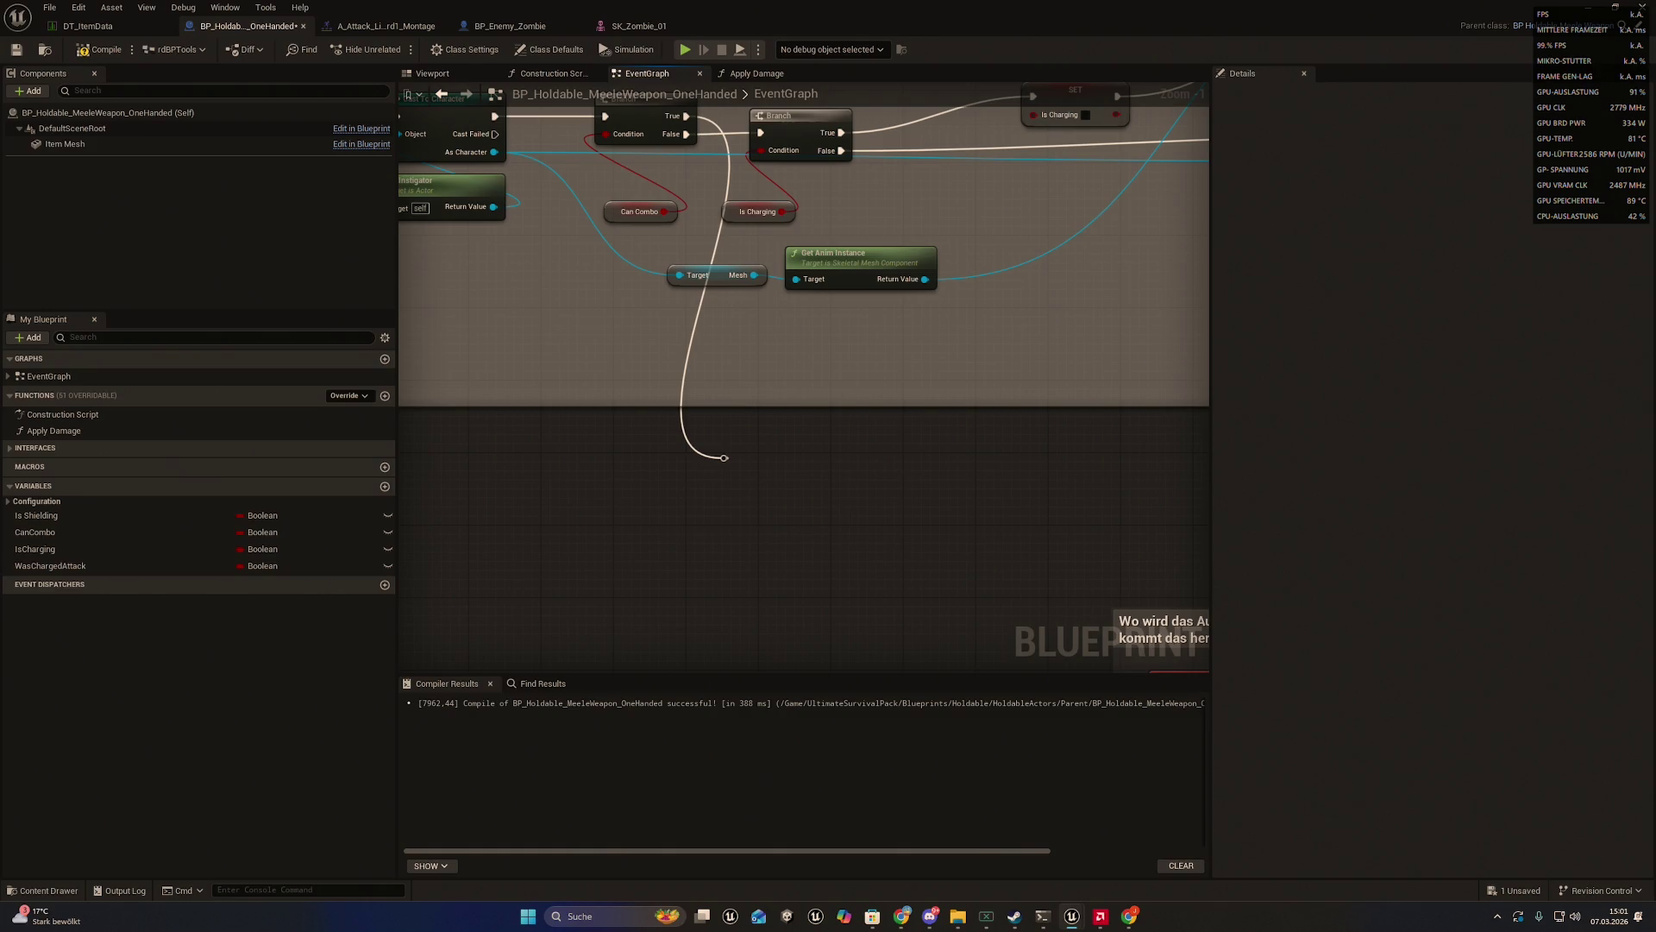
mouse_move(1196, 472)
left_mouse_down()
mouse_move(902, 514)
mouse_move(684, 481)
mouse_move(763, 491)
left_mouse_up()
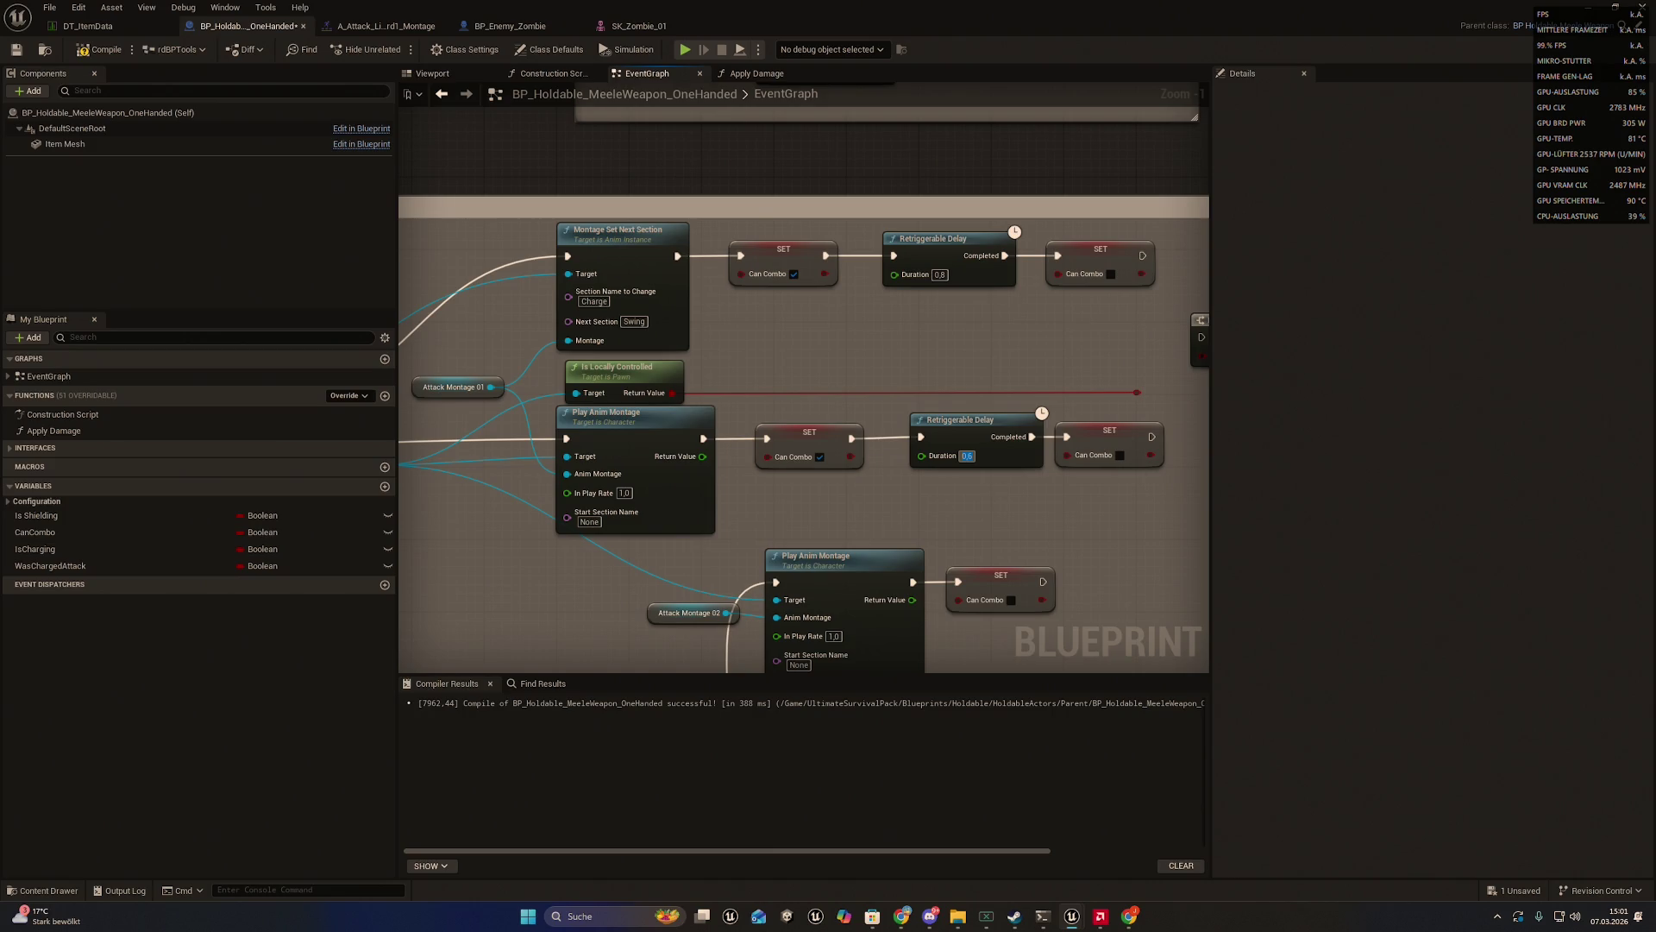
- Enter 0,6 as the second Retriggerable Delay's Duration and frame the dangling reroute wire
type("0,6")
mouse_move(966, 457)
left_mouse_down()
mouse_move(952, 432)
mouse_move(1124, 435)
left_mouse_up()
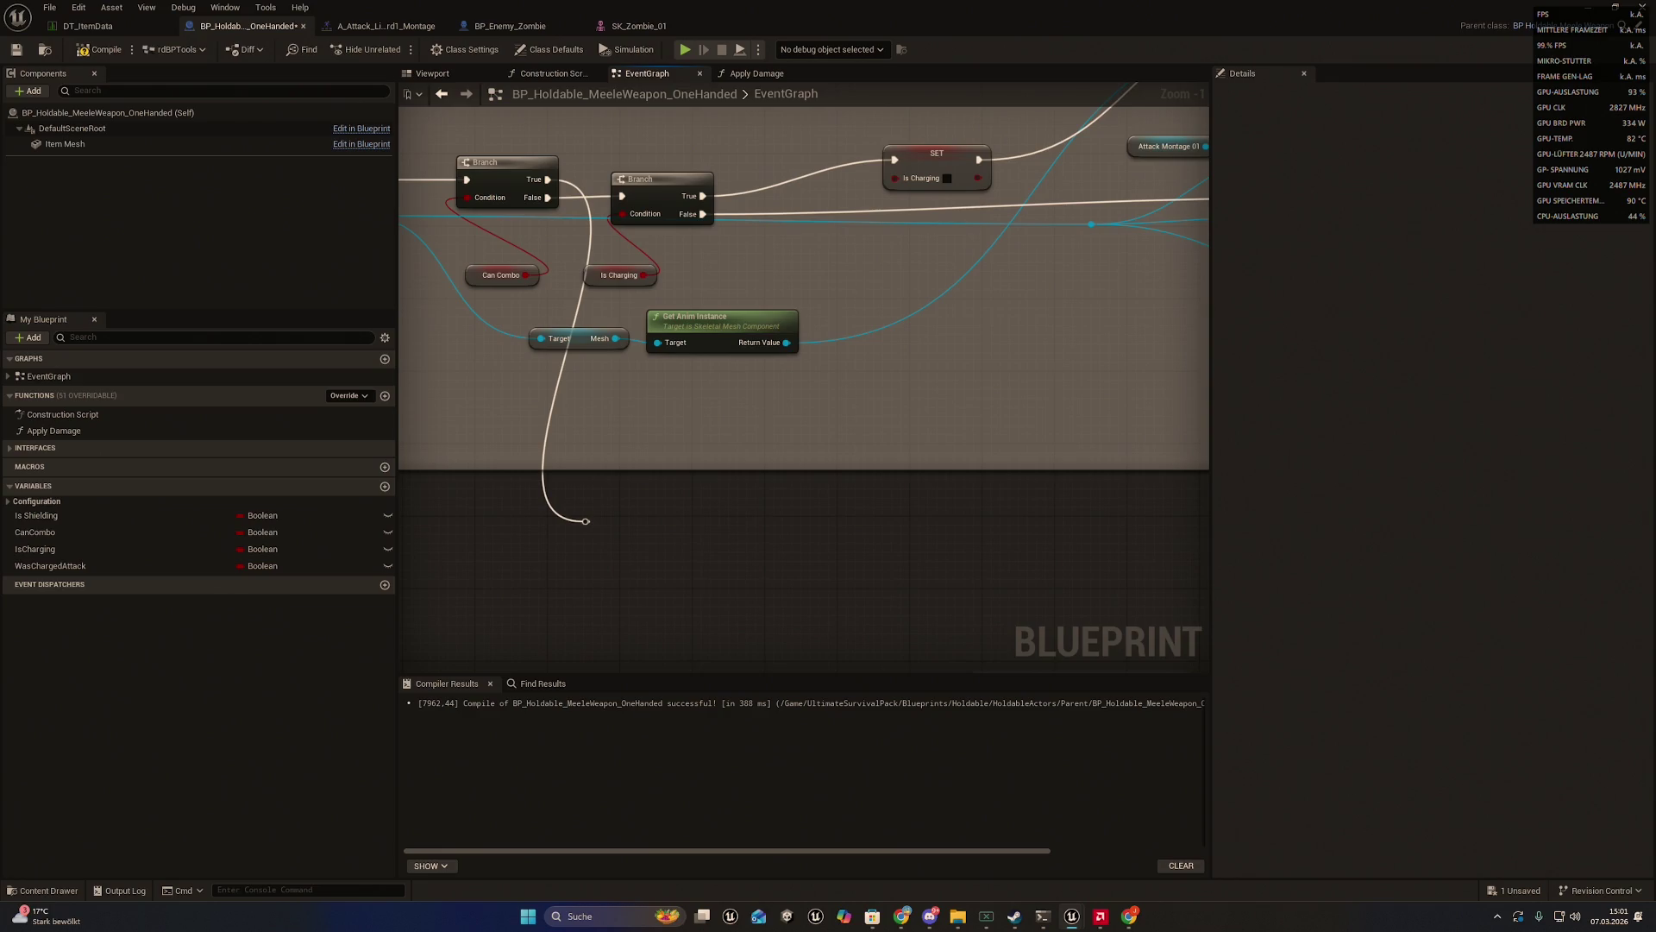
left_click_drag(1055, 463, 1136, 449)
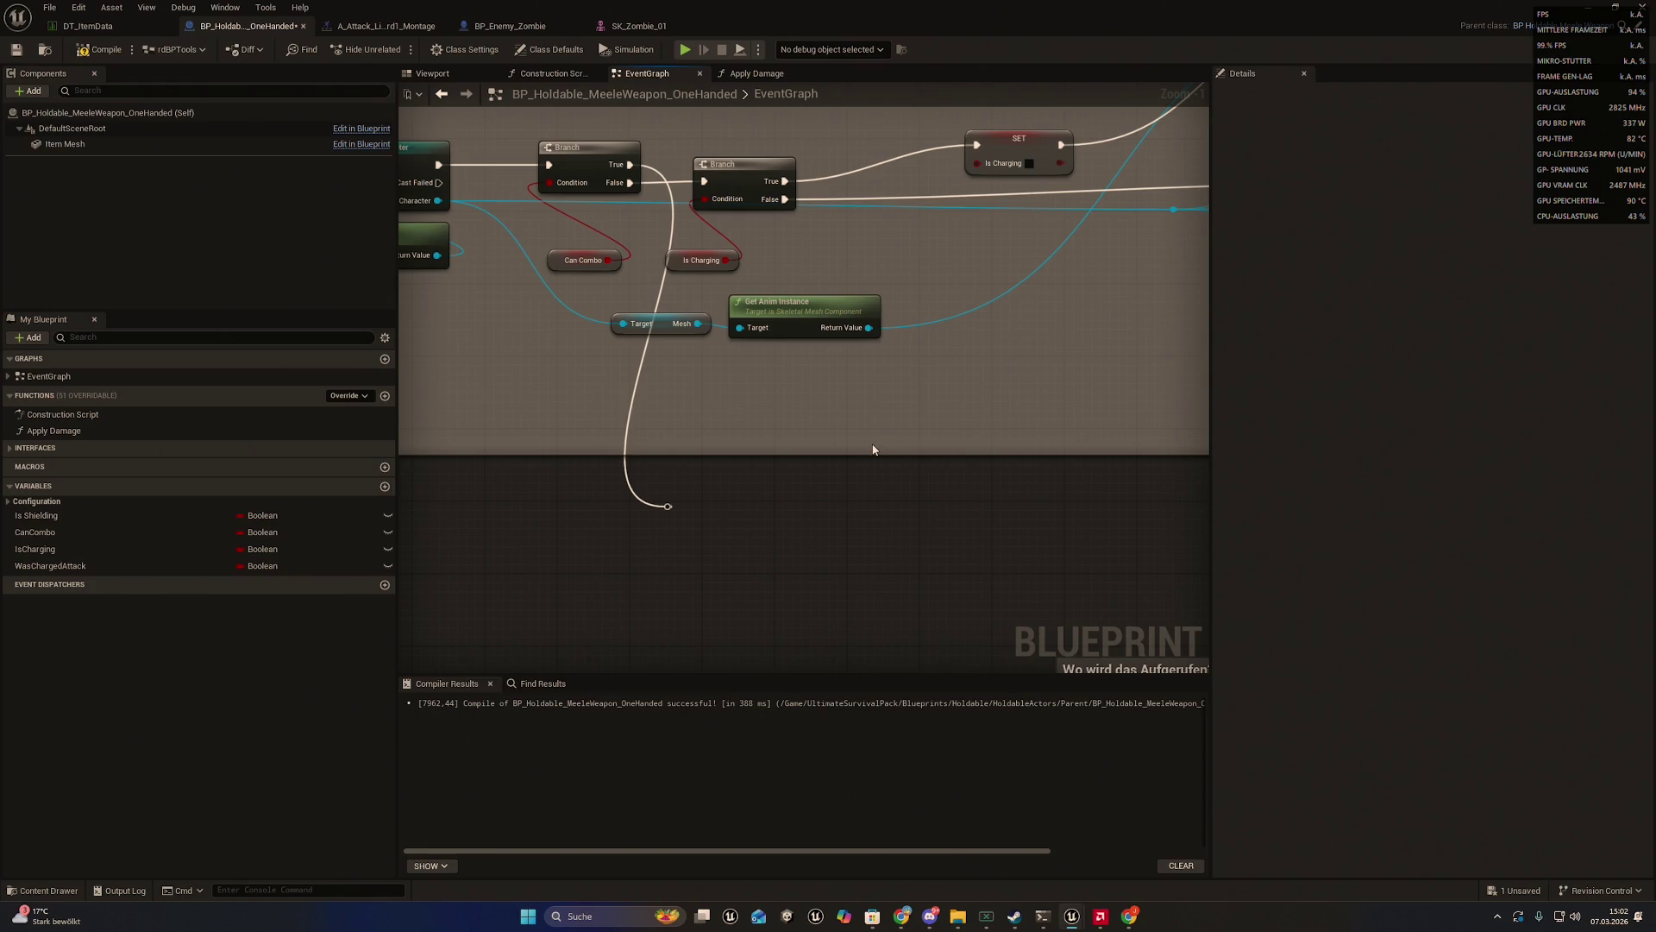
left_click_drag(873, 449, 887, 458)
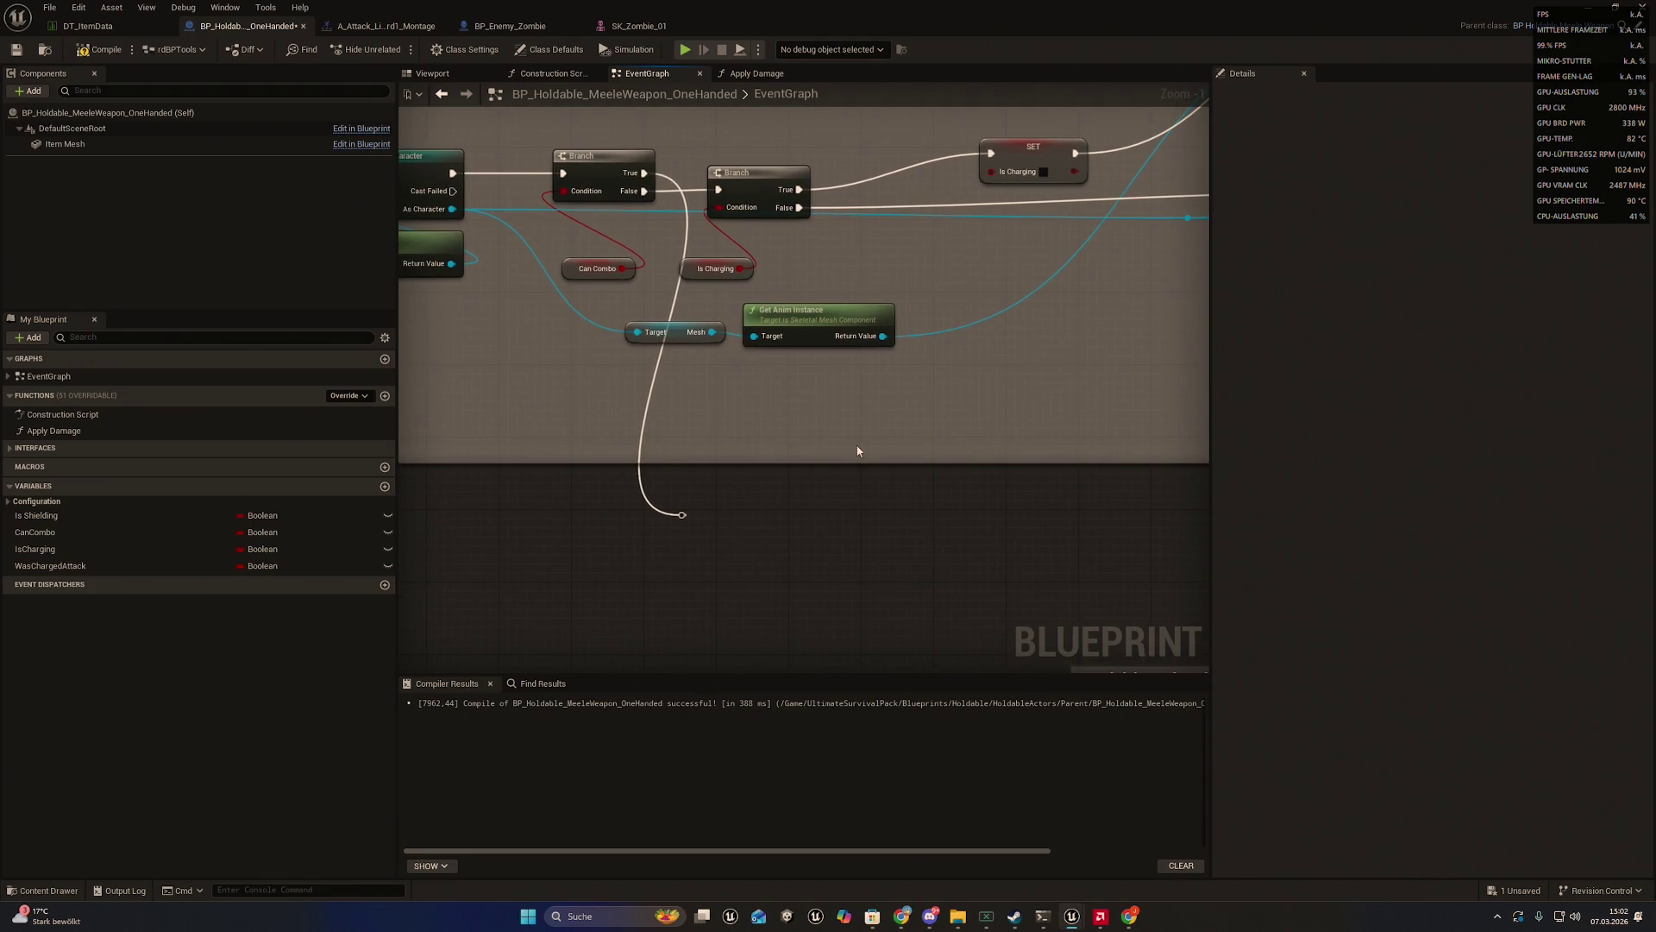
right_click(858, 450)
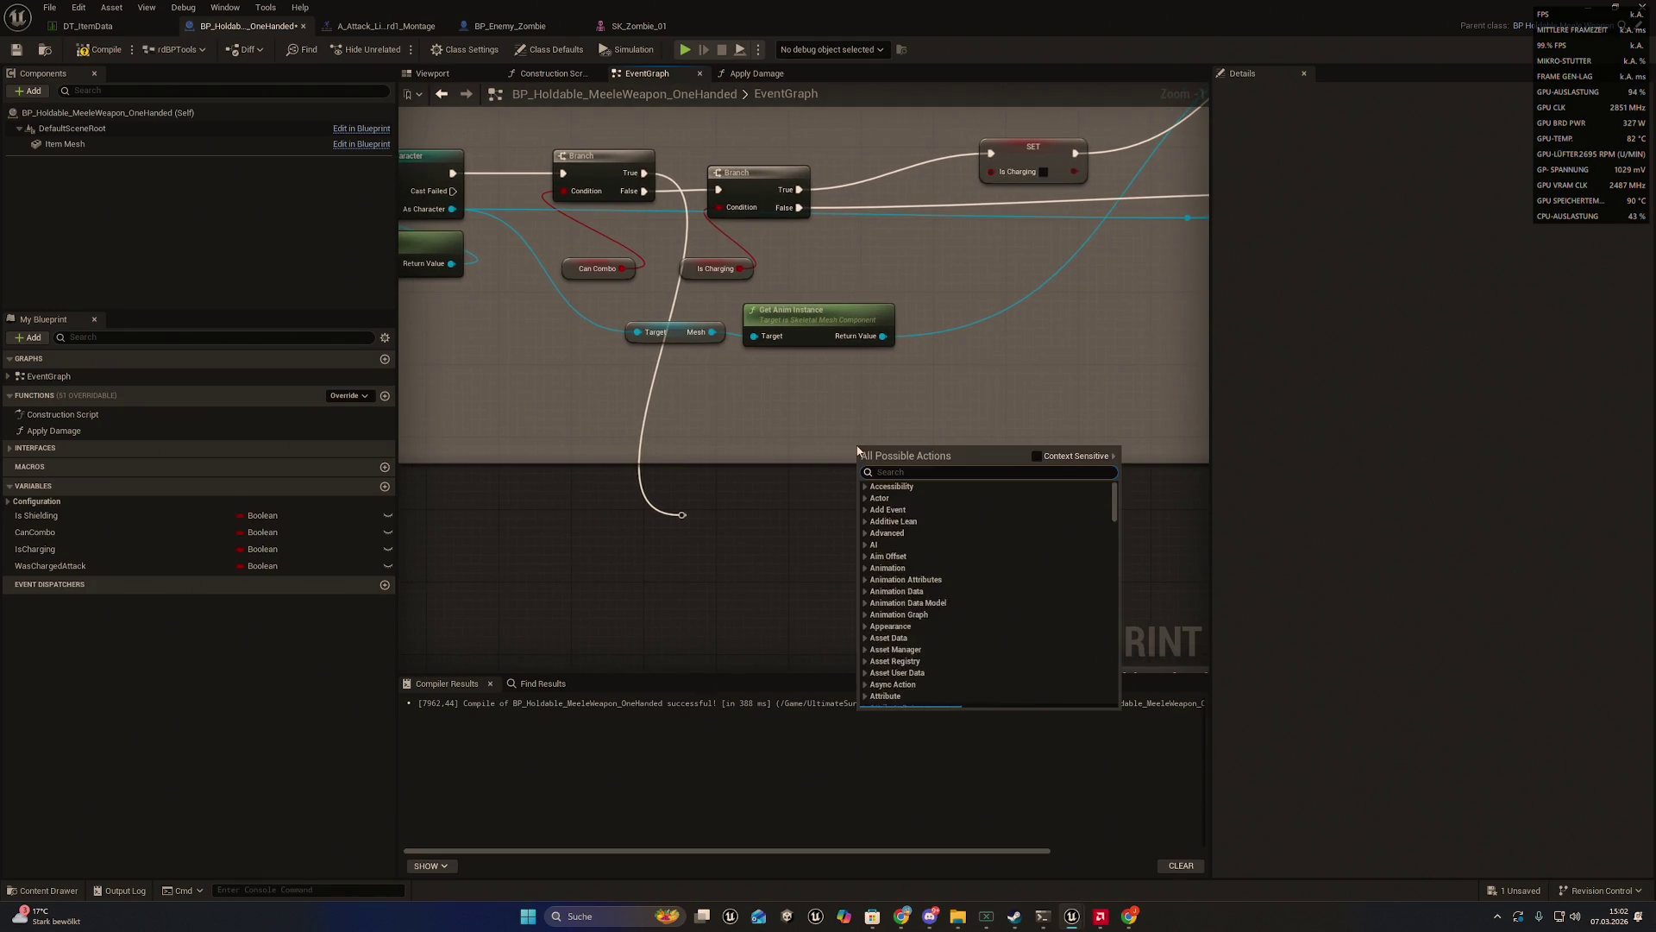
type("an")
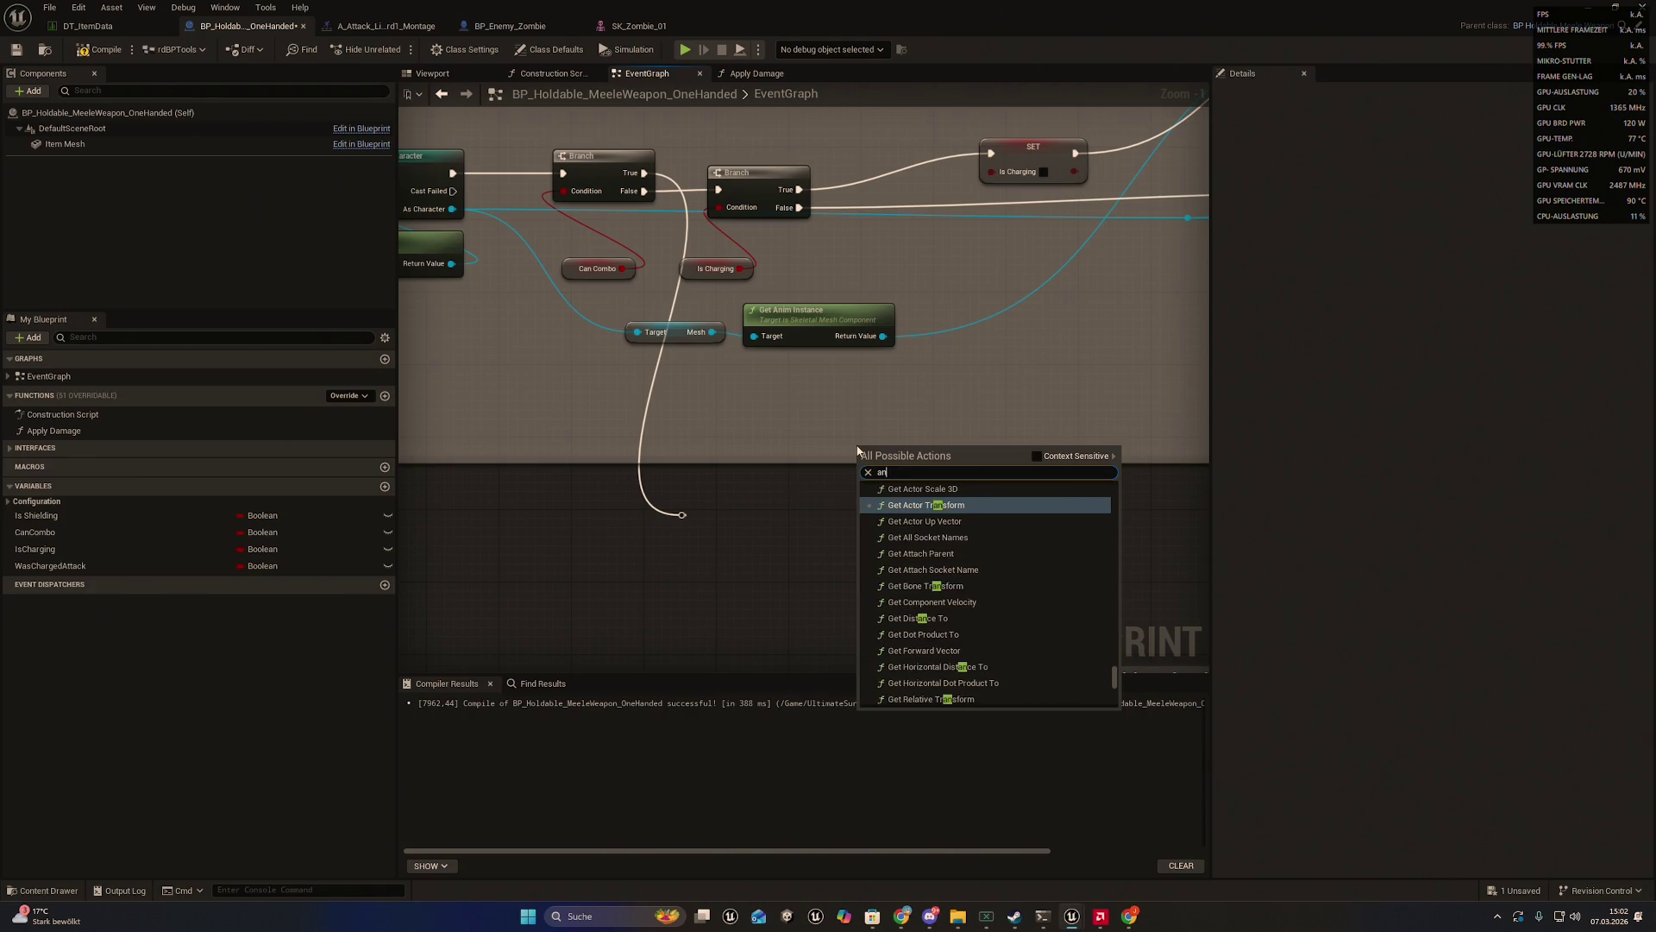
type("_combo")
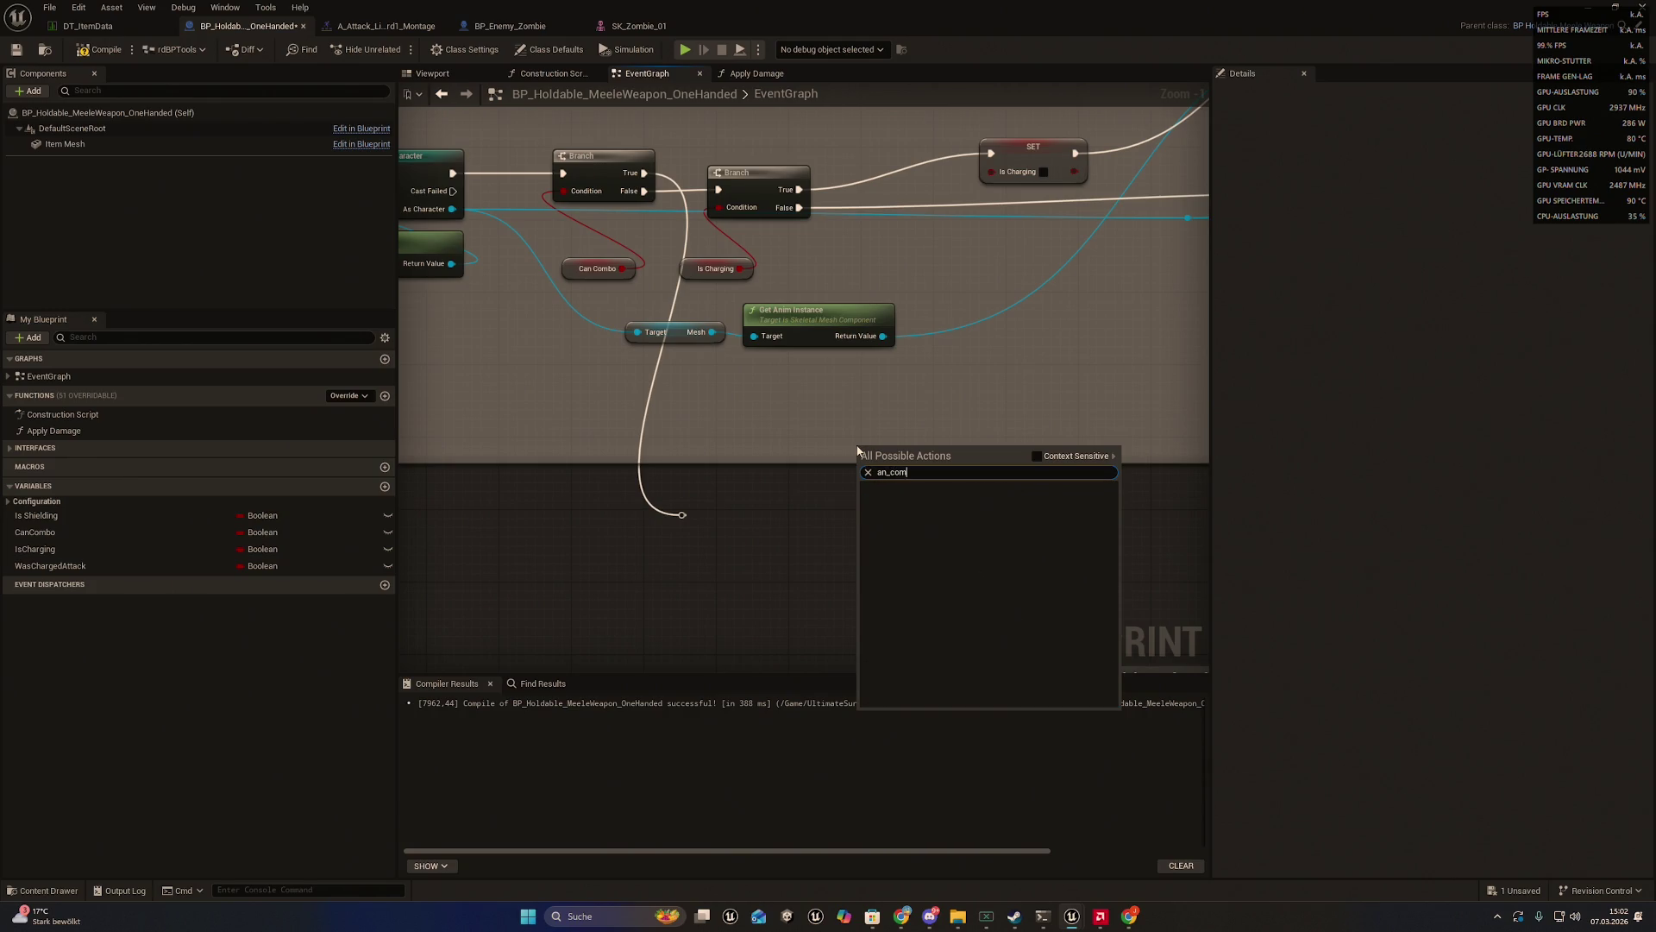
type("chek")
key("BackSpace")
type("ck")
left_click(1035, 458)
left_click_drag(825, 491, 827, 480)
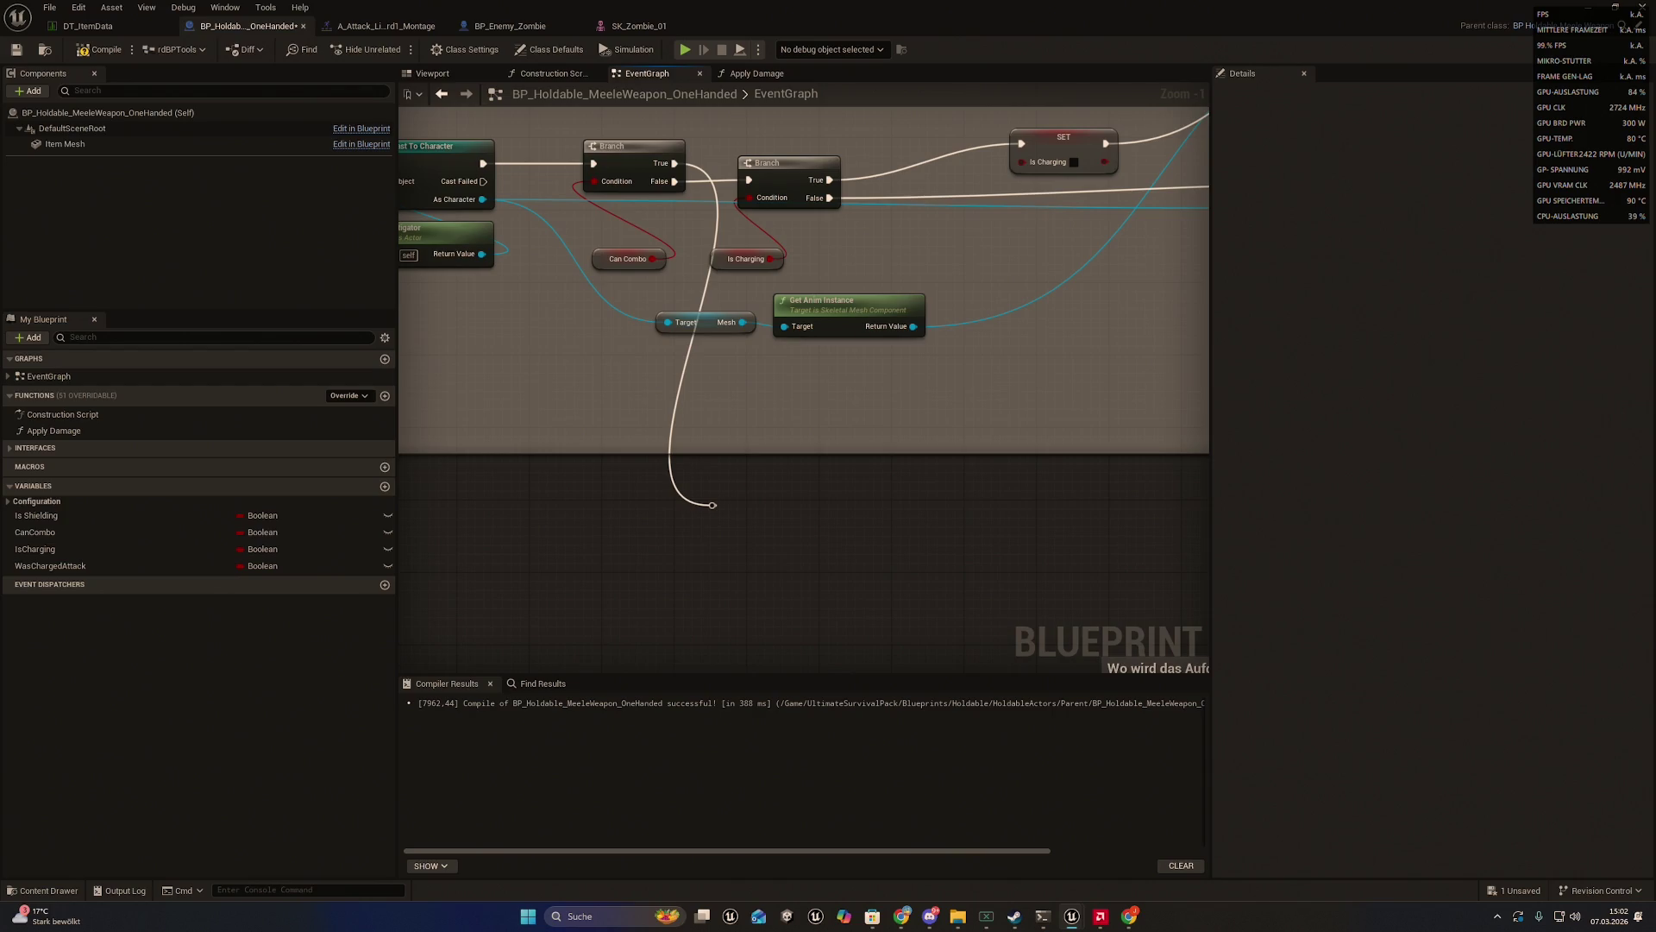
- Add a Custom Event node named AnimNotify_AN_ComboCheck
right_click(833, 544)
type("add")
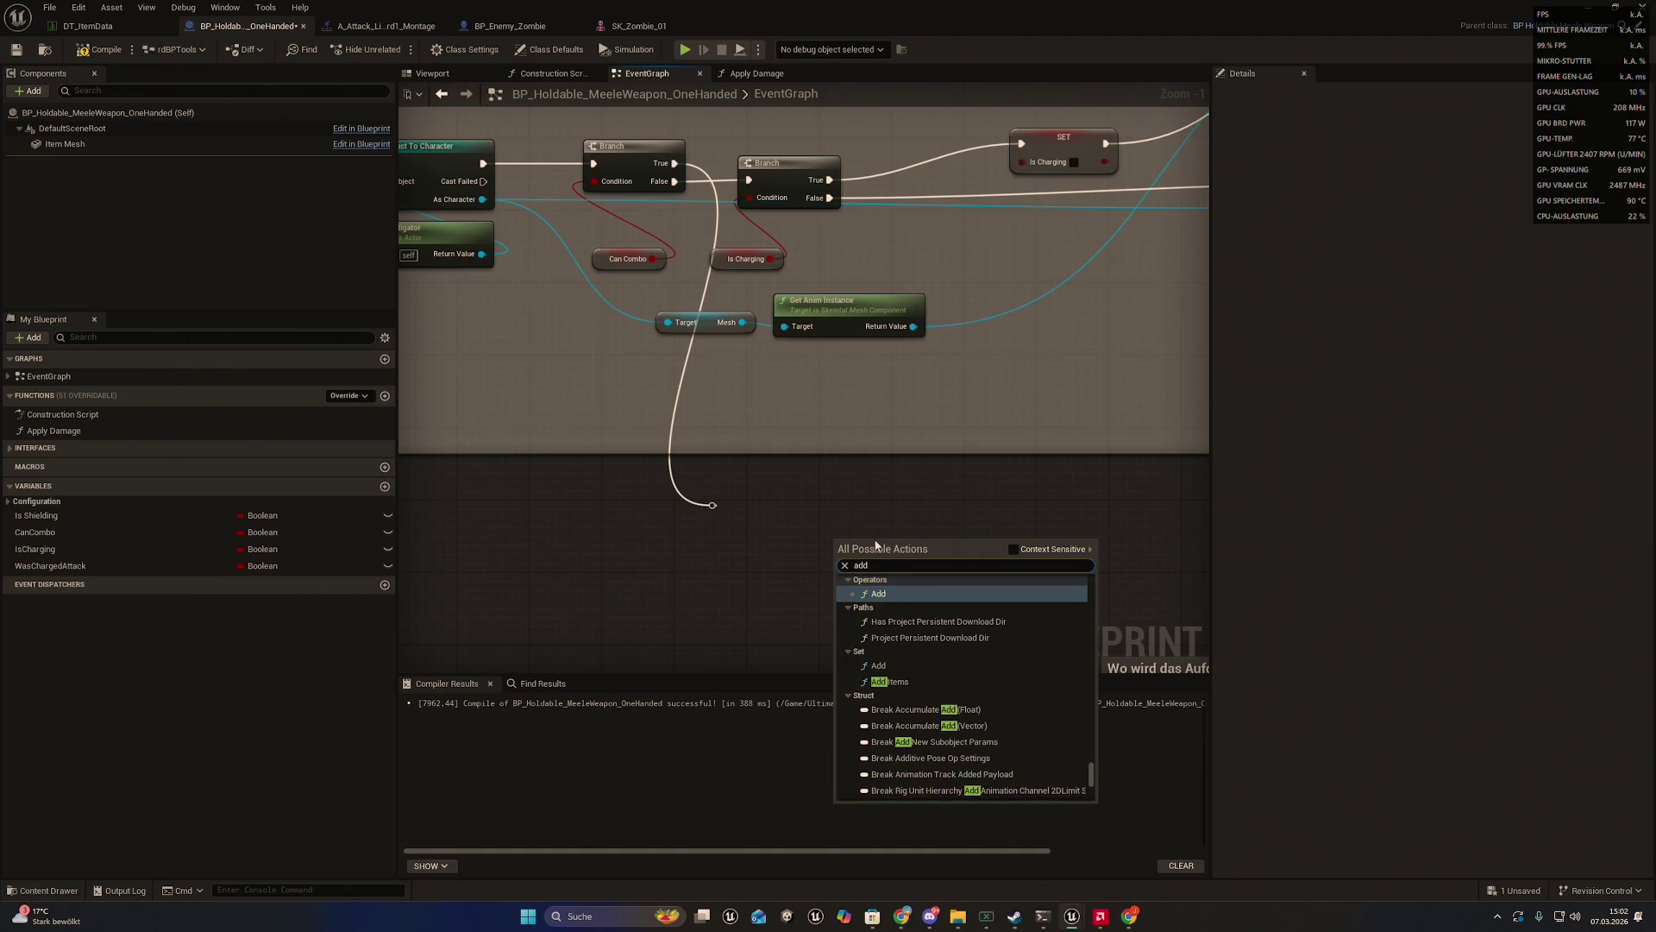
type(" cus")
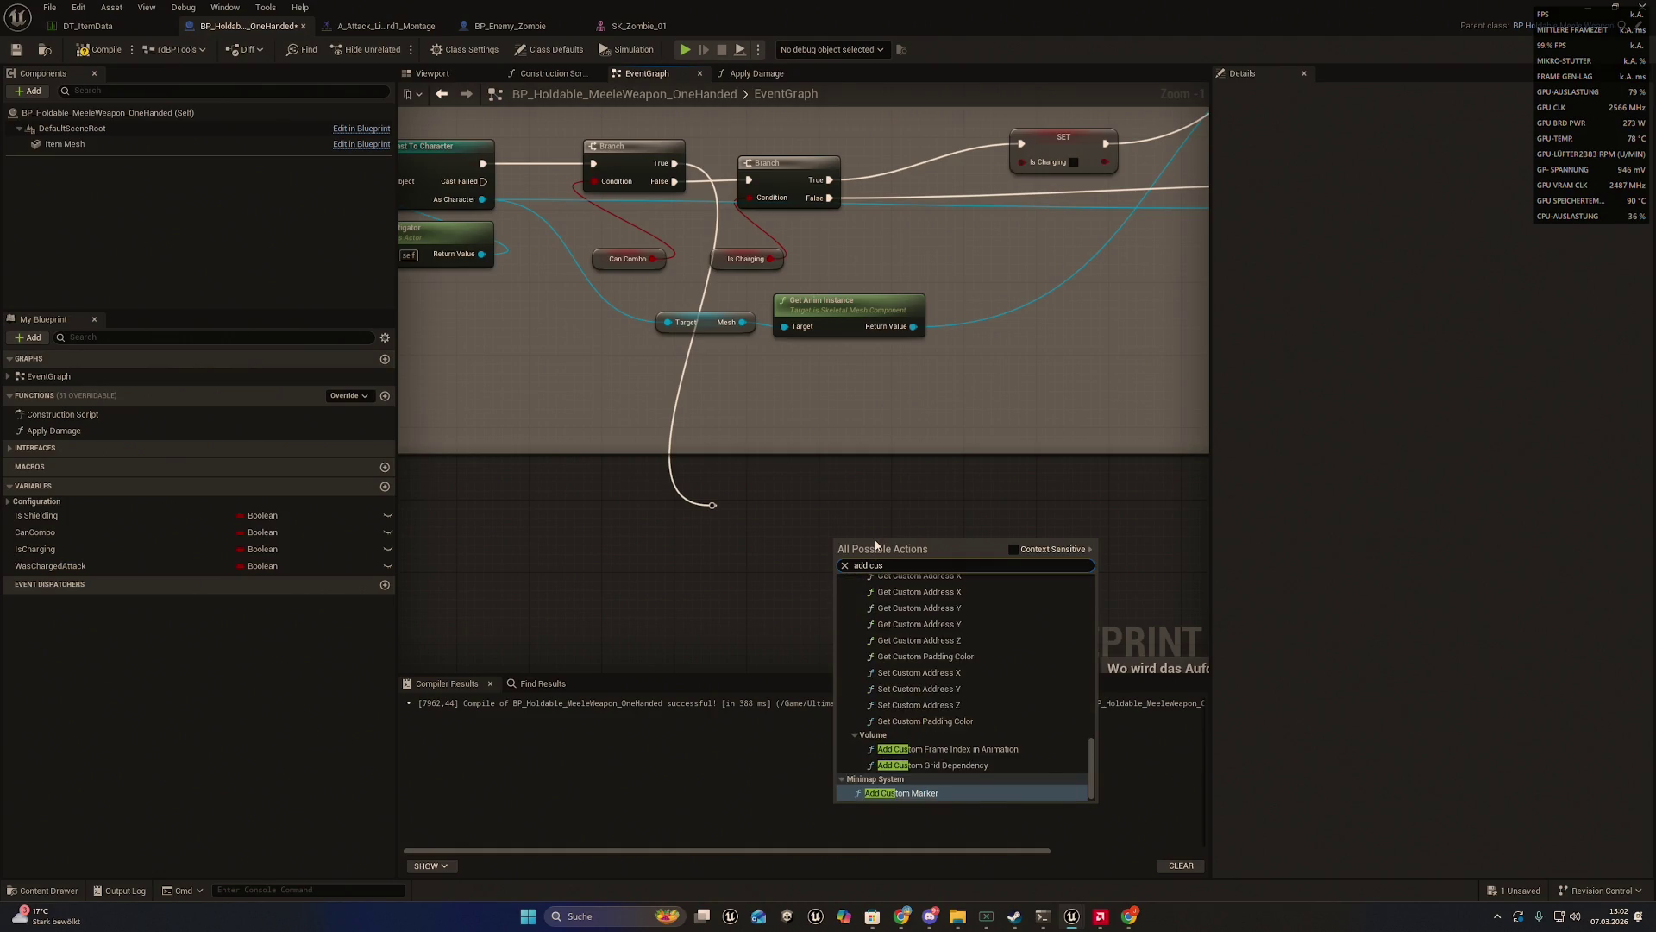
type("tom eve")
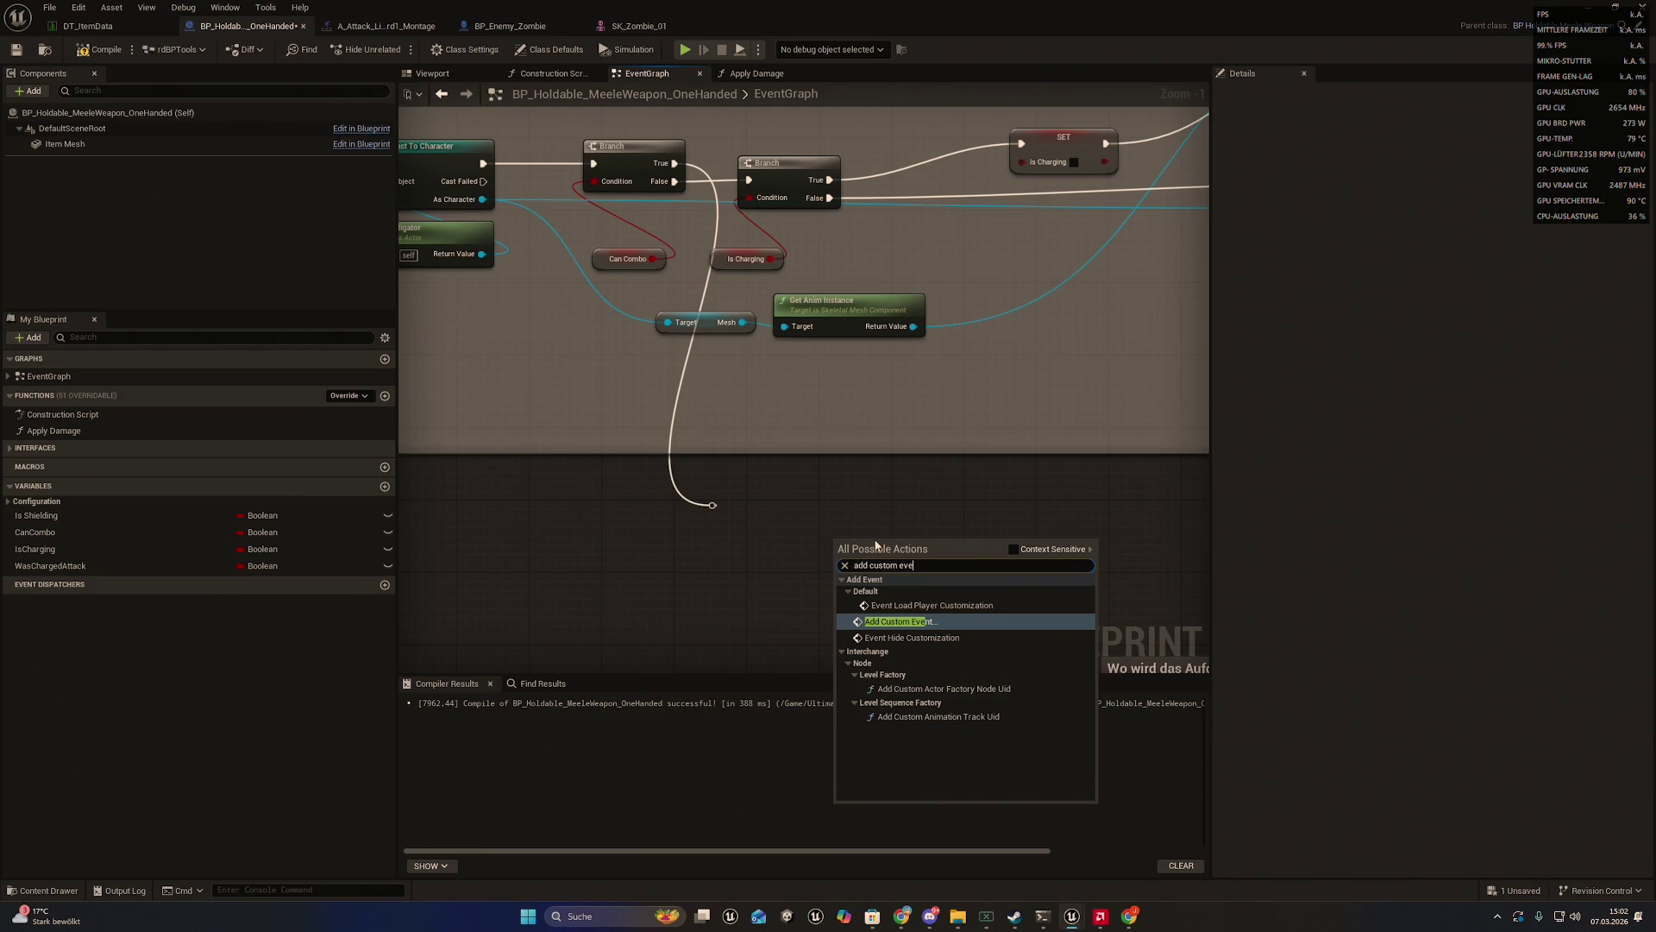
key("Return")
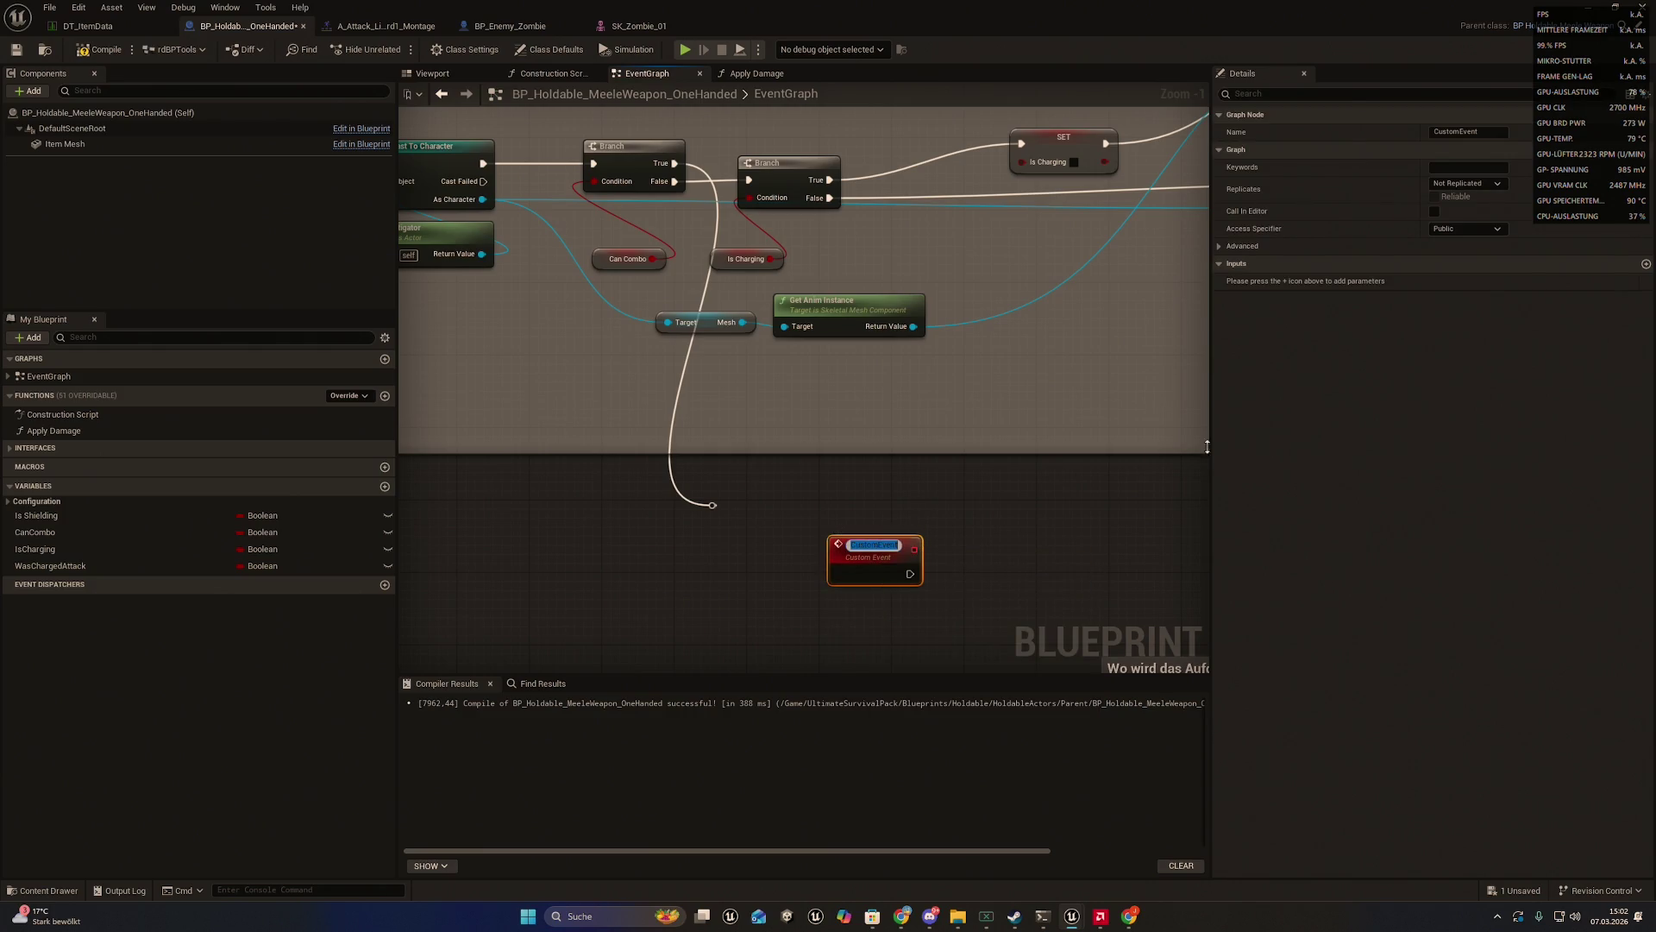
key("alt+Tab")
left_click(873, 543)
type("AnimNotify_AN_ComboCheck")
key("Return")
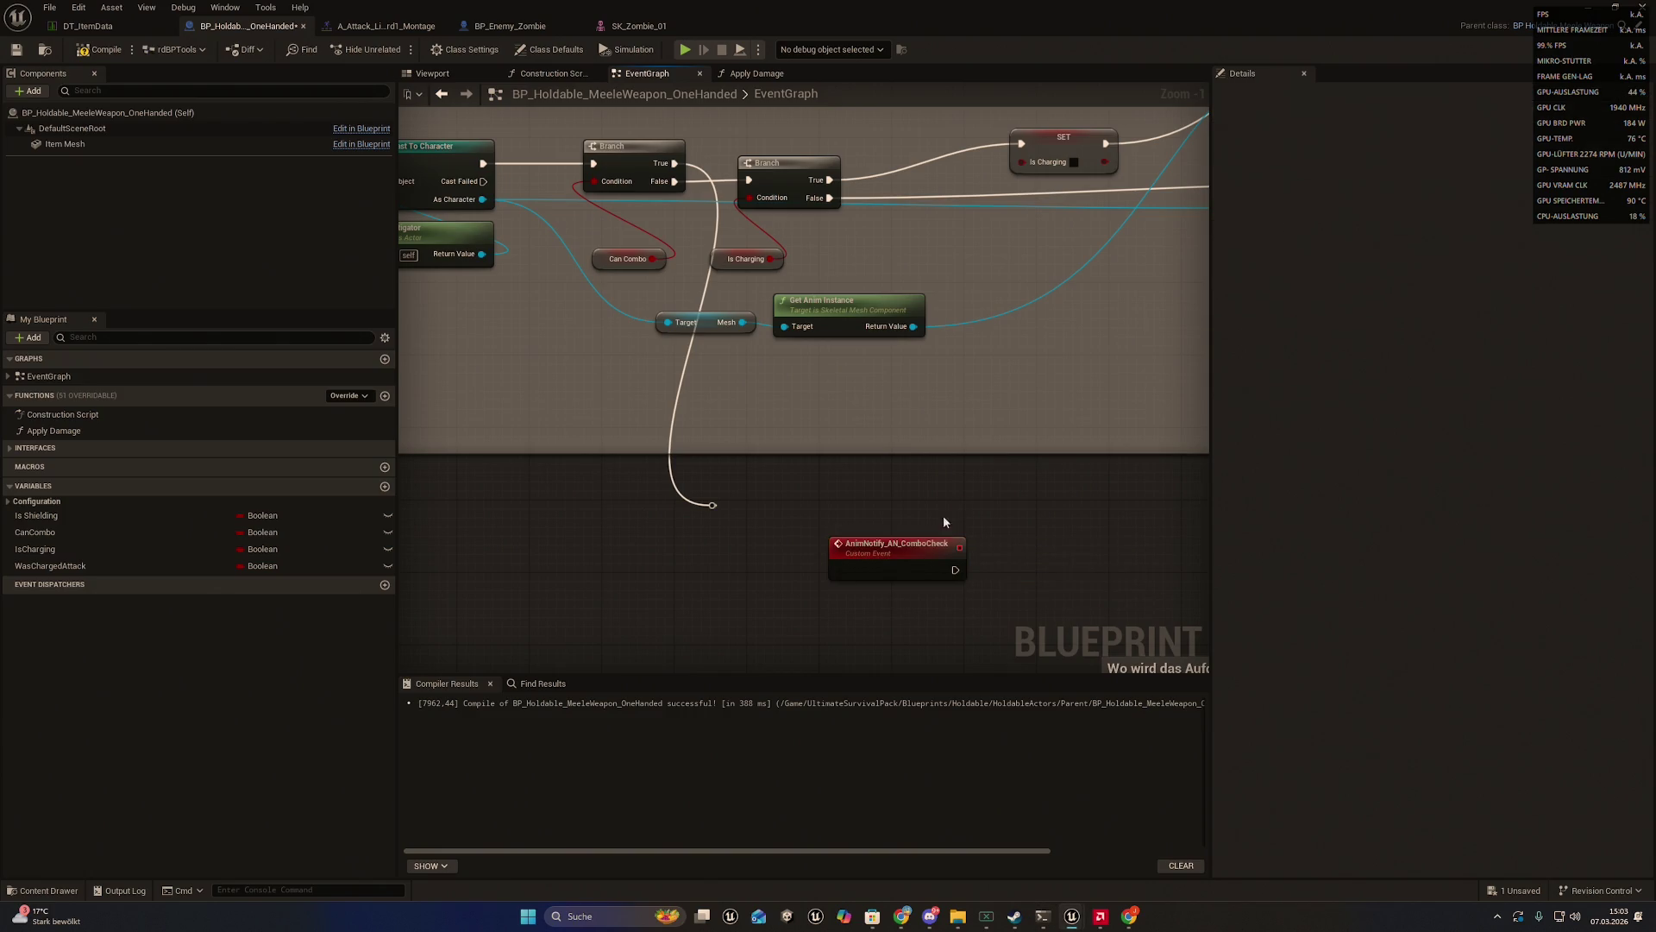
- Move the AnimNotify_AN_ComboCheck event left, below the combo logic
mouse_move(896, 559)
left_mouse_down()
mouse_move(861, 506)
mouse_move(880, 547)
mouse_move(816, 556)
mouse_move(811, 502)
mouse_move(788, 557)
left_mouse_up()
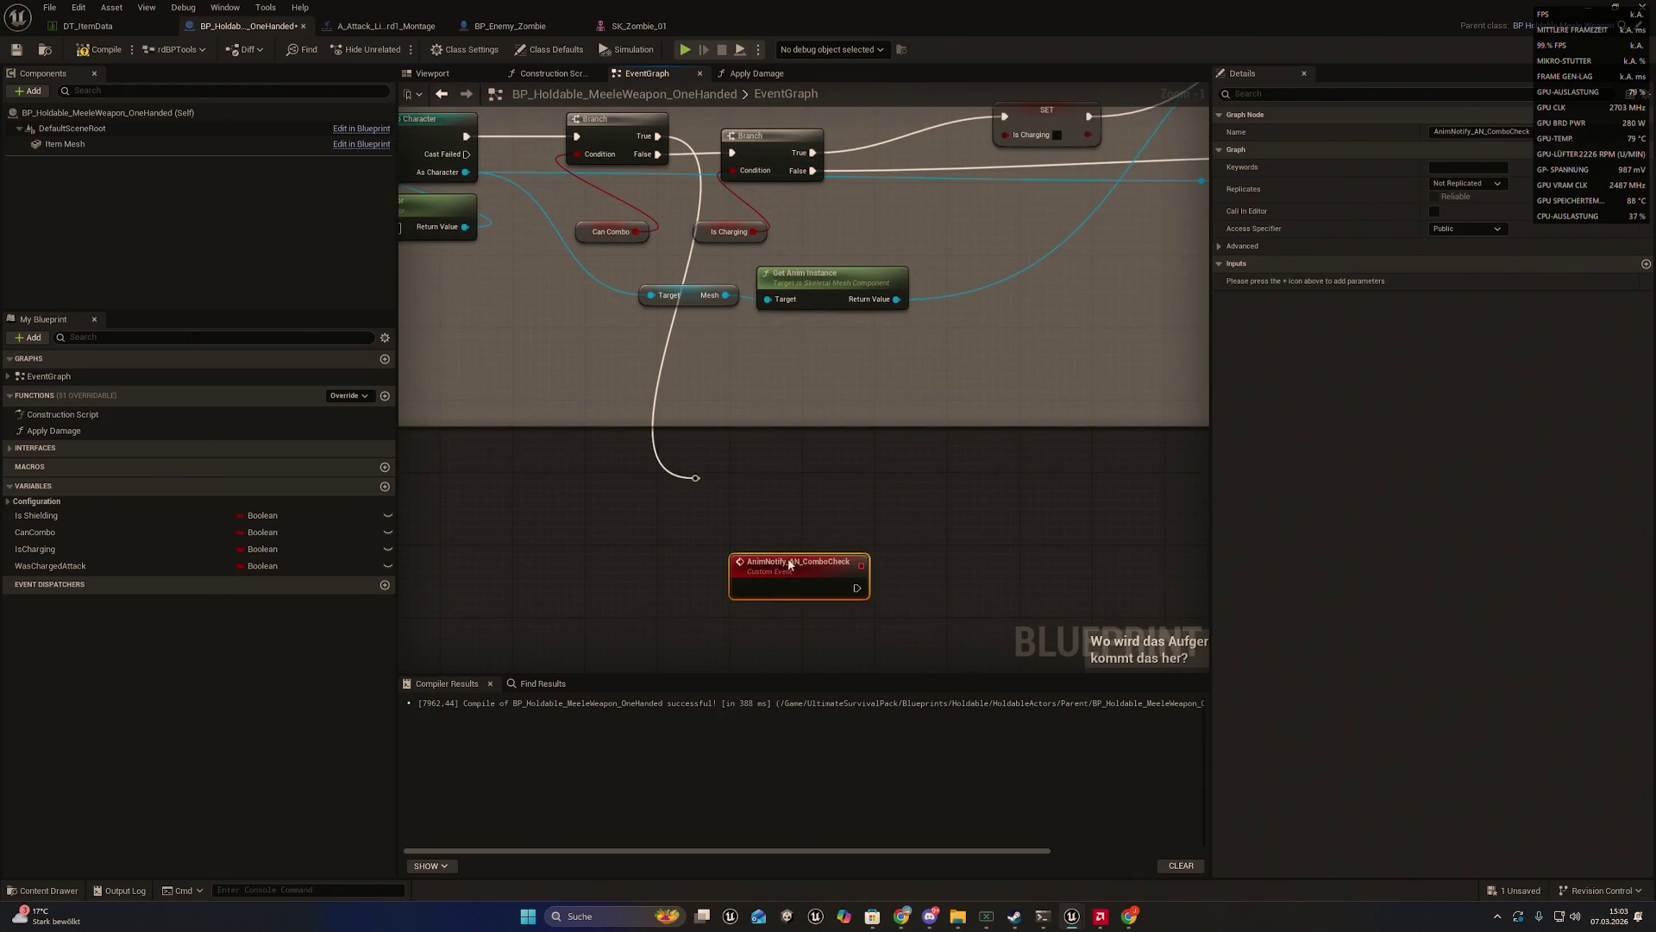
right_click(790, 477)
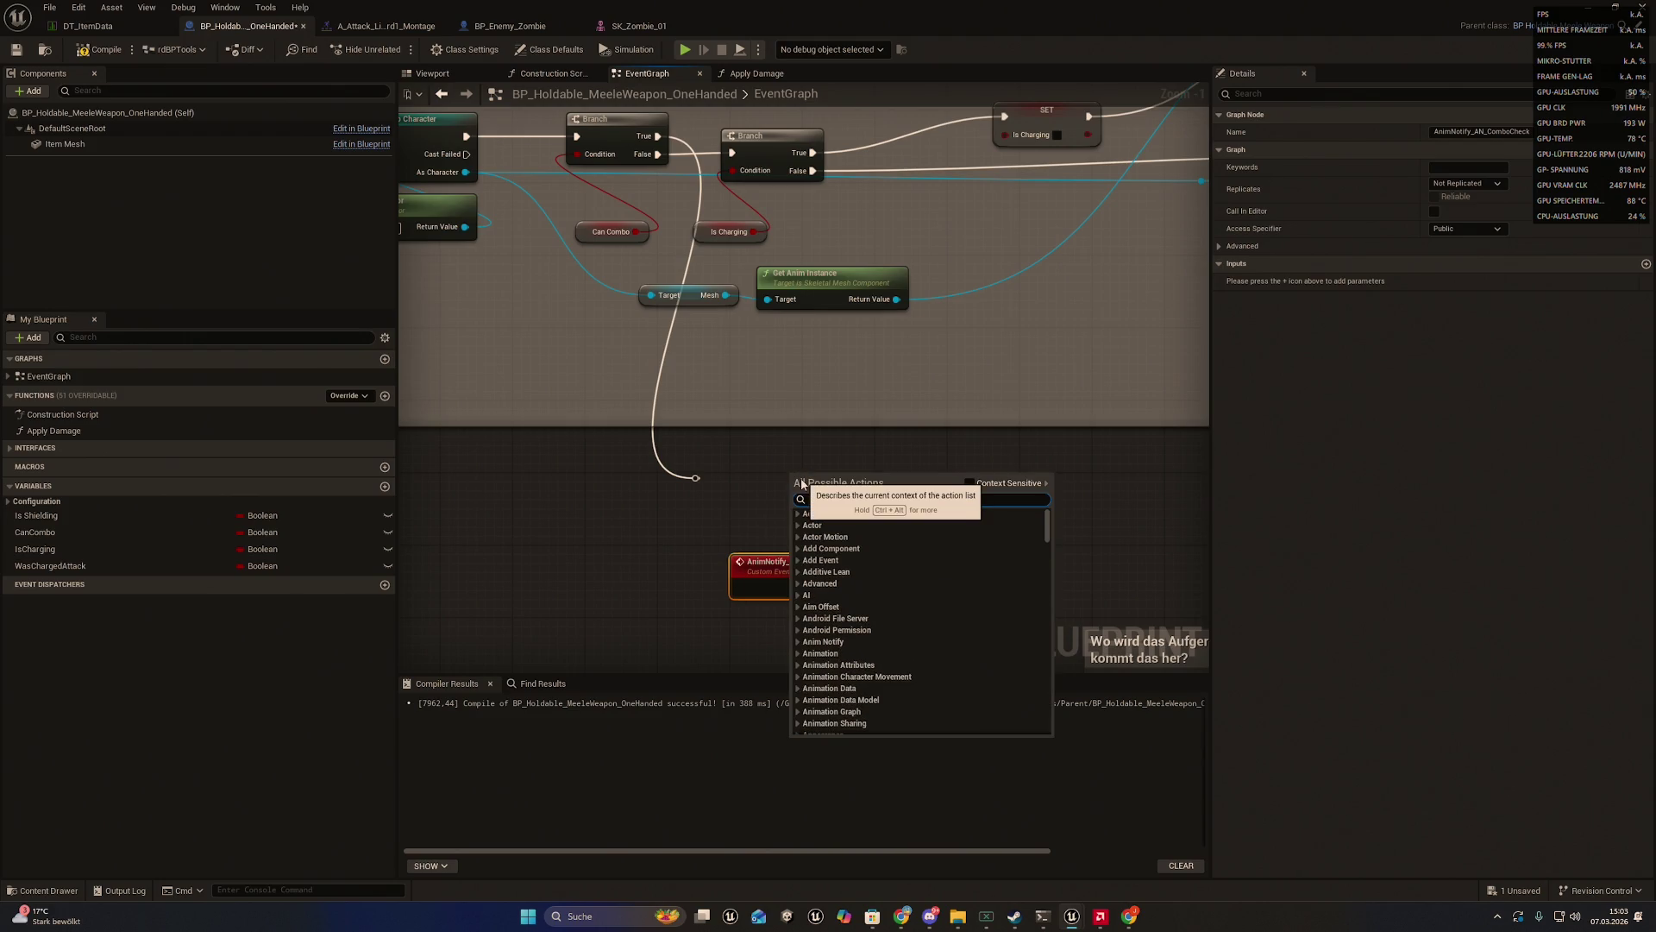
type("anim")
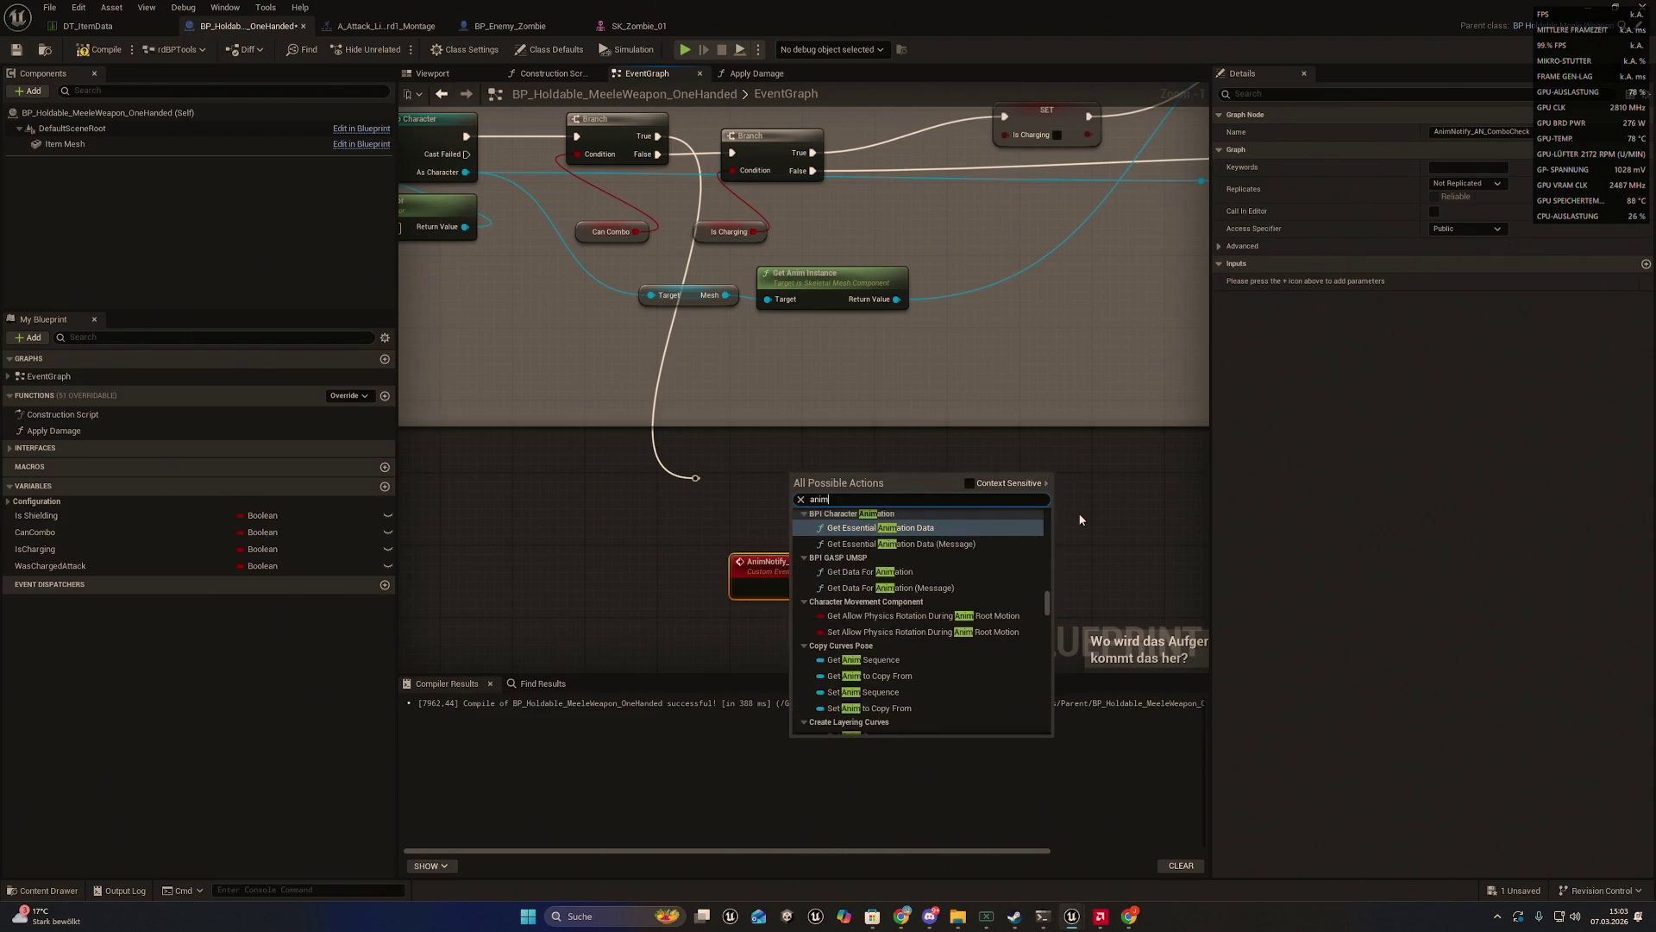
type("not")
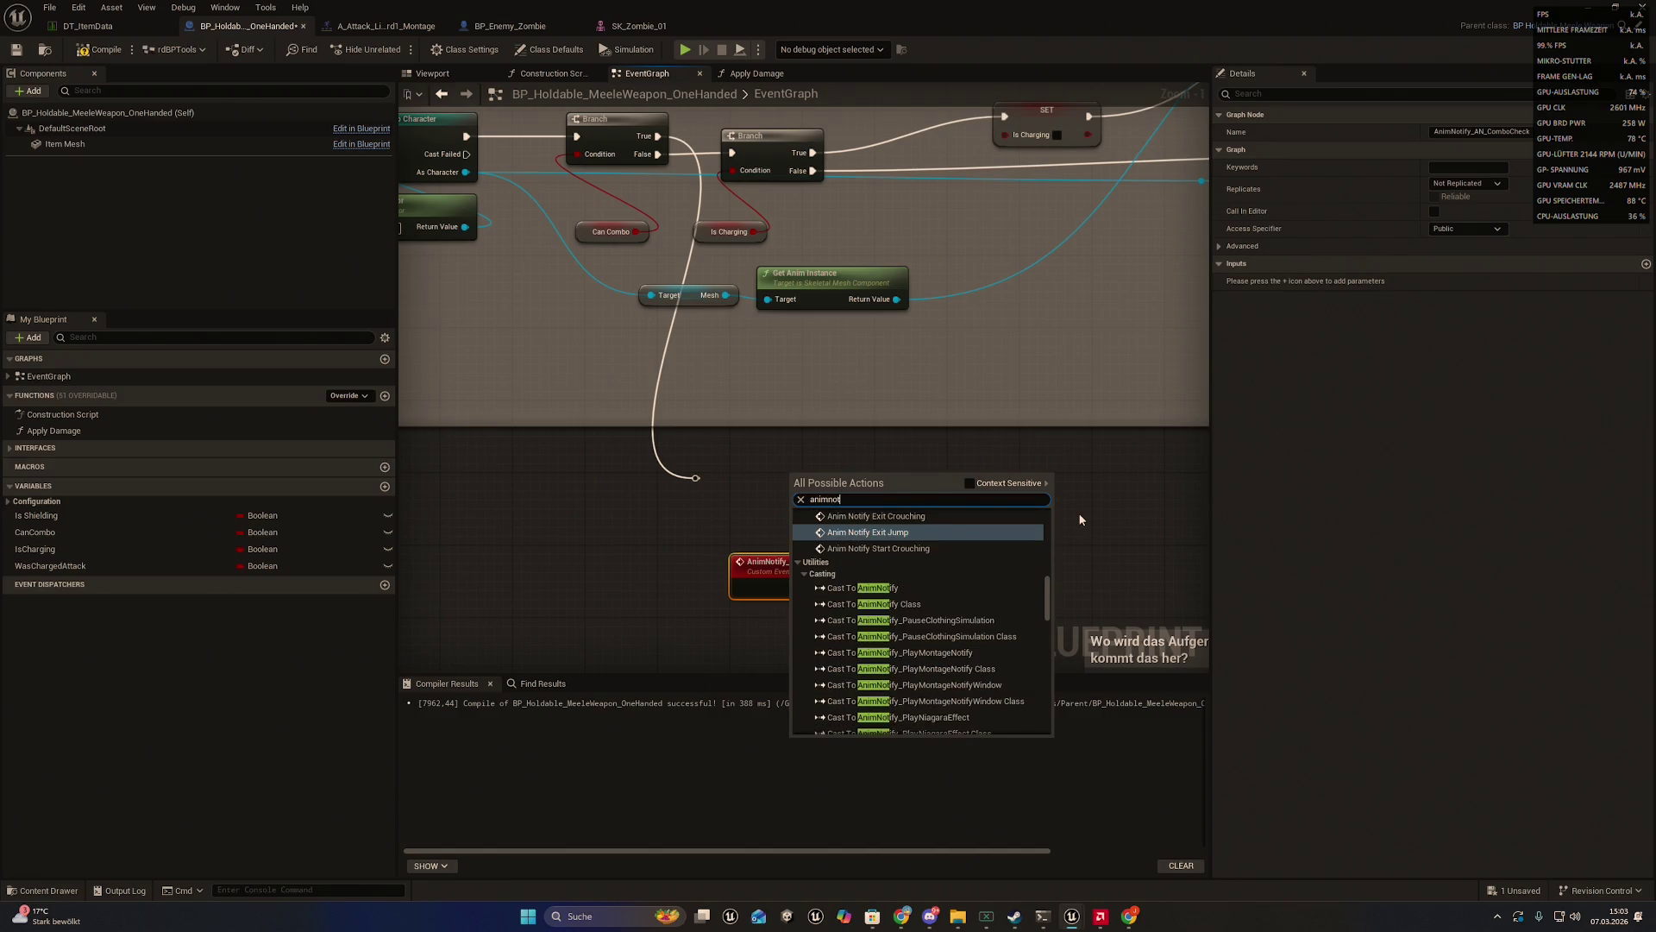
type("ify")
left_click_drag(750, 553, 607, 562)
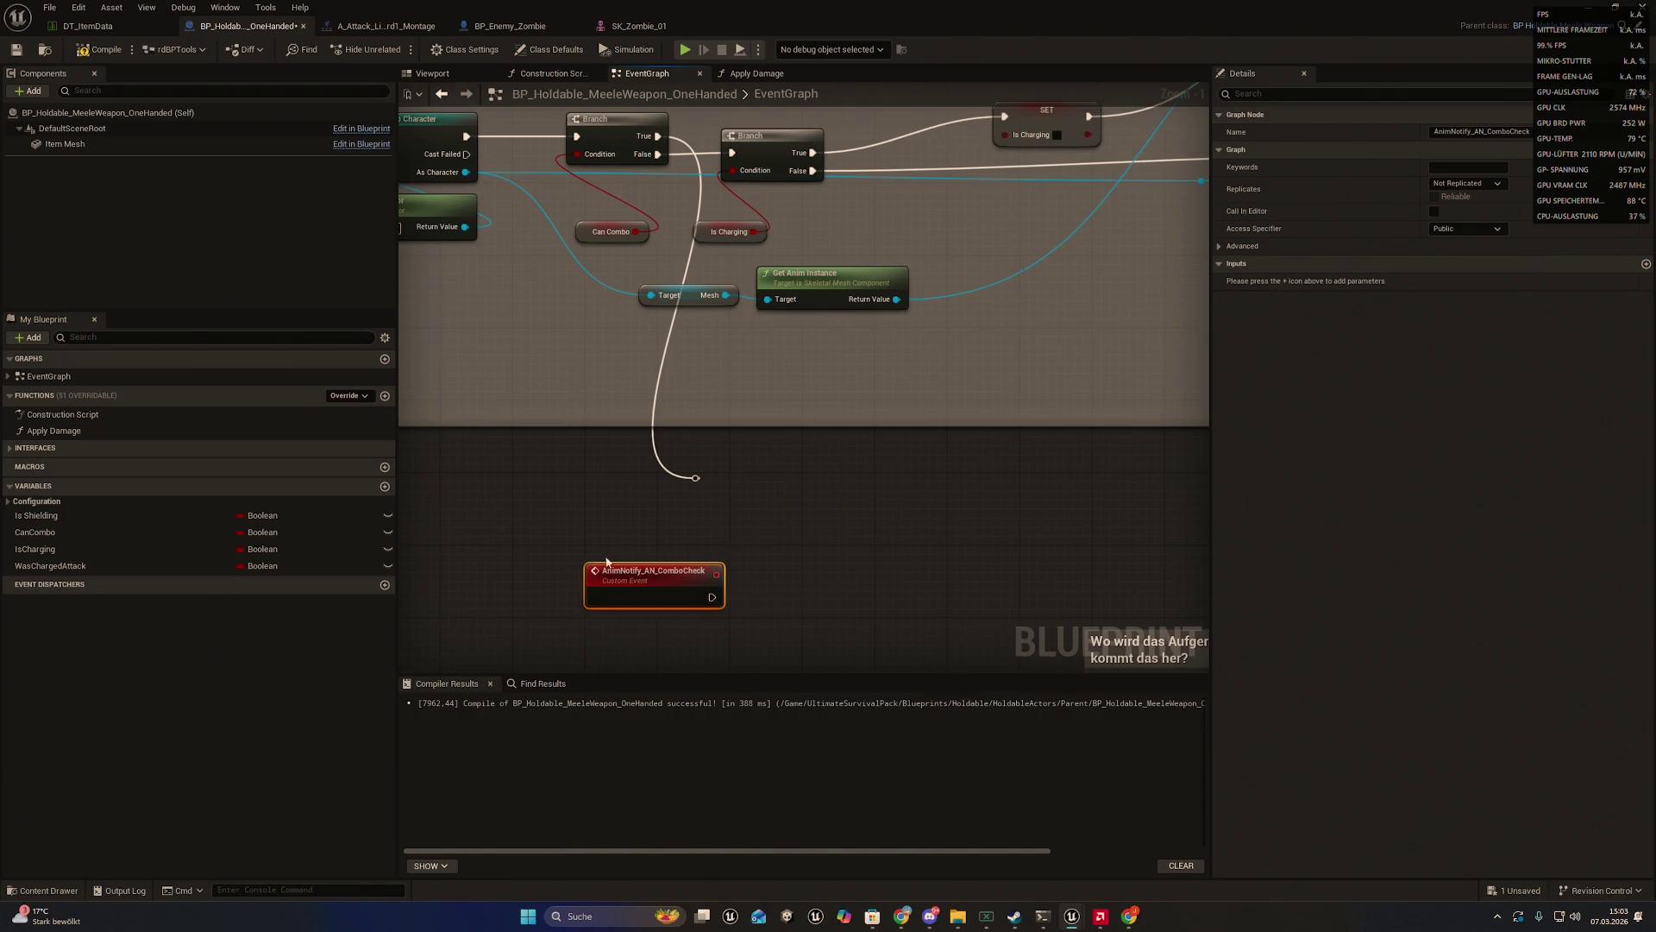
- Add an Anim Notify AN Combo Check call node and wire the reroute knot into its exec input
right_click(786, 494)
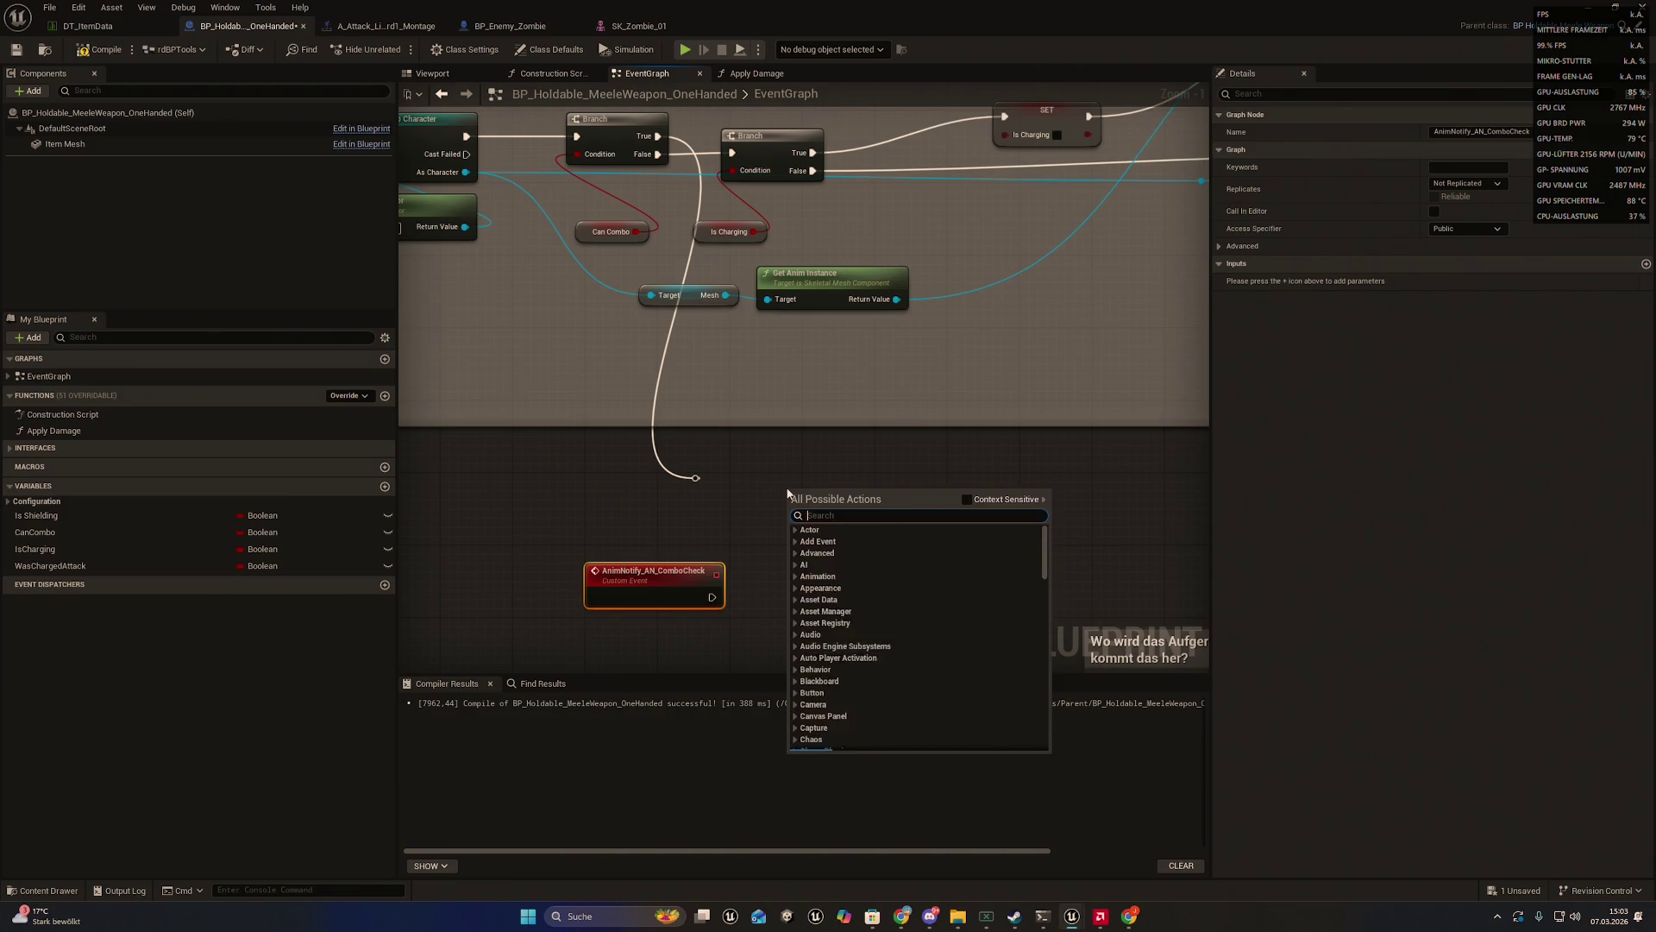
type("ani")
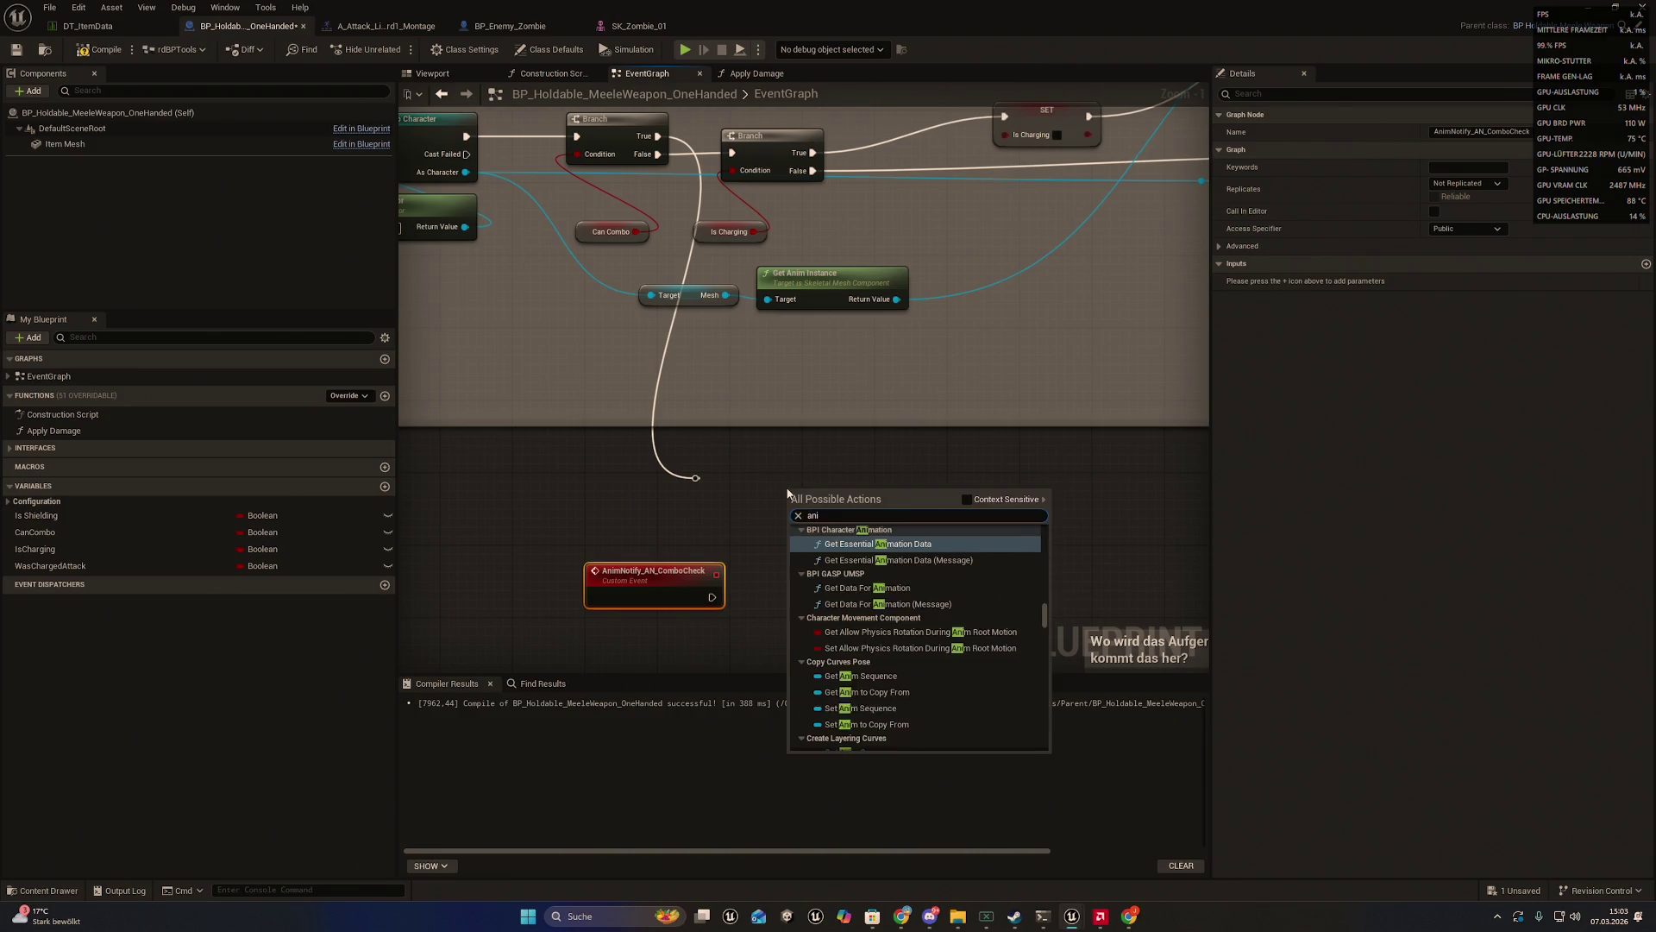
type("mnotify")
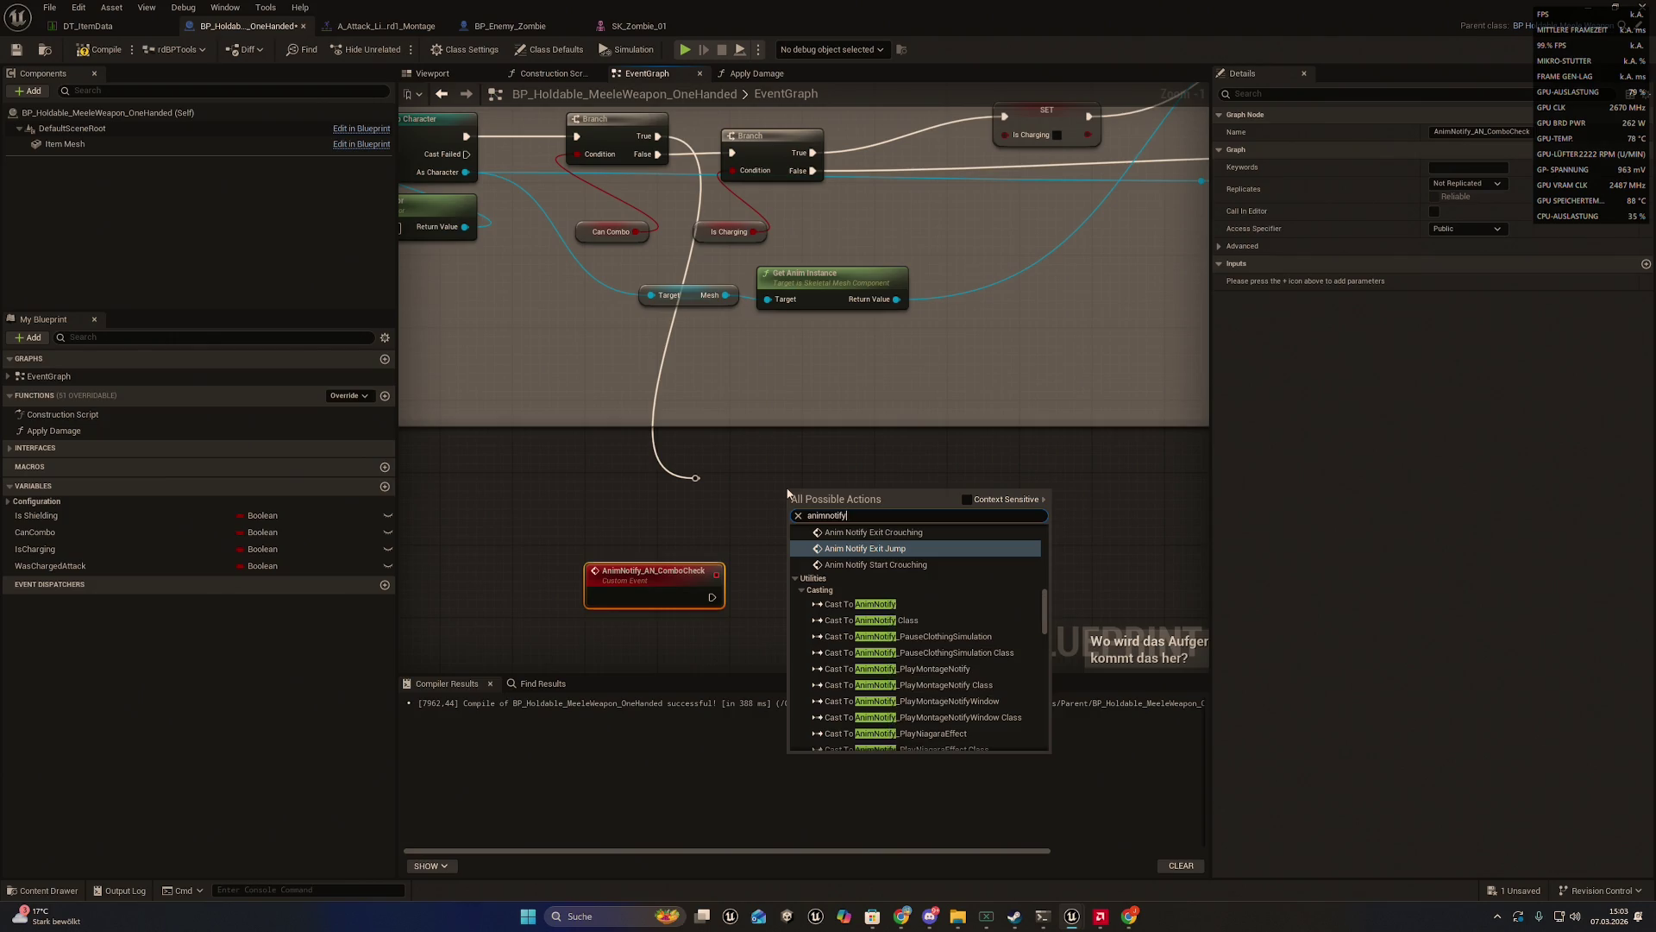
scroll(884, 592, "up", 5)
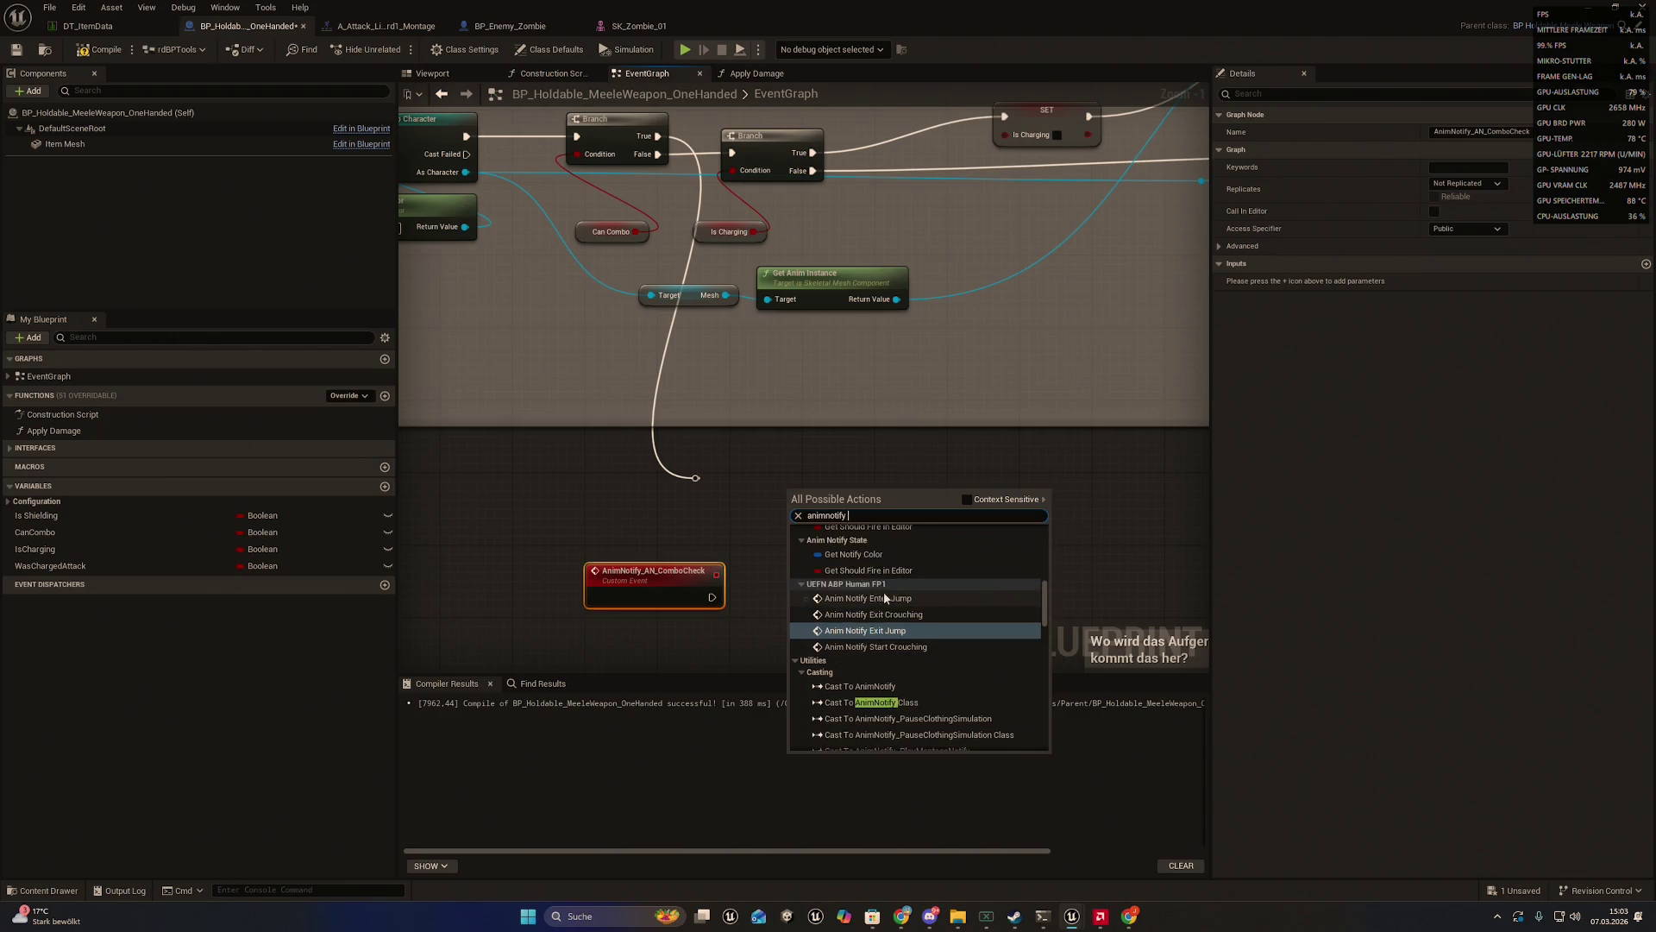
scroll(918, 581, "up", 2)
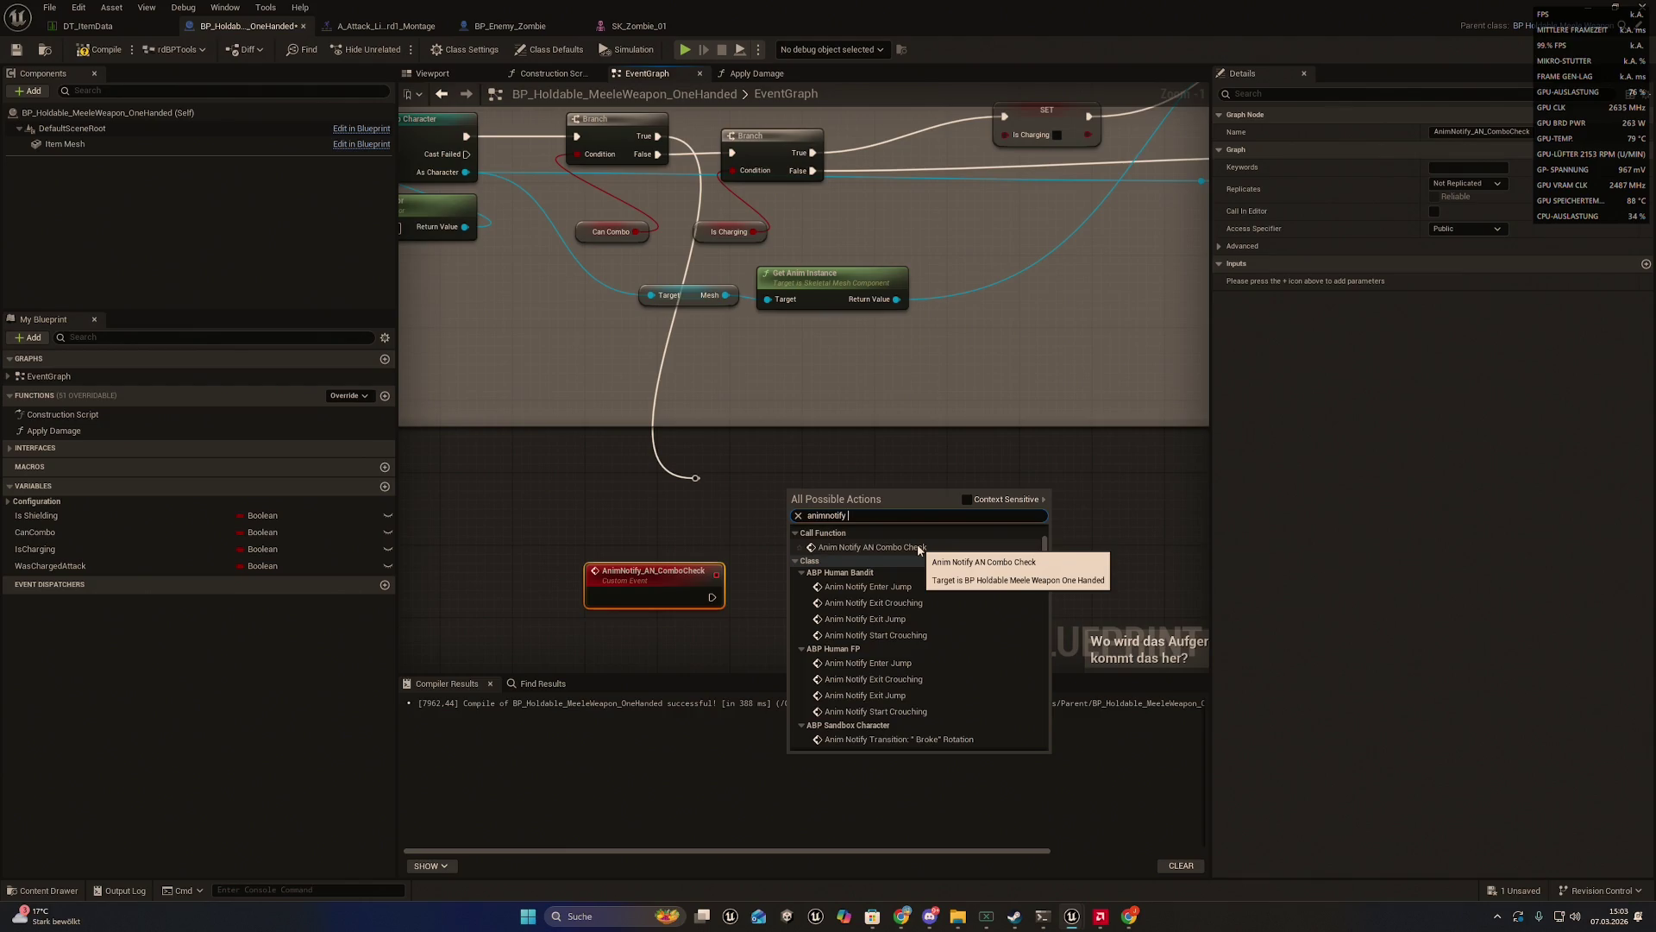
left_click(919, 549)
left_click_drag(872, 506, 835, 480)
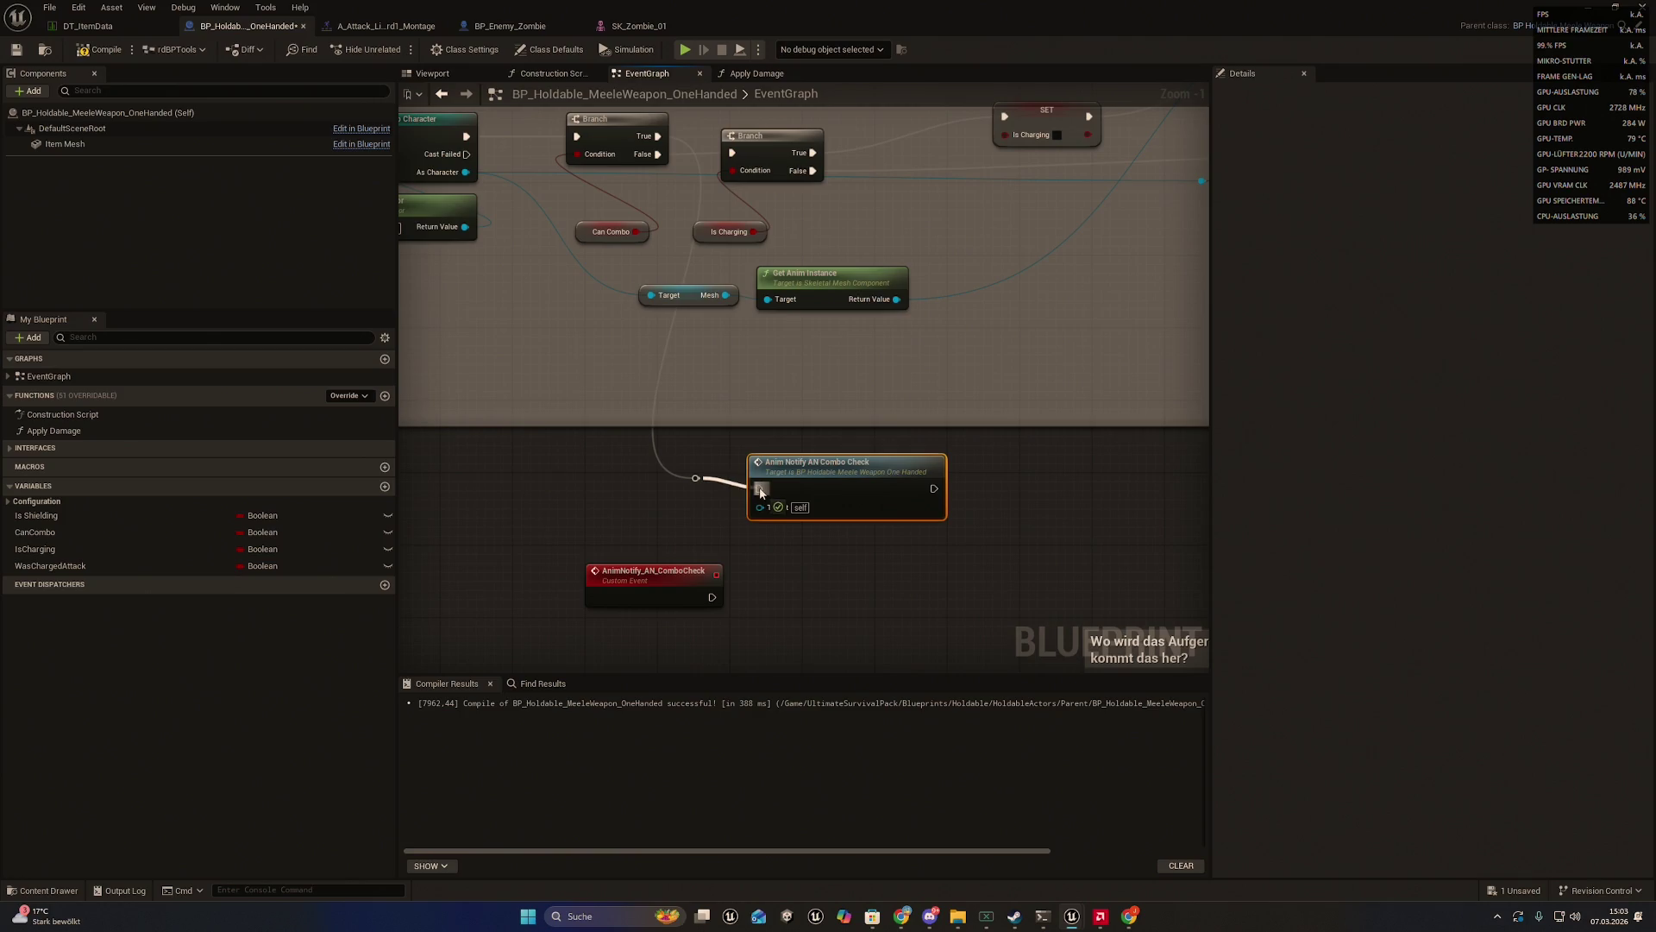
left_click(695, 480)
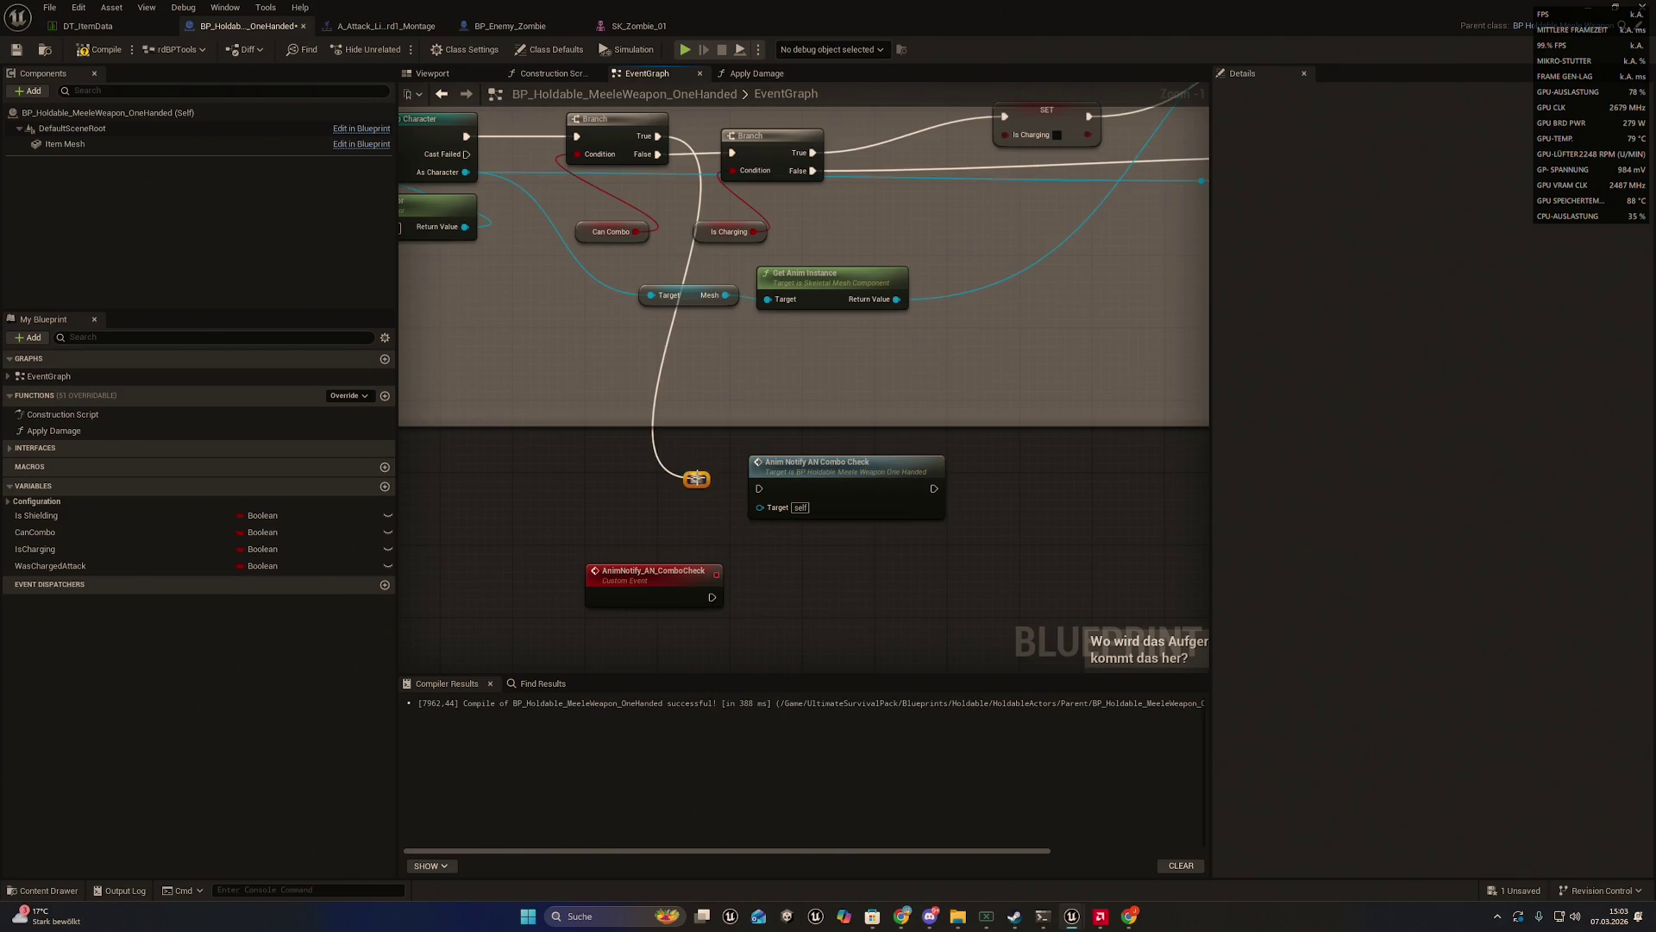
mouse_move(696, 480)
left_mouse_down()
mouse_move(762, 489)
mouse_move(742, 483)
left_mouse_up()
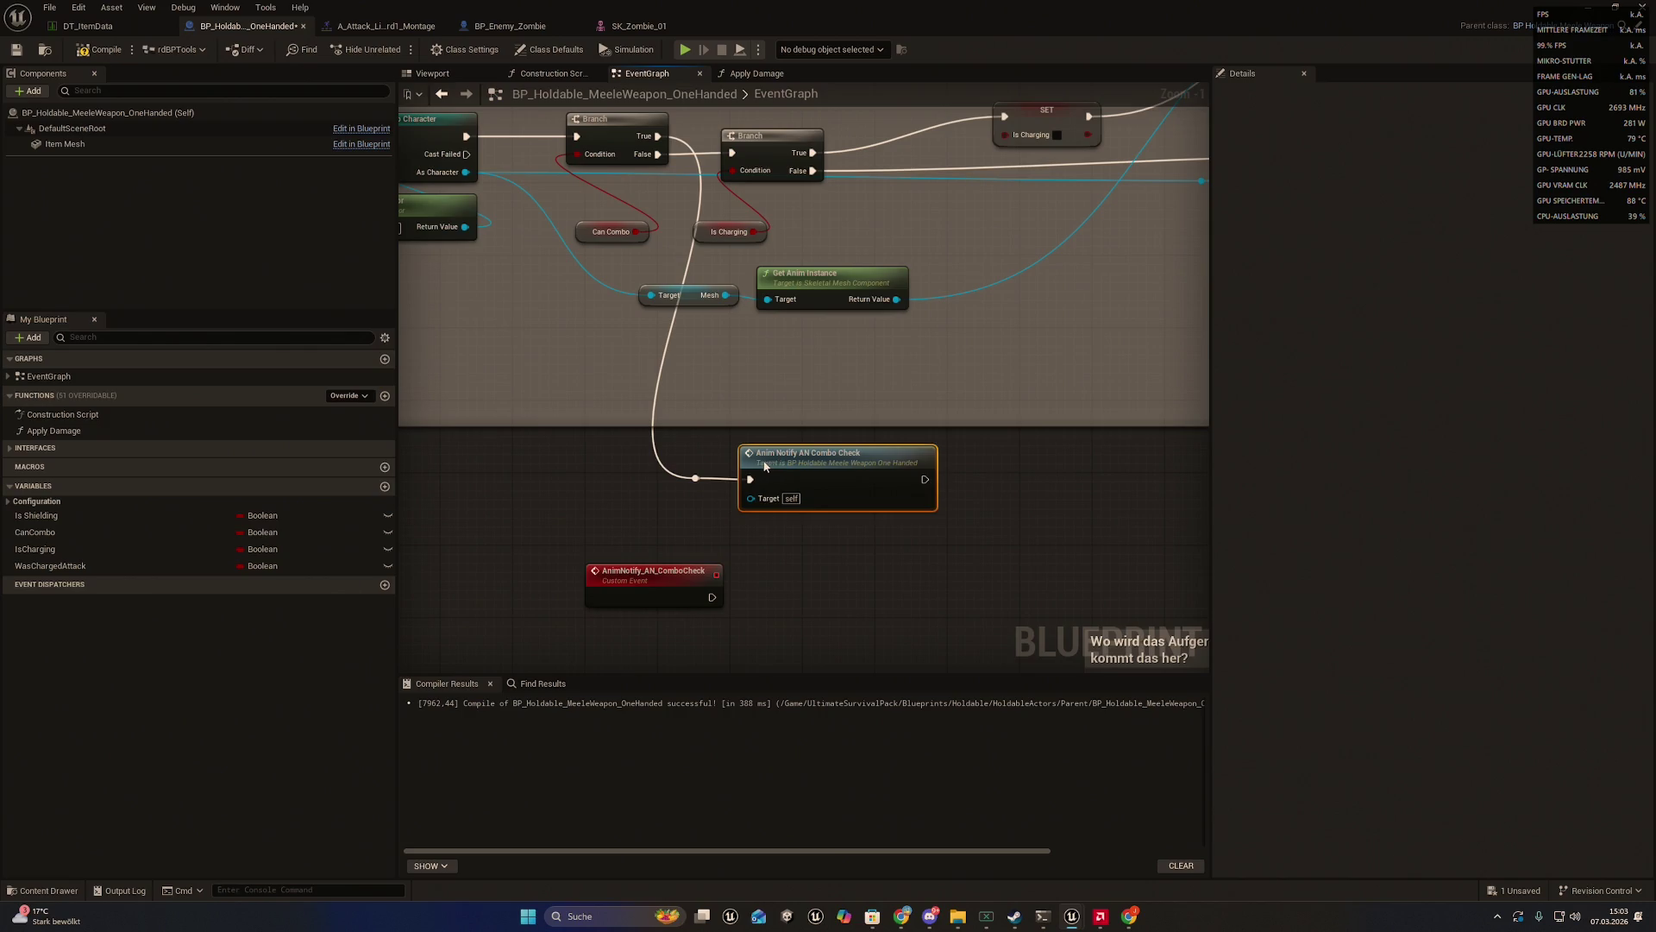
- Line up the custom event beside the call node and close the Steamworks browser tabs
left_click_drag(659, 570, 804, 542)
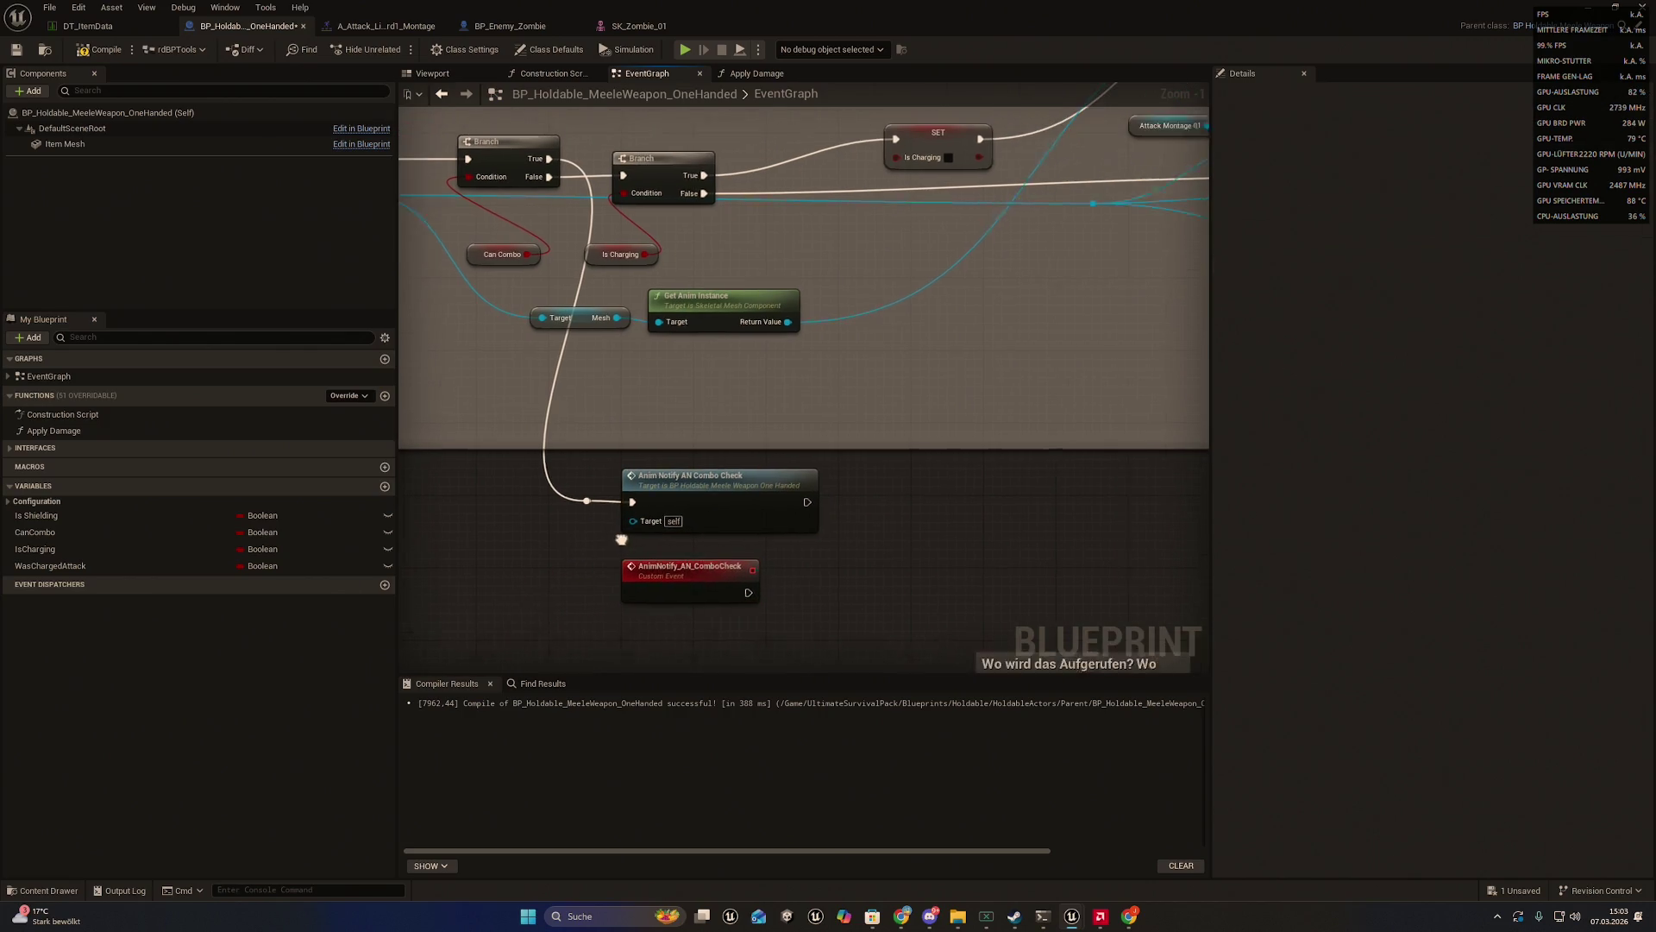
mouse_move(676, 576)
left_mouse_down()
mouse_move(900, 516)
mouse_move(868, 490)
left_mouse_up()
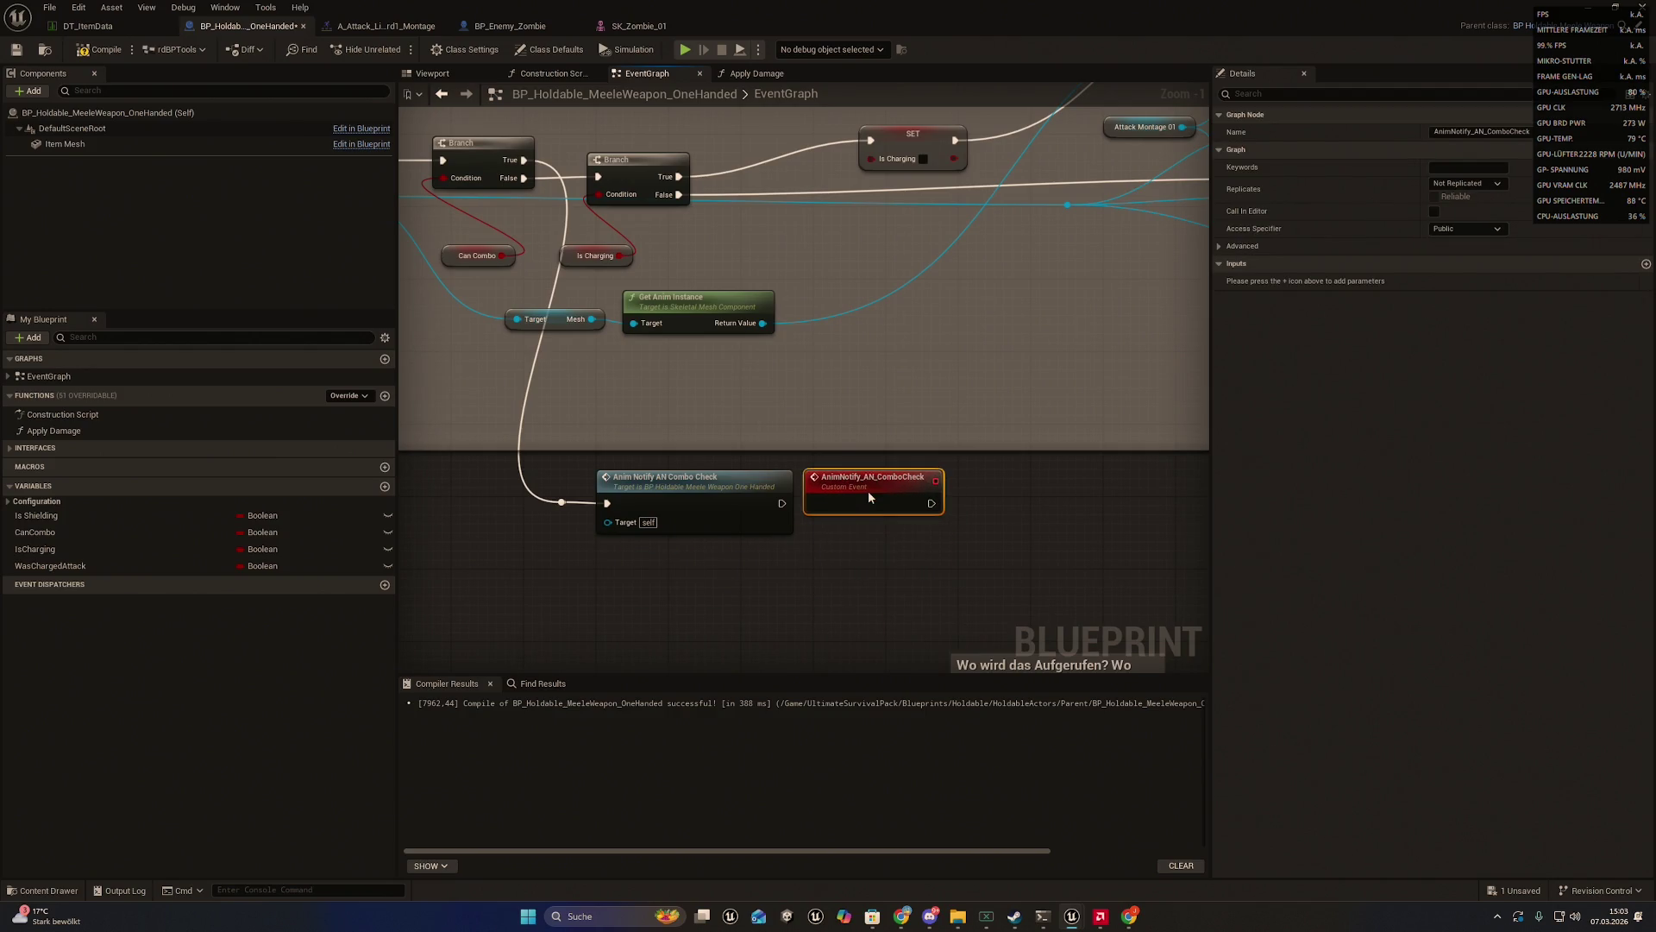
mouse_move(901, 599)
left_mouse_down()
mouse_move(857, 617)
mouse_move(685, 609)
left_mouse_up()
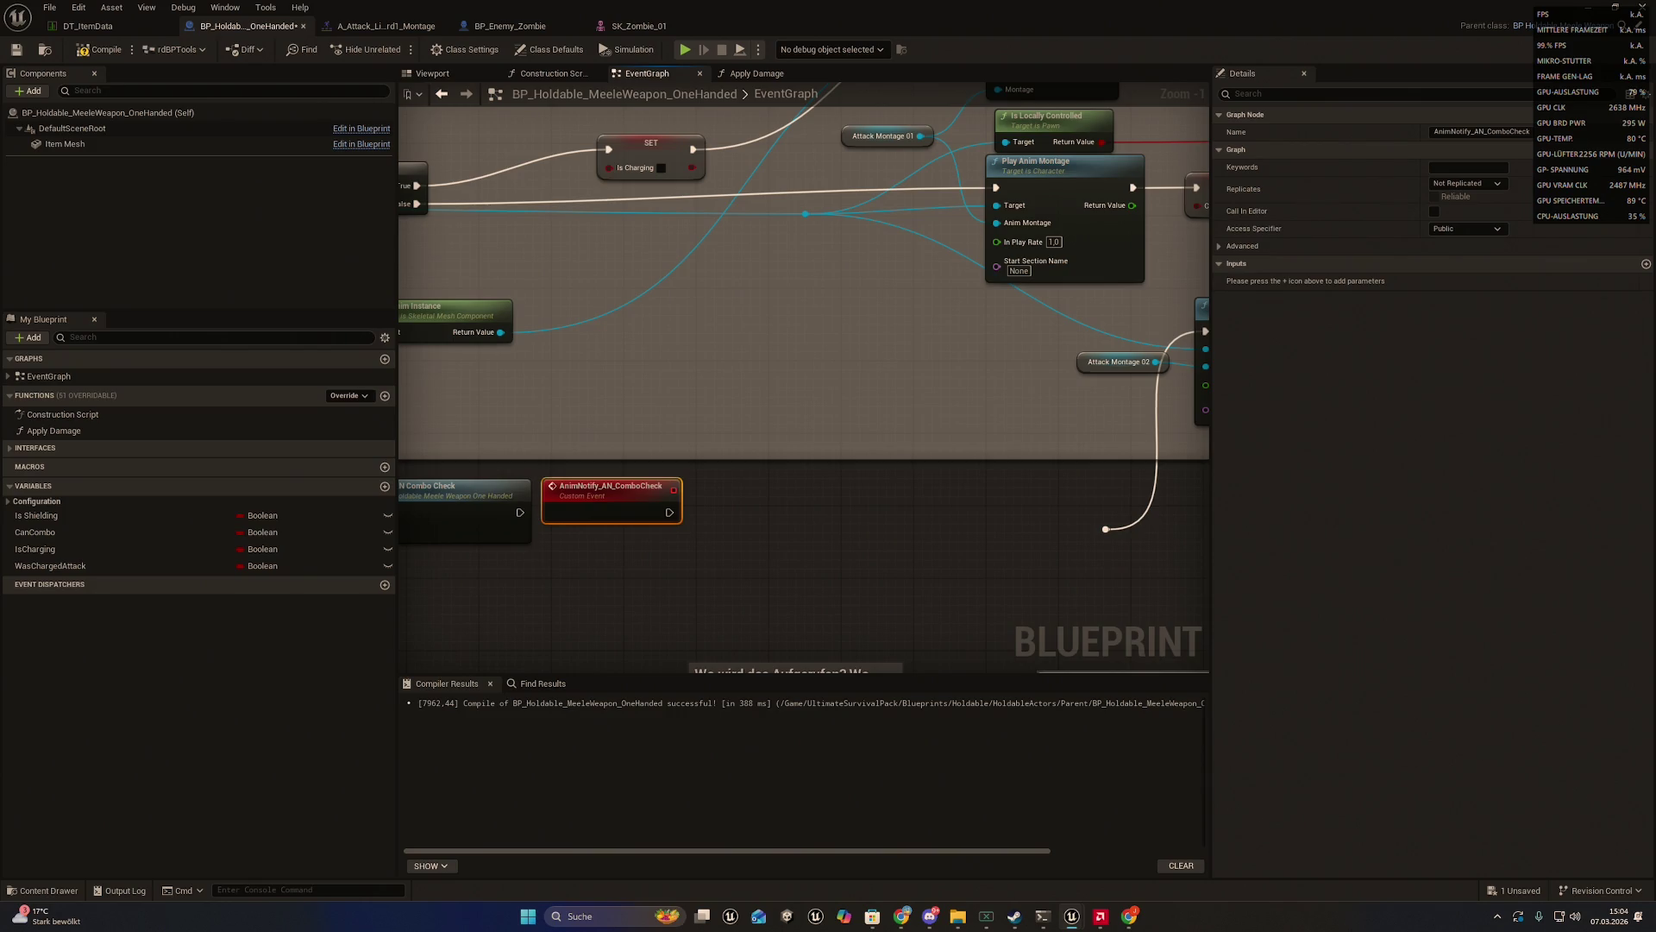
left_click(1129, 916)
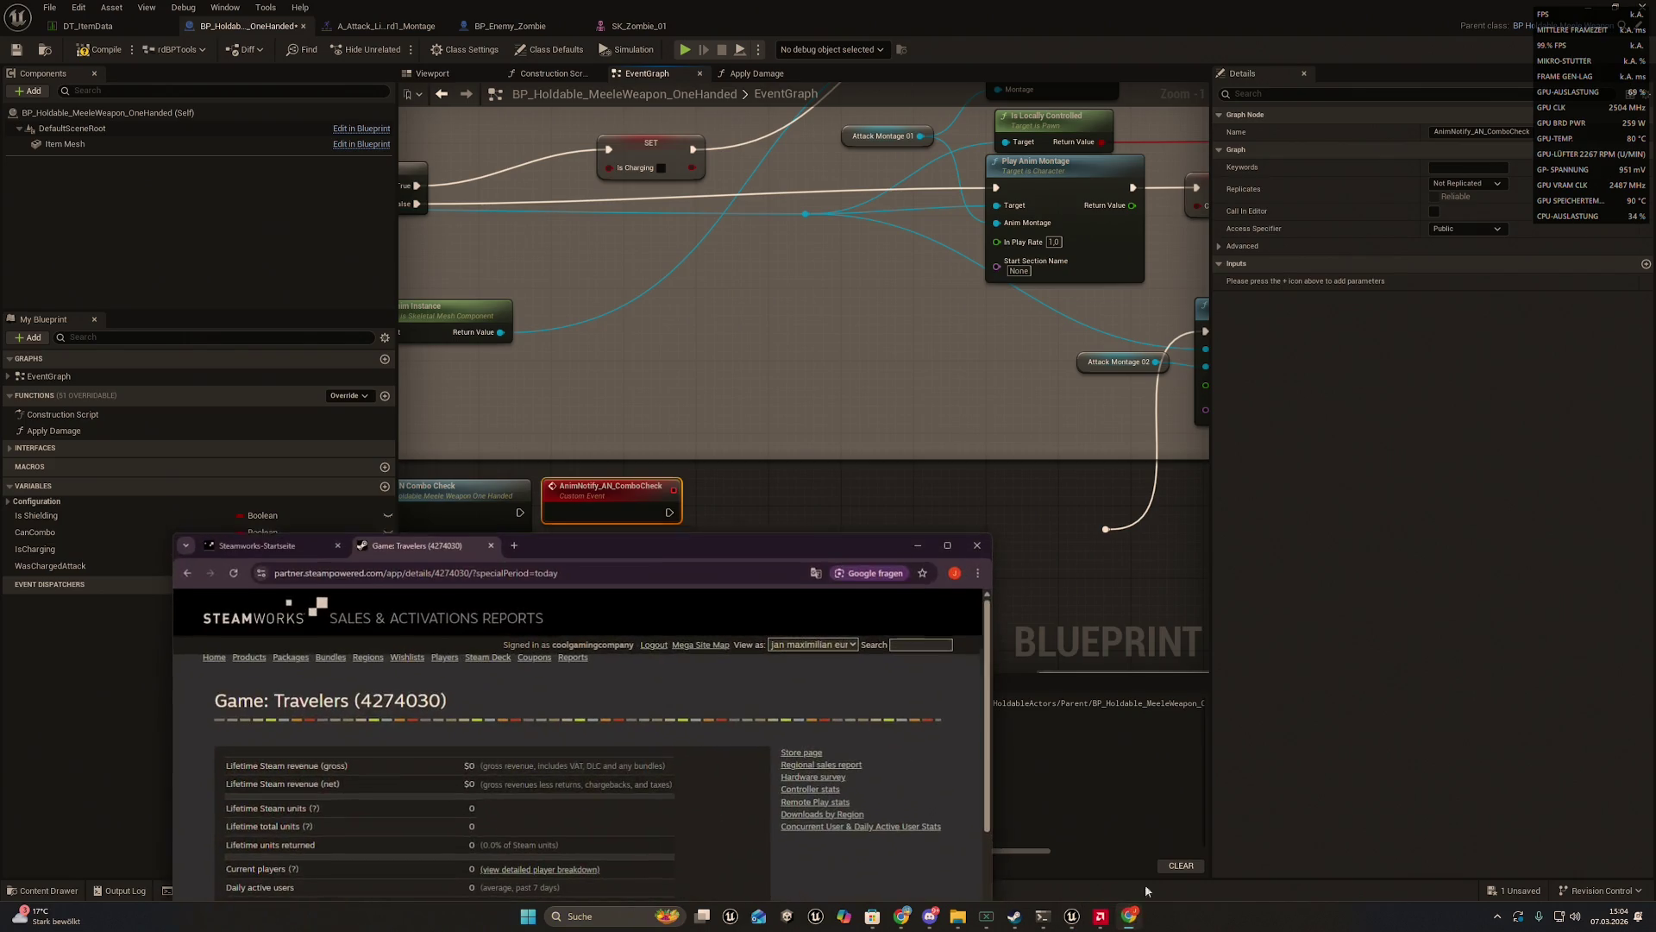
left_click(489, 544)
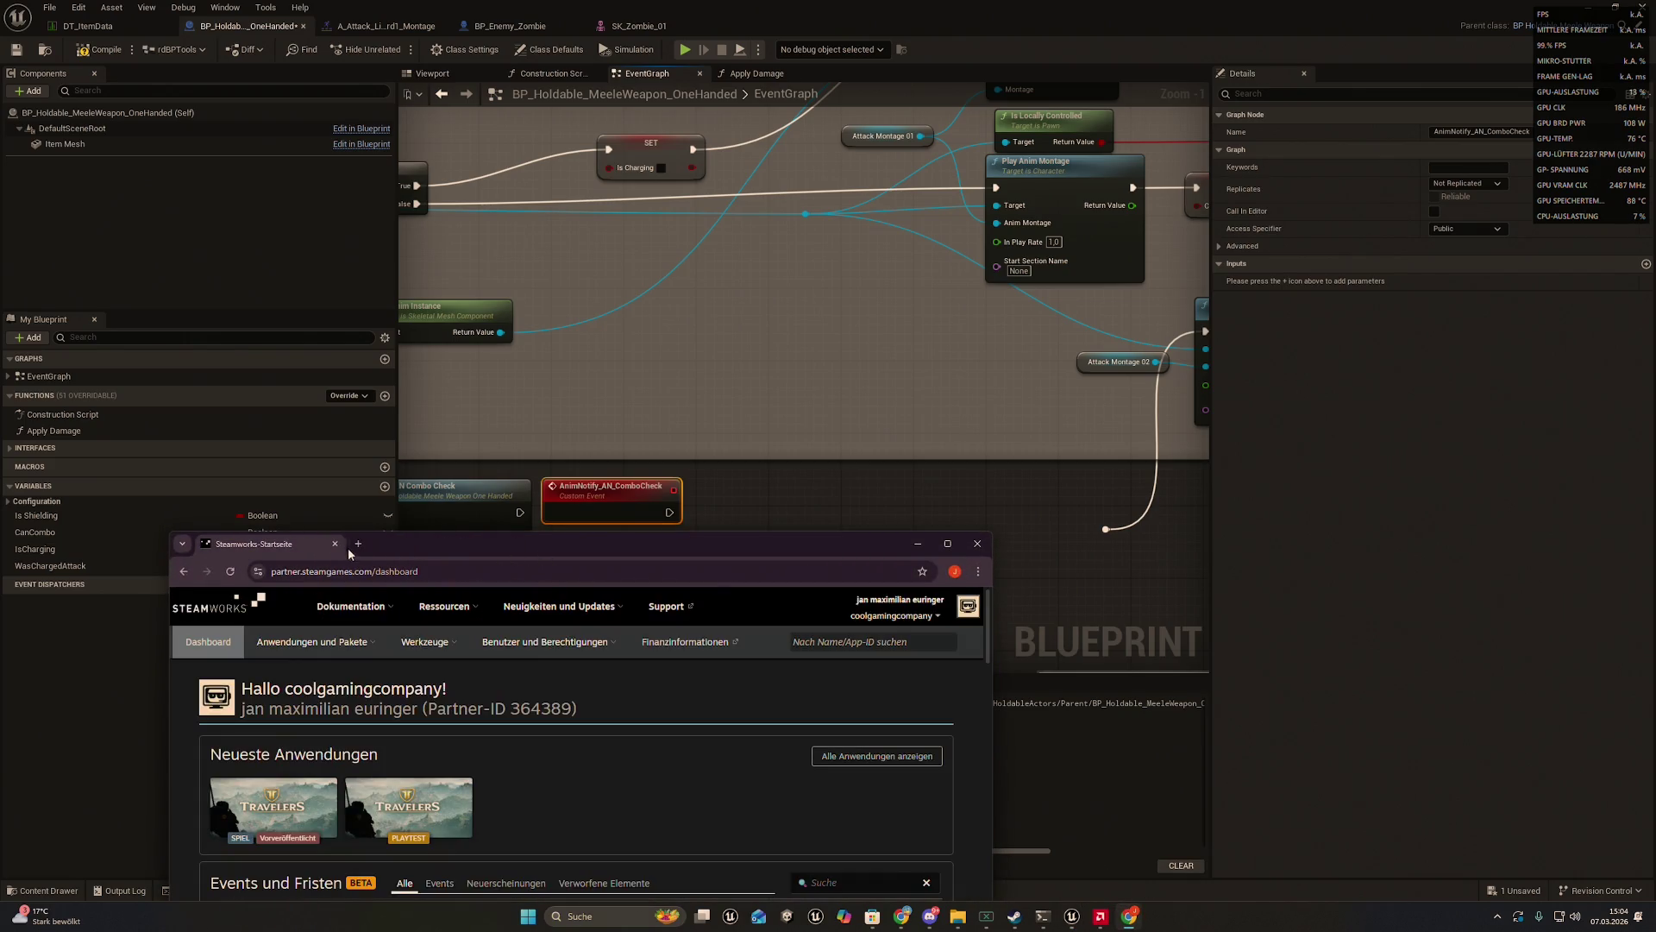
left_click(336, 545)
mouse_move(783, 639)
left_mouse_down()
mouse_move(788, 595)
mouse_move(820, 610)
left_mouse_up()
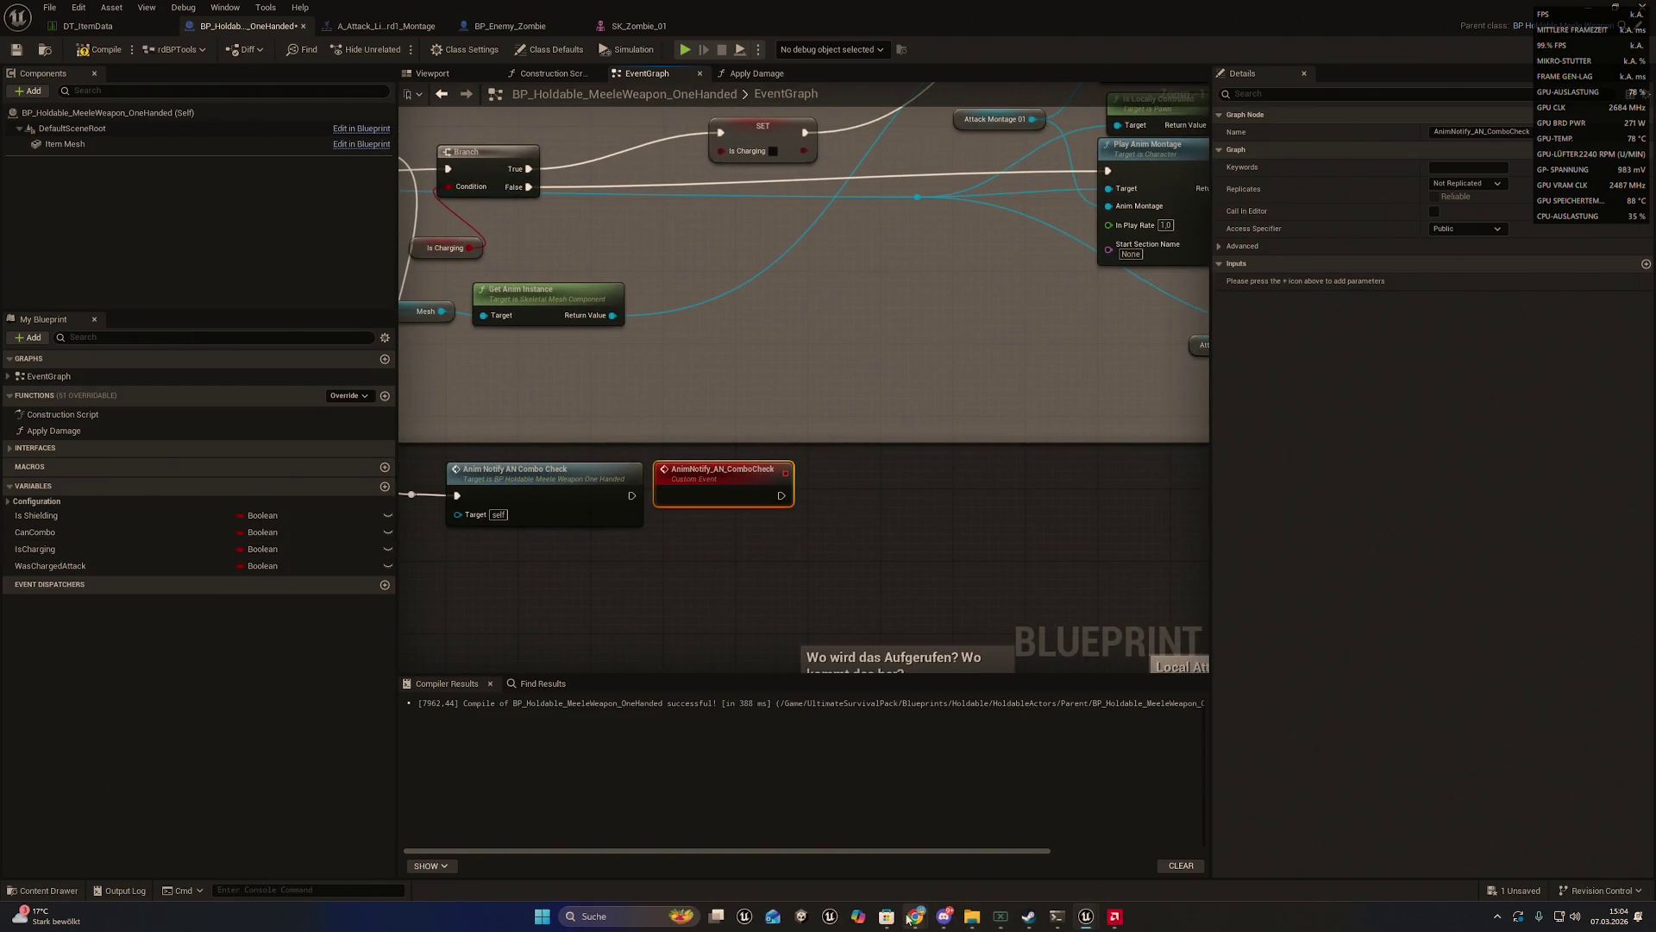
- Hide the Unreal Editor with Win+D to show the Windows desktop
mouse_move(916, 916)
left_click(985, 841)
key("alt+Tab")
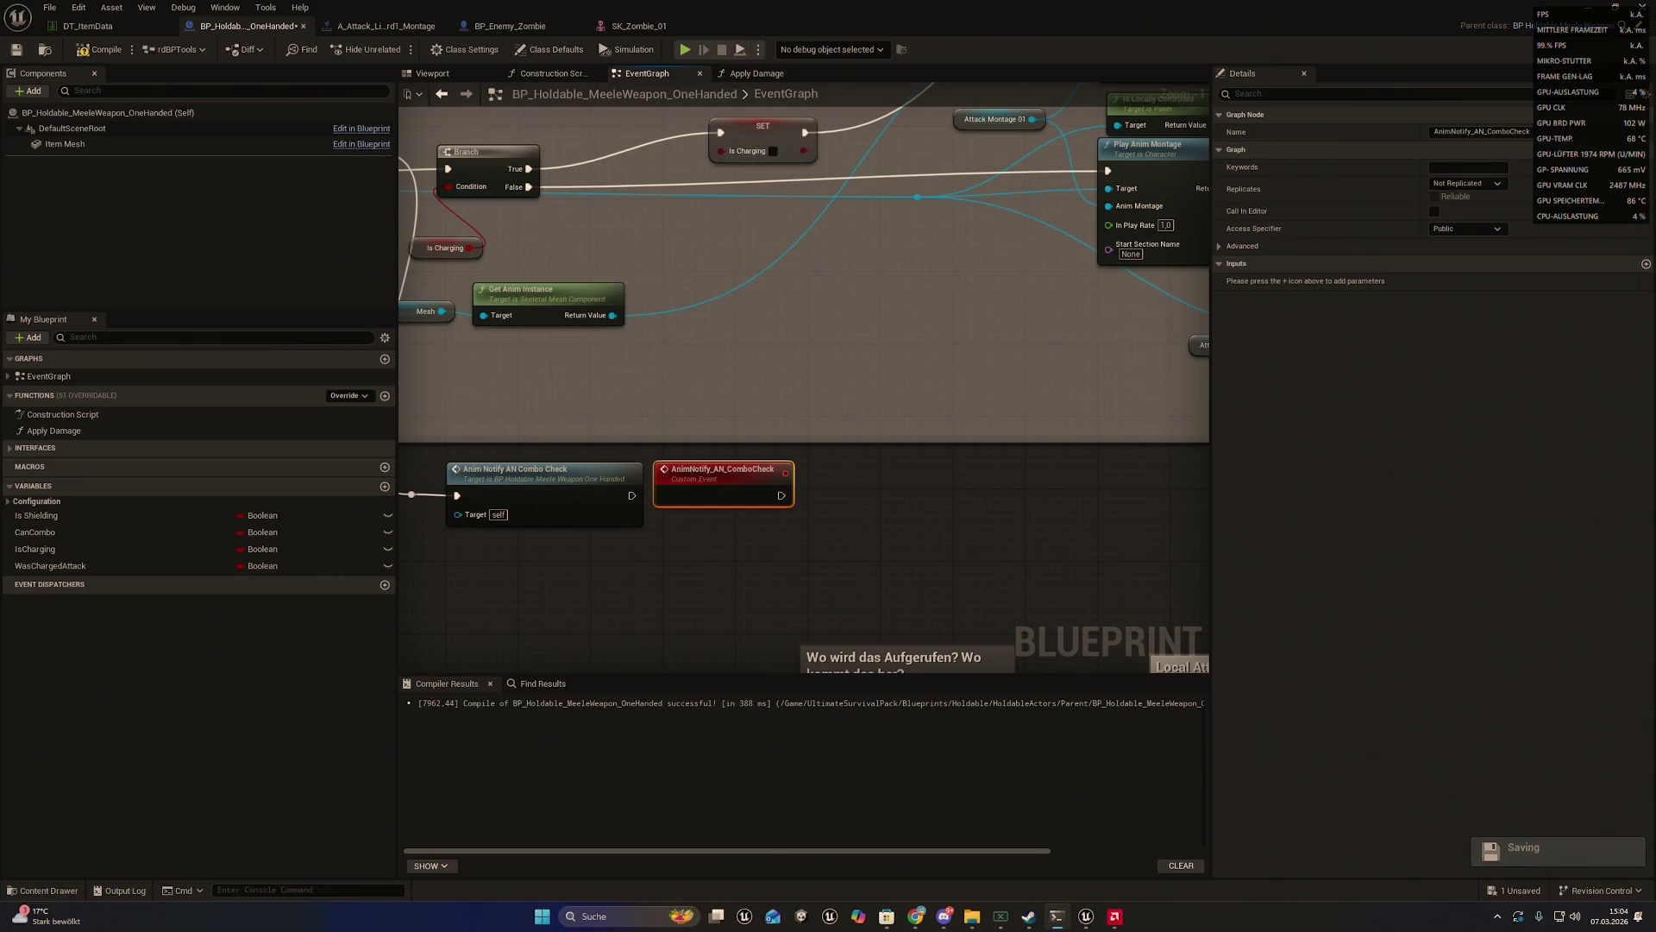
key("super+d")
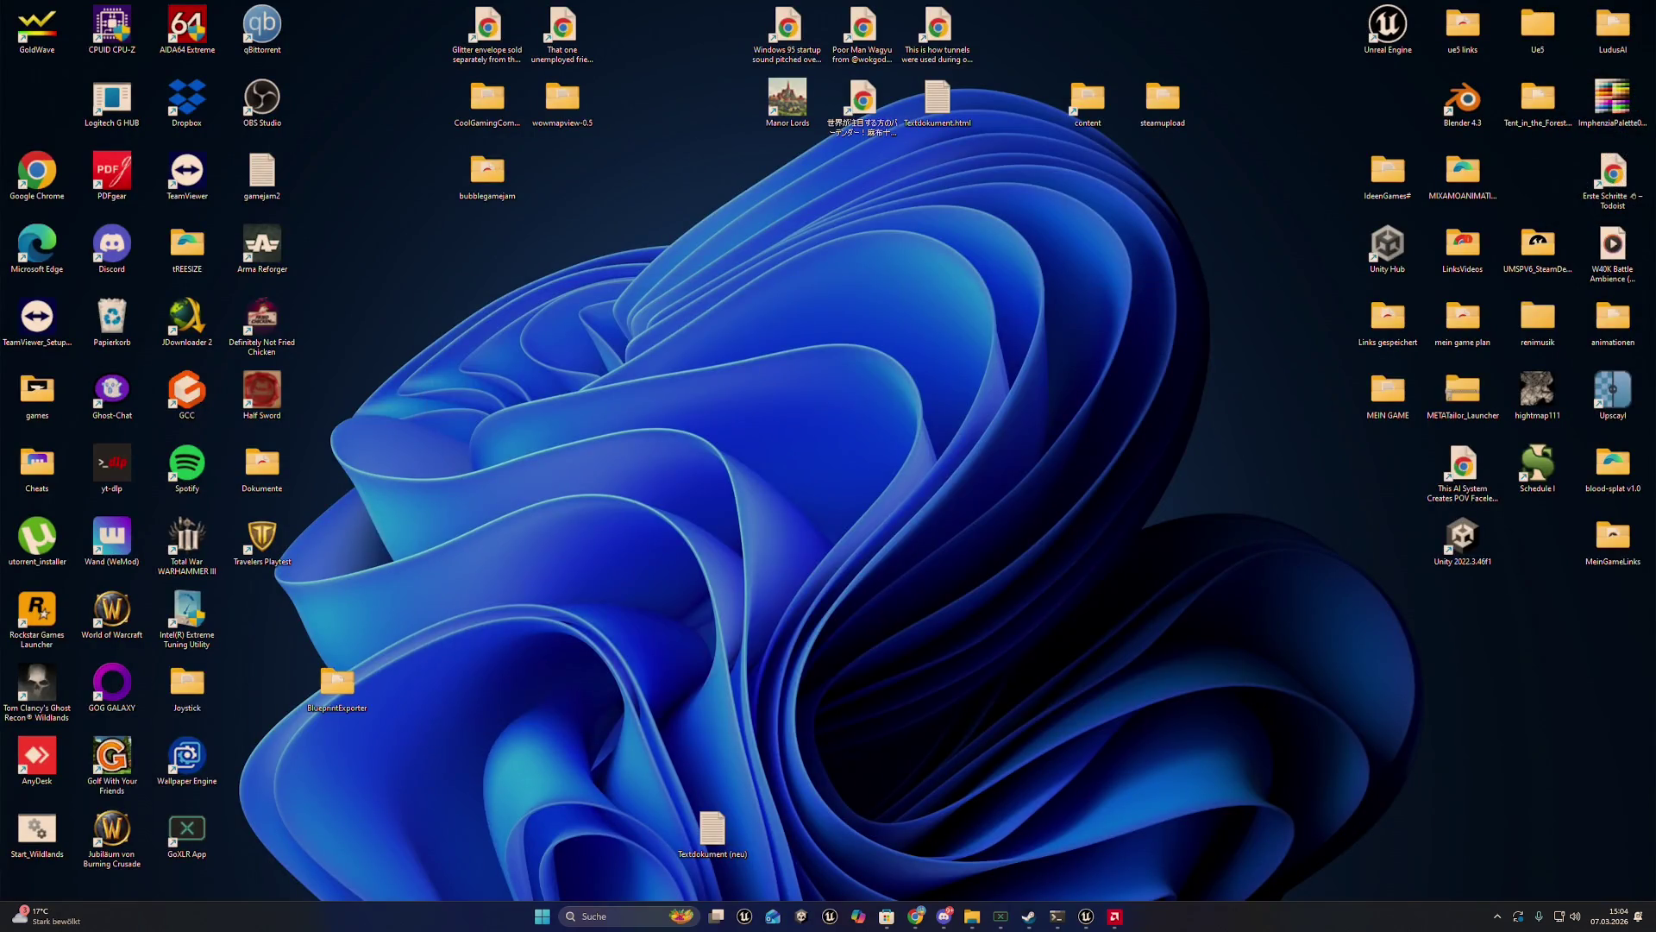
- Return to the Unreal Editor's weapon blueprint EventGraph with Win+D
key("super+d")
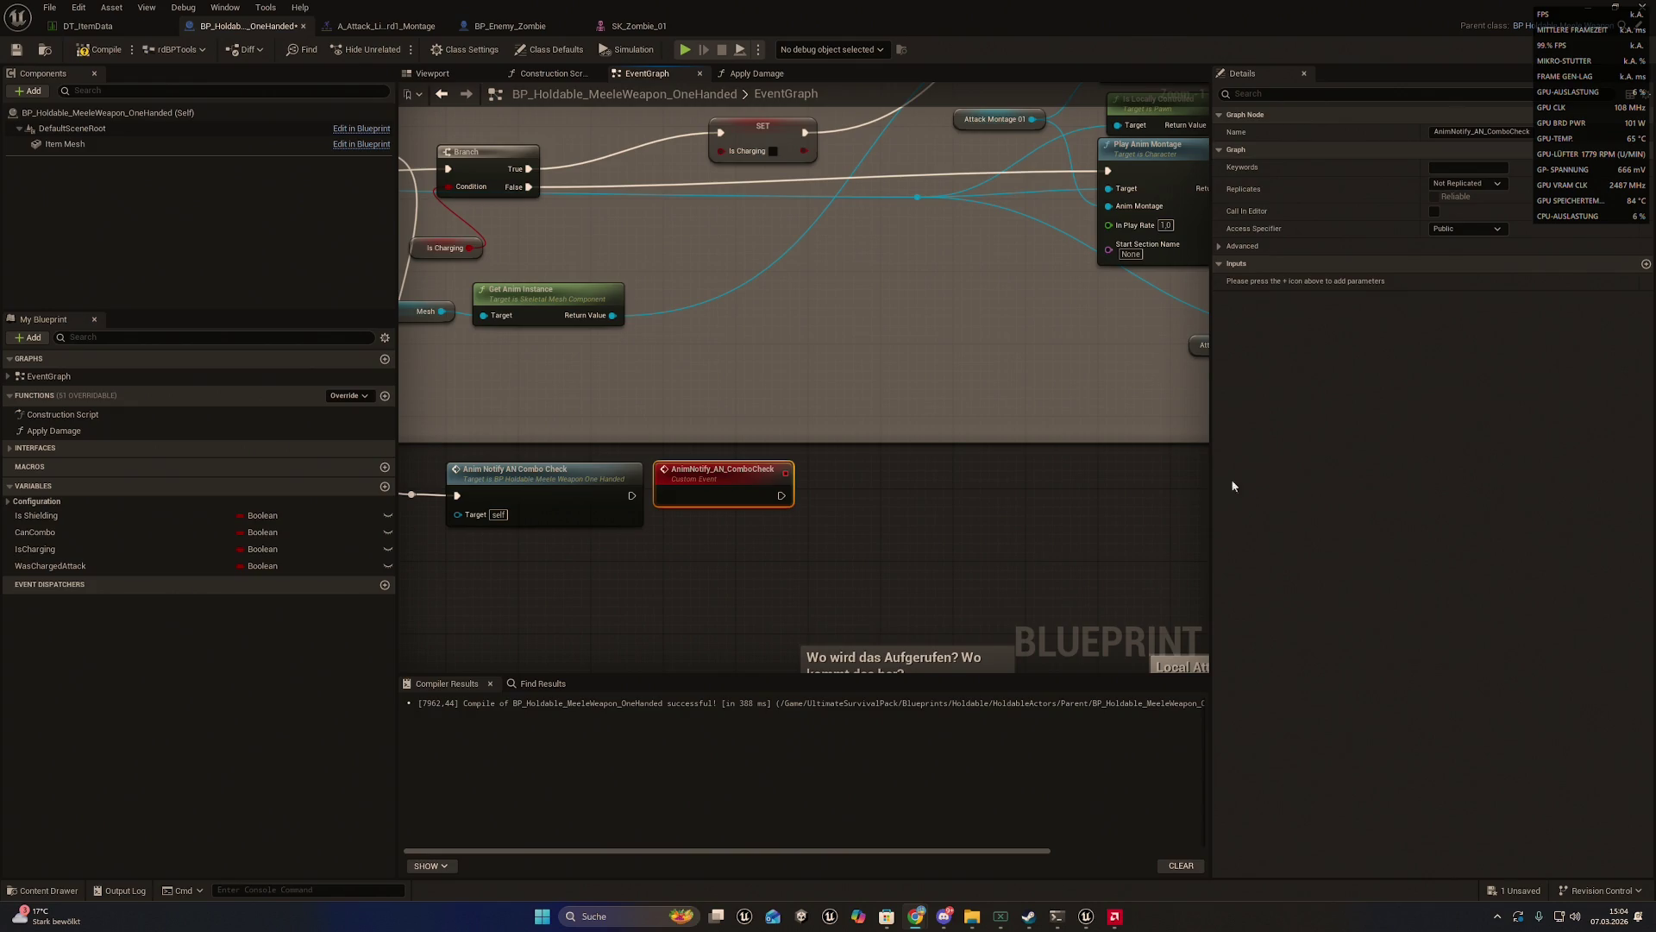
- Recompile BP_Holdable_MeeleWeapon_OneHanded and bring up the File menu
left_click_drag(1010, 500, 1027, 488)
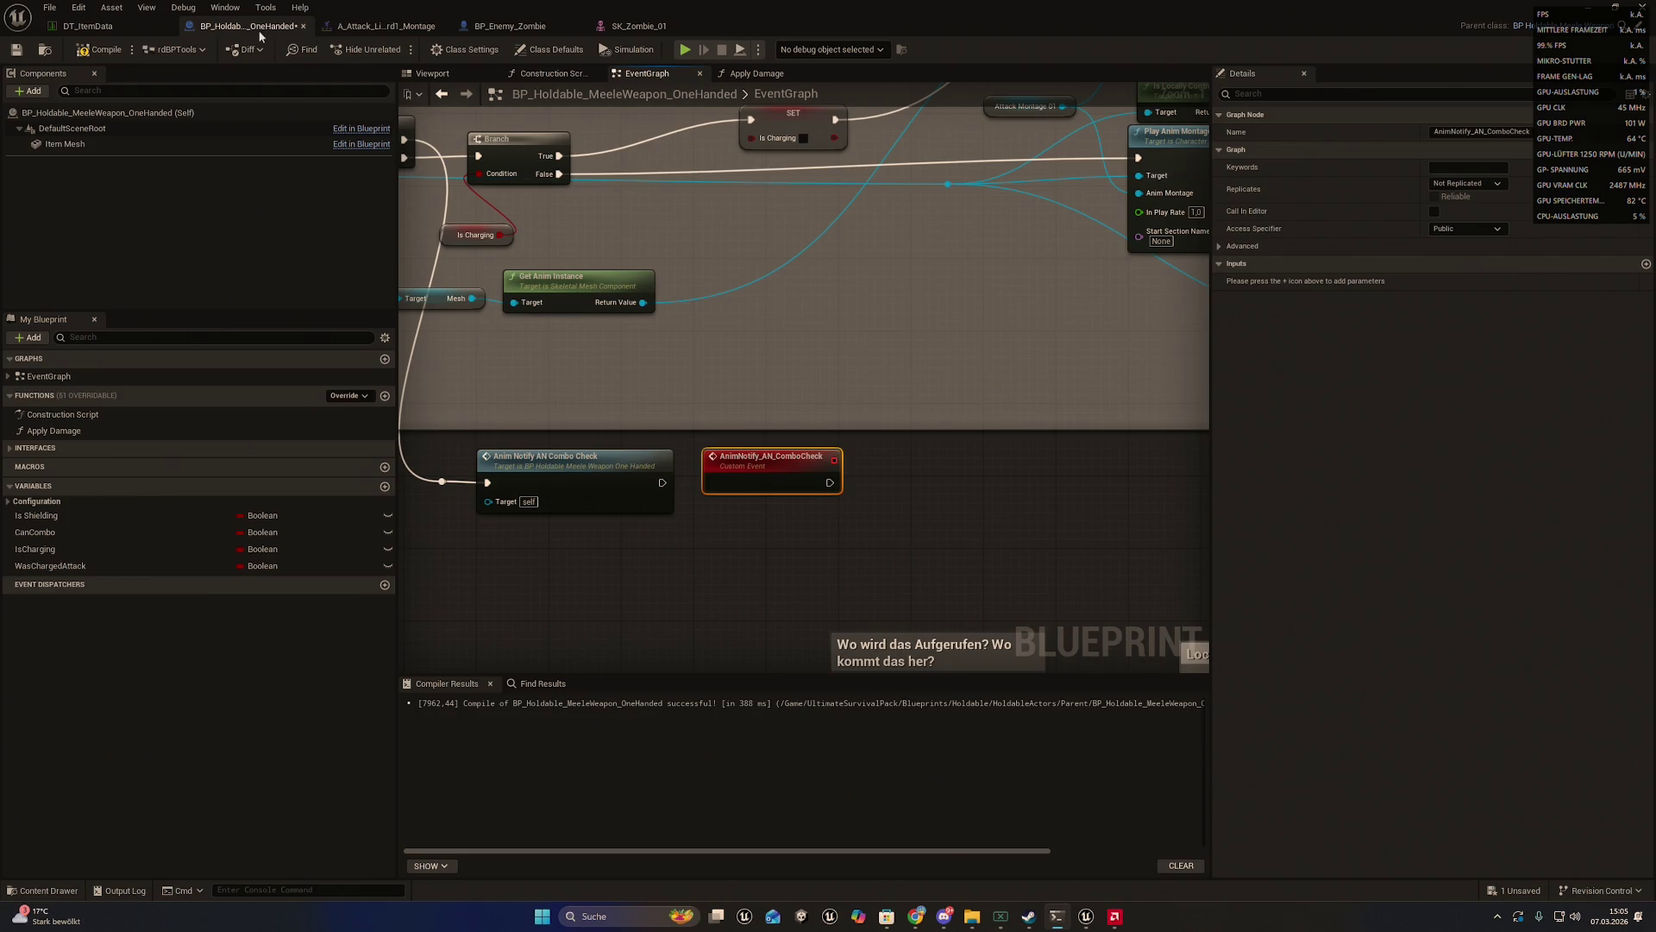
left_click(97, 47)
left_click(50, 7)
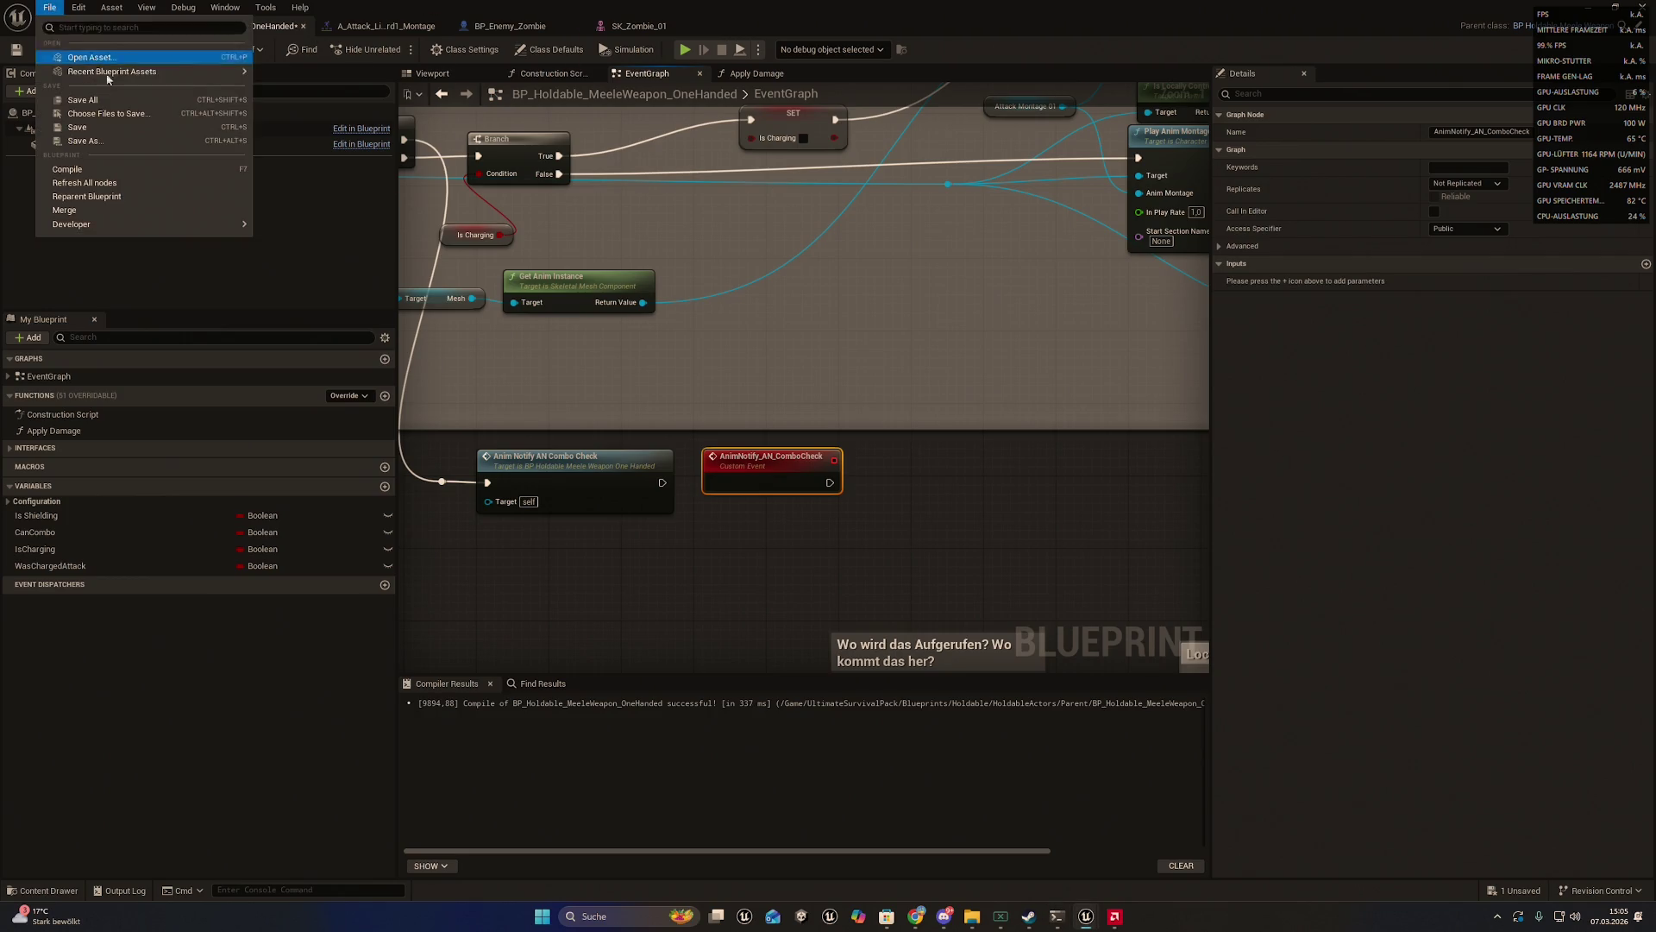
- Save BP_Holdable_MeeleWeapon_OneHanded and export it twice via Export Blueprint for Claude
left_click(69, 99)
left_click(45, 50)
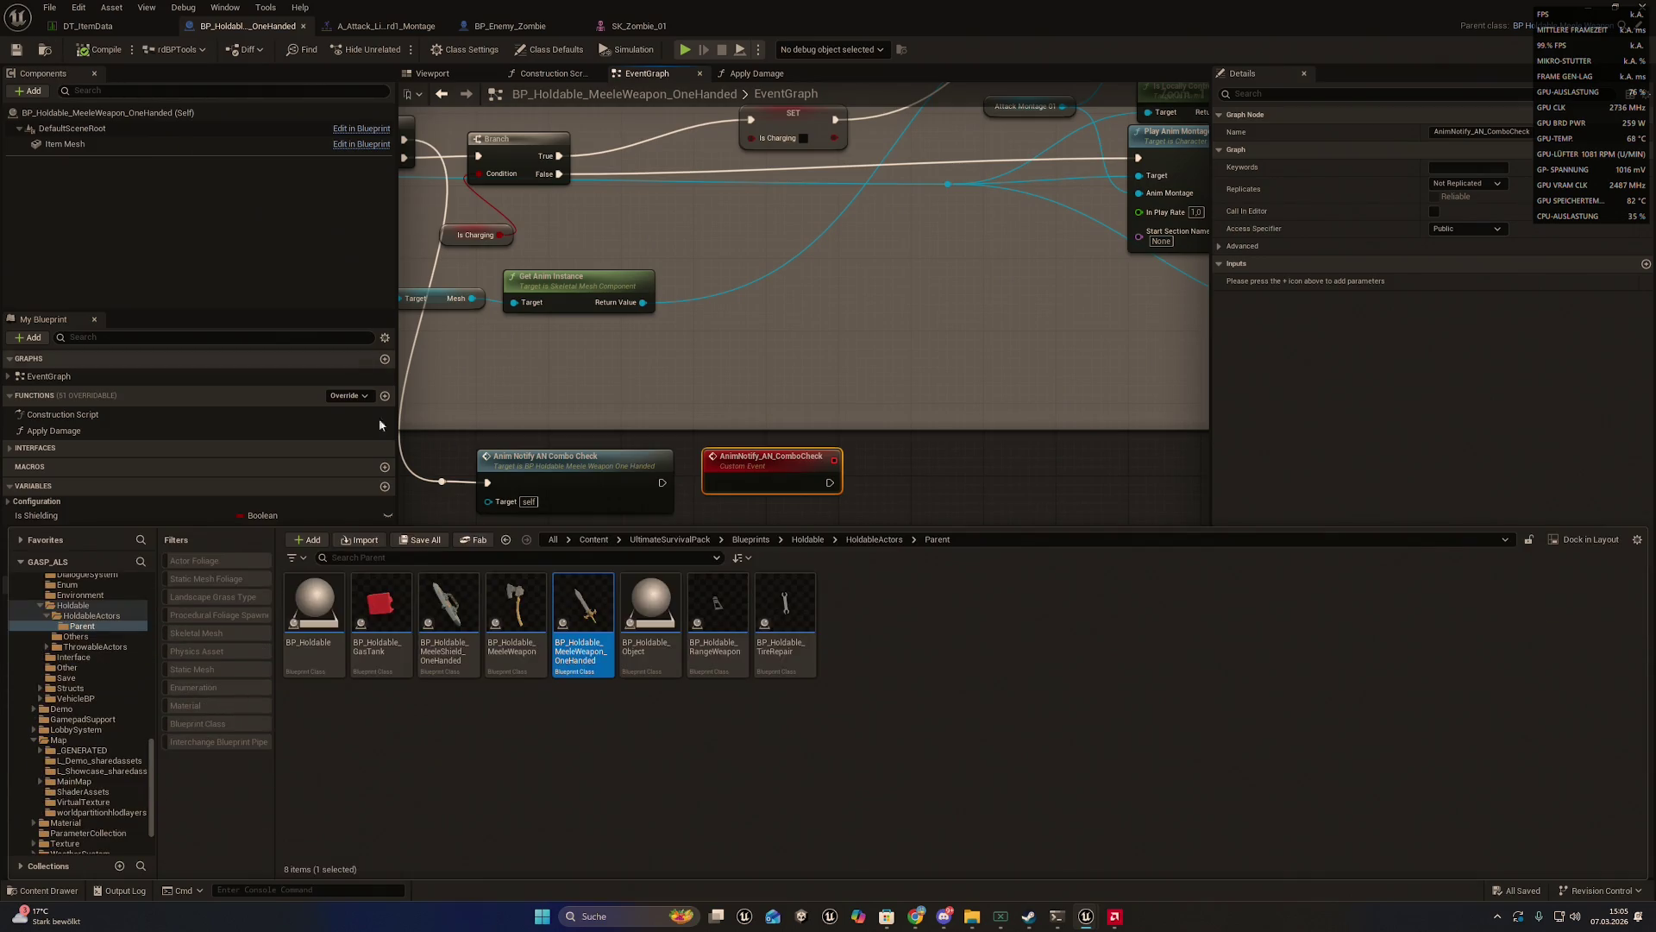
right_click(584, 603)
left_click(643, 354)
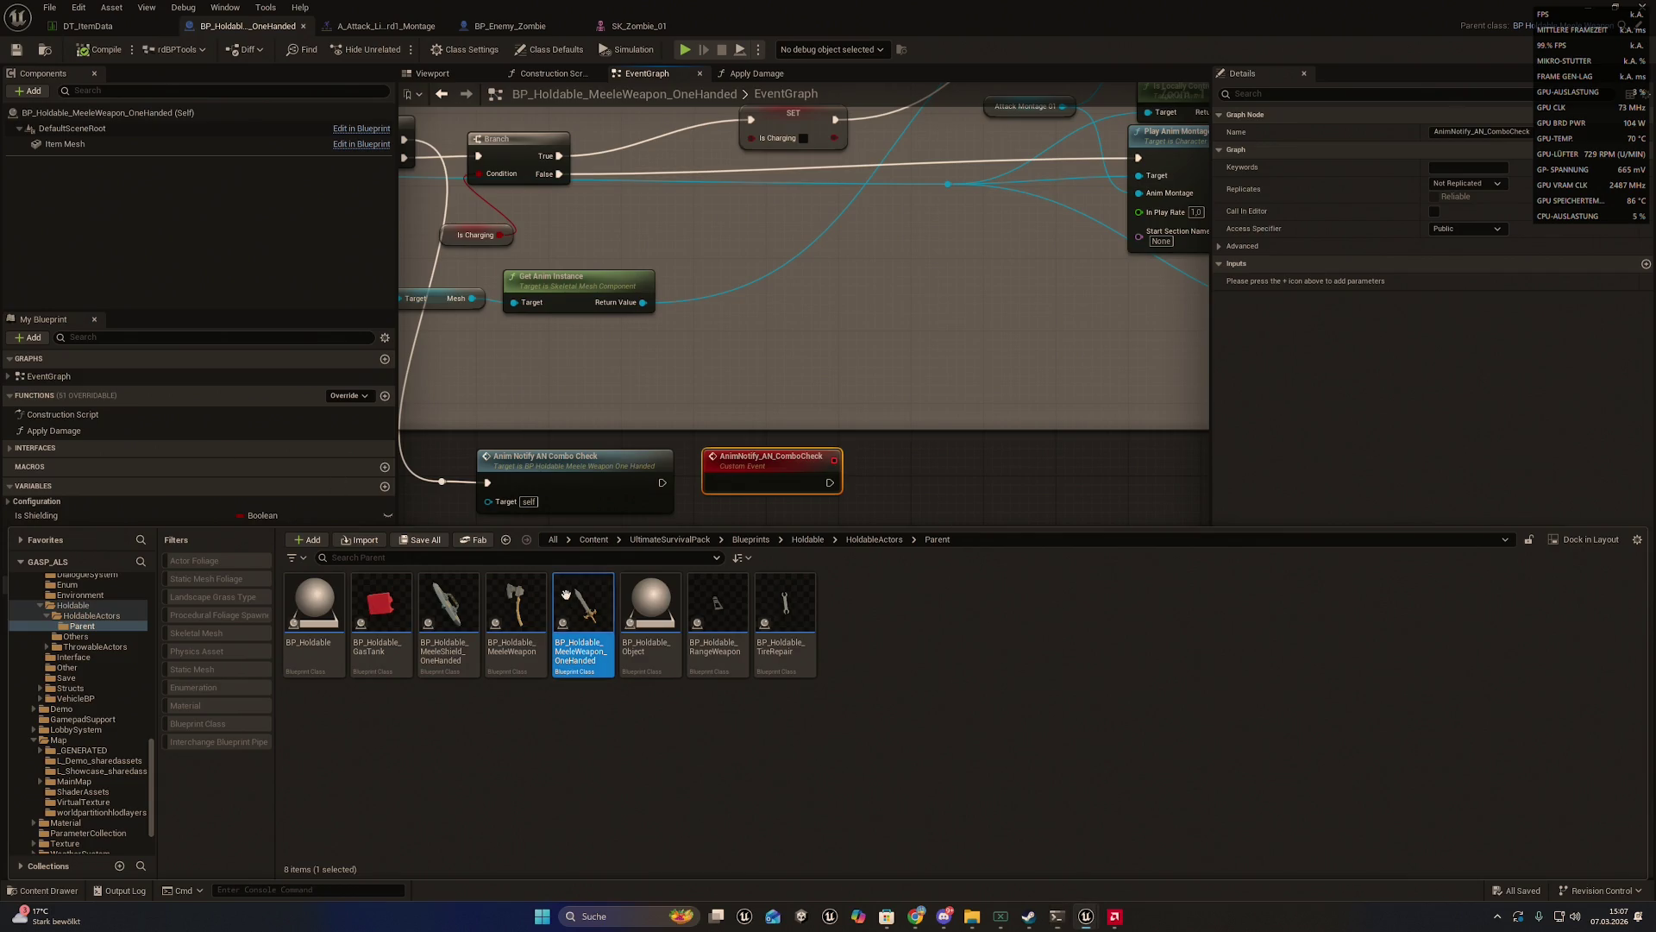
right_click(571, 638)
left_click(661, 363)
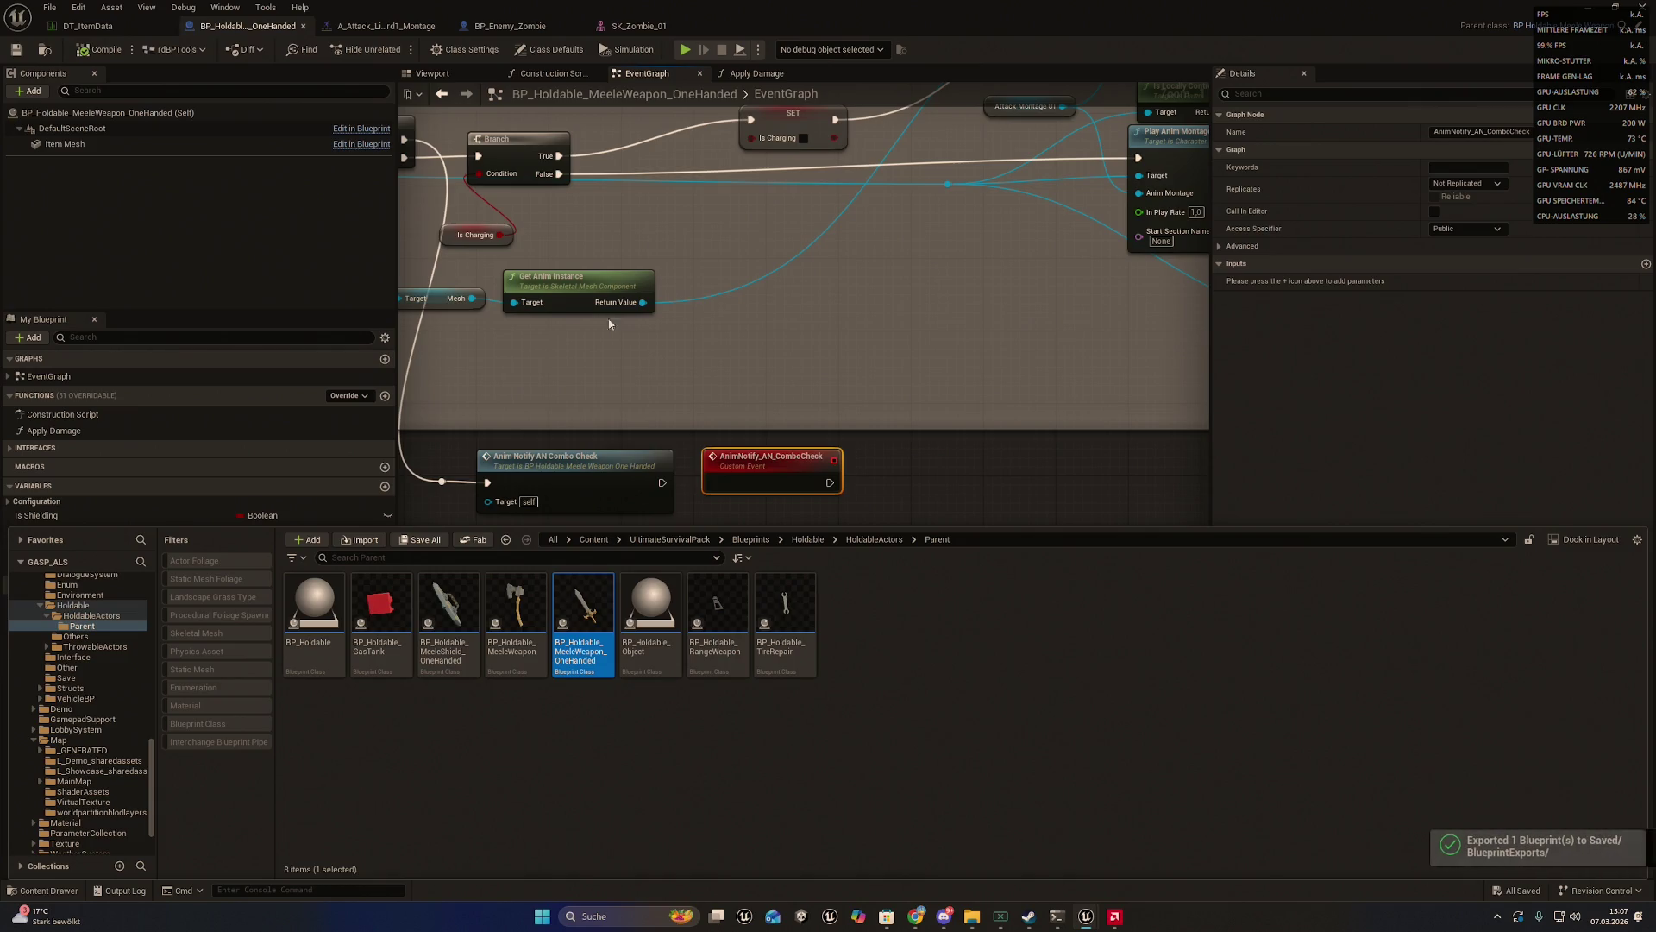
- Dismiss the Content Drawer and frame the AnimNotify_AN_ComboCheck nodes in the EventGraph
key("alt+Tab")
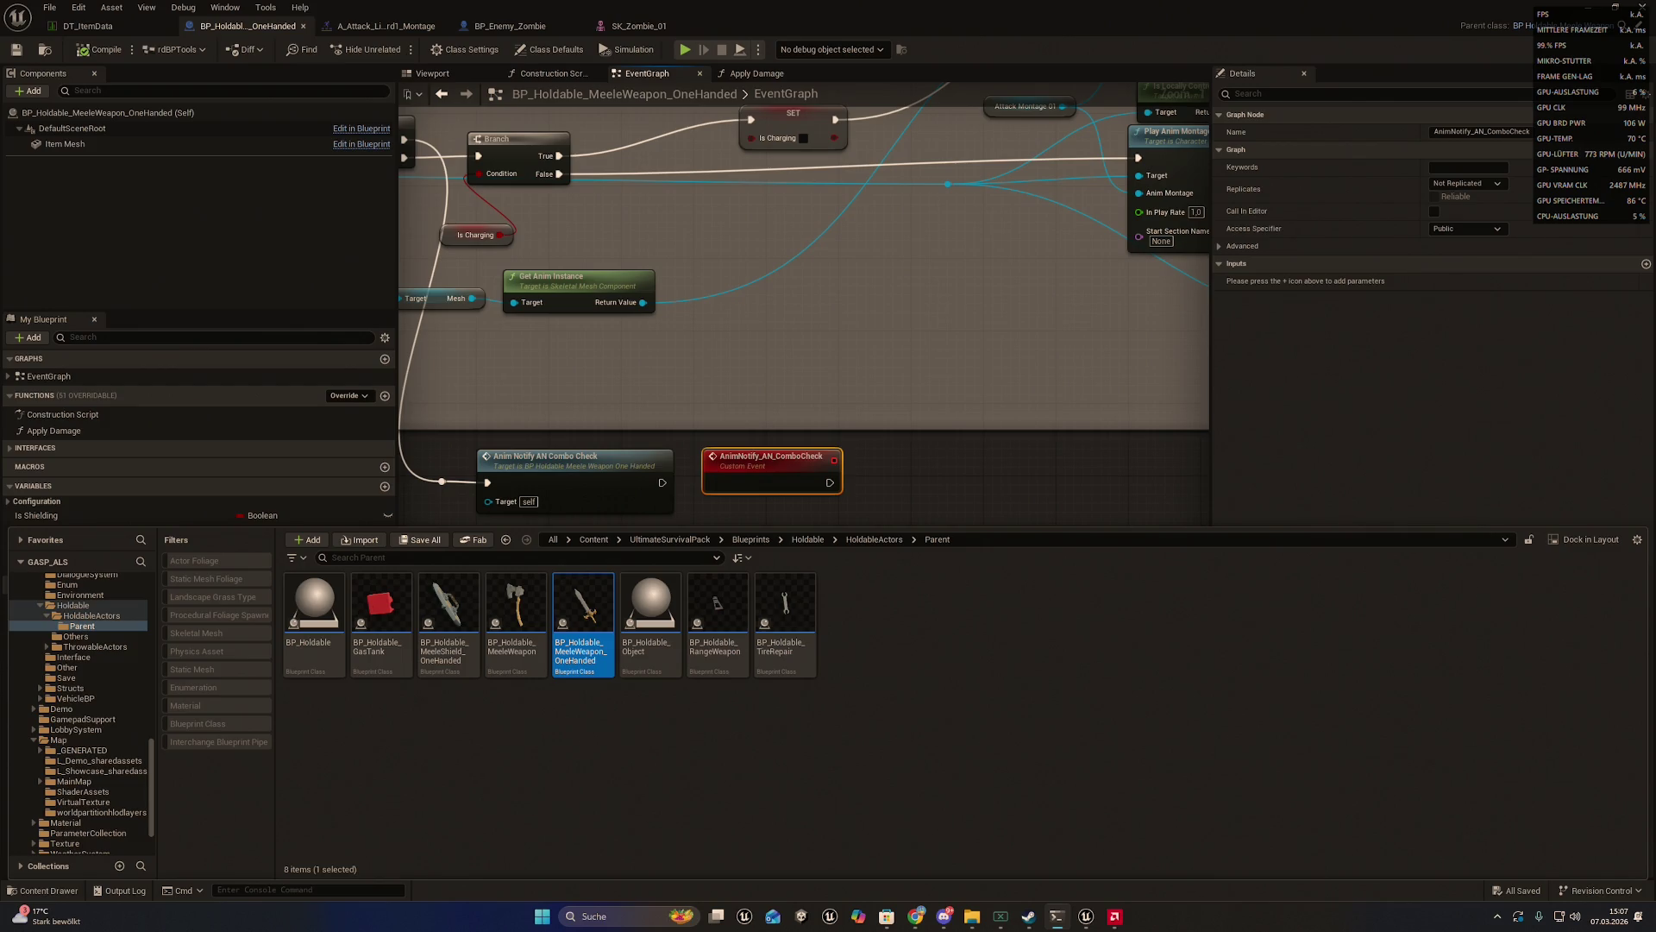
left_click(876, 390)
mouse_move(758, 455)
left_mouse_down()
mouse_move(695, 474)
mouse_move(673, 436)
mouse_move(574, 446)
mouse_move(832, 403)
left_mouse_up()
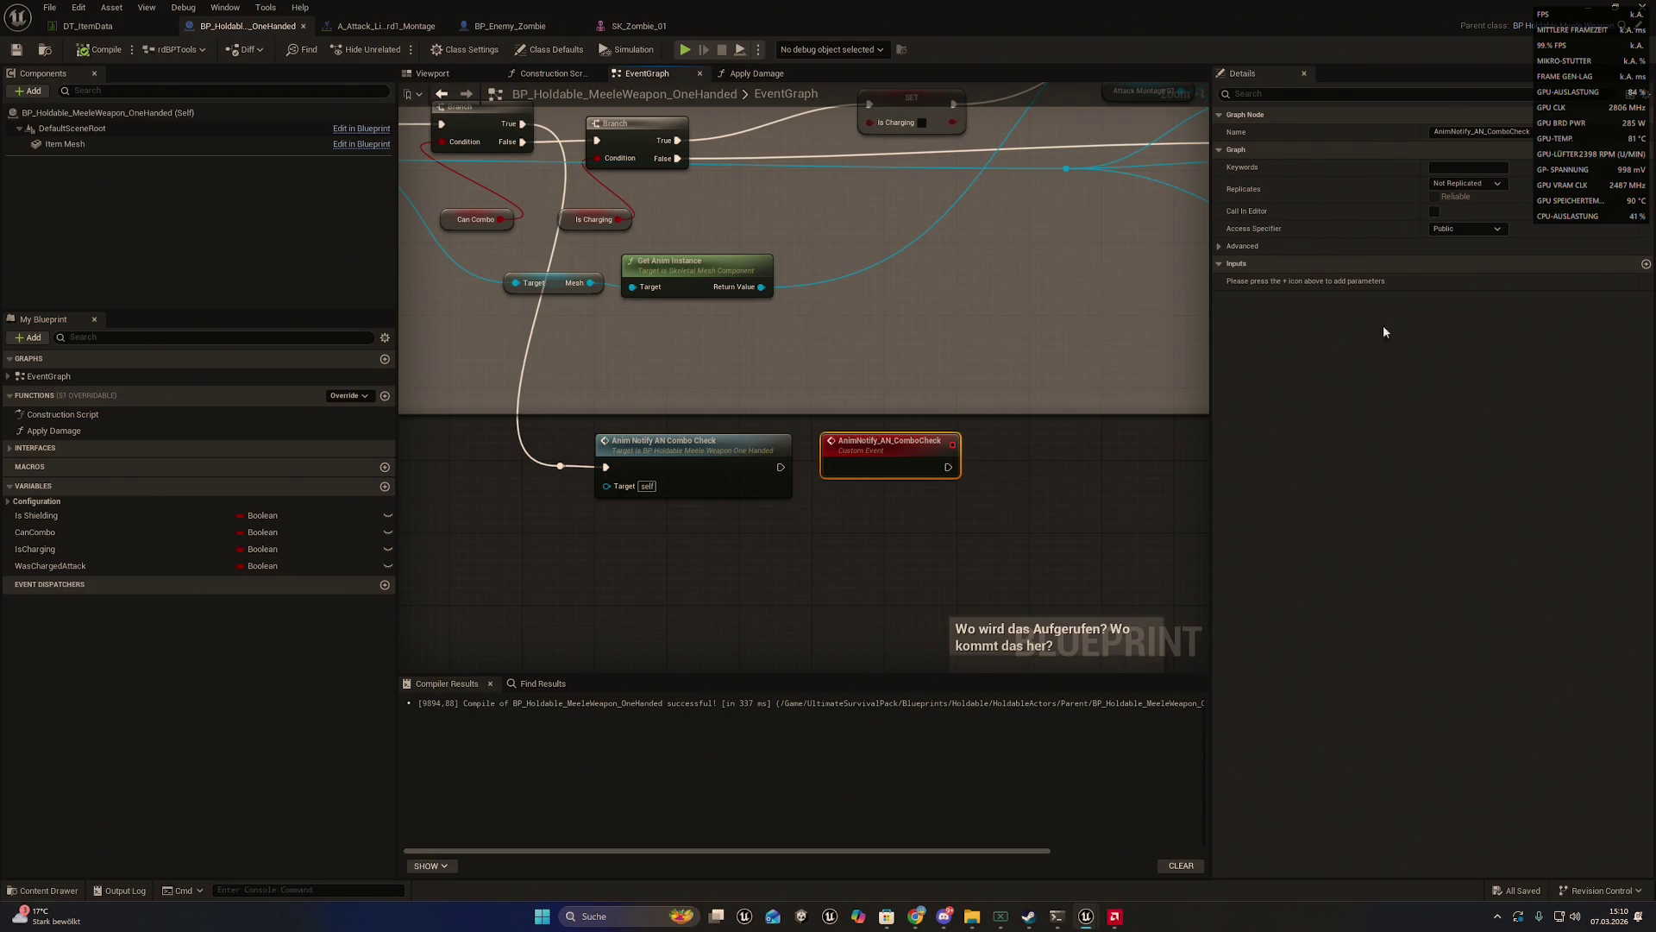
- Delete the Anim Notify AN Combo Check call node and move the AnimNotify_AN_ComboCheck event down-left
mouse_move(926, 321)
left_mouse_down()
mouse_move(935, 363)
mouse_move(1002, 401)
mouse_move(795, 425)
mouse_move(658, 529)
mouse_move(820, 415)
mouse_move(647, 484)
mouse_move(759, 466)
mouse_move(747, 423)
left_mouse_up()
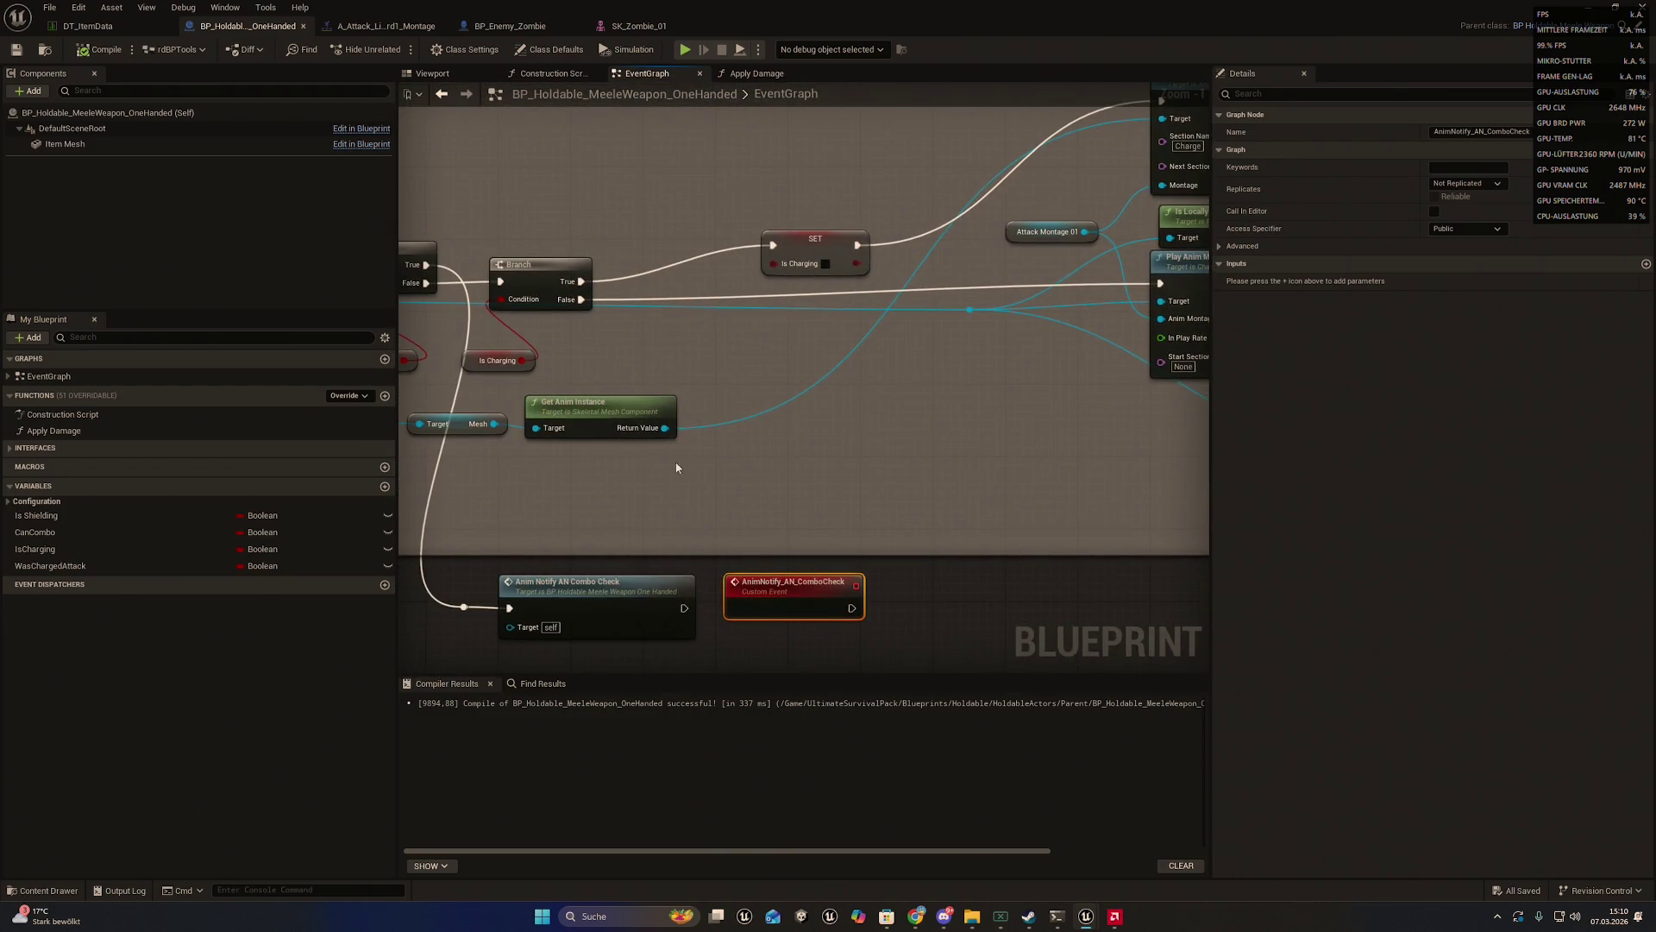
left_click_drag(673, 463, 816, 361)
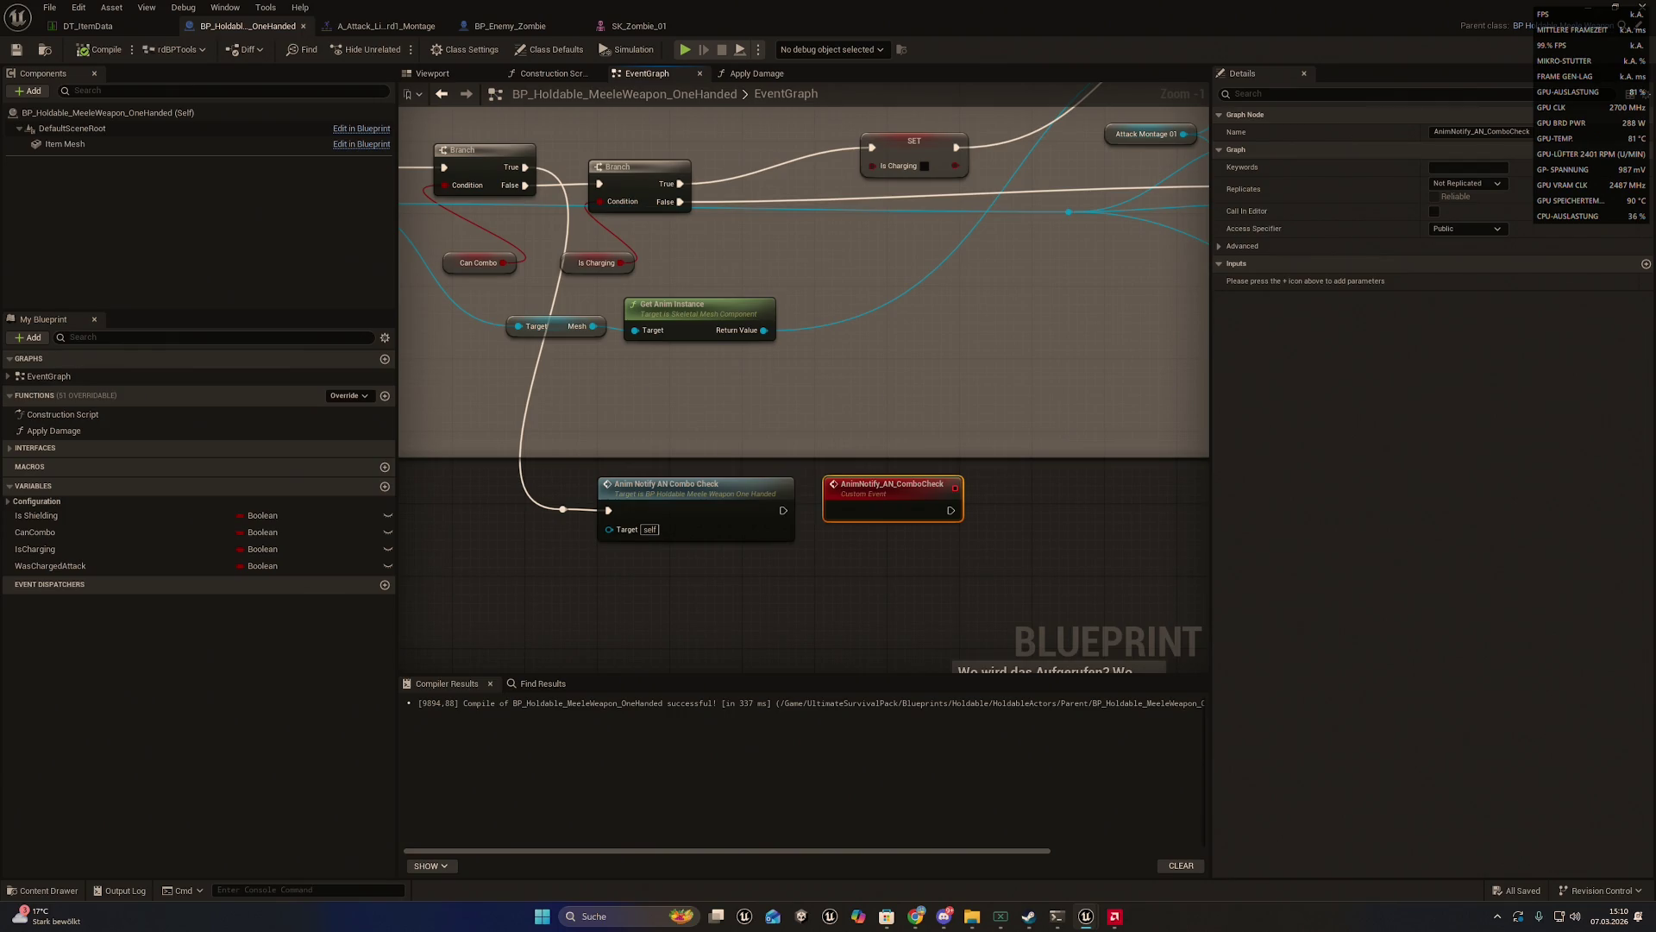
mouse_move(1180, 448)
left_mouse_down()
mouse_move(1024, 455)
mouse_move(985, 474)
left_mouse_up()
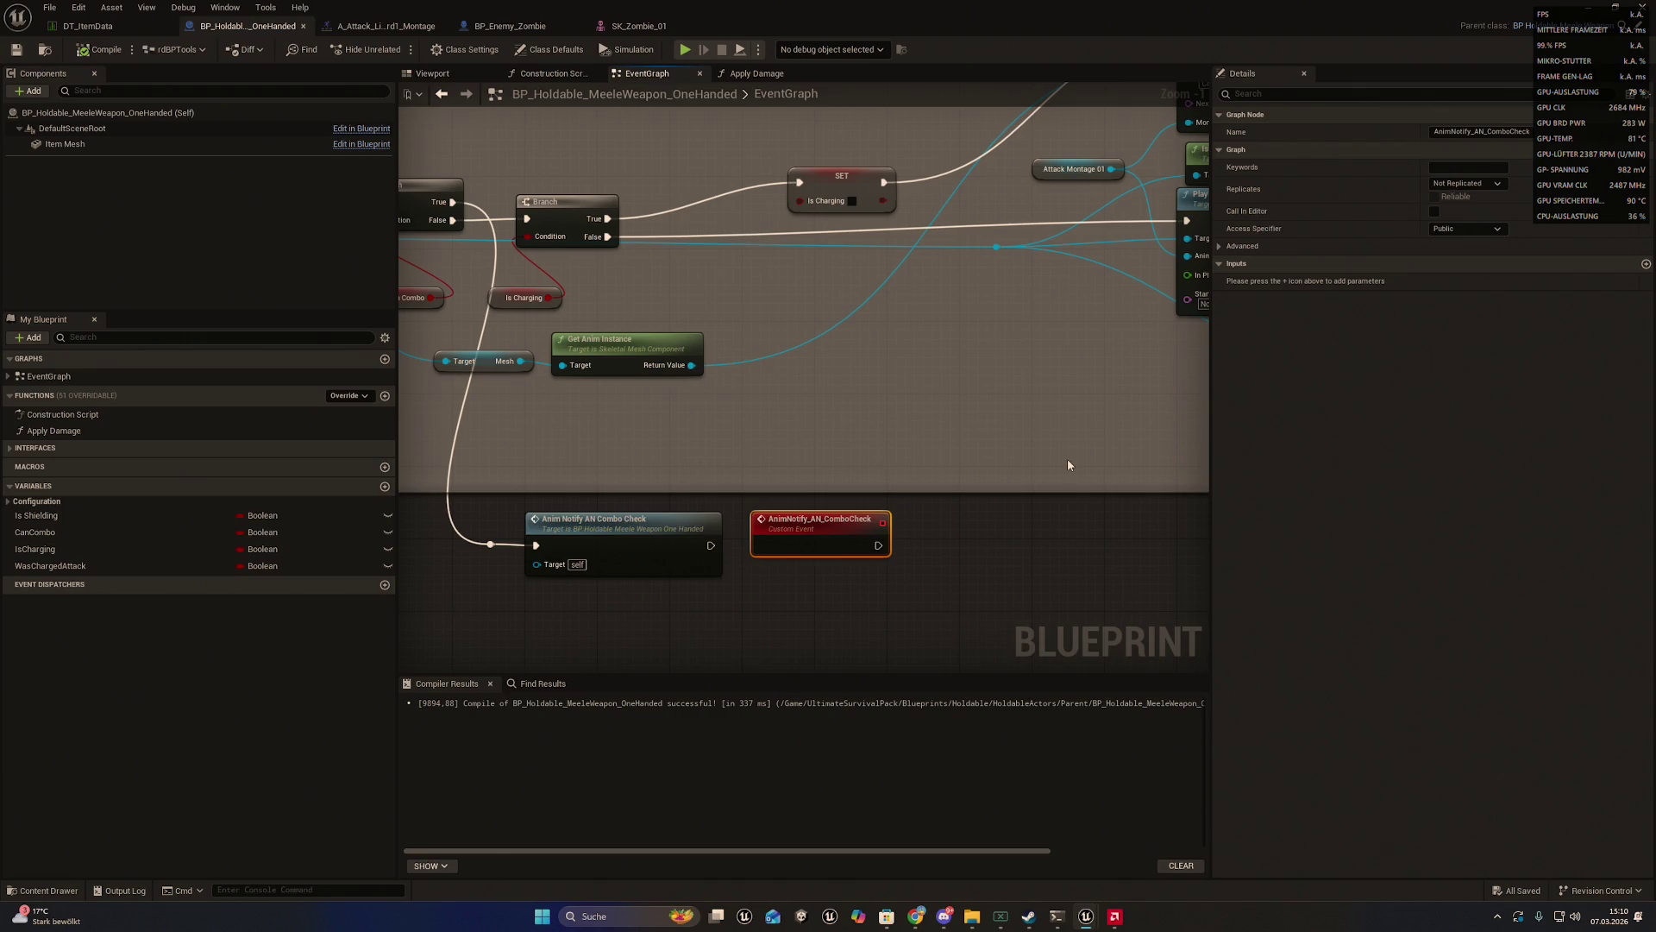
mouse_move(983, 469)
left_mouse_down()
mouse_move(1064, 458)
mouse_move(1092, 434)
left_mouse_up()
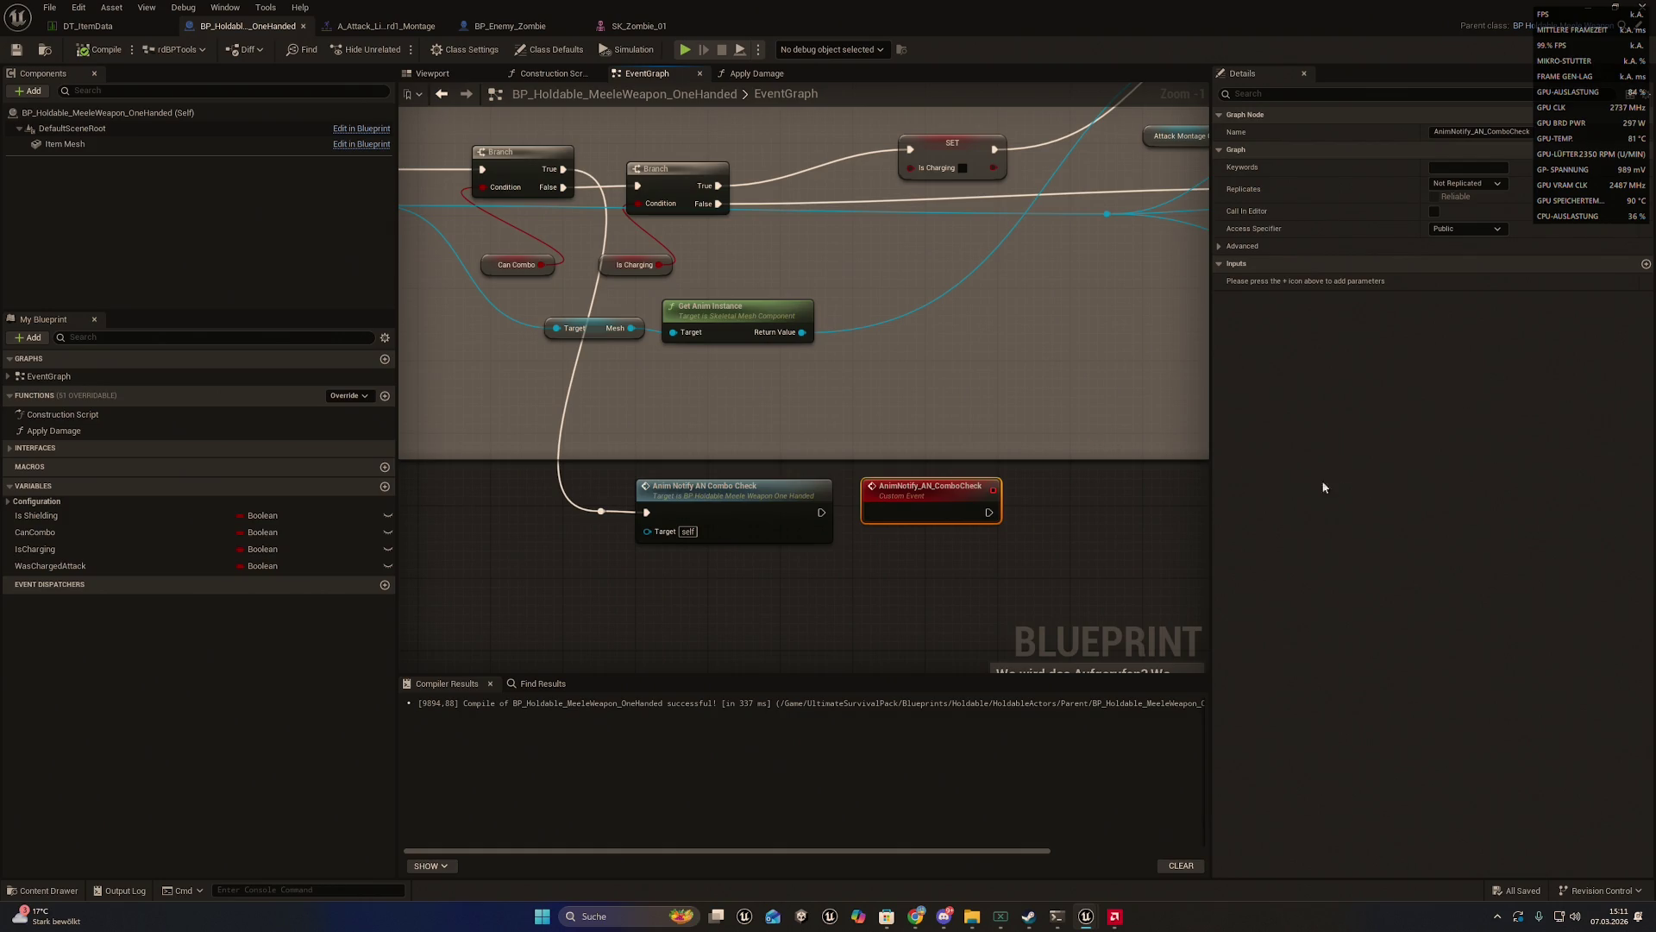
left_click(747, 489)
key("Delete")
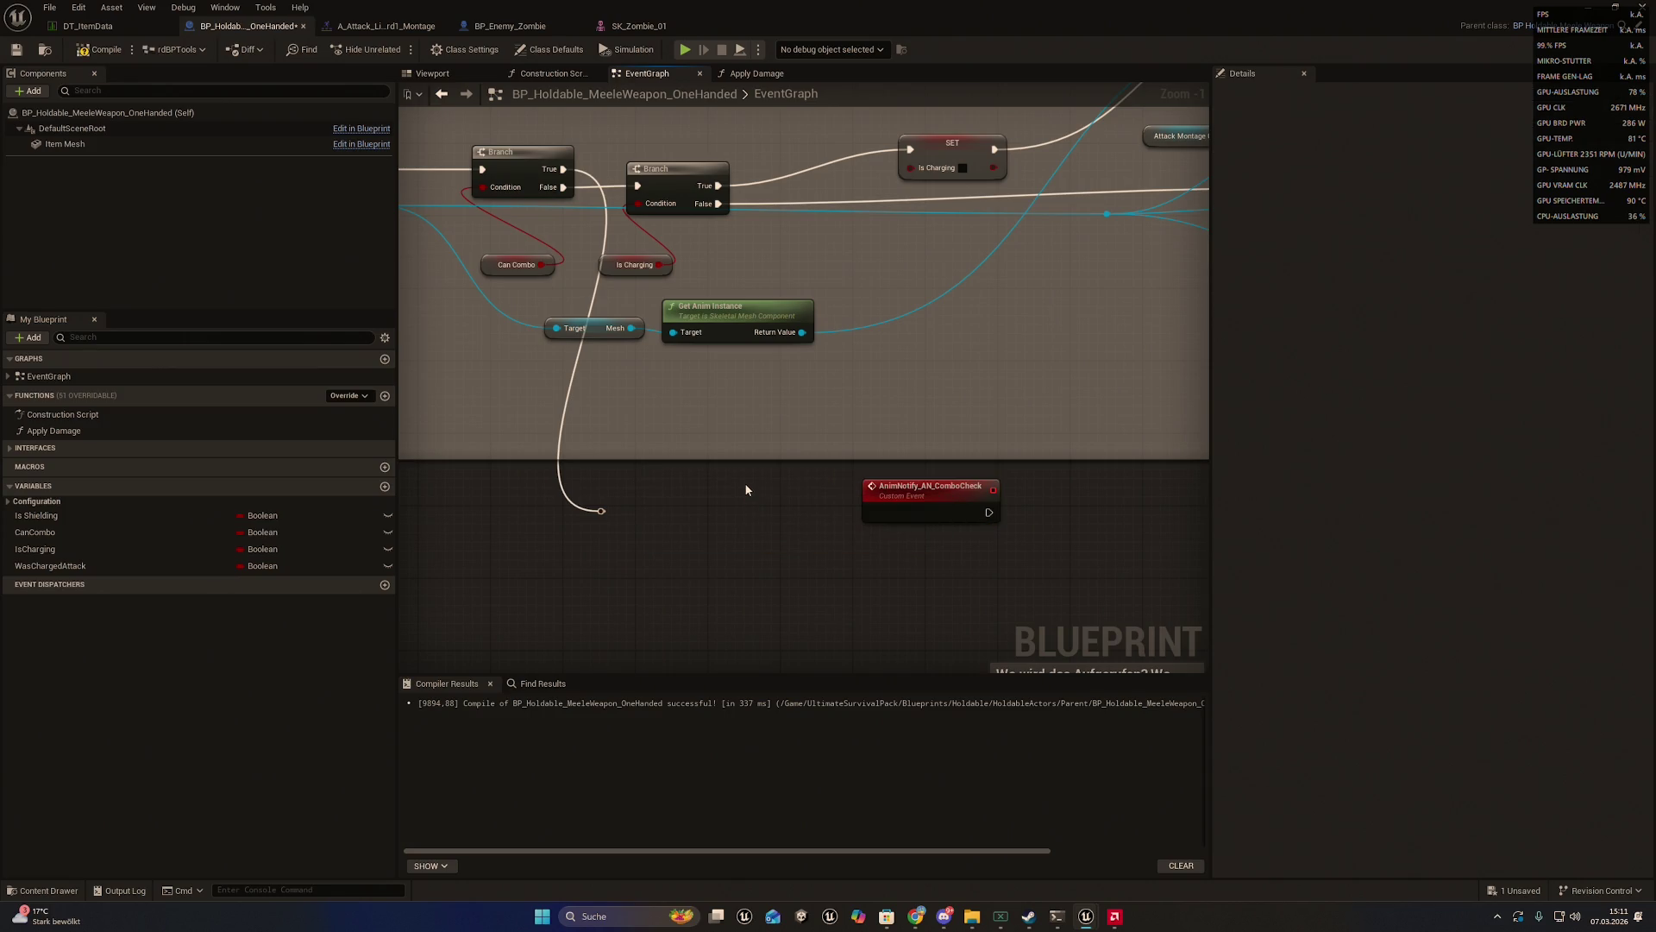
mouse_move(749, 483)
left_mouse_down()
mouse_move(713, 451)
mouse_move(806, 407)
mouse_move(824, 495)
left_mouse_up()
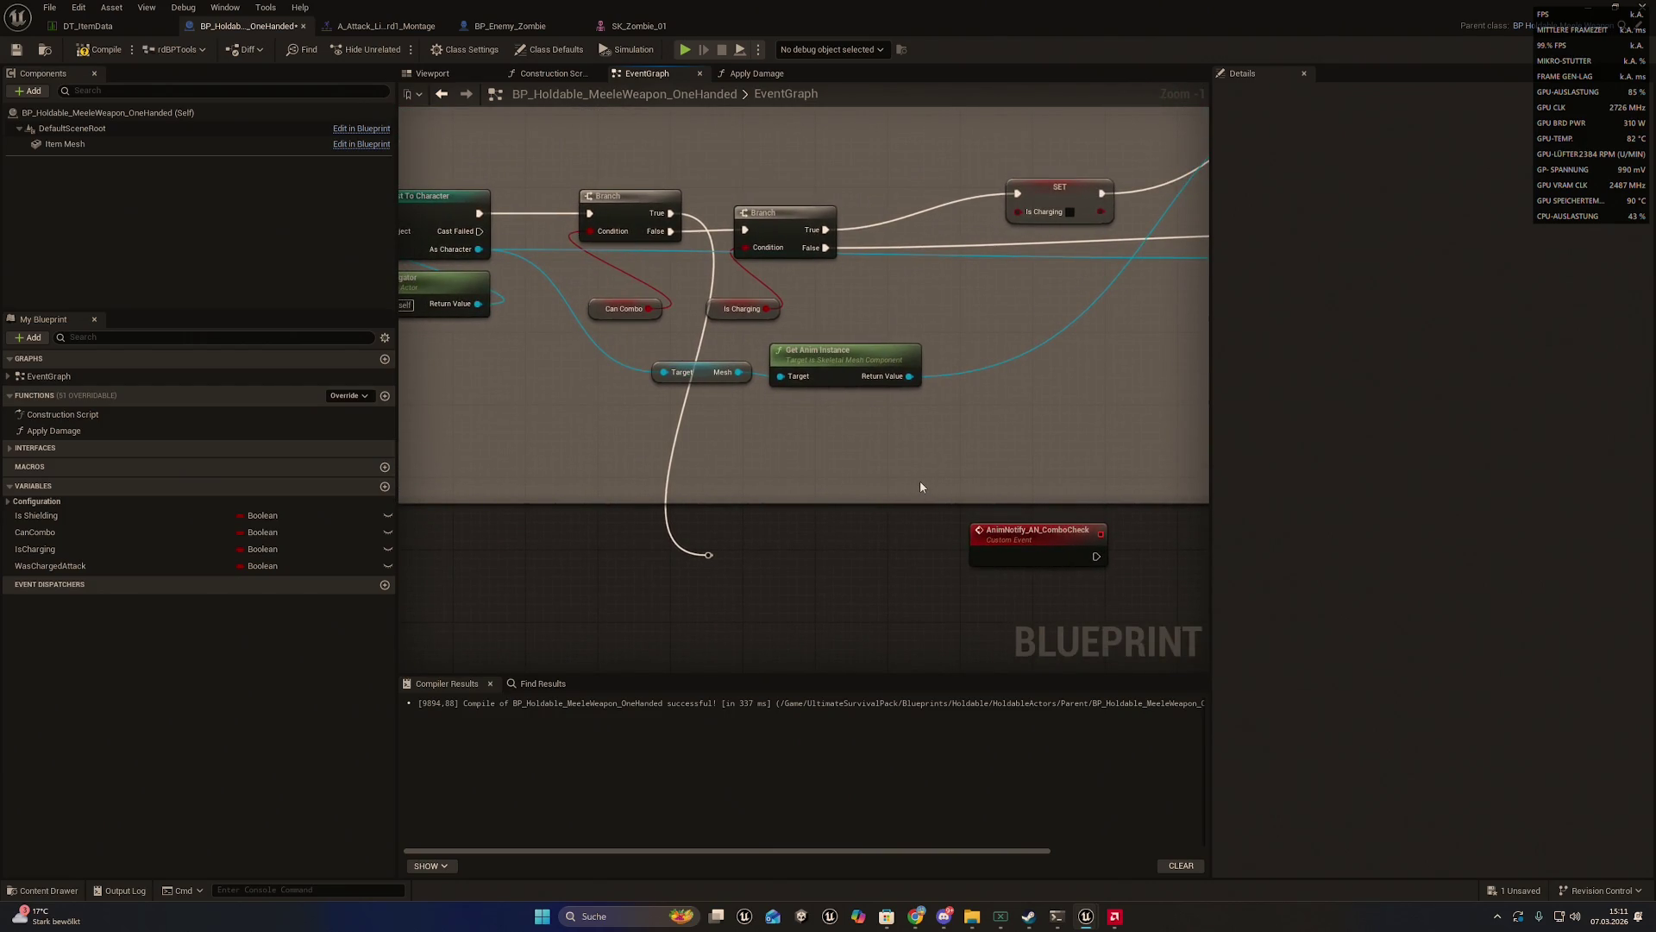
mouse_move(895, 468)
left_mouse_down()
mouse_move(857, 464)
mouse_move(914, 466)
left_mouse_up()
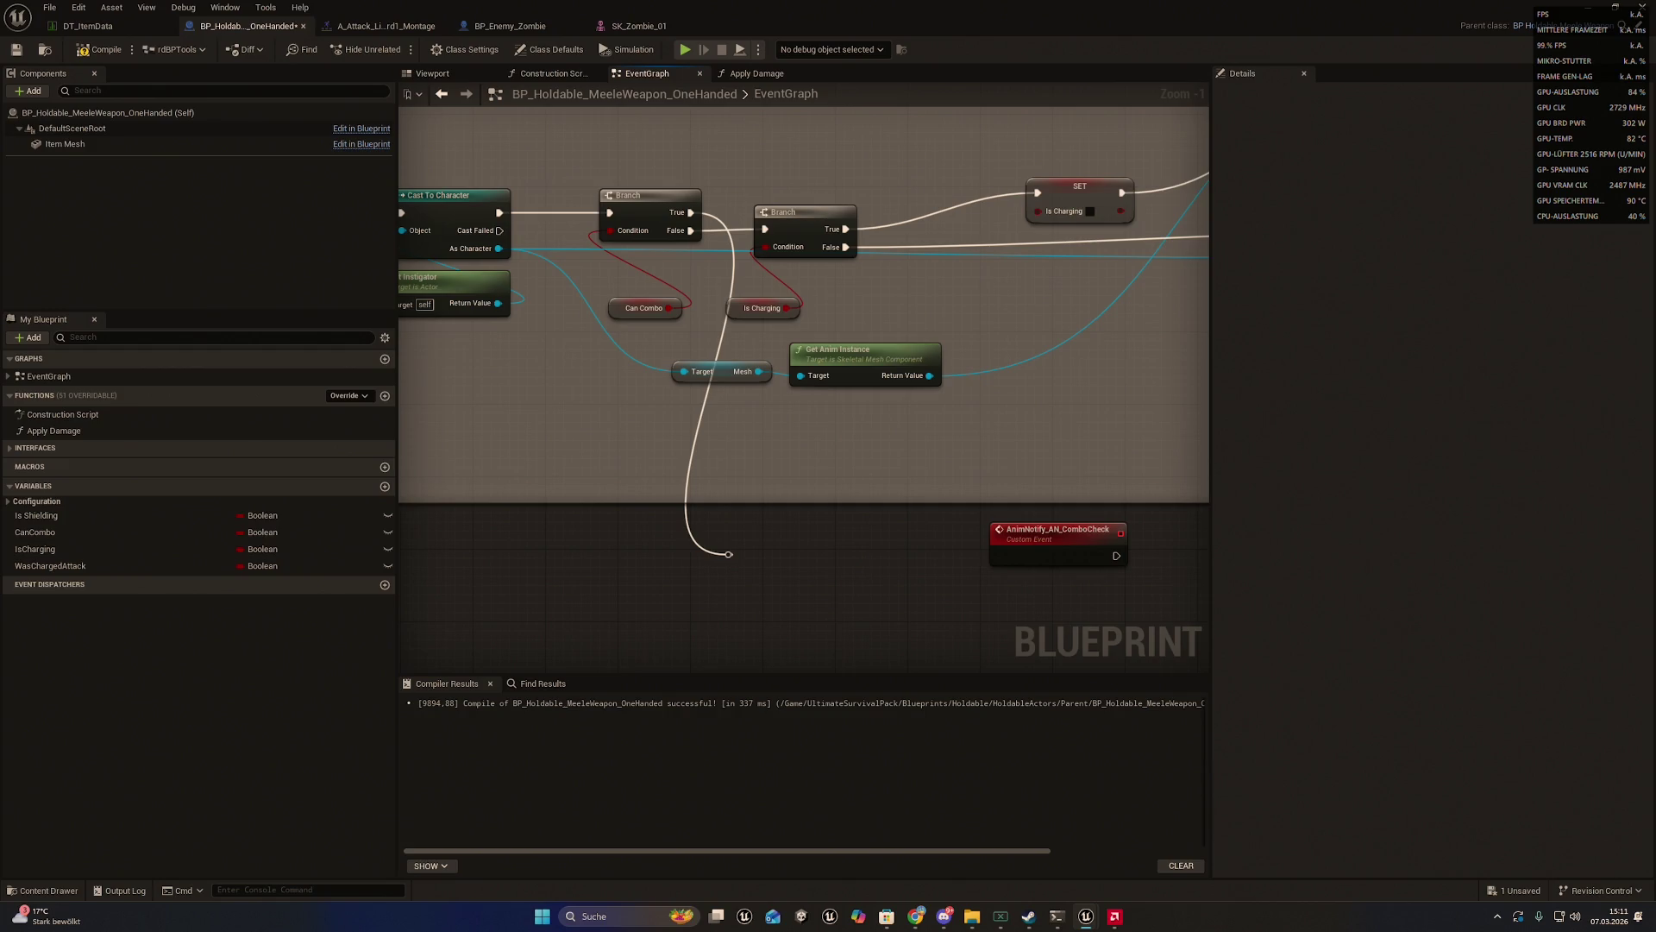
mouse_move(1025, 537)
left_mouse_down()
mouse_move(744, 610)
mouse_move(890, 566)
left_mouse_up()
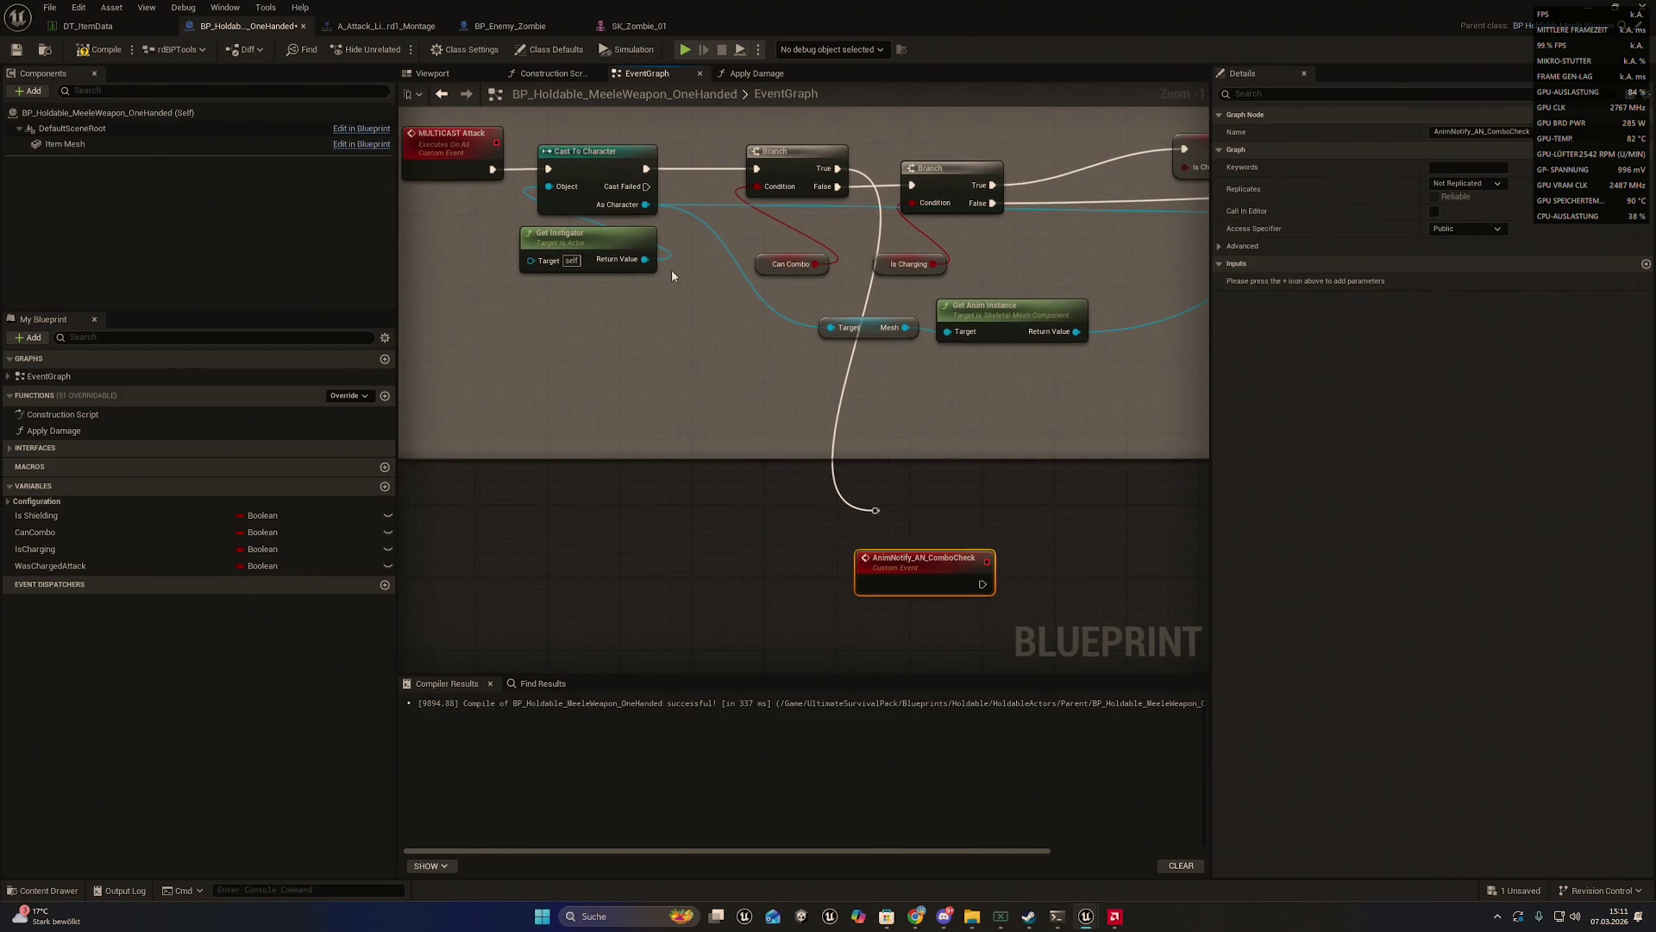
- Compile, save all, and export the blueprint to Saved/BlueprintExports
left_click(99, 54)
right_click(250, 39)
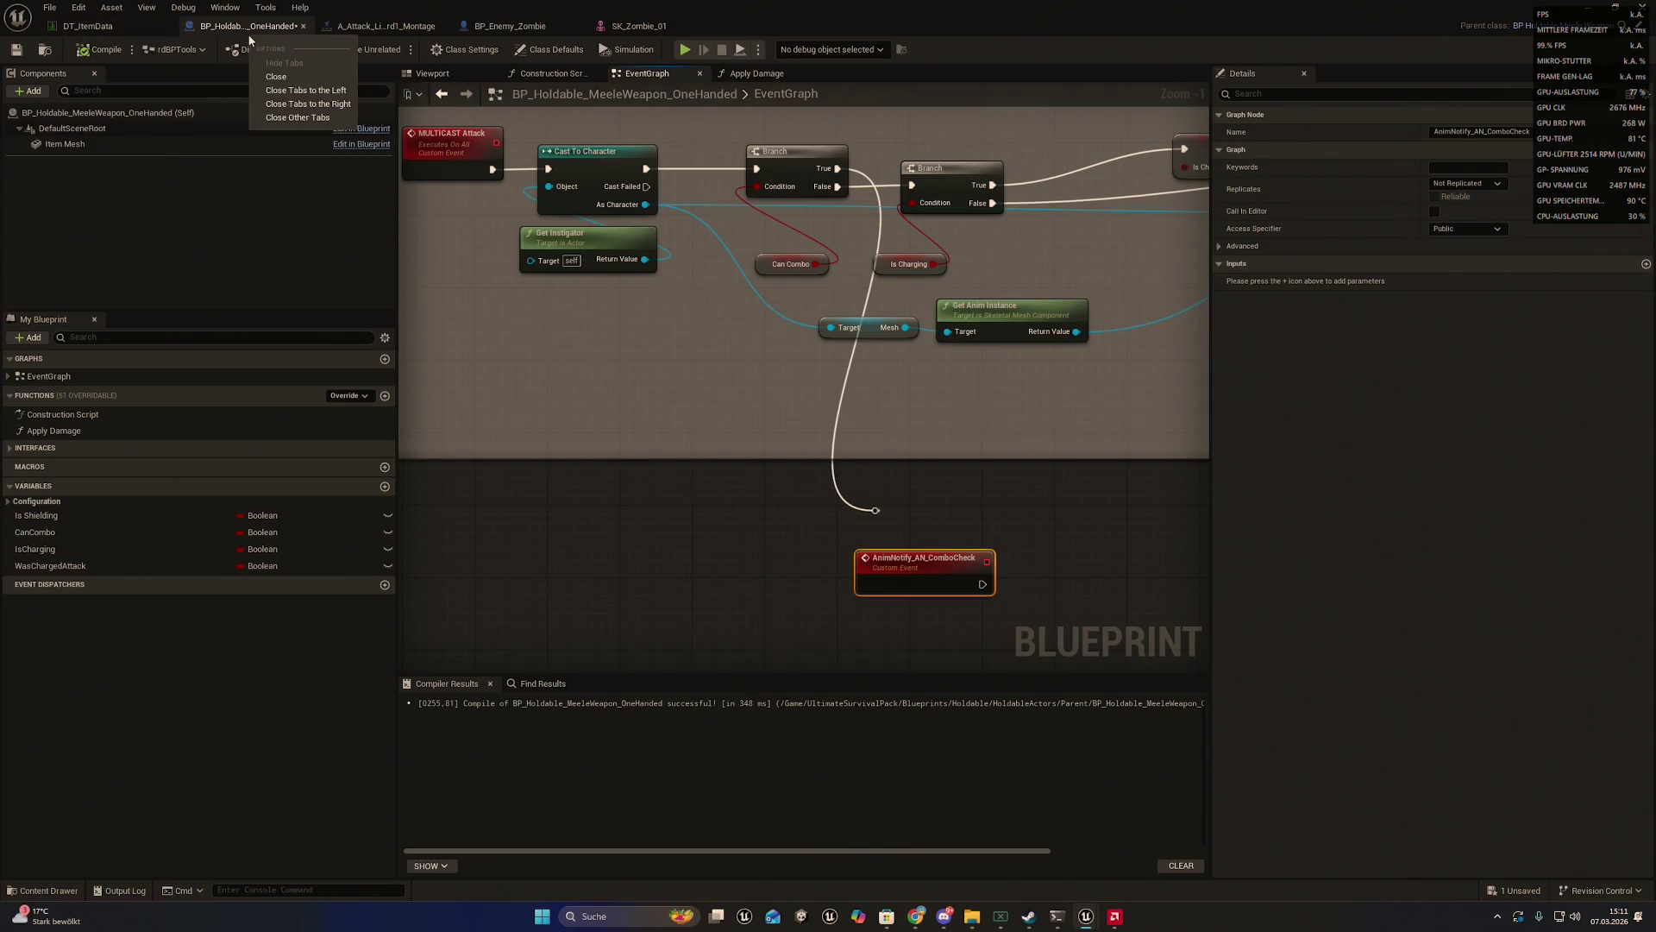
key("ctrl+b")
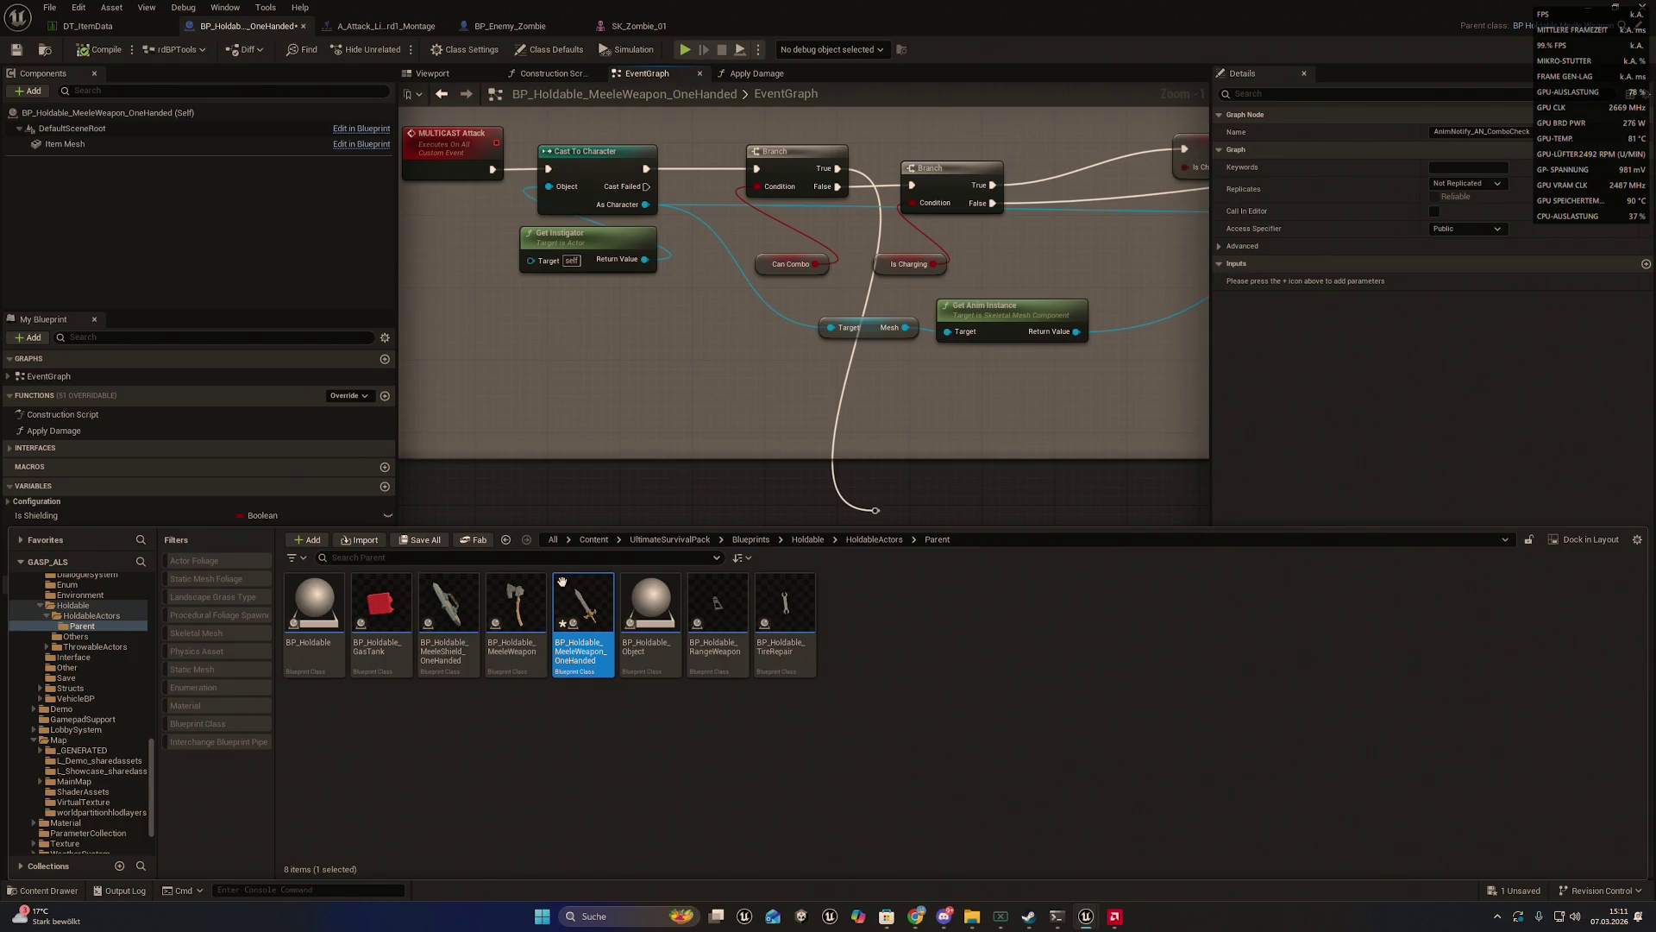
left_click(49, 7)
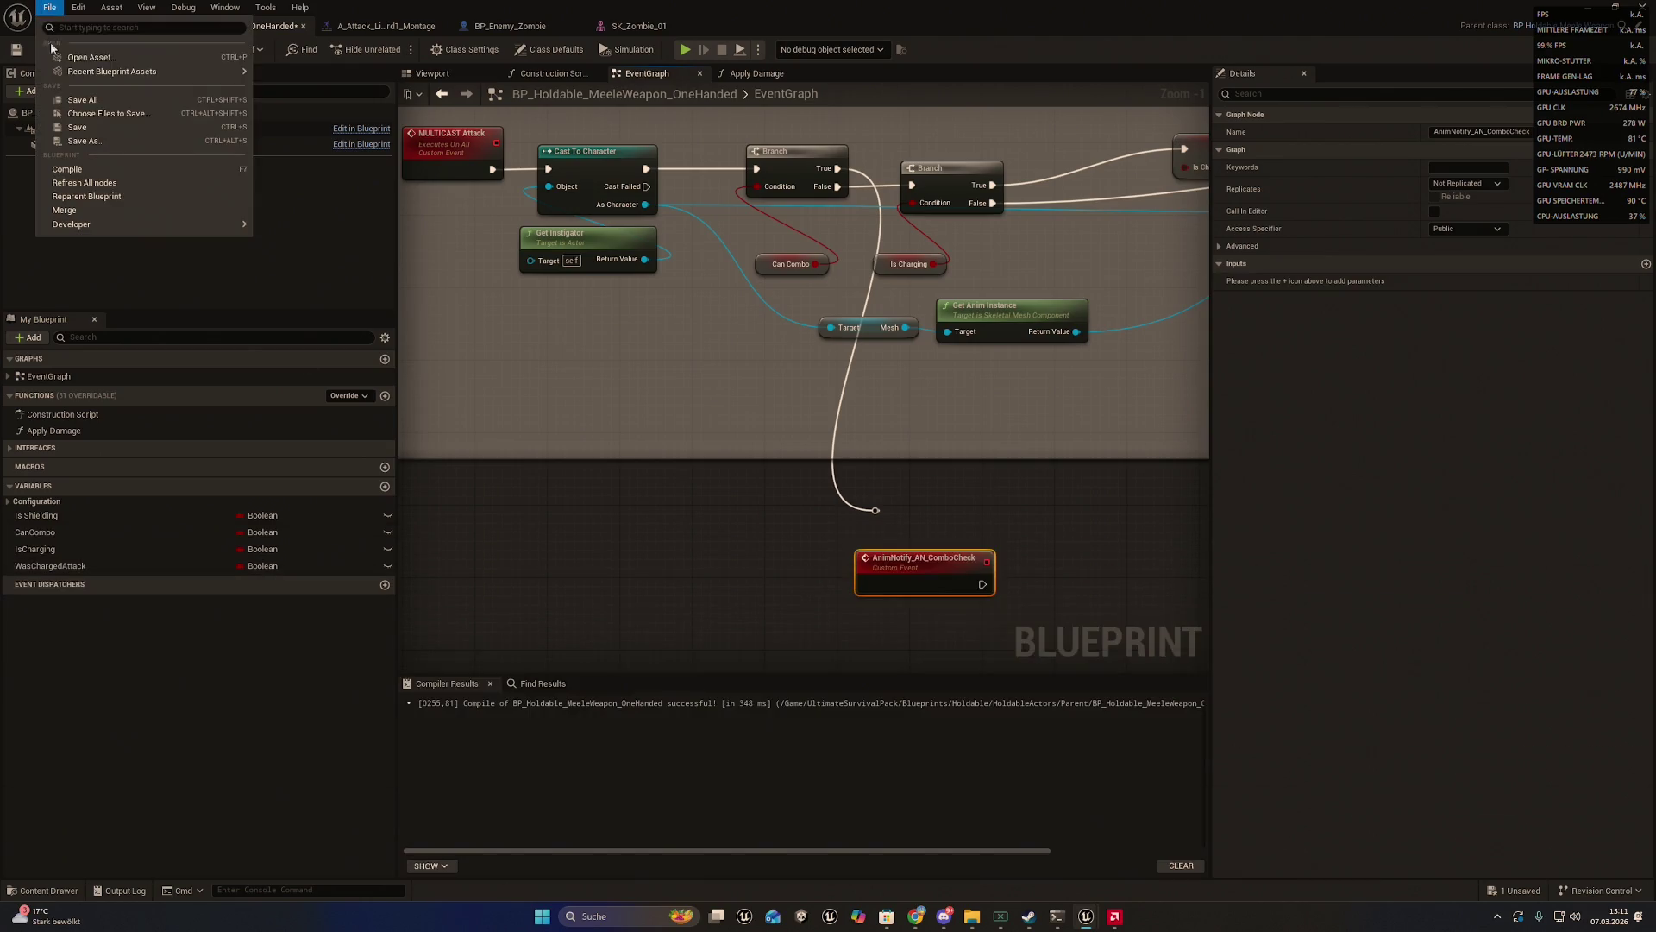
left_click(84, 101)
key("ctrl+space")
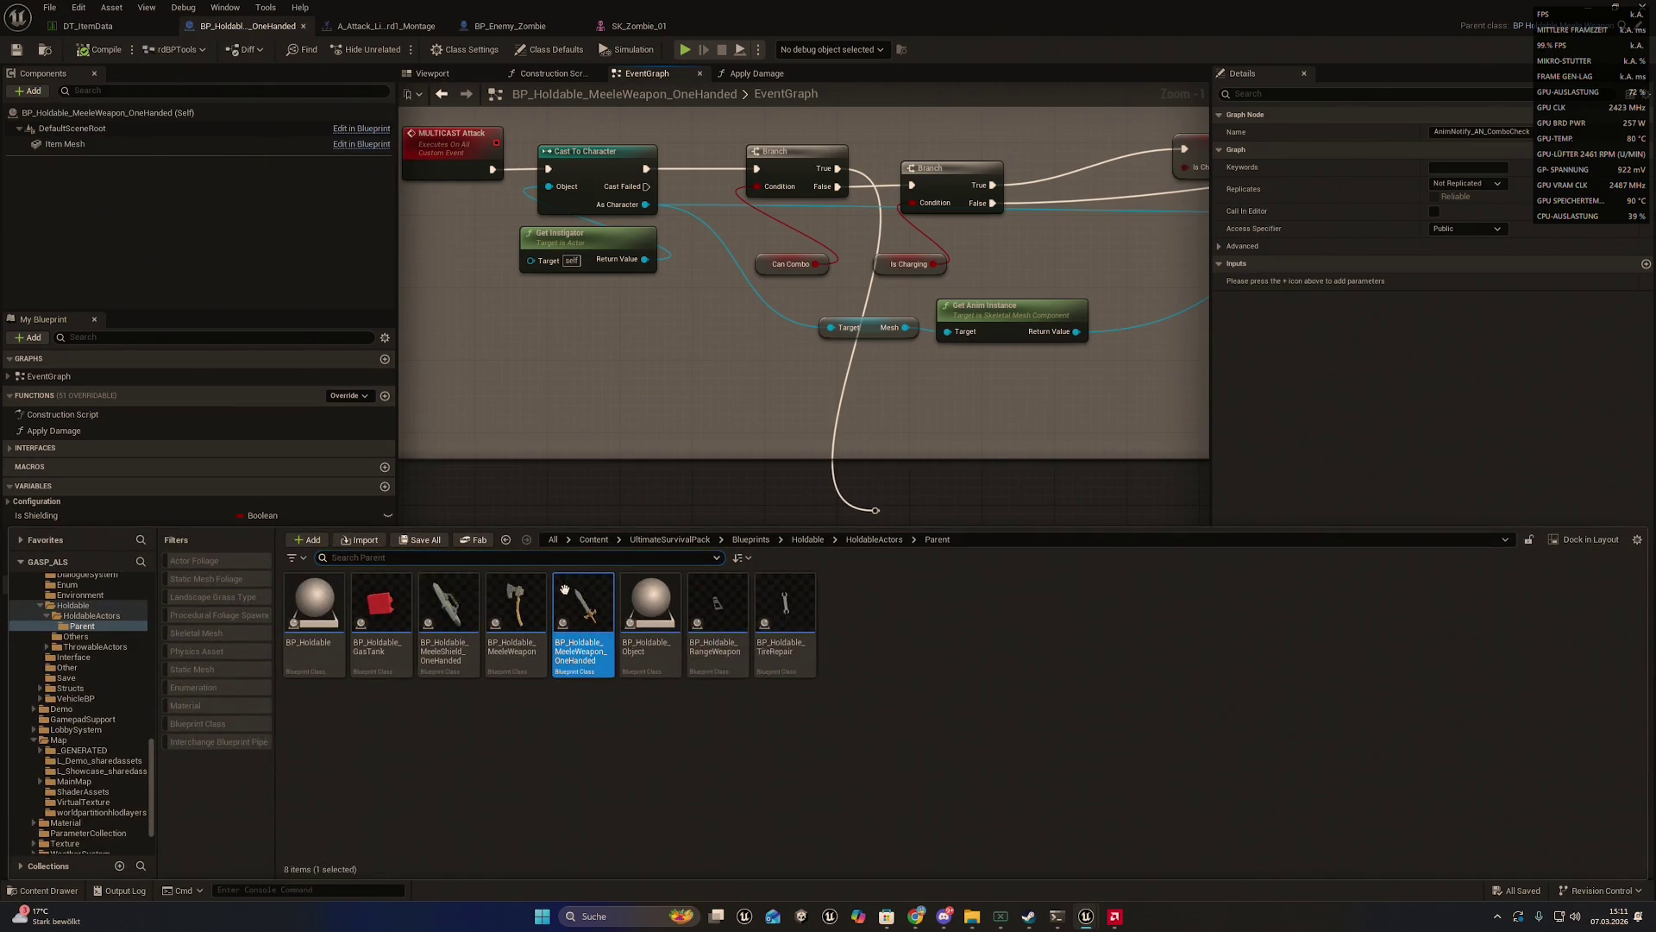
right_click(604, 606)
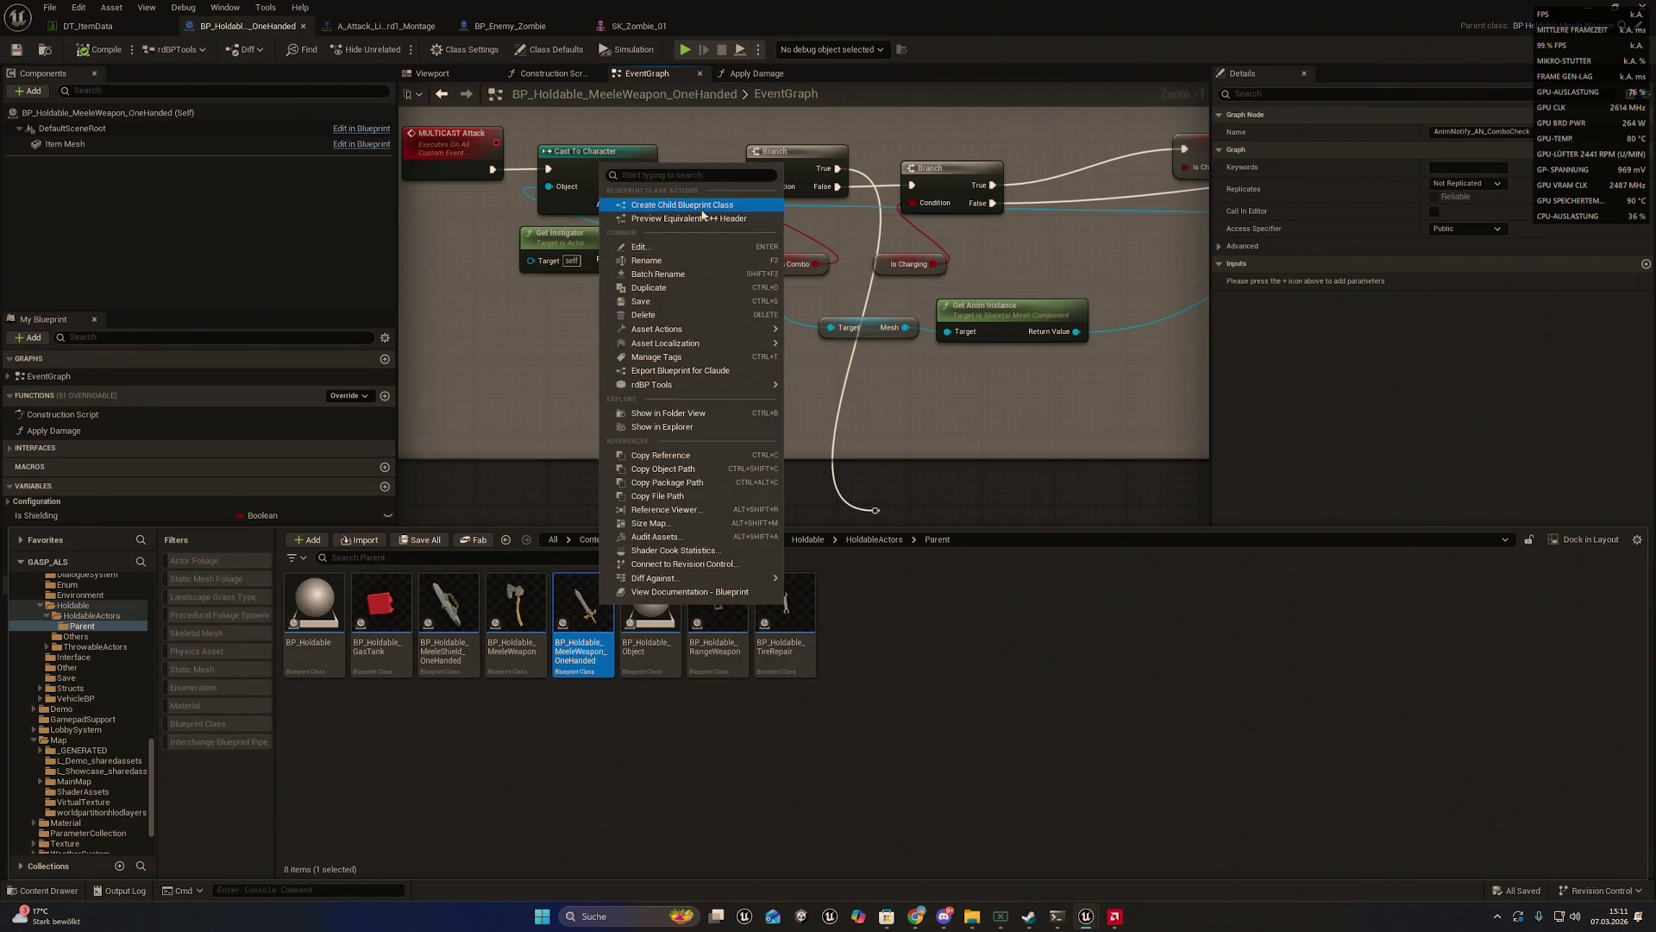
left_click(690, 371)
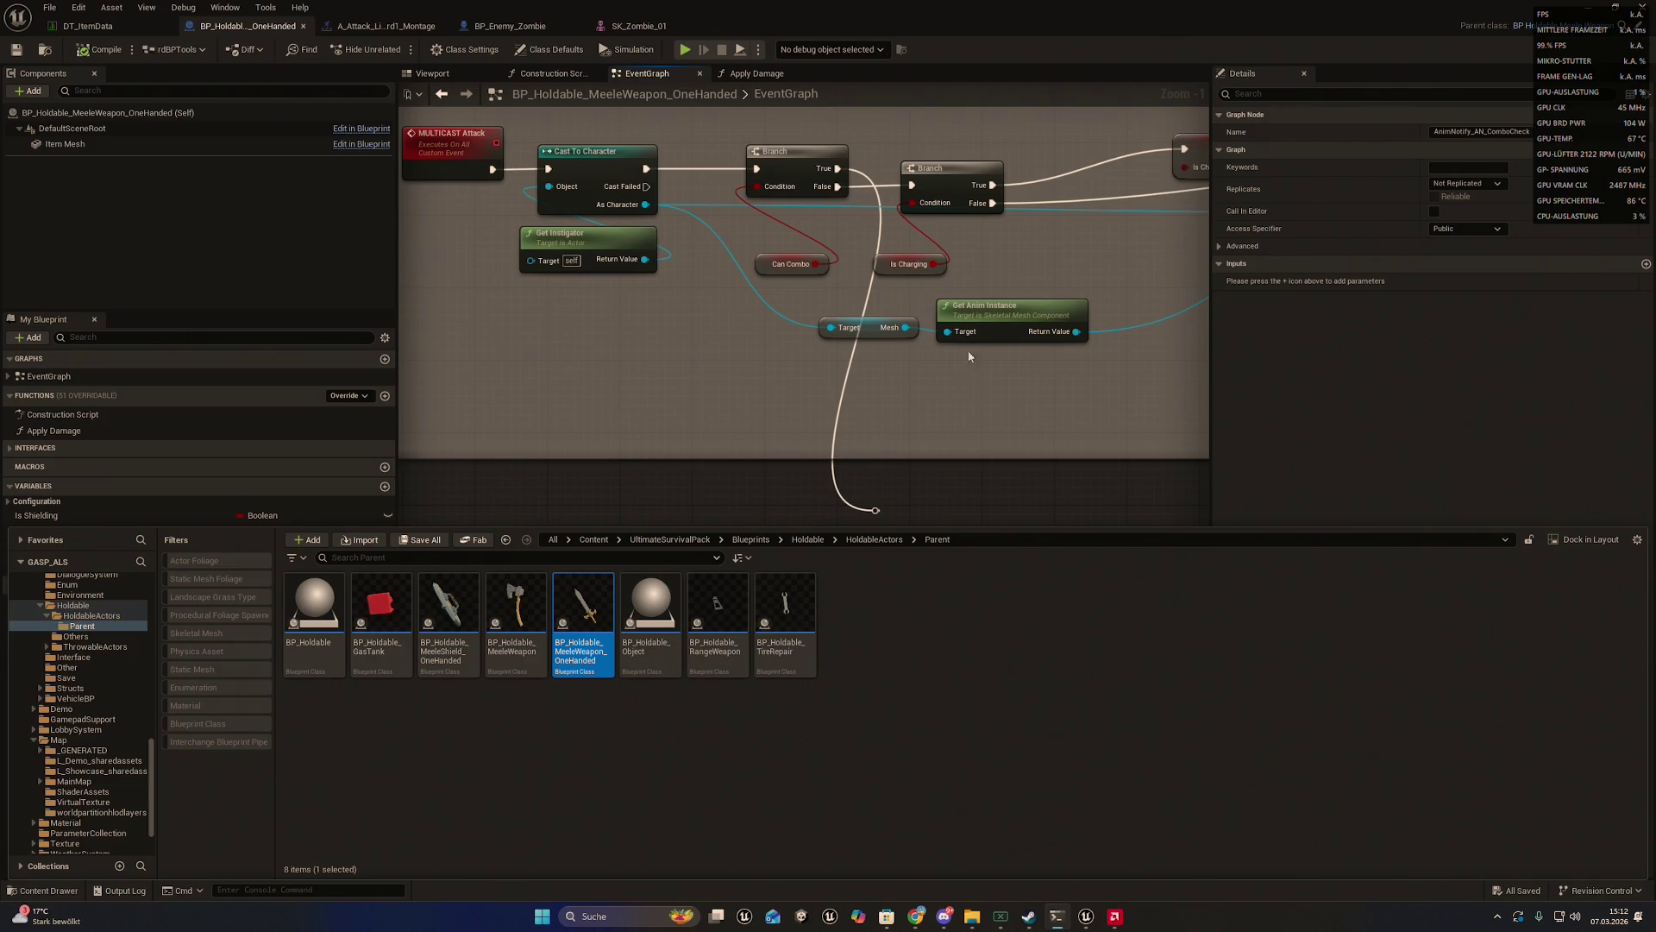
- Delete the leftover reroute knot near the AnimNotify event
mouse_move(968, 354)
left_mouse_down()
mouse_move(836, 455)
mouse_move(765, 433)
left_mouse_up()
left_click(679, 563)
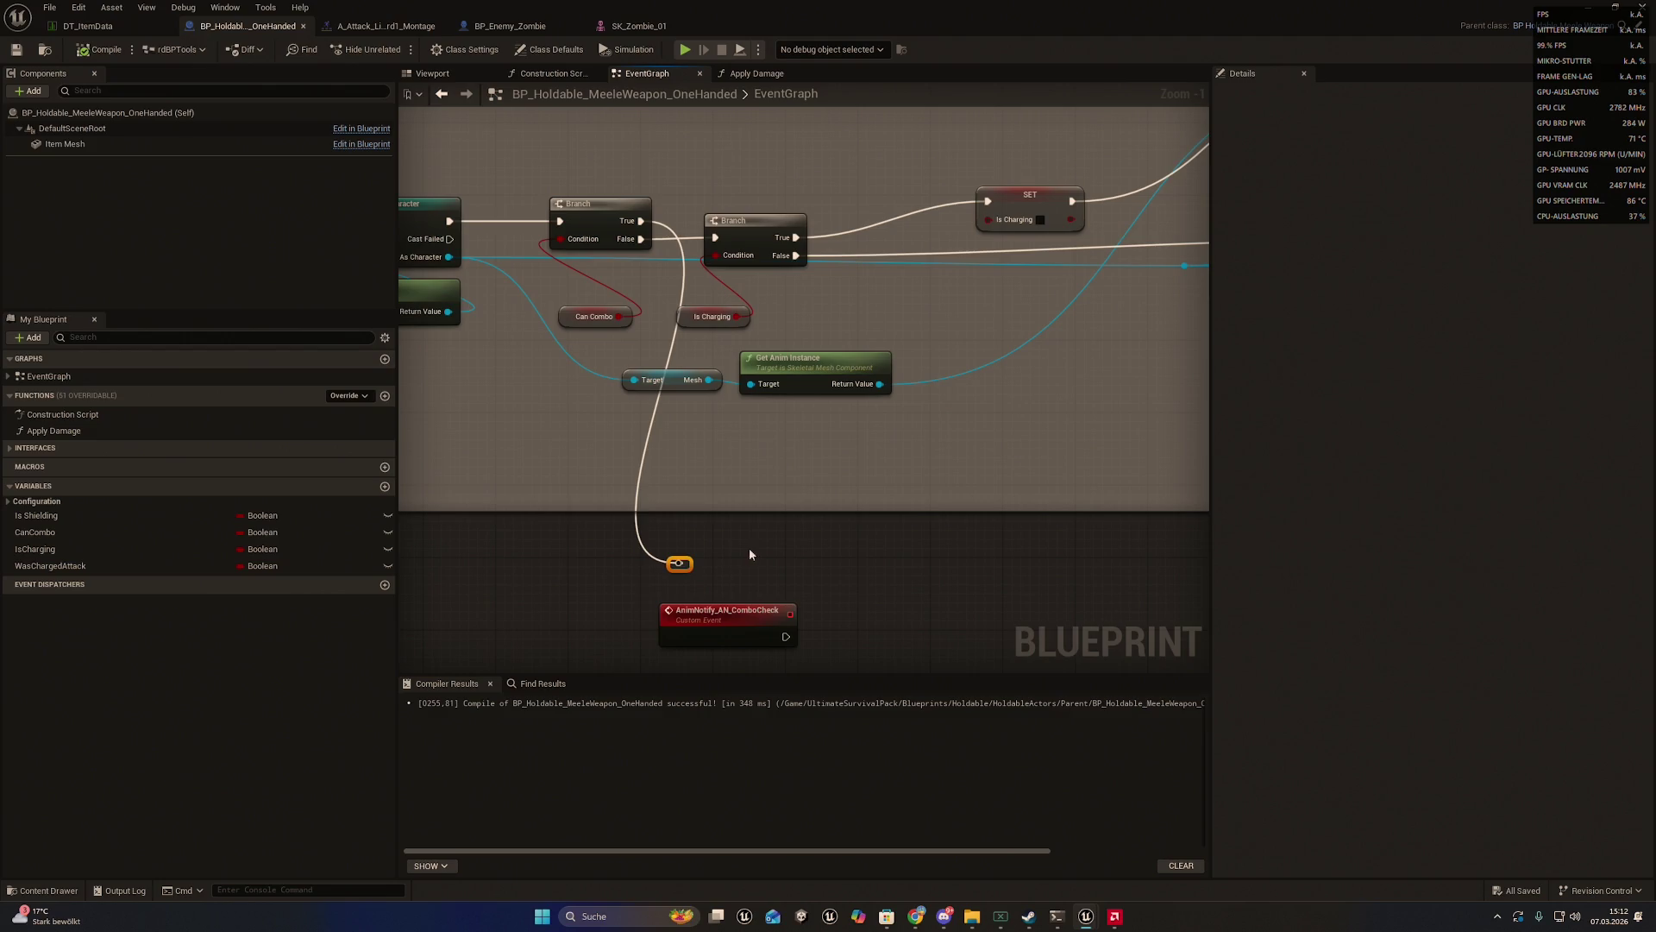
key("Delete")
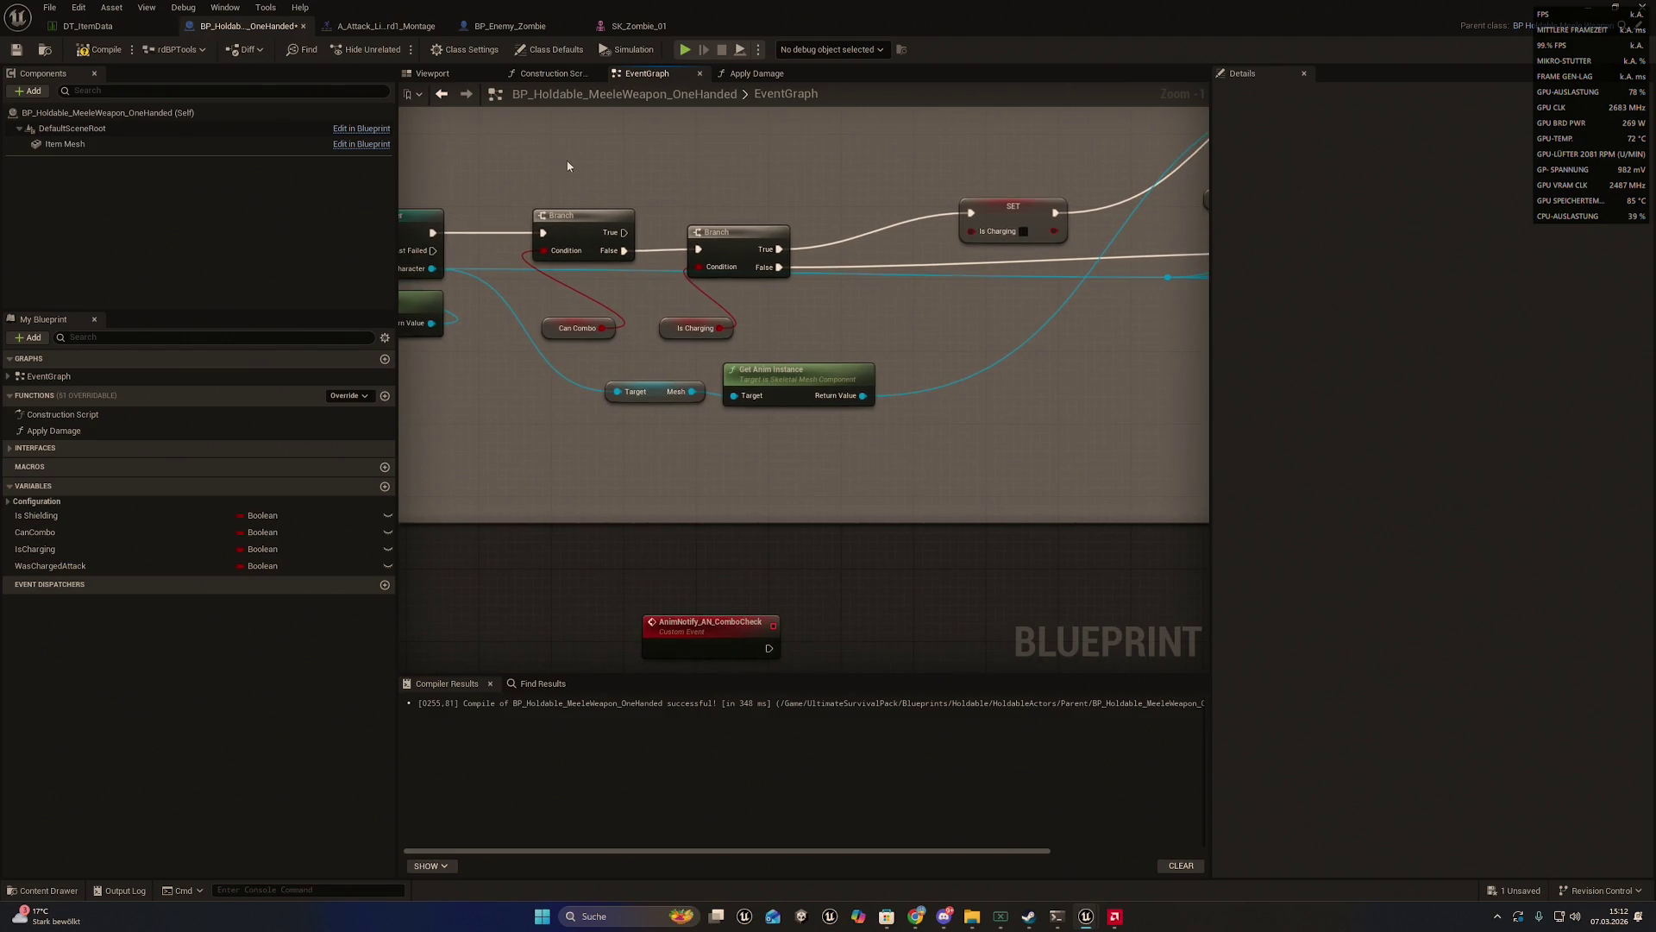
- Recompile, save all, and re-export the blueprint to Saved/BlueprintExports
left_click(99, 49)
left_click(52, 7)
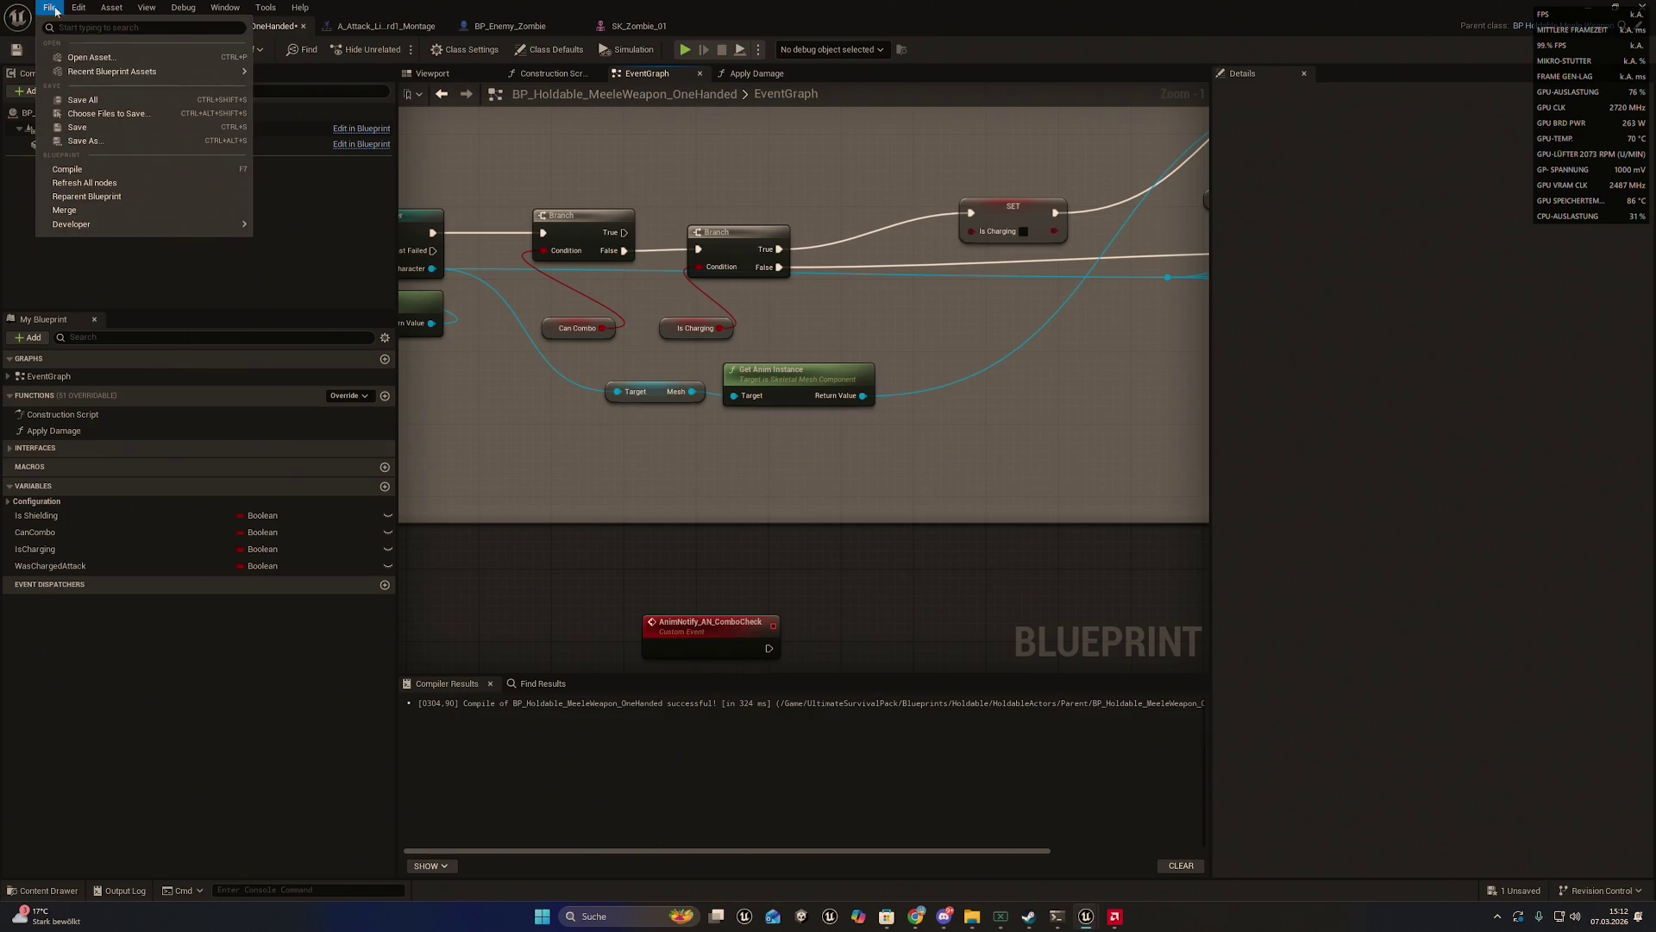
left_click(104, 100)
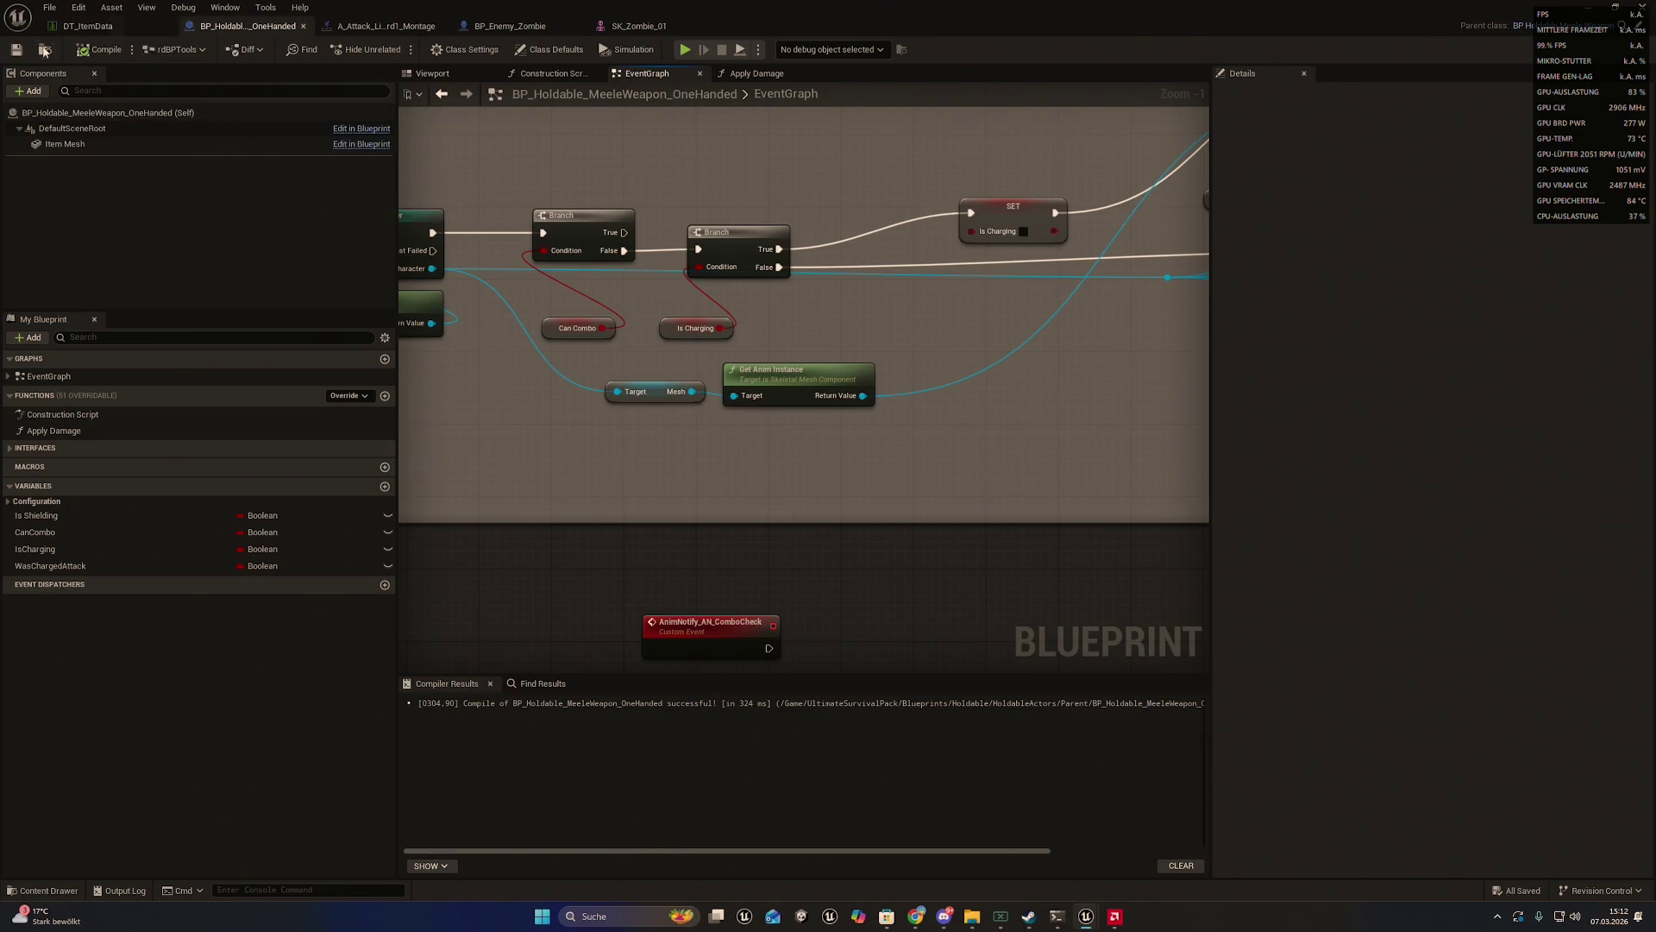
left_click(45, 49)
right_click(585, 606)
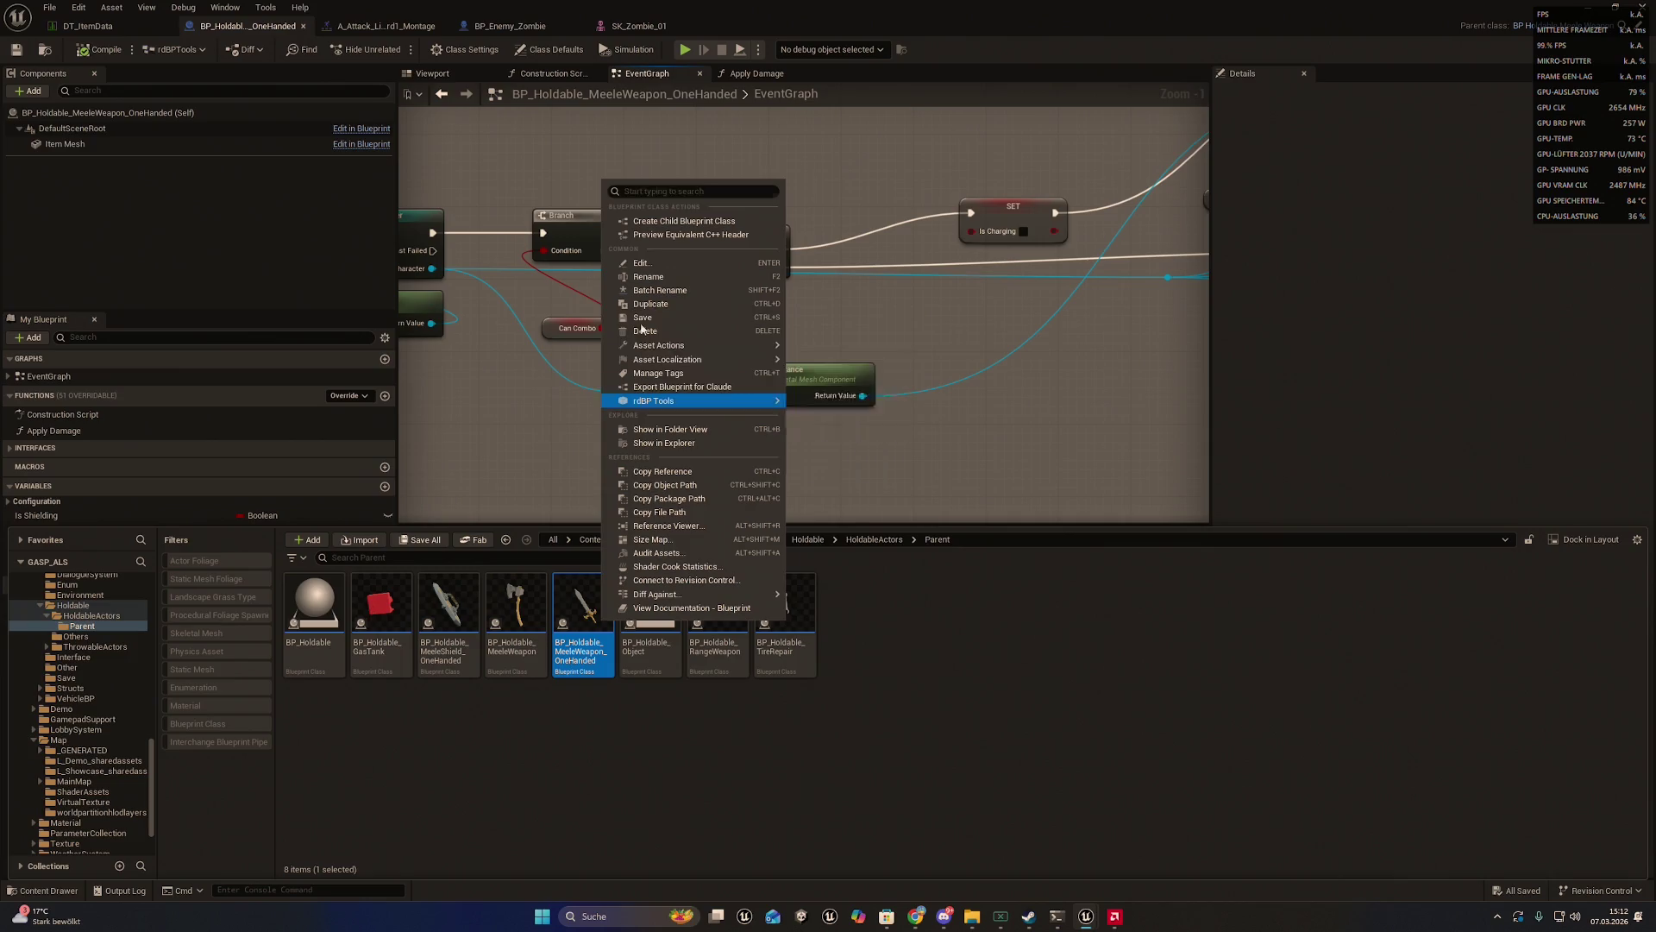
left_click(682, 387)
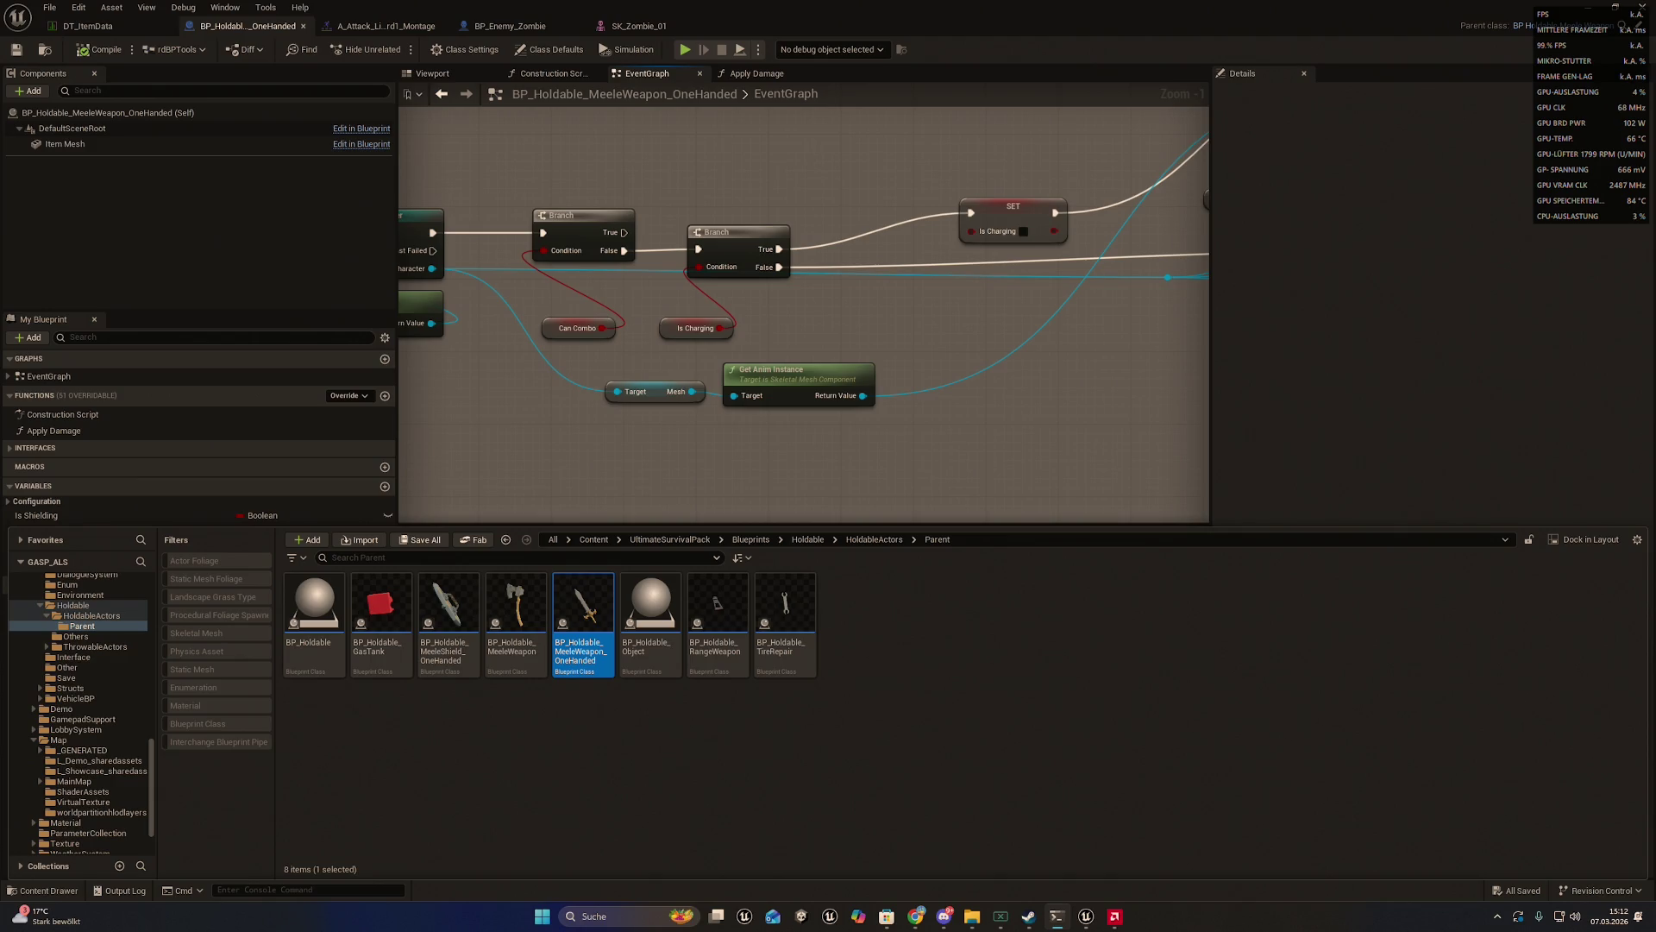
left_click_drag(1178, 424, 1195, 416)
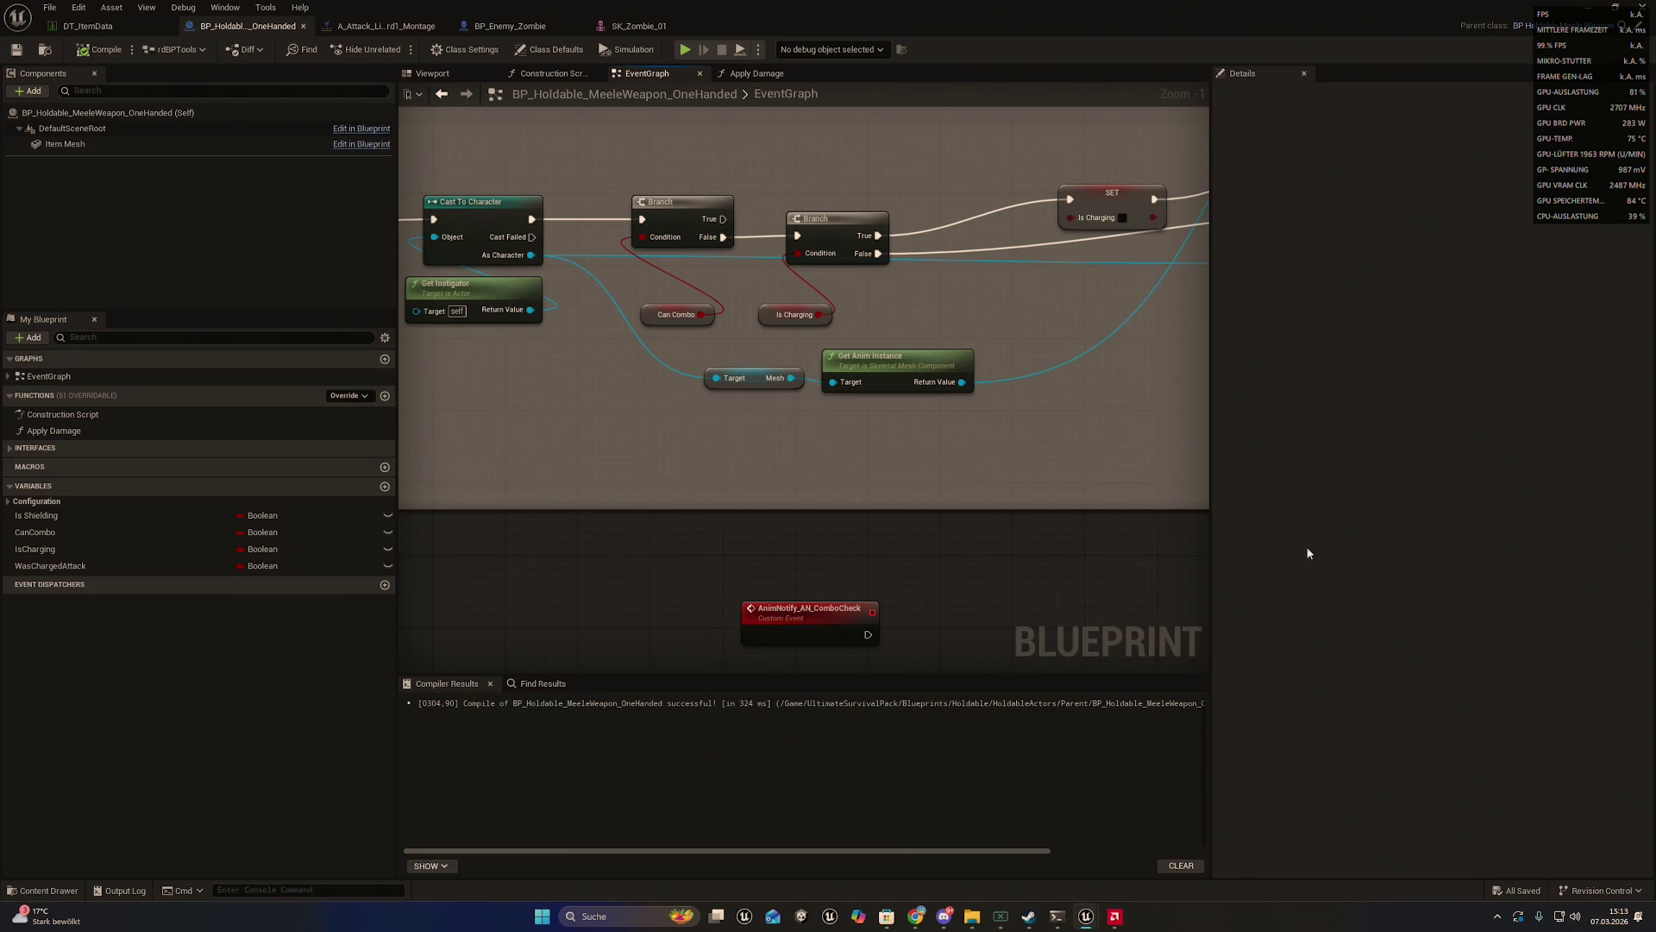
- Wire a Branch node after the AnimNotify_AN_ComboCheck event and add a Can Combo getter
left_click_drag(1049, 527, 1009, 495)
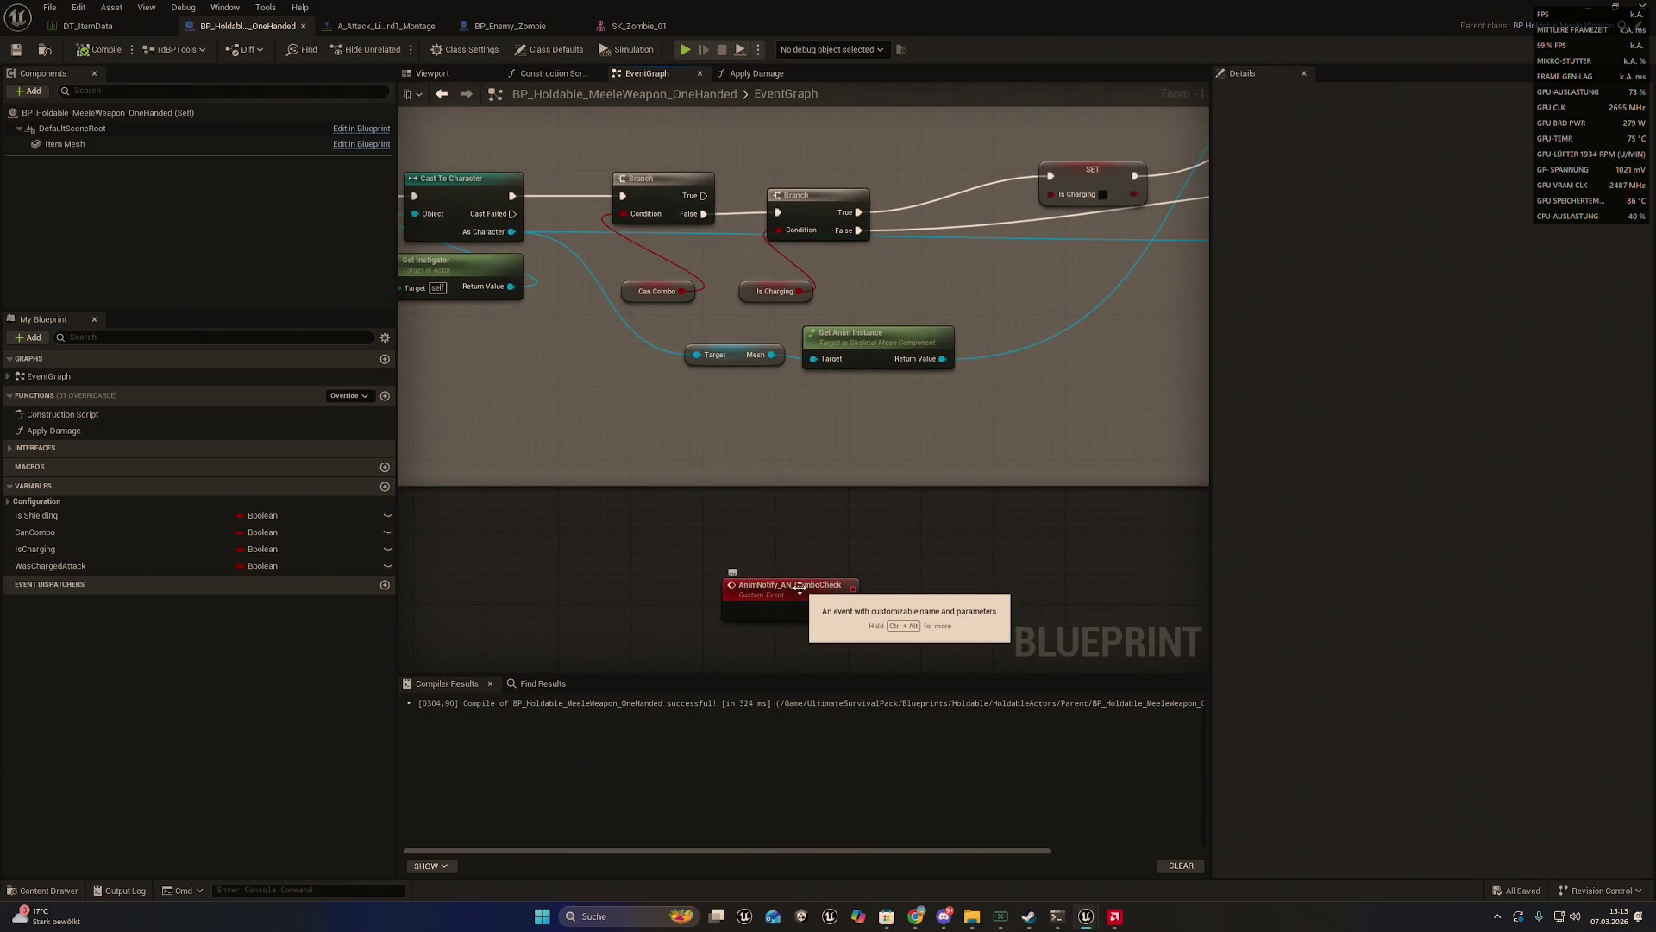
mouse_move(798, 589)
left_mouse_down()
mouse_move(767, 554)
mouse_move(902, 545)
left_mouse_up()
type("branch")
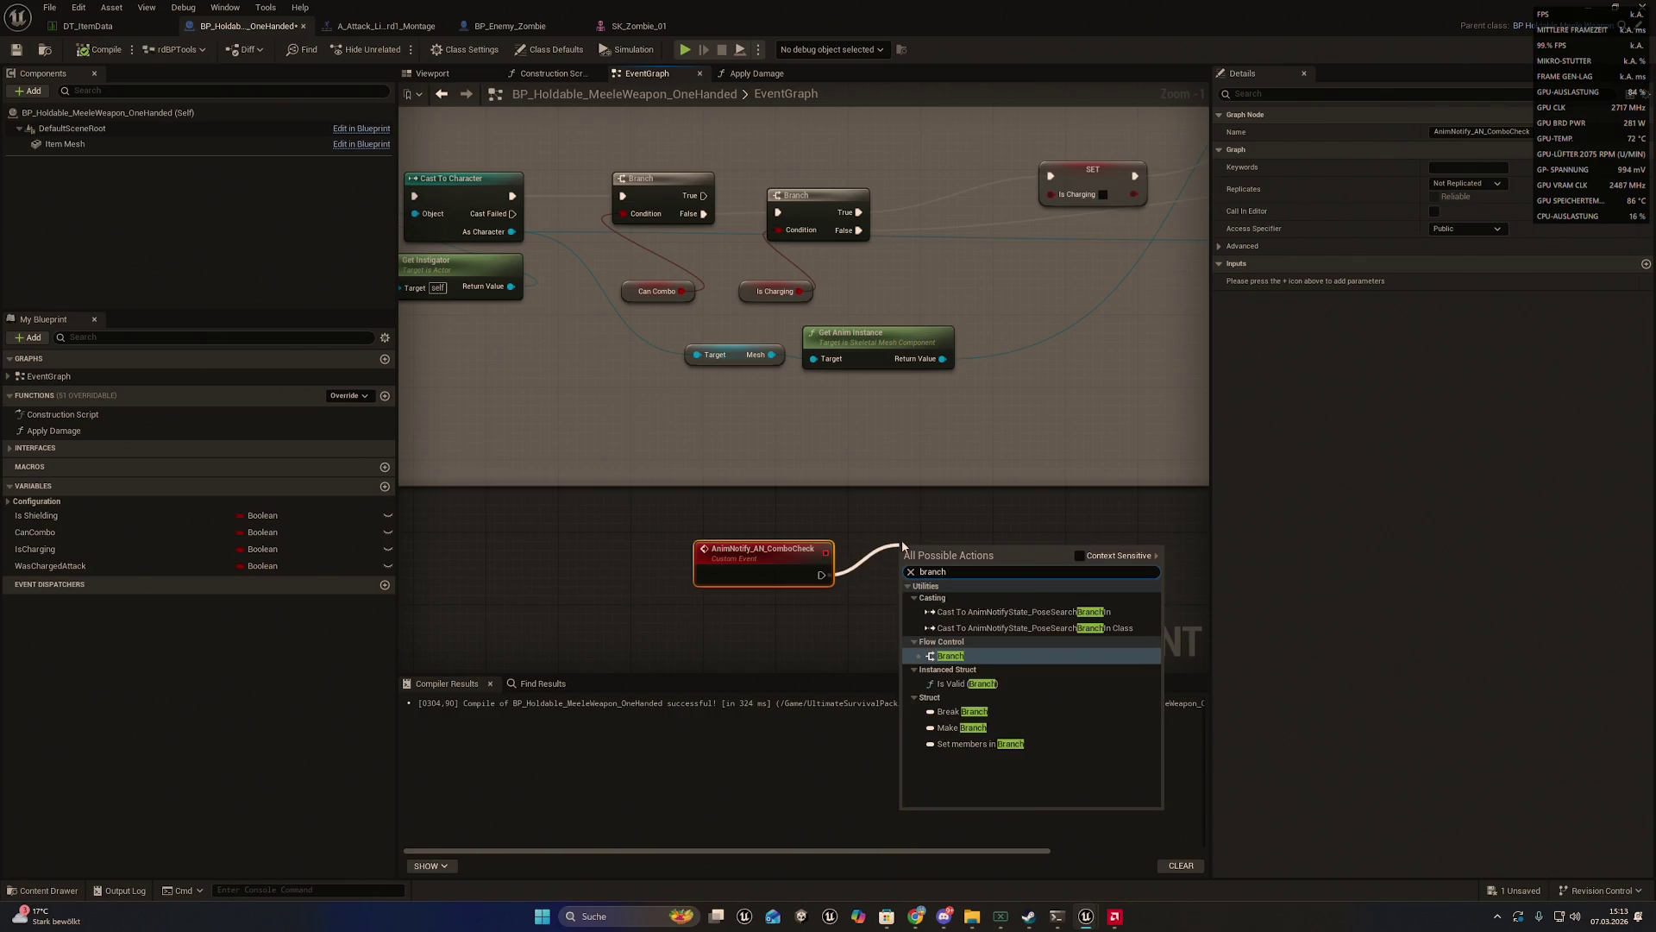
key("Return")
left_click_drag(903, 539, 887, 549)
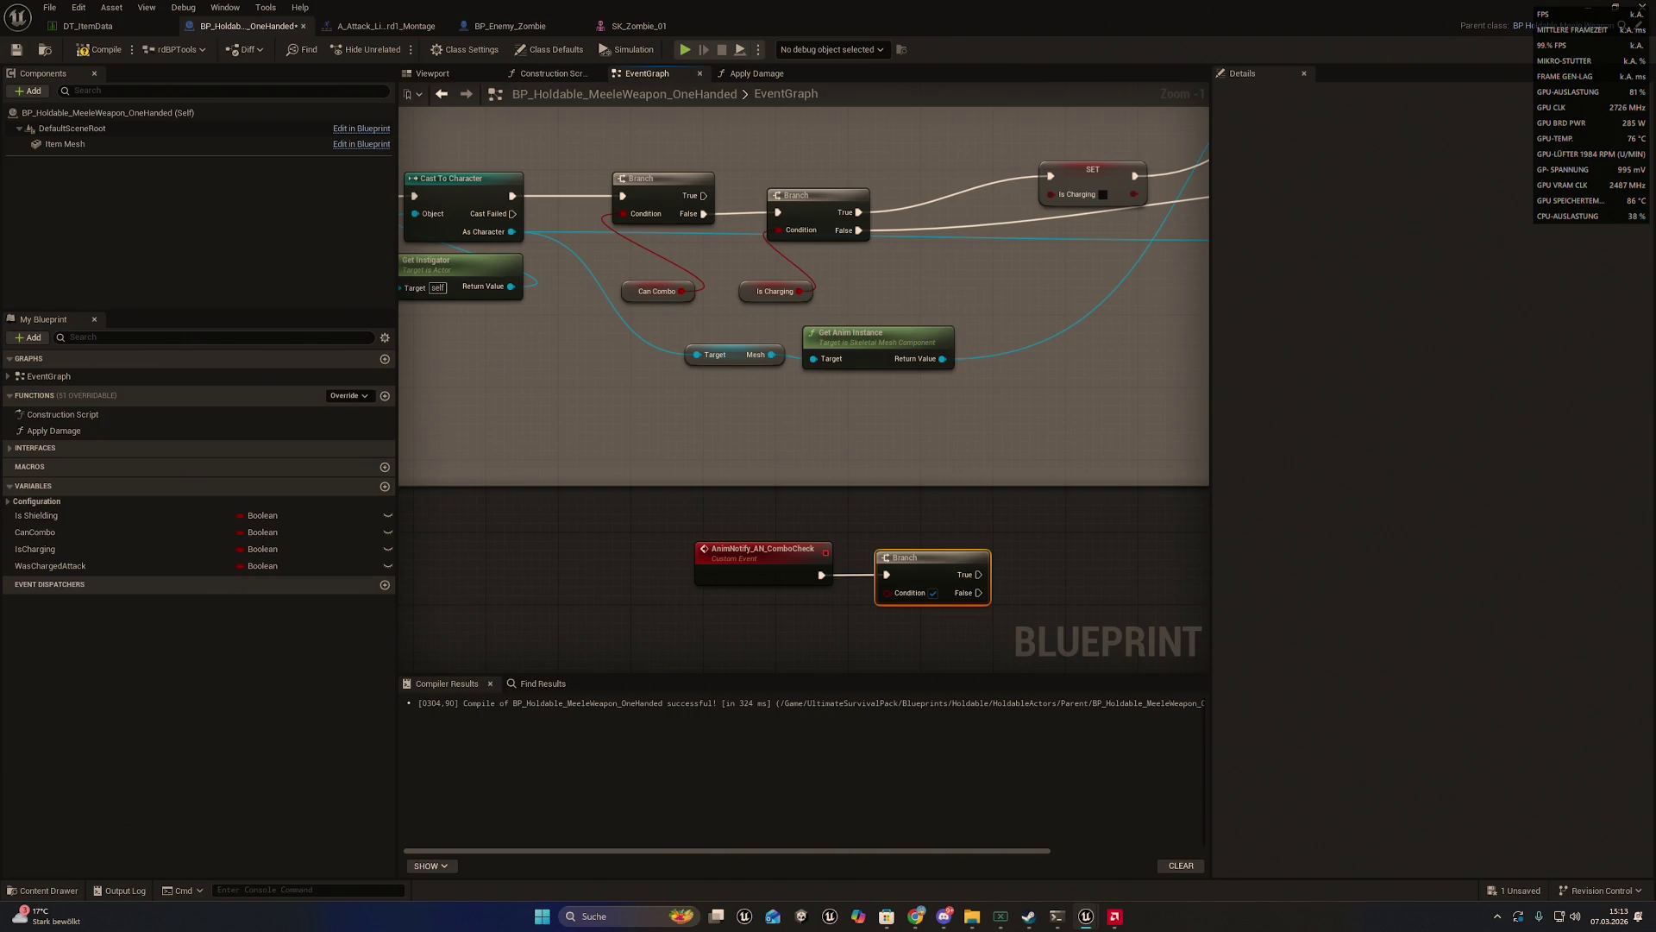
mouse_move(34, 532)
left_mouse_down()
mouse_move(787, 621)
mouse_move(888, 593)
left_mouse_up()
left_click(824, 646)
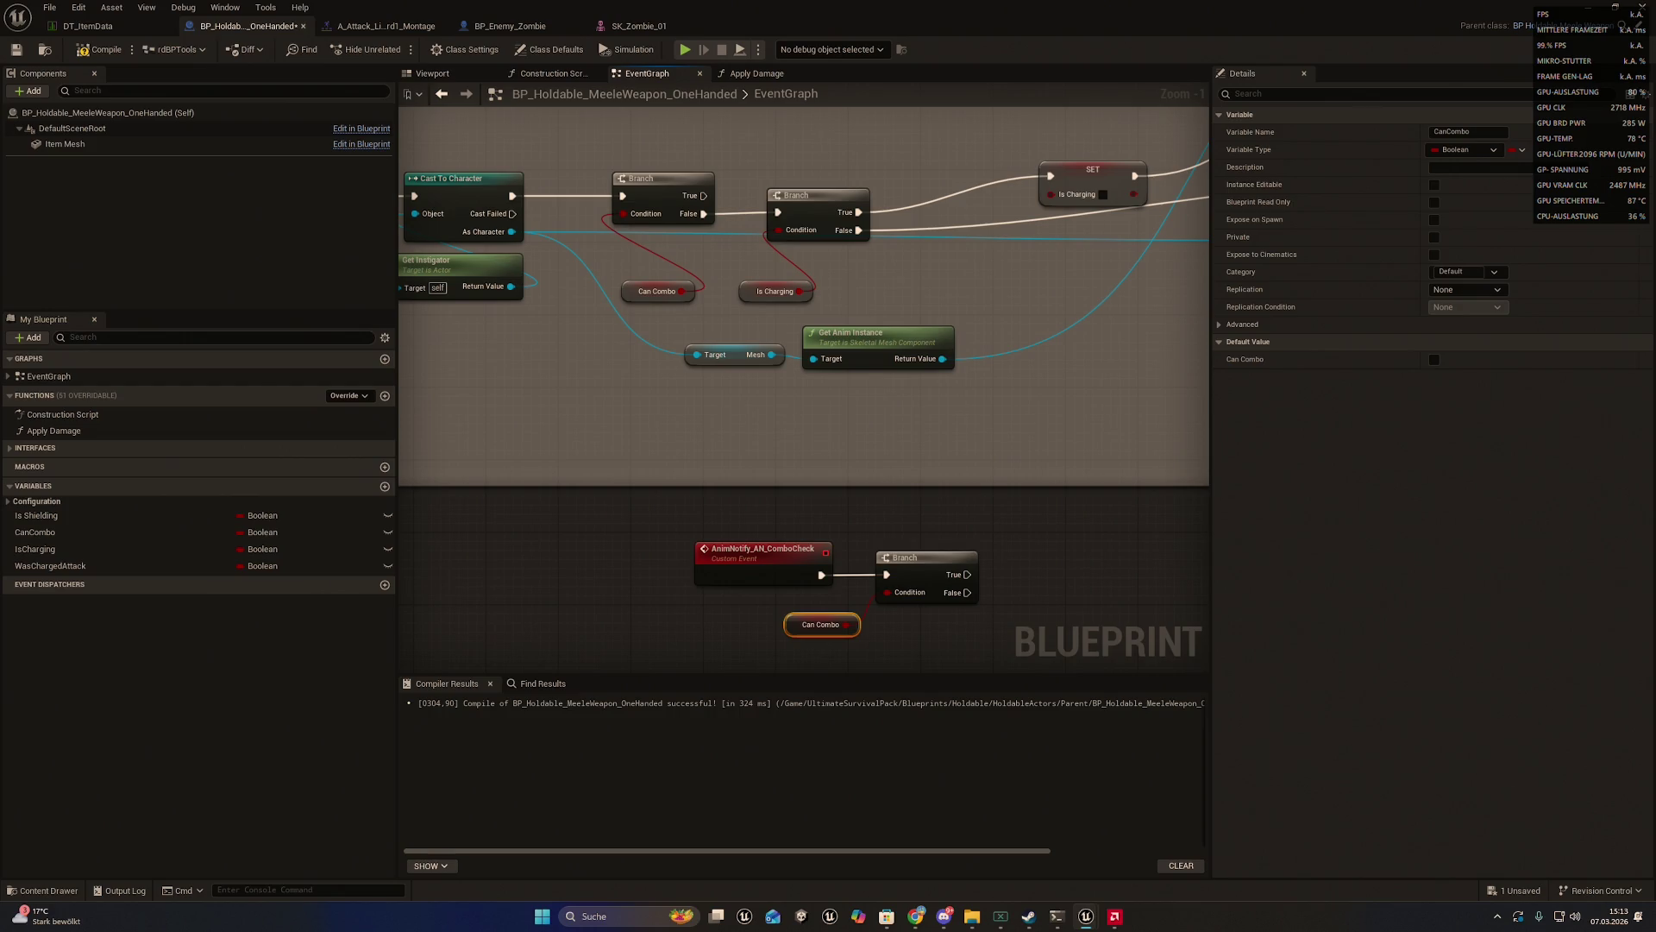
- Compile and save the blueprint, then bring up its asset actions in the Content Browser
left_click(101, 49)
left_click(16, 49)
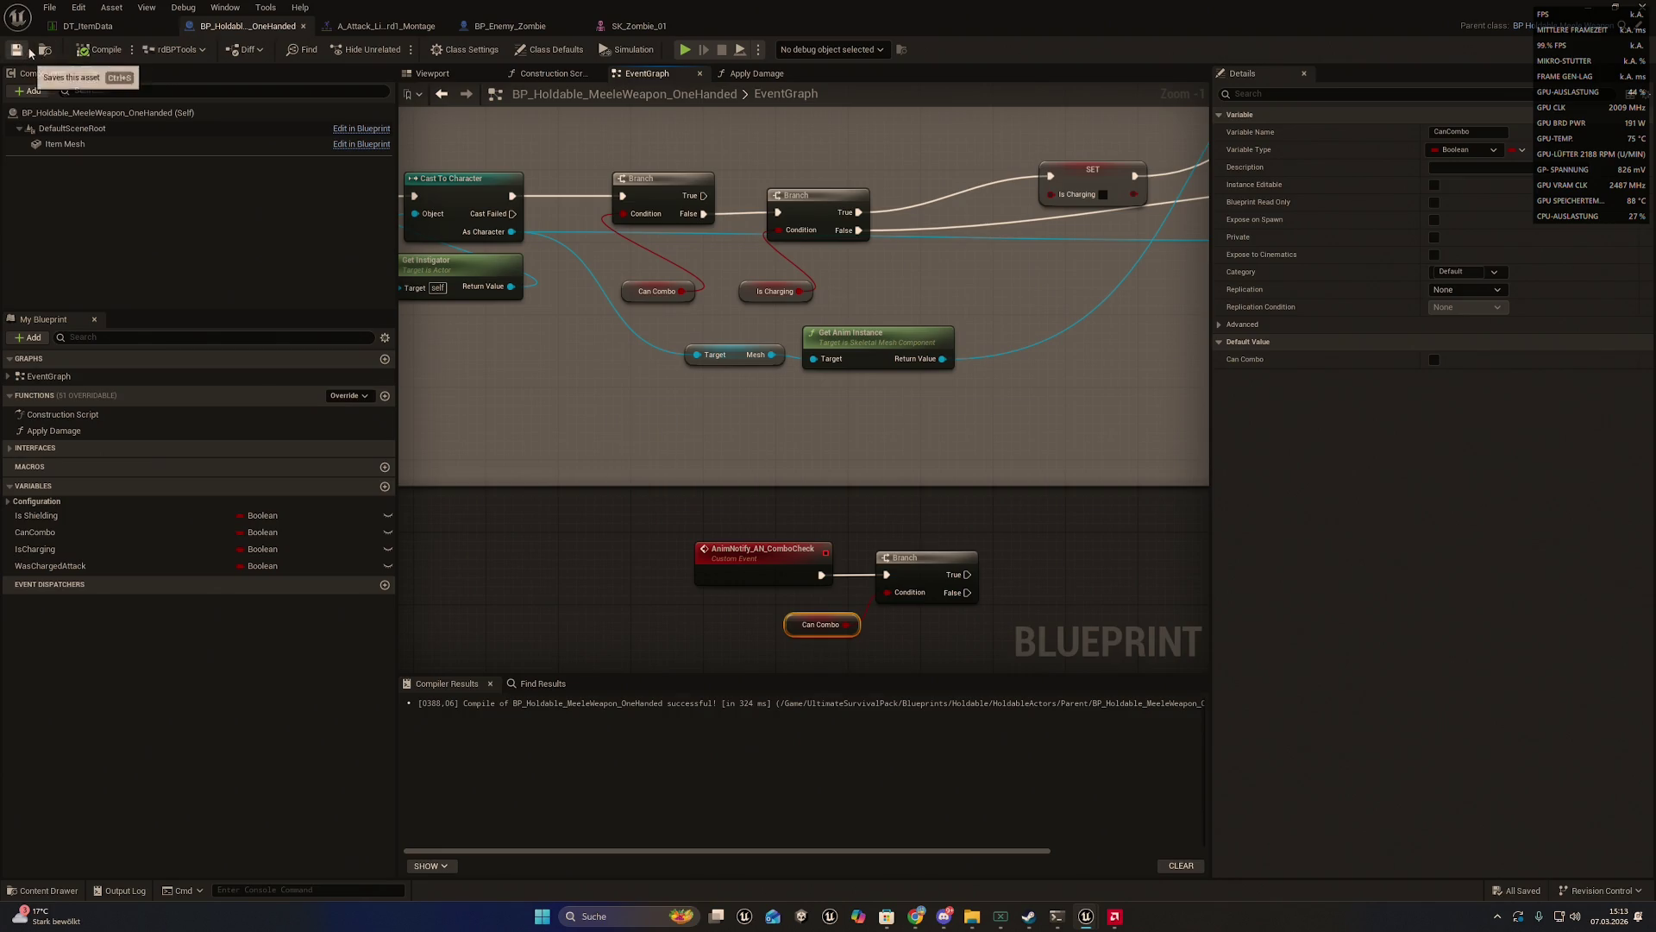
left_click(44, 49)
right_click(573, 603)
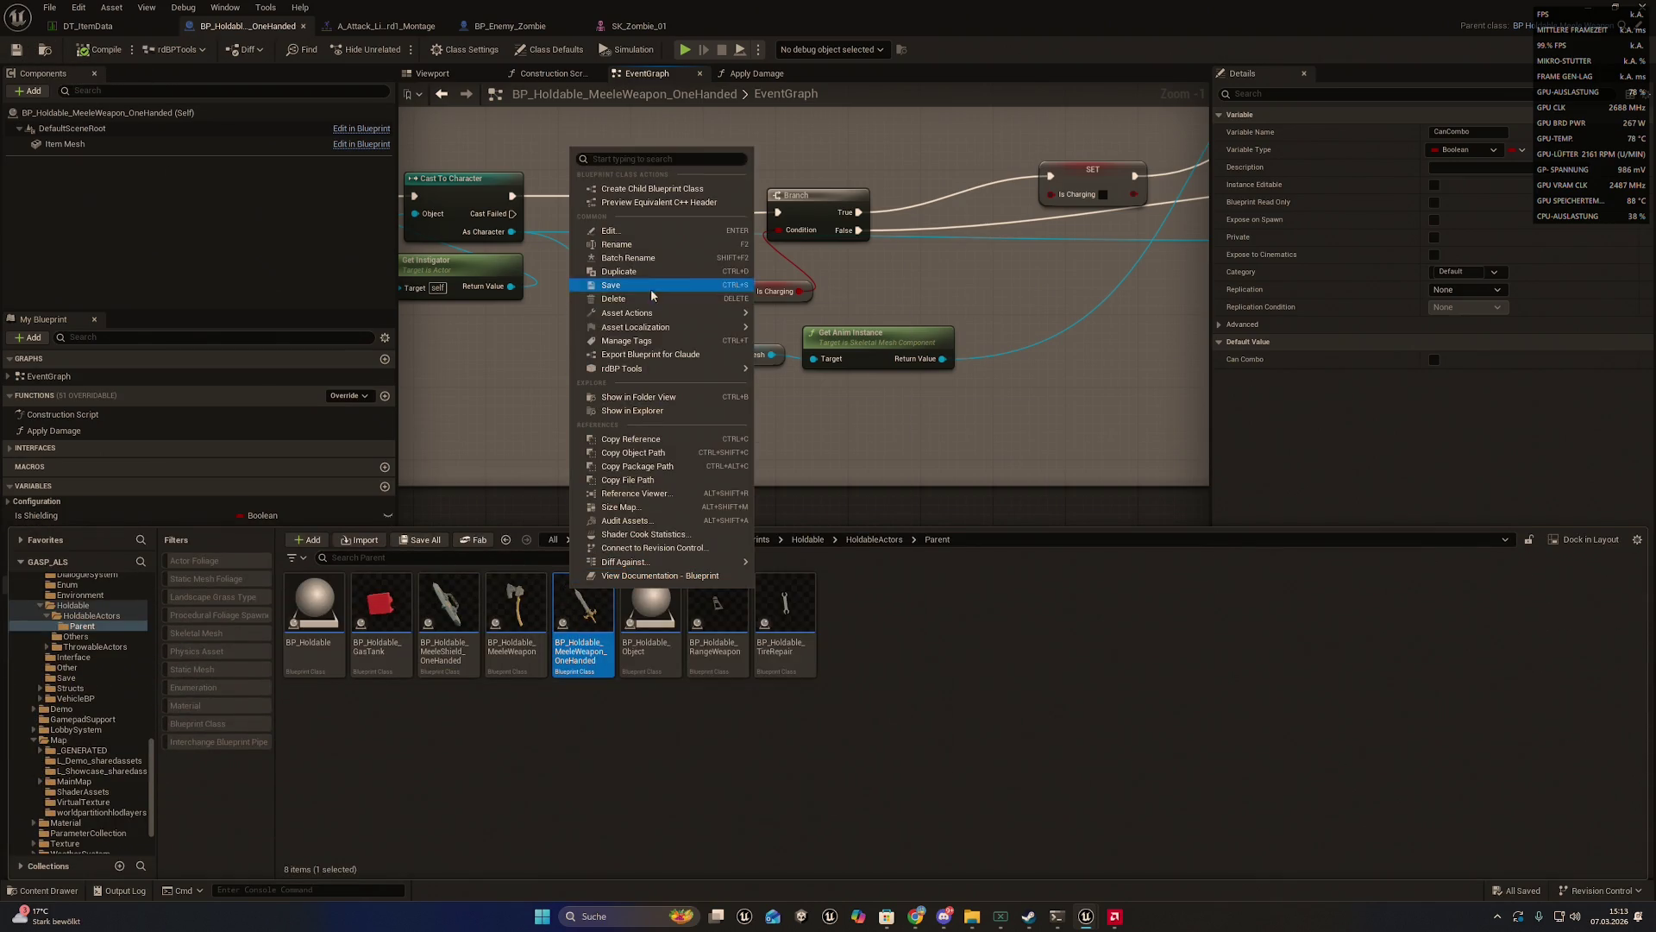